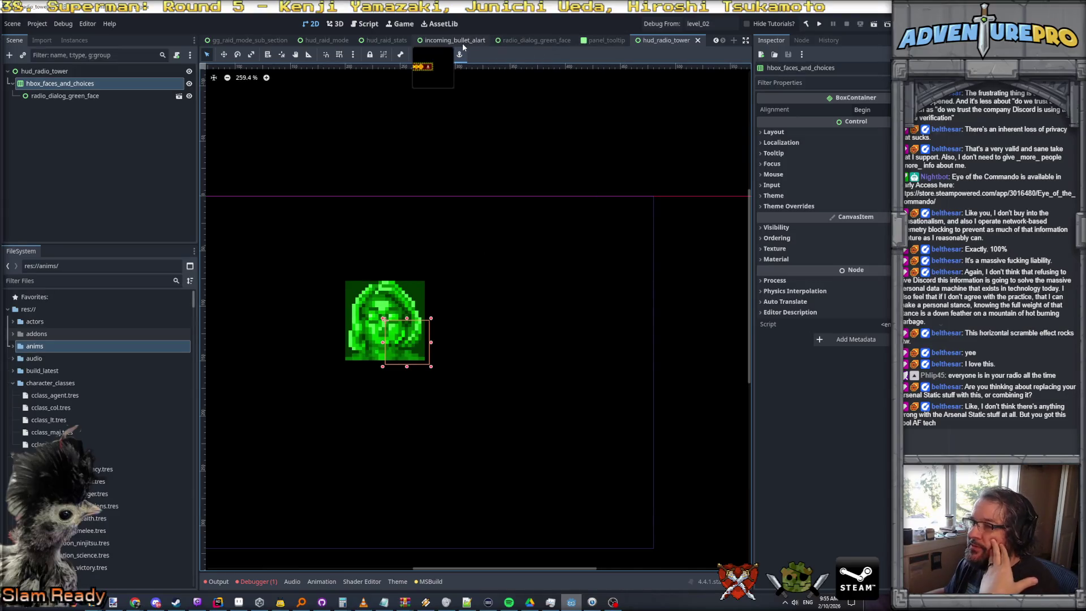
# Set the radio_dialog_green_face root control's Layout > Transform size to 2 x 2 and save
pyautogui.moveTo(587, 43); pyautogui.dragTo(543, 41)
pyautogui.click(40, 83)
pyautogui.scroll(-2, 373, 169)
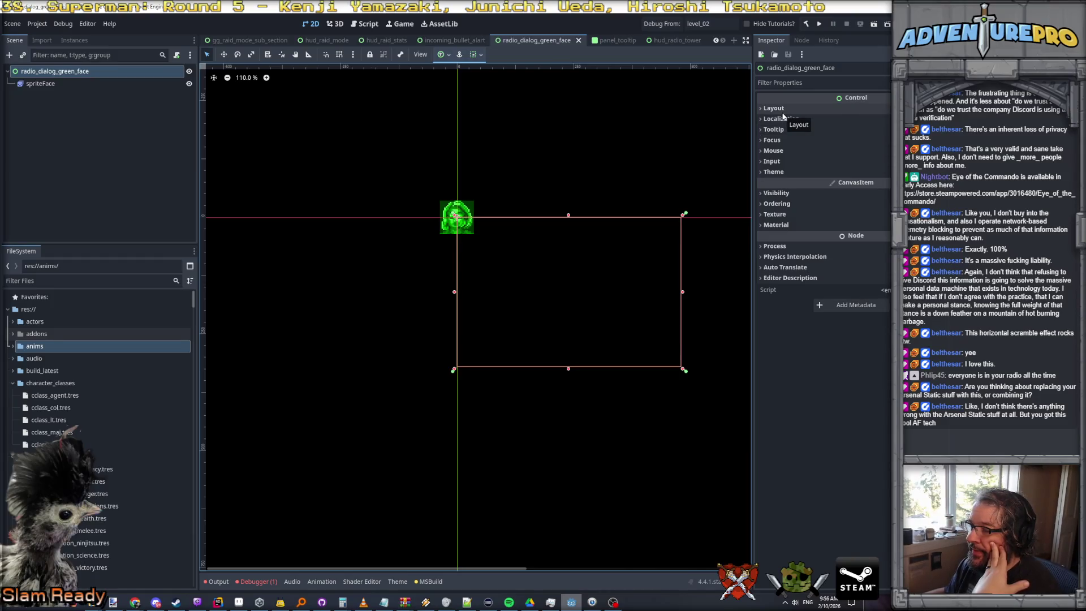
pyautogui.click(783, 115)
pyautogui.click(784, 227)
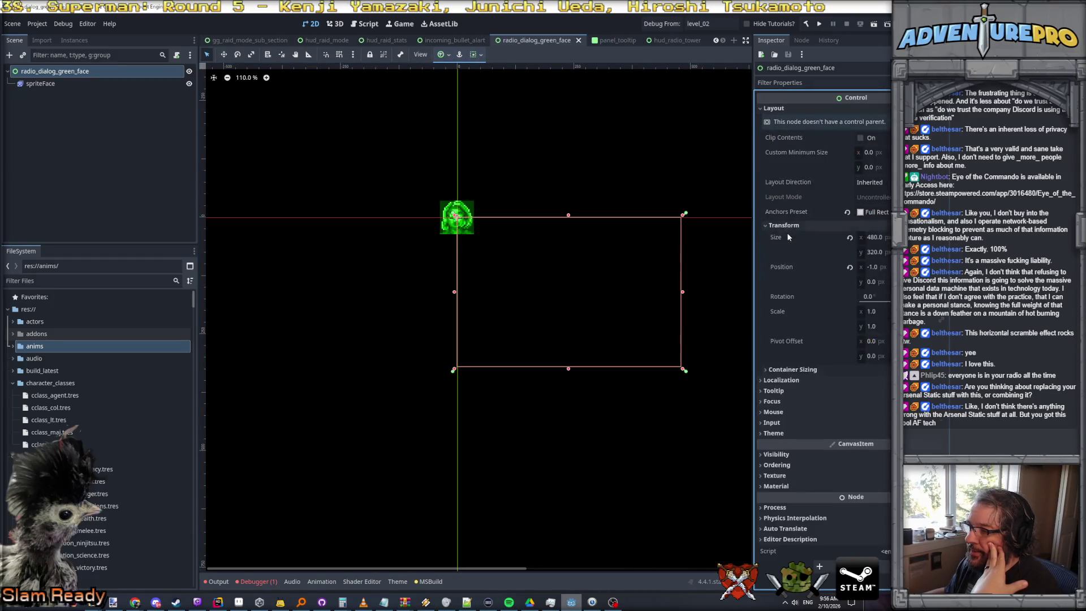
pyautogui.click(789, 225)
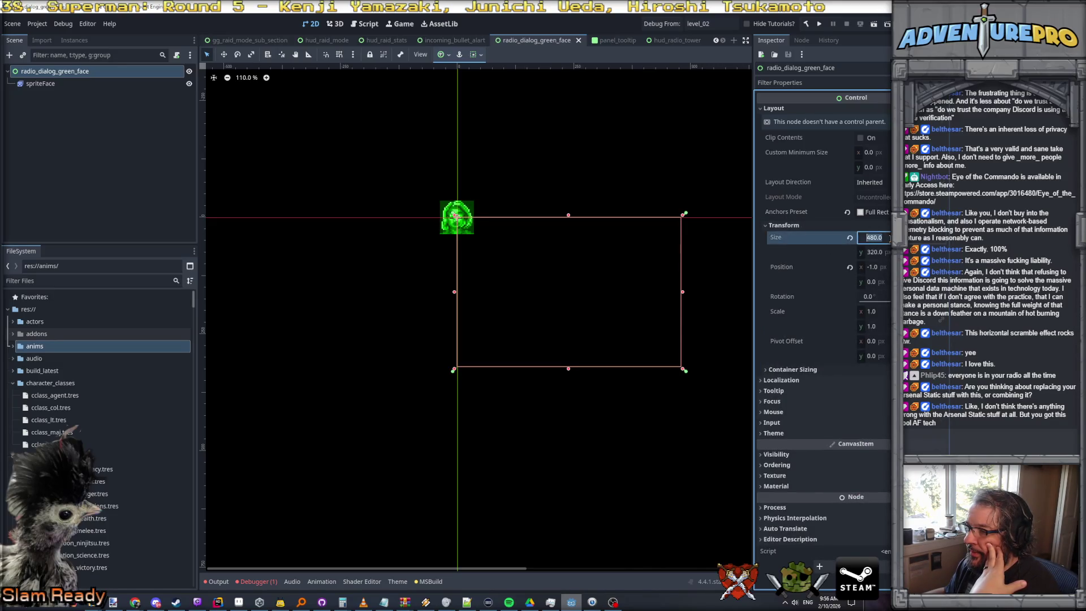
pyautogui.write('2')
pyautogui.press('Tab')
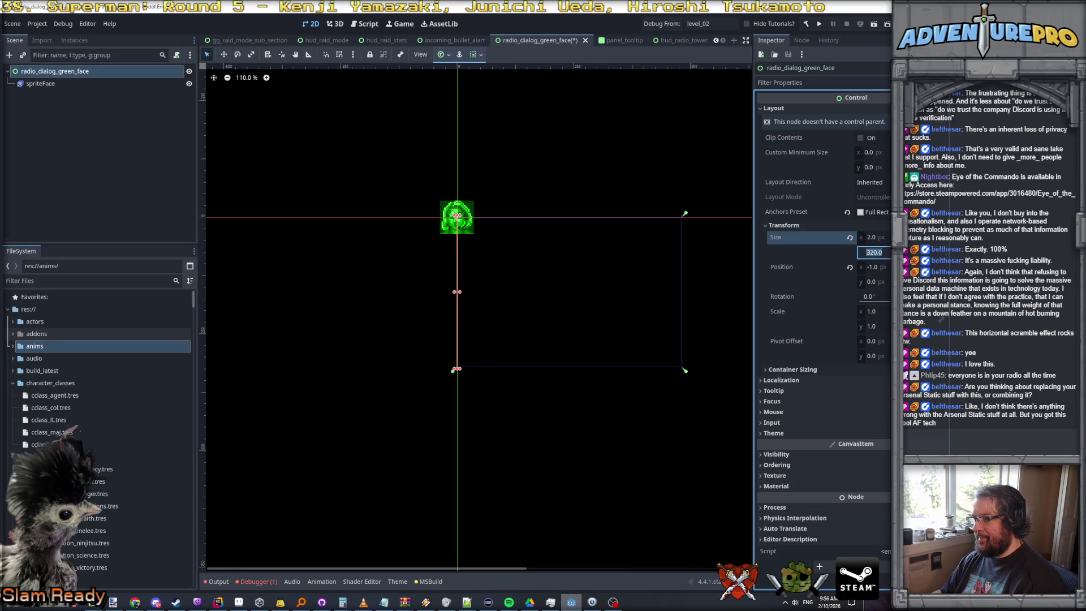
pyautogui.write('2')
pyautogui.hotkey('ctrl', 's')
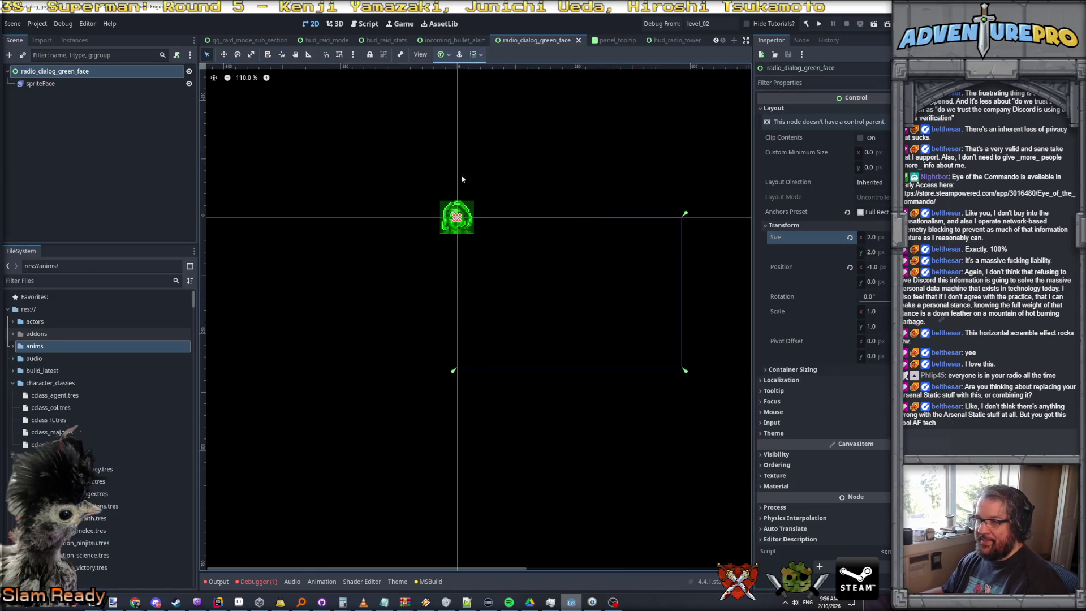
pyautogui.click(53, 86)
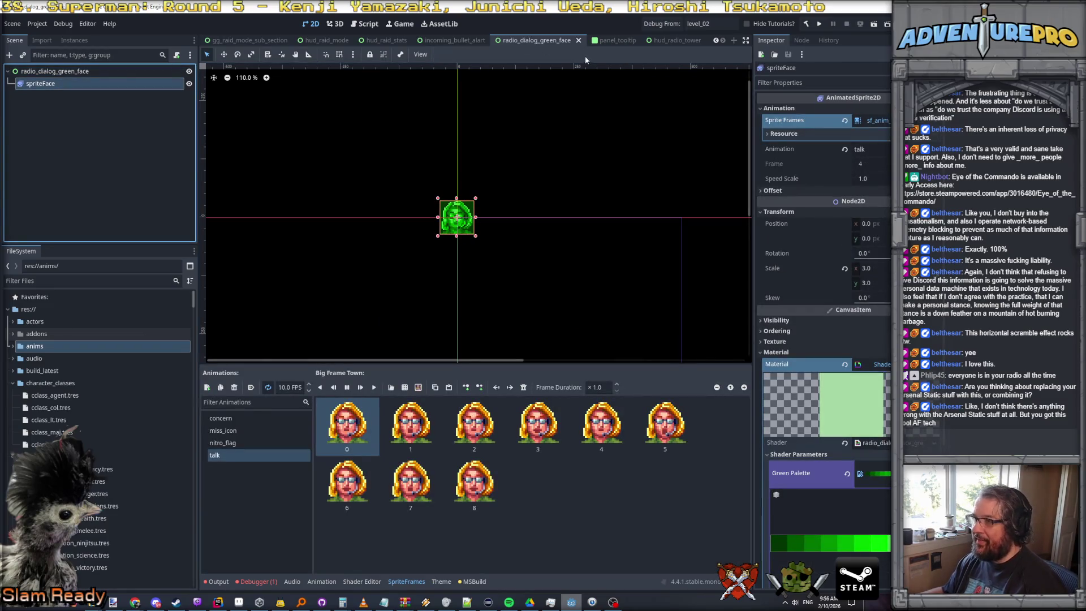
pyautogui.click(673, 42)
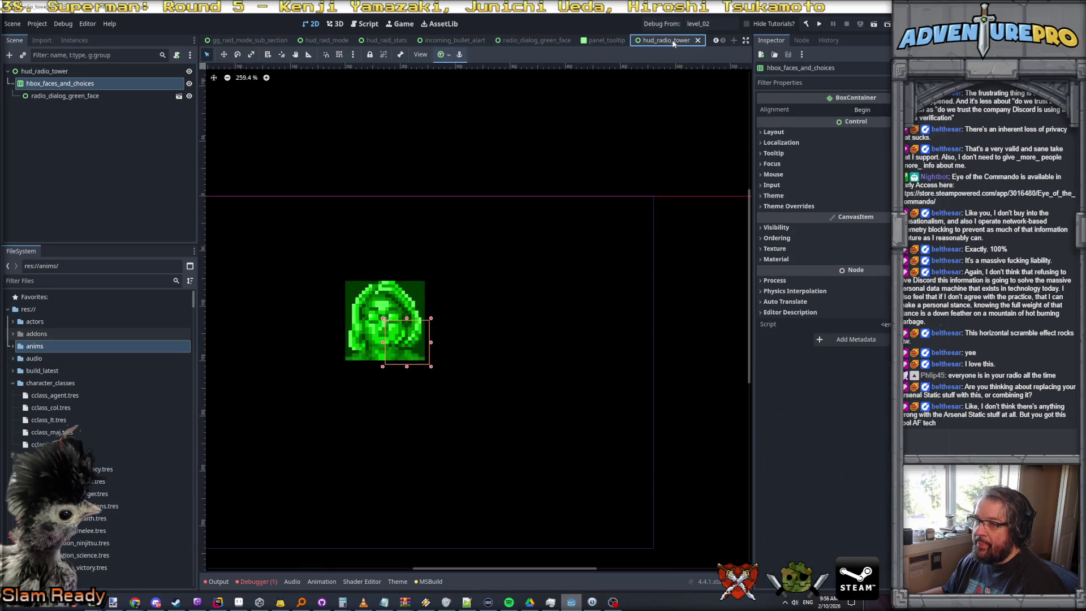
pyautogui.click(59, 99)
pyautogui.click(61, 82)
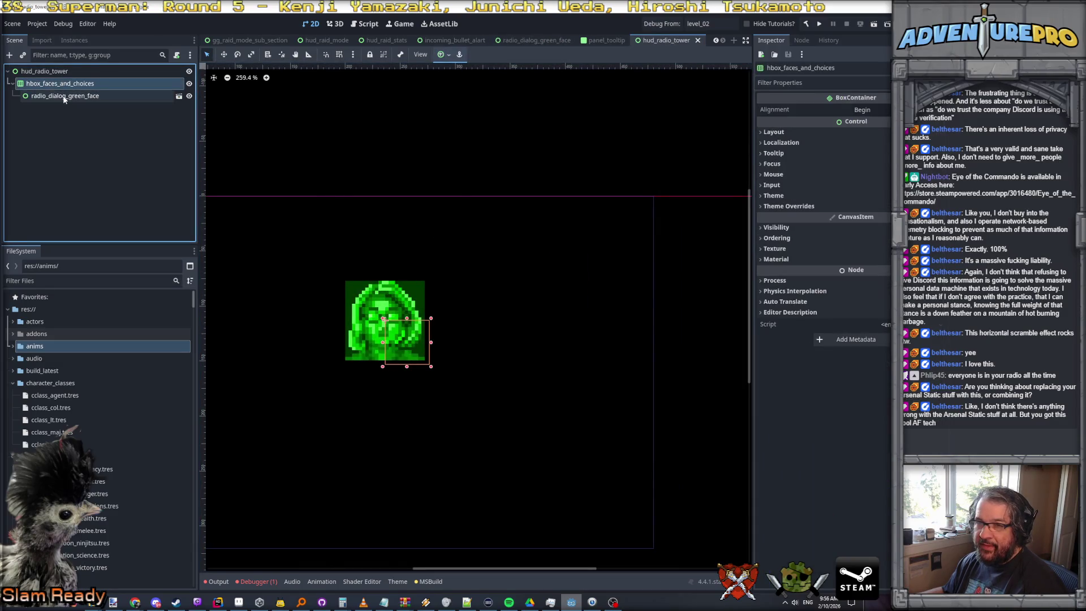
pyautogui.click(64, 100)
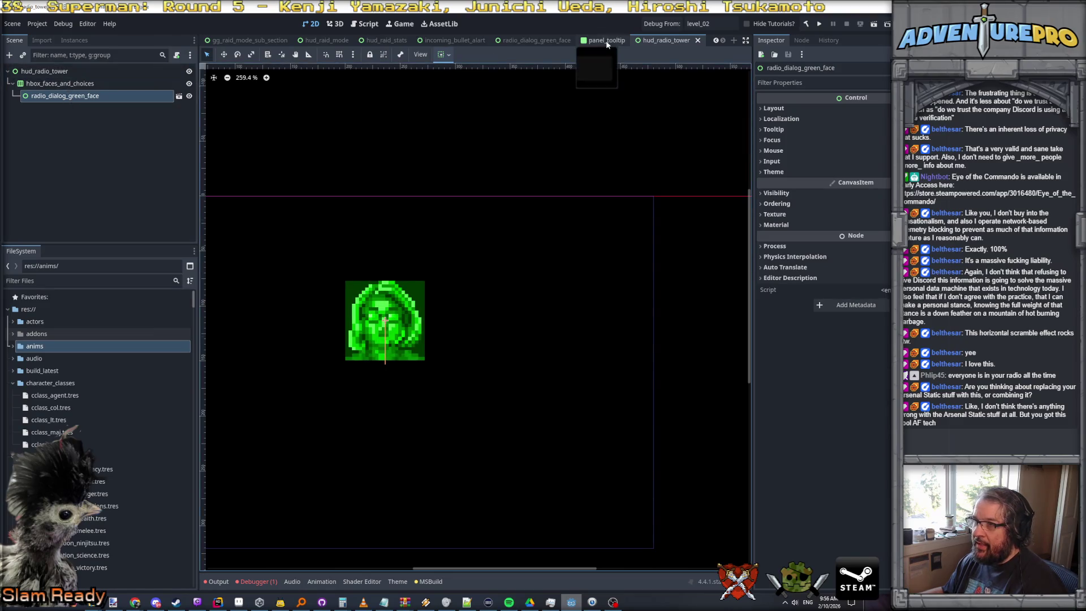
pyautogui.click(607, 42)
pyautogui.click(533, 41)
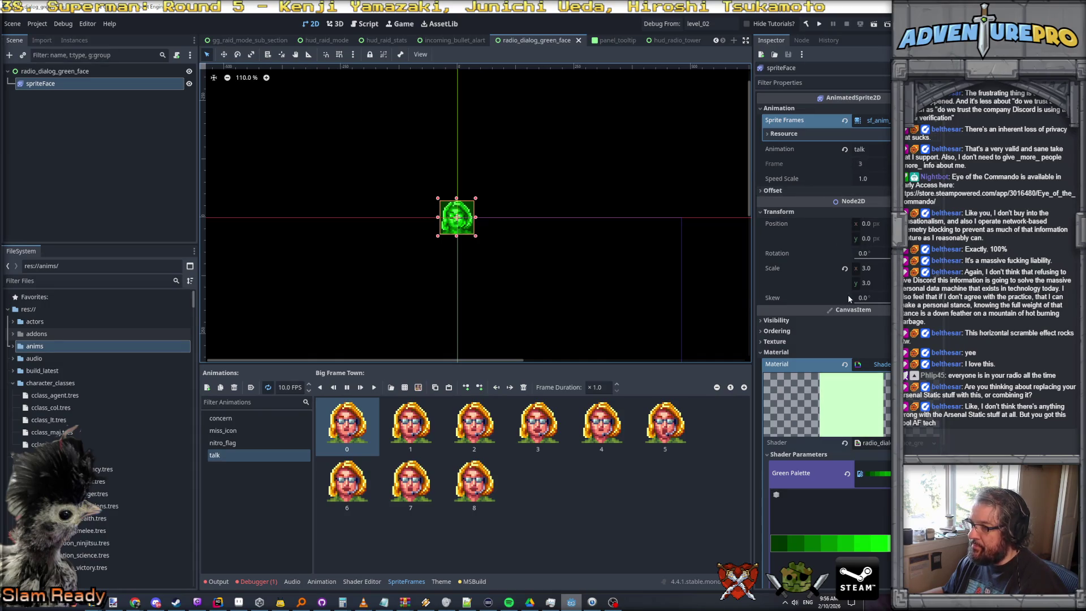
pyautogui.scroll(-3, 847, 295)
pyautogui.scroll(3, 848, 295)
pyautogui.click(765, 211)
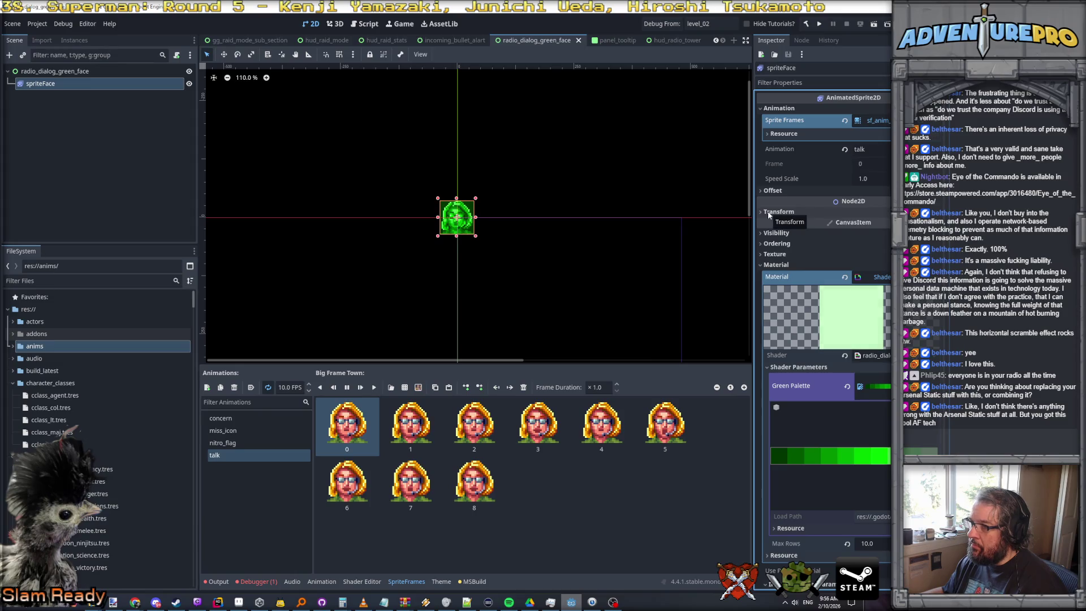
pyautogui.click(760, 266)
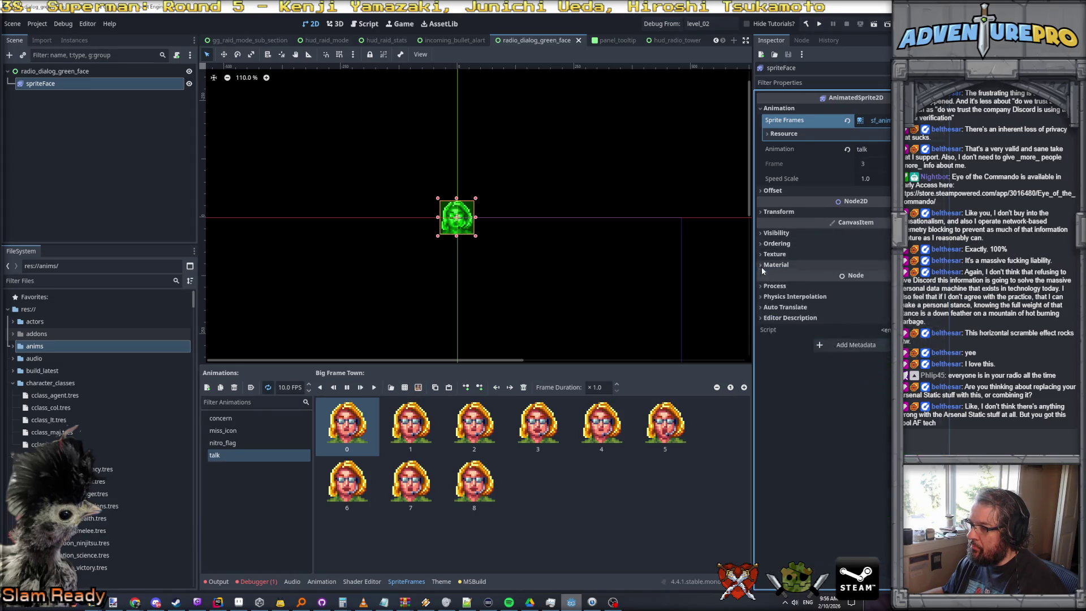
pyautogui.click(774, 215)
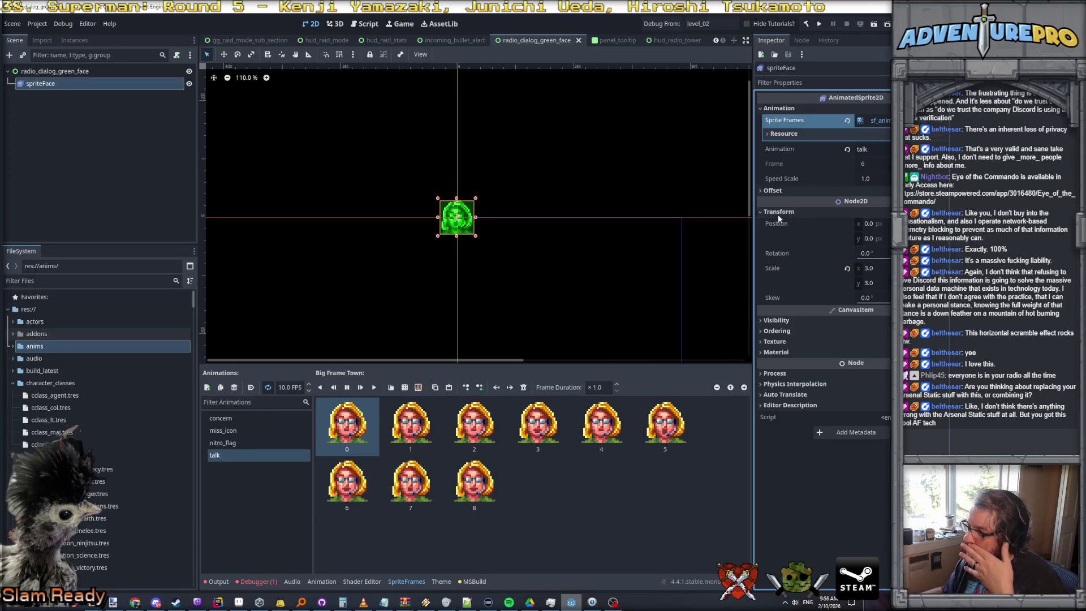
pyautogui.click(778, 213)
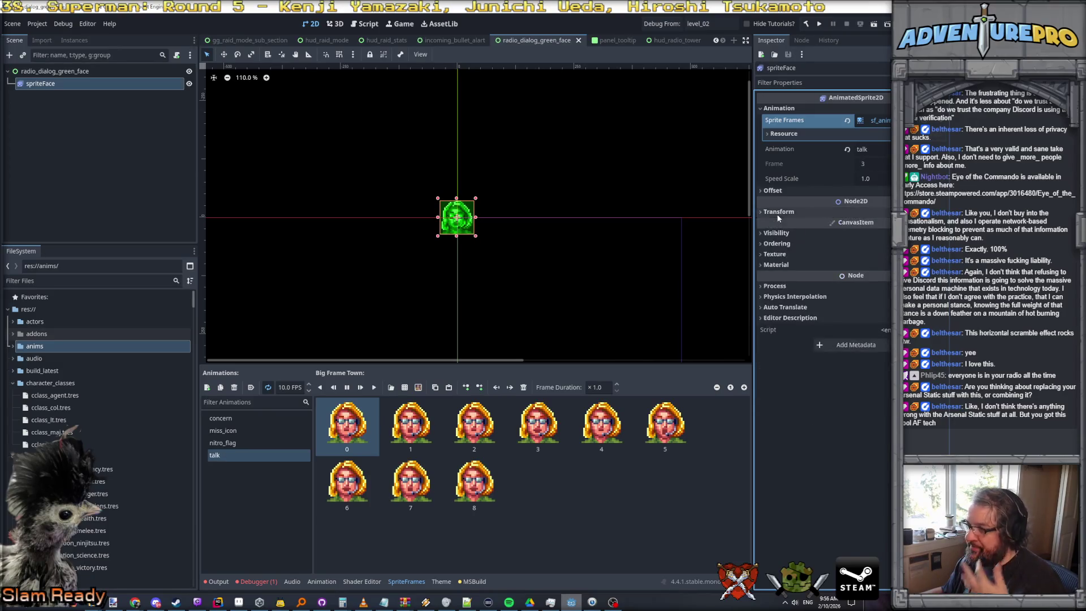
pyautogui.click(58, 72)
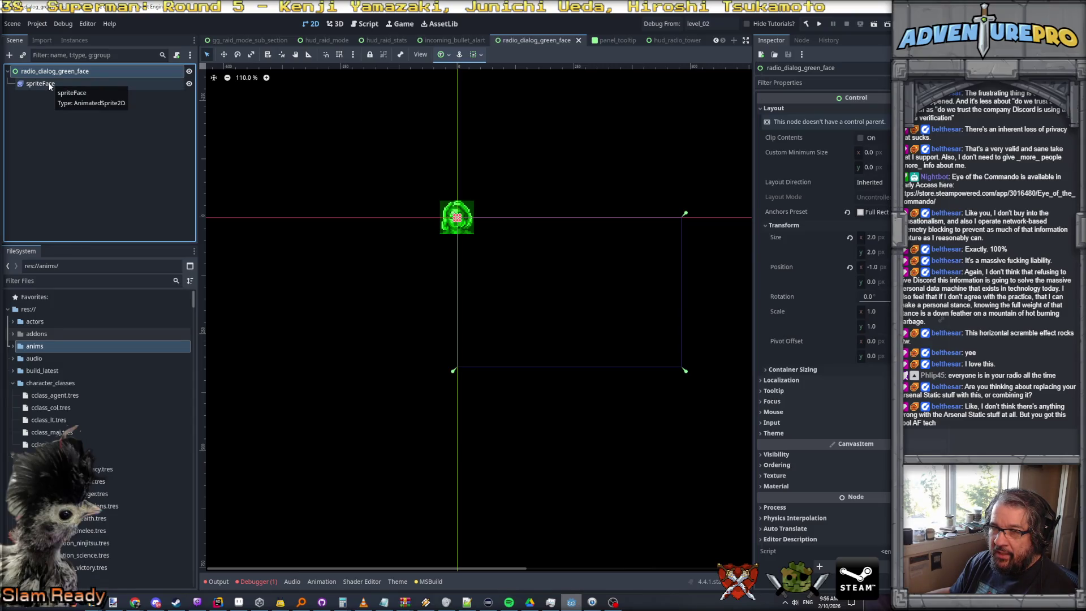
pyautogui.scroll(8, 449, 214)
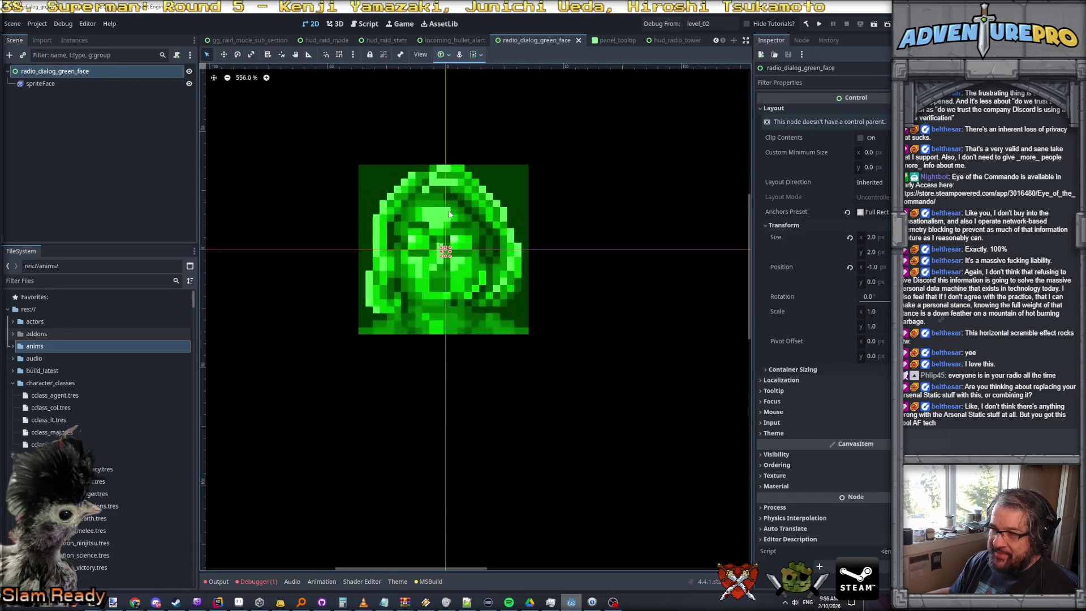
pyautogui.scroll(2, 449, 215)
# Give the green face root control a Custom Minimum Size of 72 x 72
pyautogui.click(51, 74)
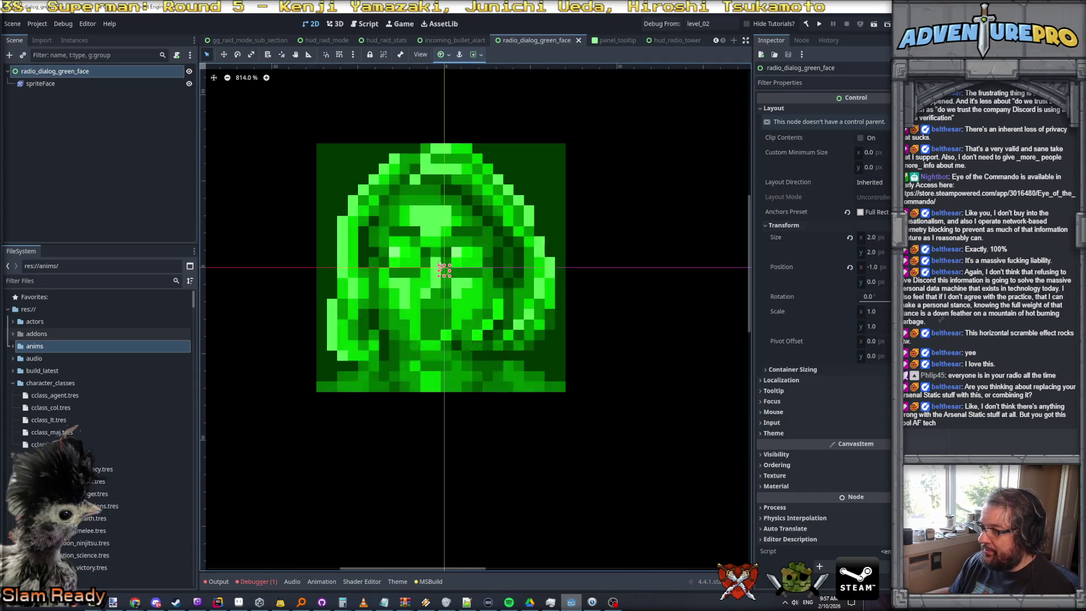
pyautogui.click(867, 152)
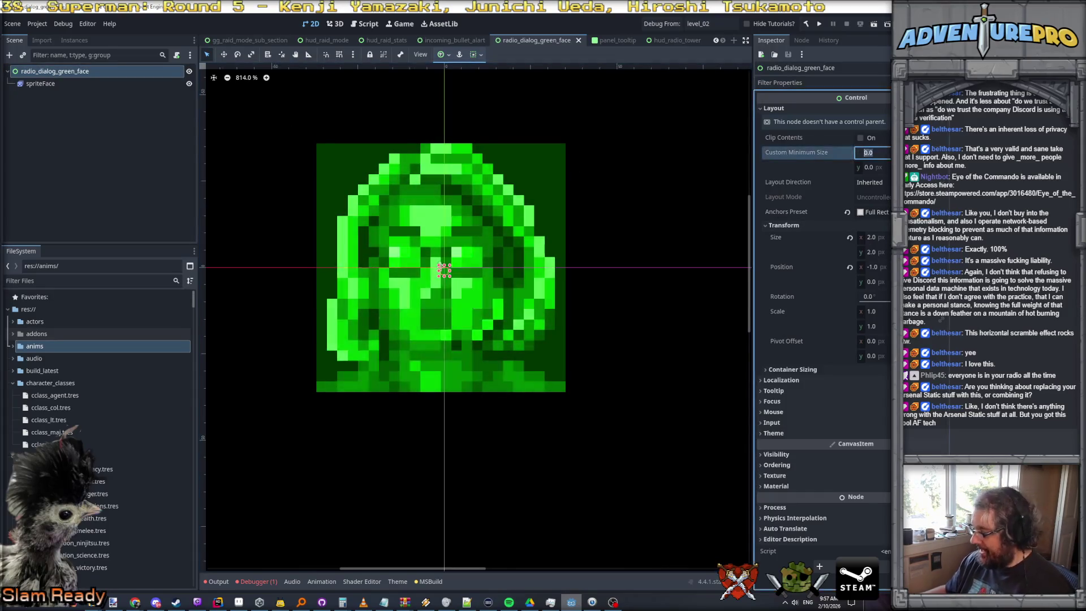
pyautogui.write('72')
pyautogui.press('Tab')
pyautogui.write('72')
pyautogui.press('Return')
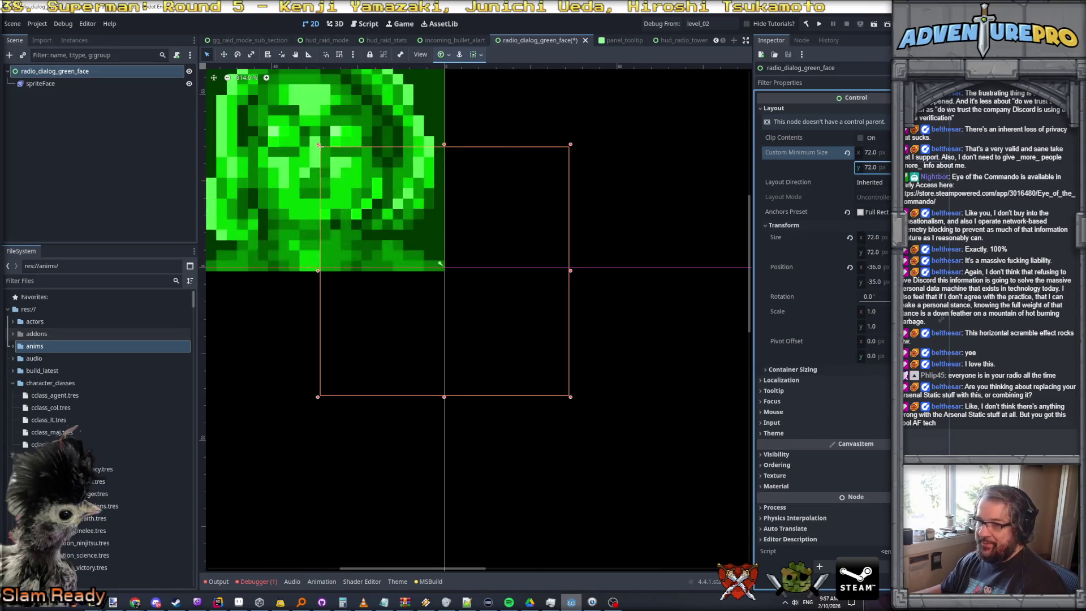
# Set the spriteFace node's Offset to 36, 36, comparing it against the root control
pyautogui.click(51, 84)
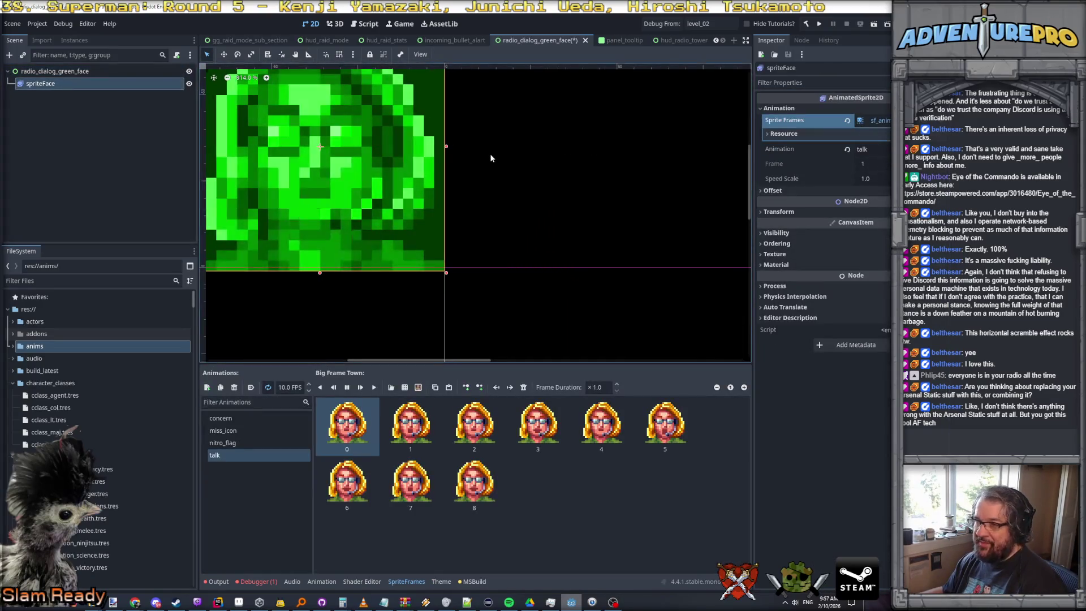
pyautogui.scroll(-2, 490, 154)
pyautogui.click(802, 191)
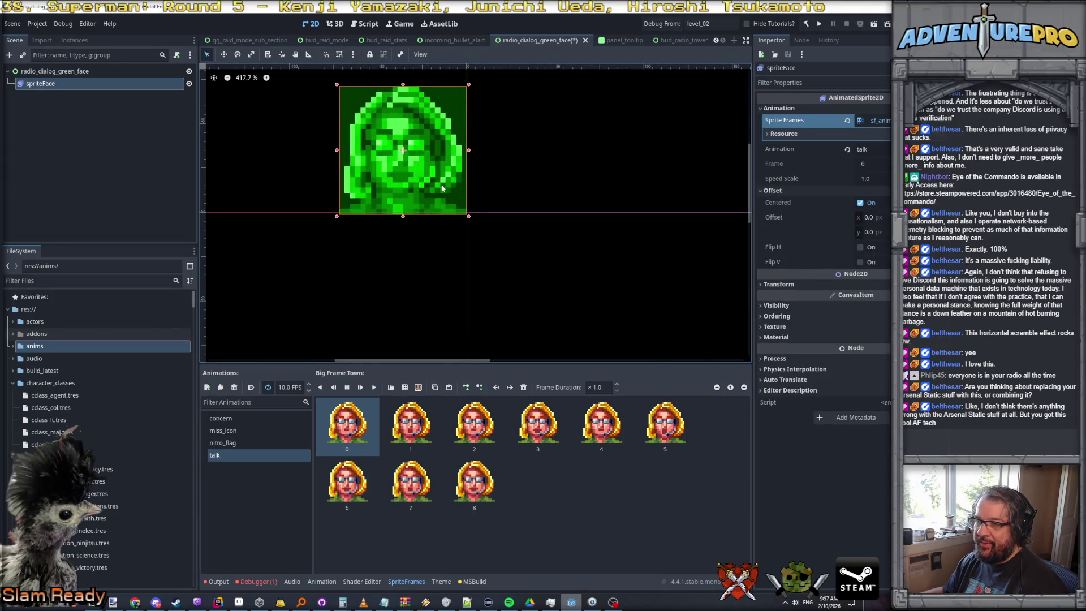
pyautogui.scroll(-1, 441, 189)
pyautogui.click(60, 71)
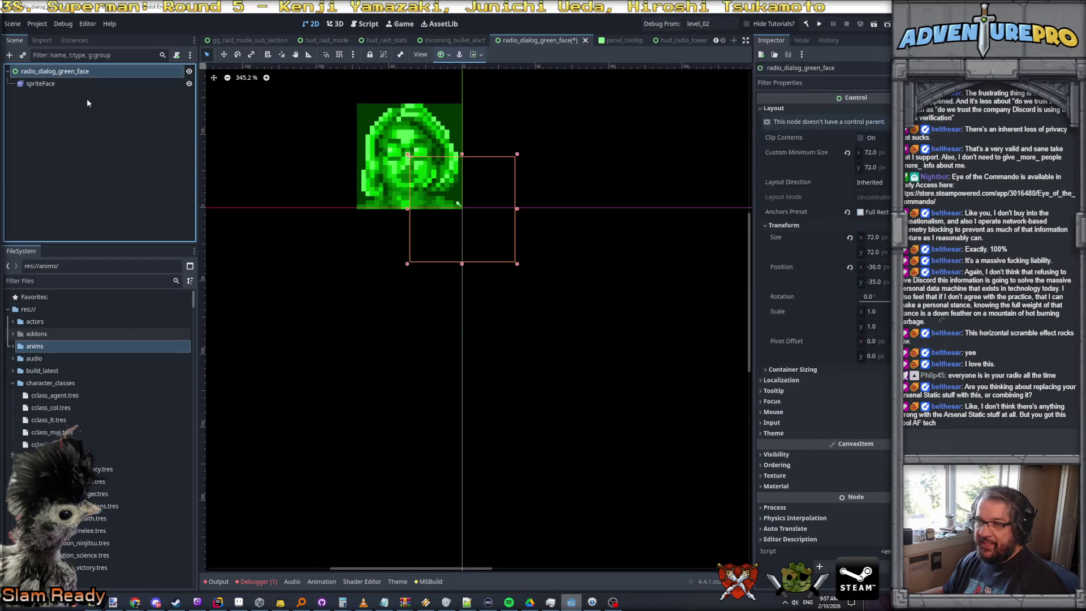
pyautogui.click(42, 84)
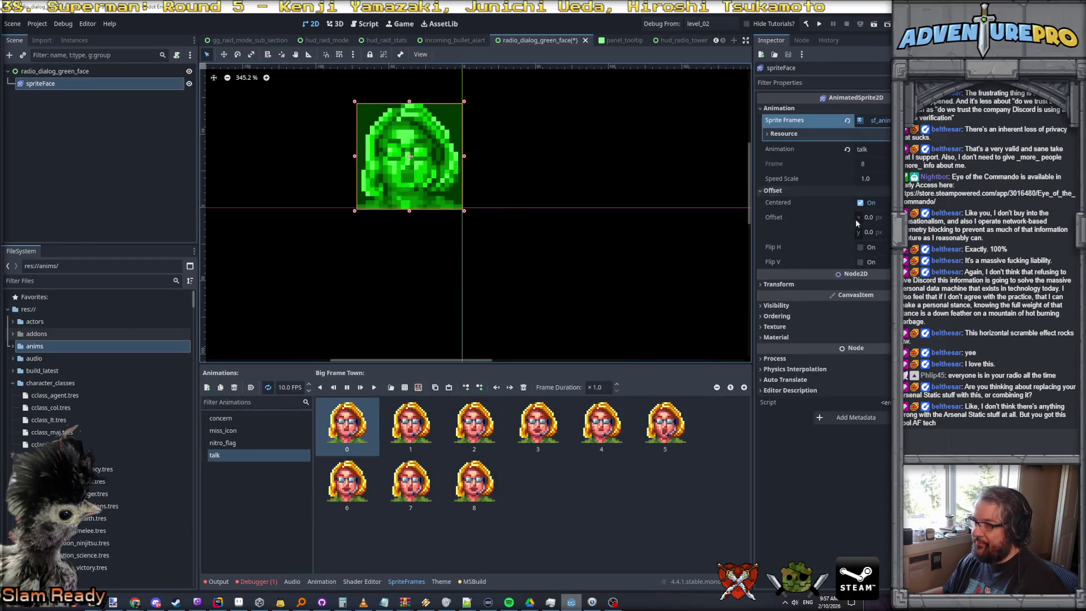
pyautogui.click(886, 219)
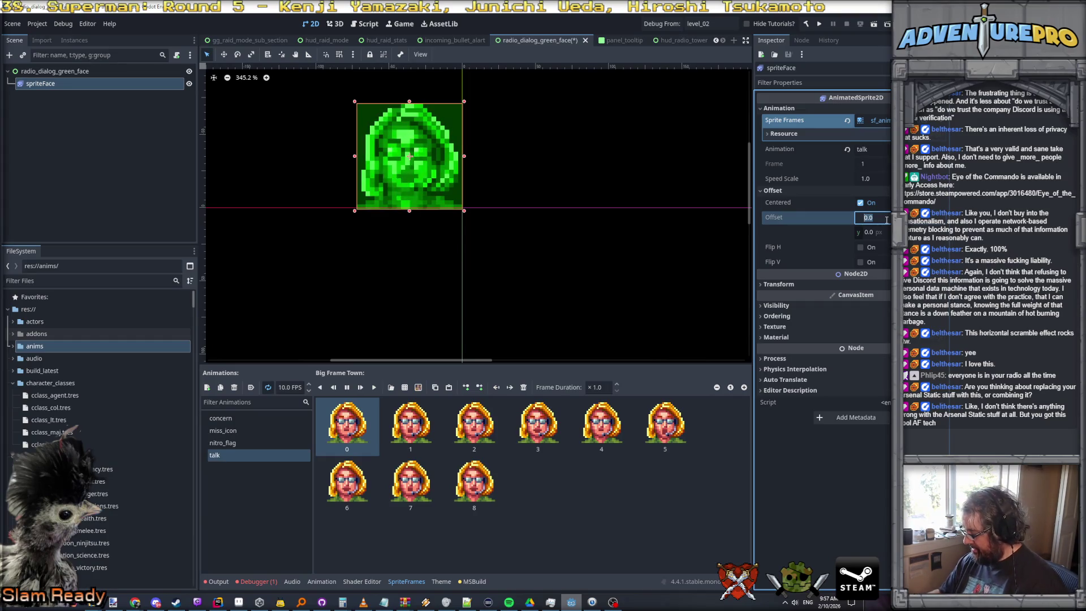
pyautogui.write('36')
pyautogui.press('Tab')
pyautogui.write('36')
pyautogui.press('Return')
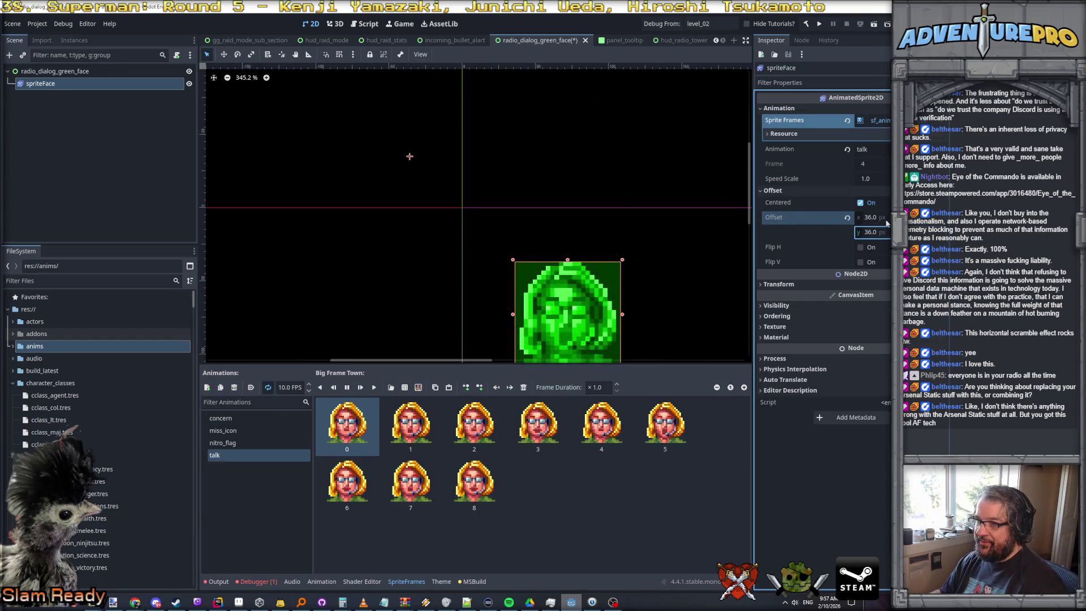
pyautogui.click(47, 72)
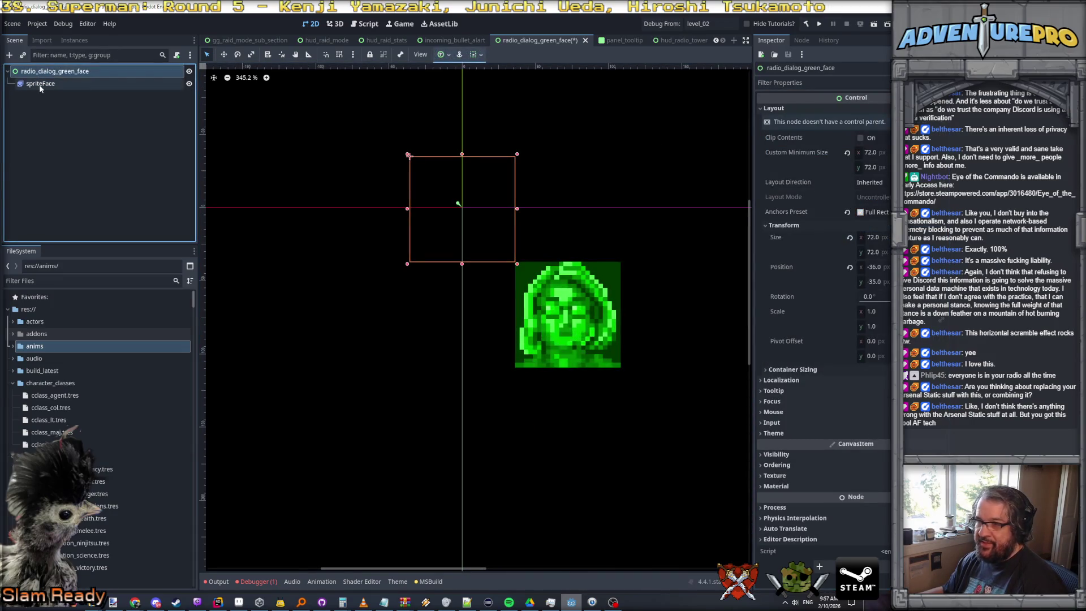
pyautogui.click(41, 85)
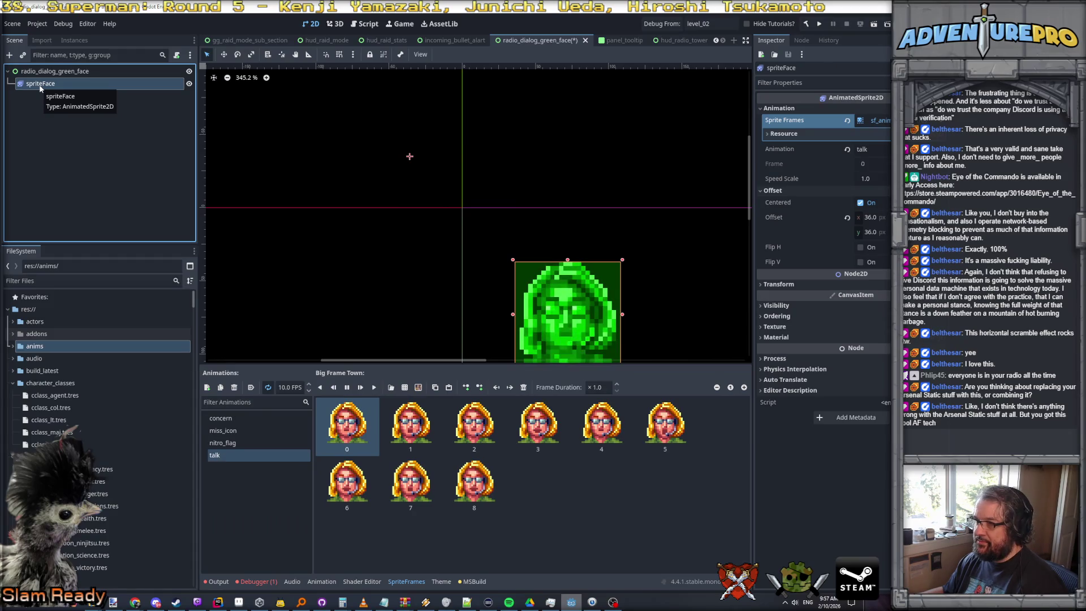
pyautogui.click(40, 73)
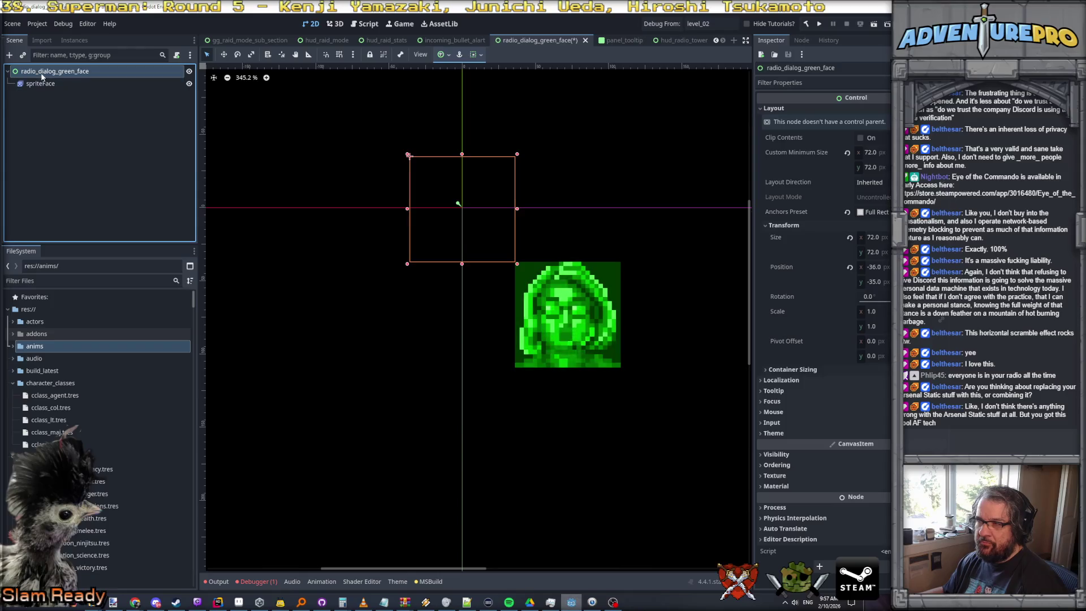
# Set the root control's y position to -36 and reset spriteFace's Offset to 0, 0
pyautogui.click(874, 282)
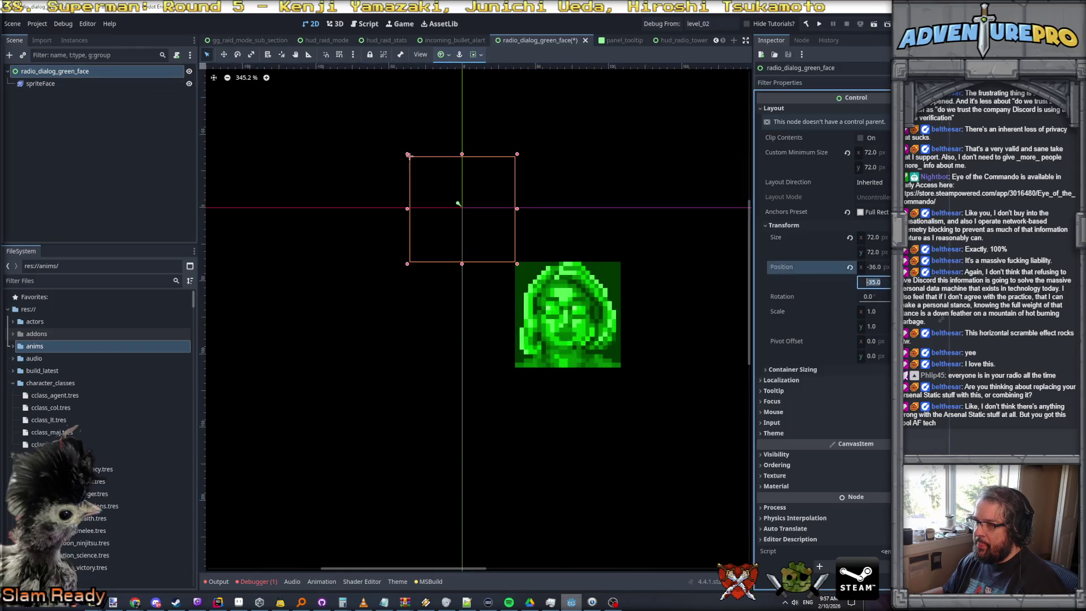
pyautogui.write('-36')
pyautogui.press('Return')
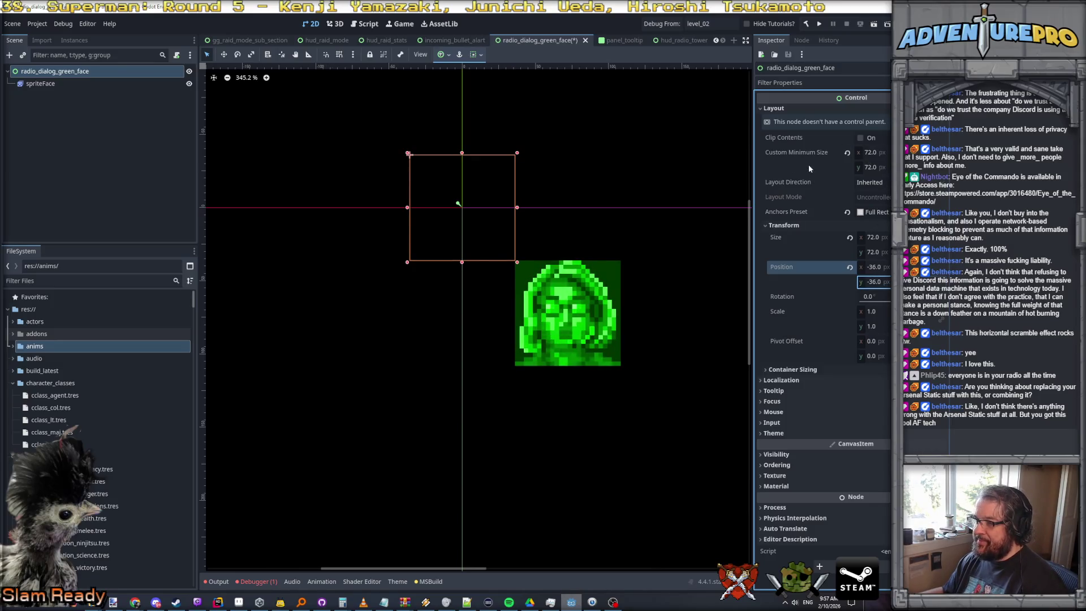
pyautogui.click(49, 86)
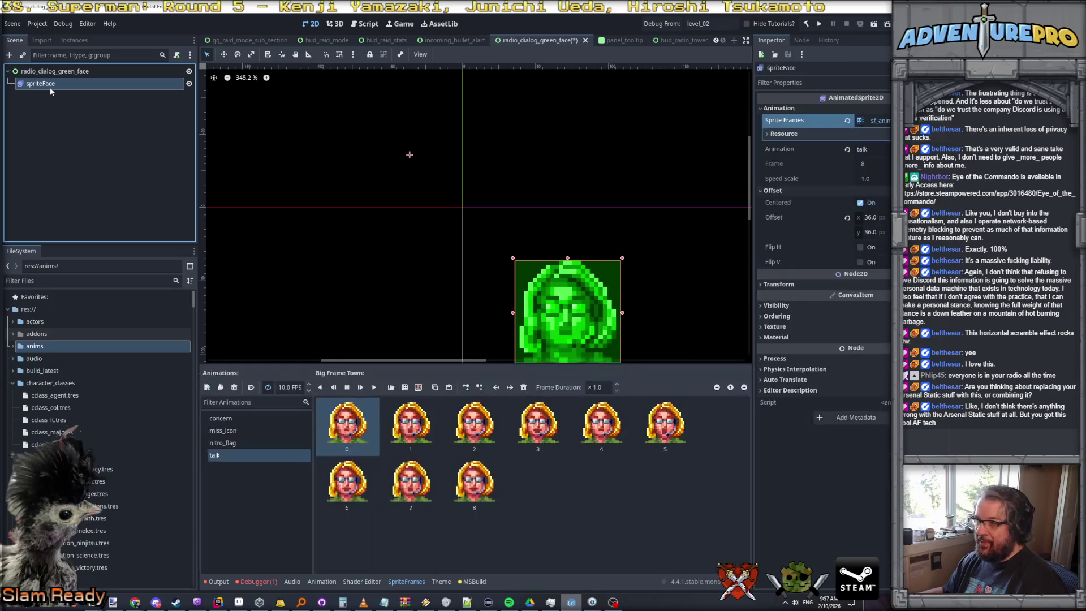
pyautogui.click(871, 218)
pyautogui.write('0')
pyautogui.press('Return')
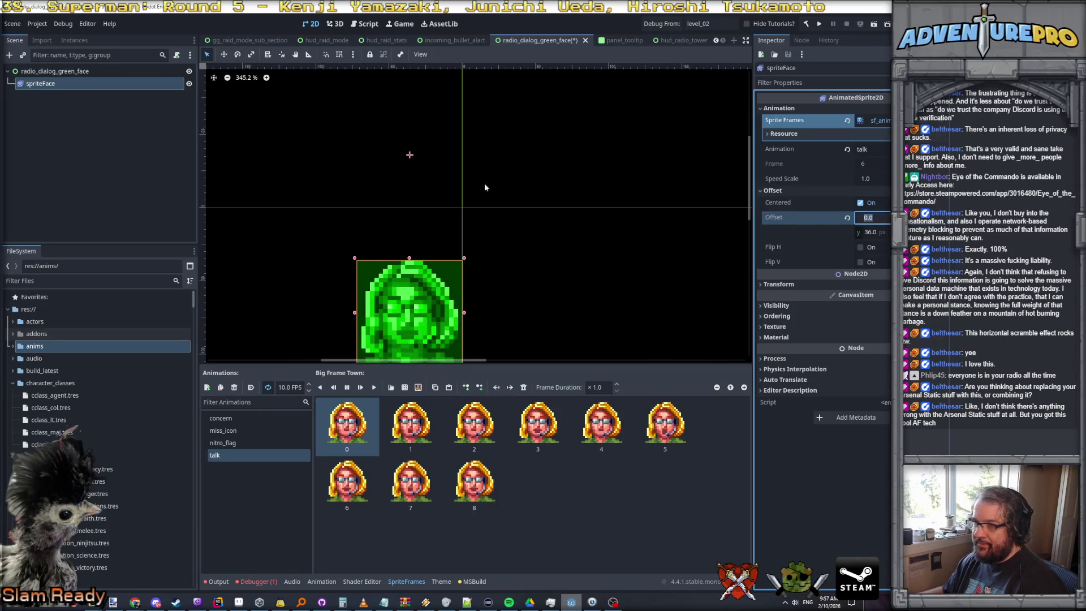
pyautogui.write('0')
pyautogui.press('Return')
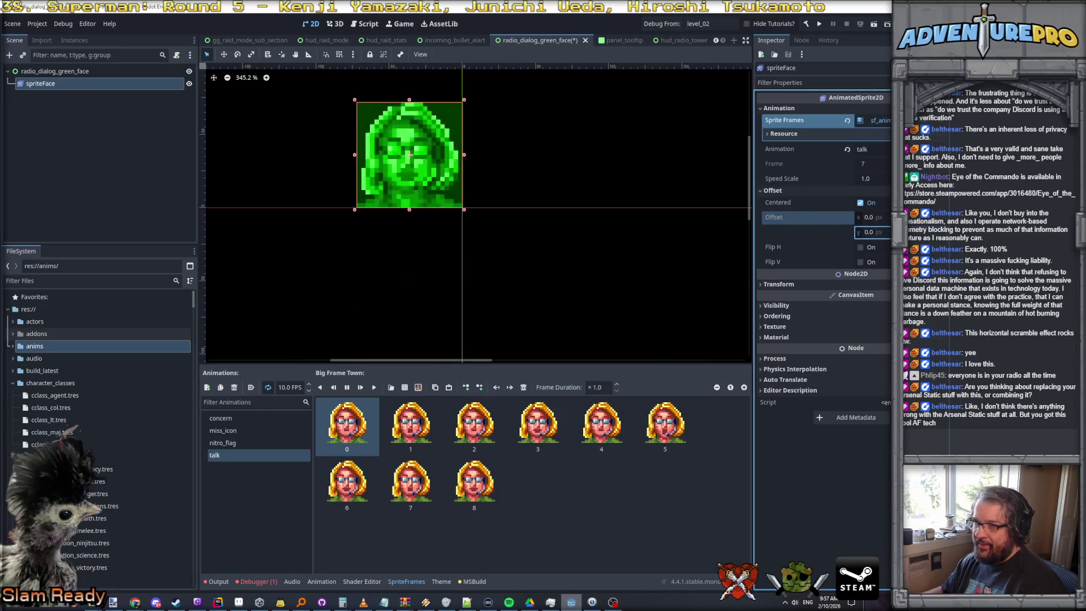
pyautogui.click(70, 73)
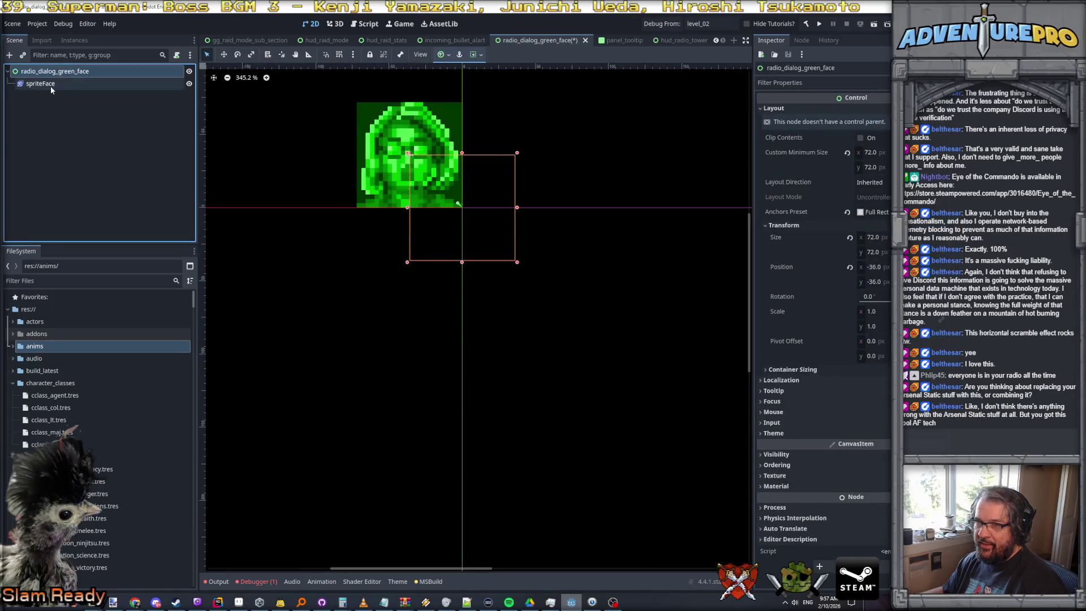
pyautogui.click(50, 85)
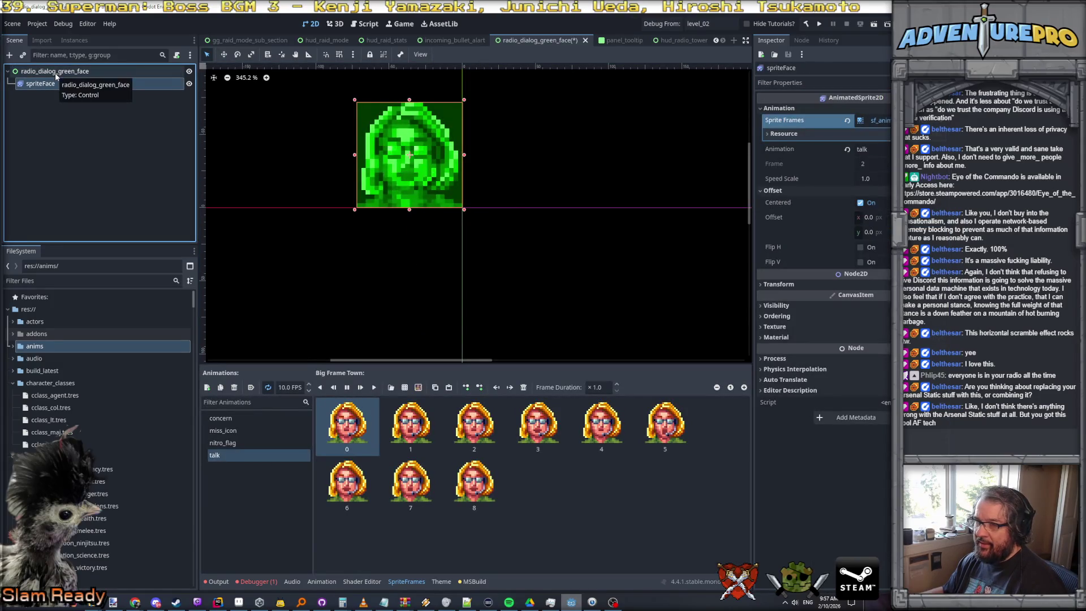
pyautogui.click(56, 73)
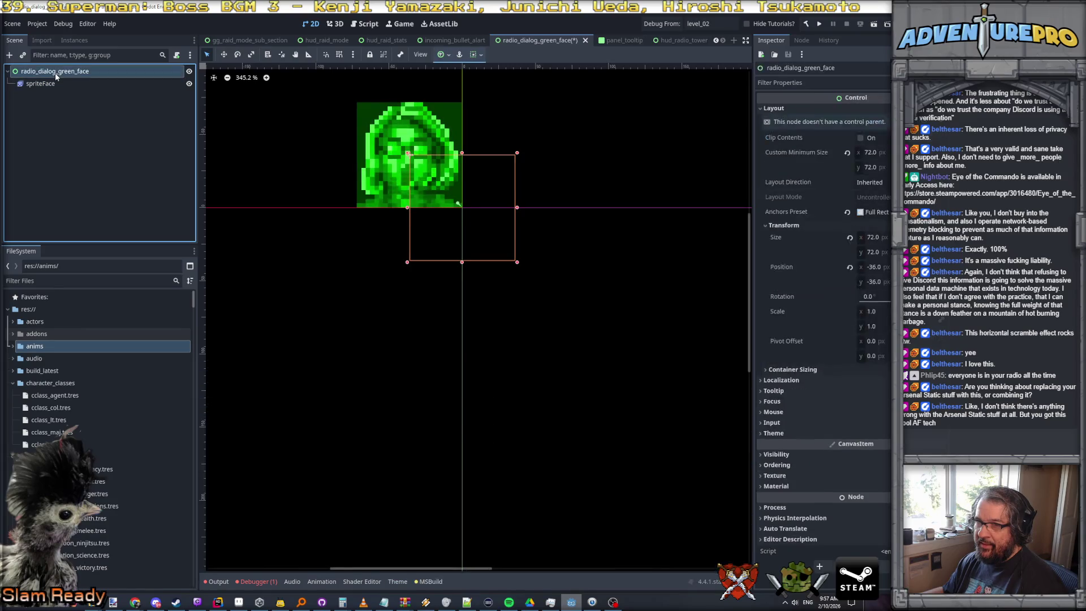
pyautogui.click(56, 83)
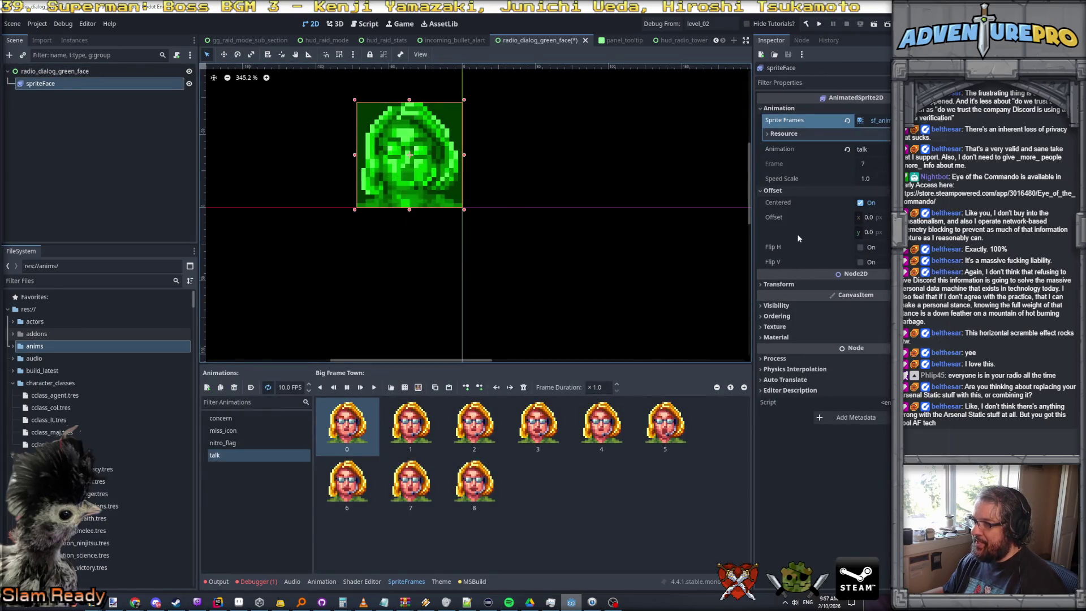
# Place spriteFace at position 36, 36 and save the green face scene
pyautogui.click(779, 283)
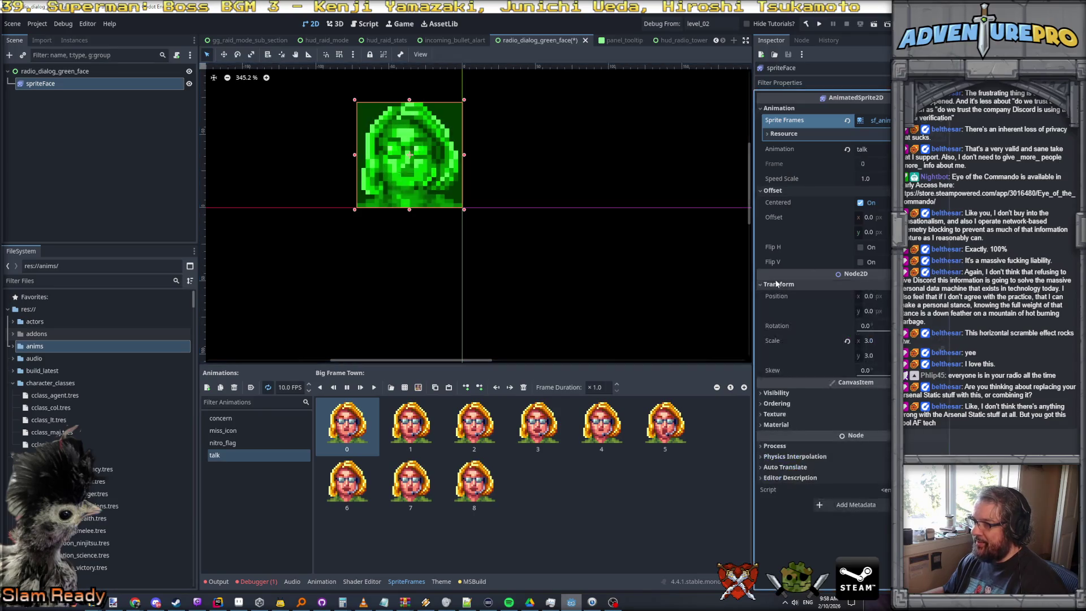
pyautogui.click(868, 296)
pyautogui.write('36')
pyautogui.press('Tab')
pyautogui.write('36')
pyautogui.press('Return')
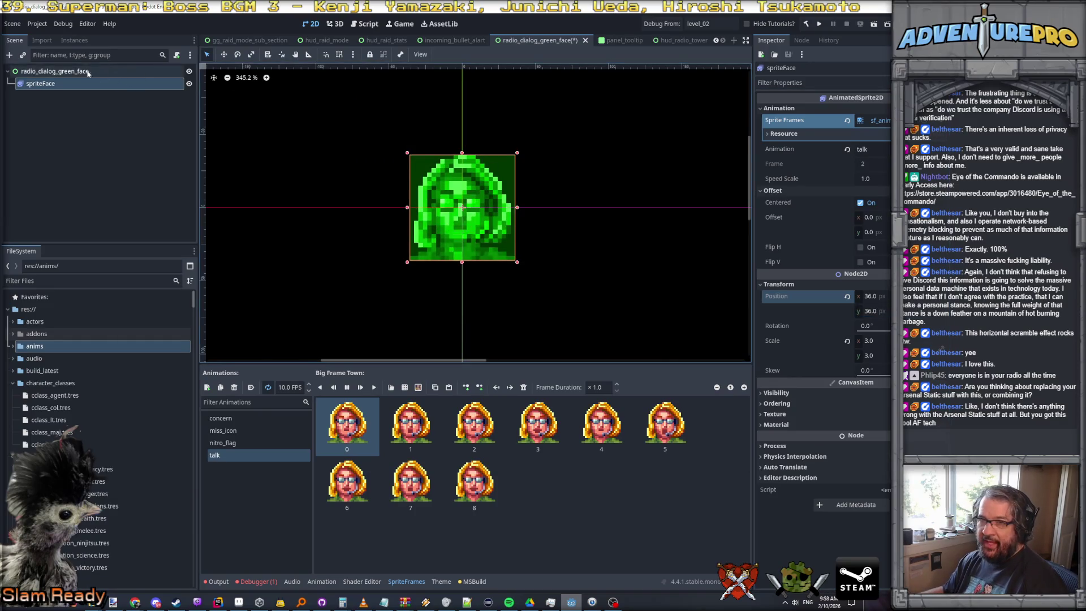
pyautogui.click(75, 74)
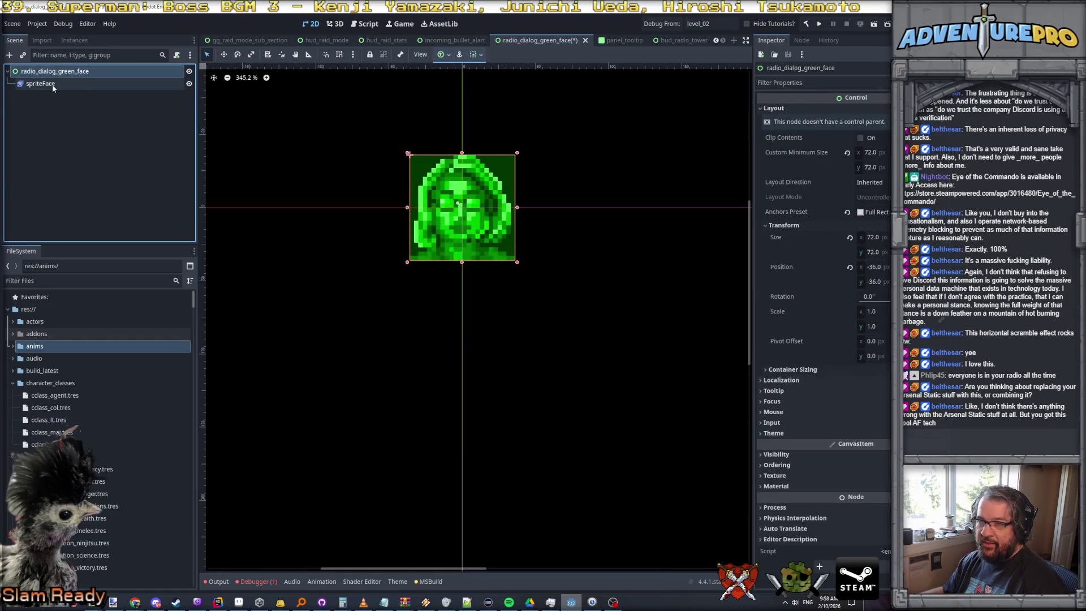
pyautogui.click(68, 82)
pyautogui.click(60, 74)
pyautogui.hotkey('ctrl', 's')
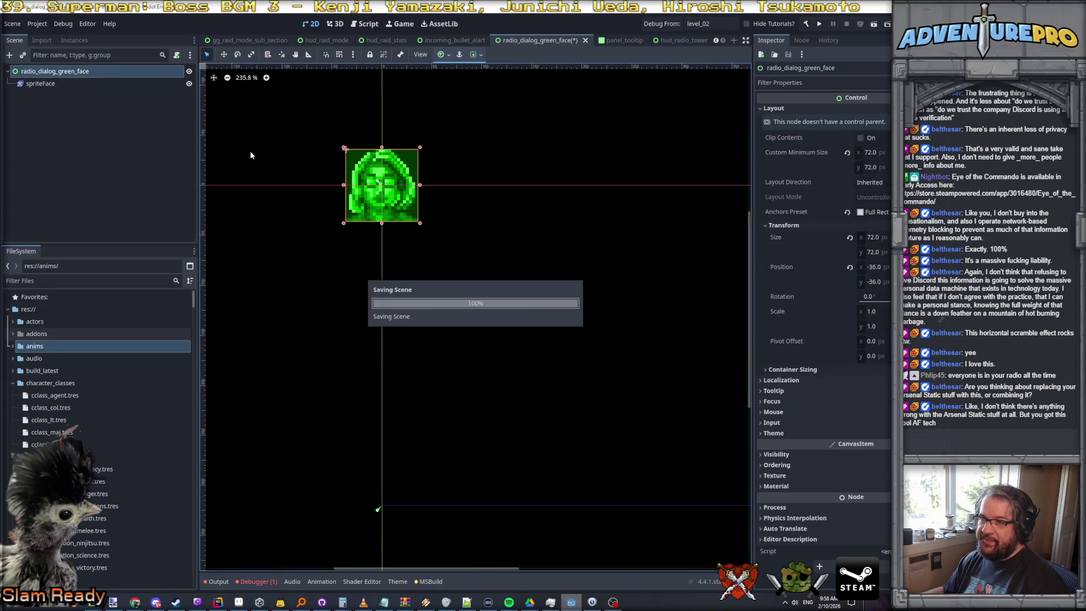
# Switch to the hud_radio_tower scene and select the radio_dialog_green_face instance
pyautogui.click(681, 40)
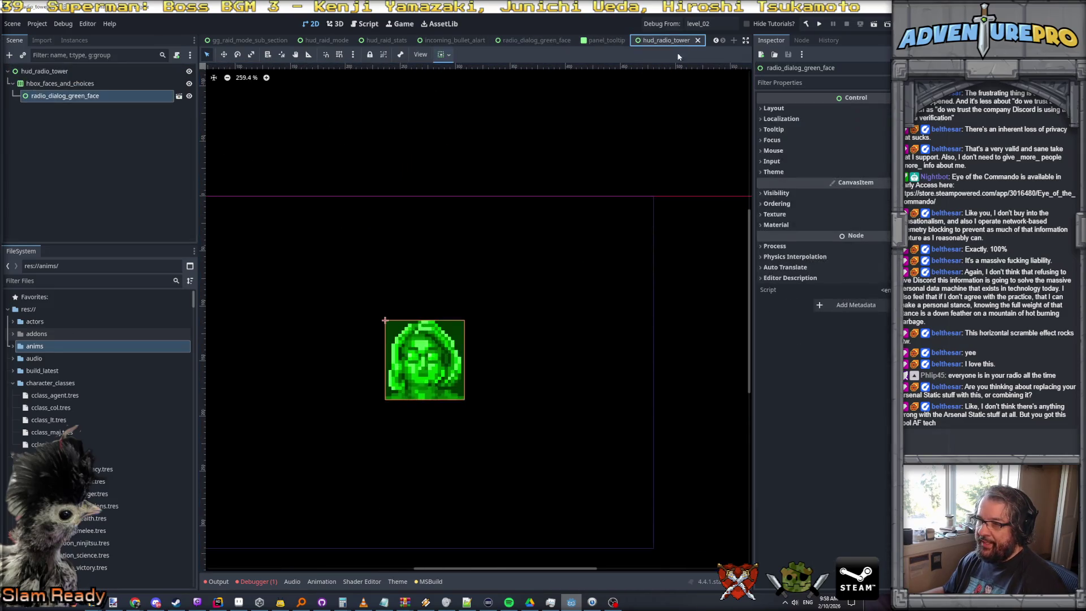
pyautogui.click(73, 85)
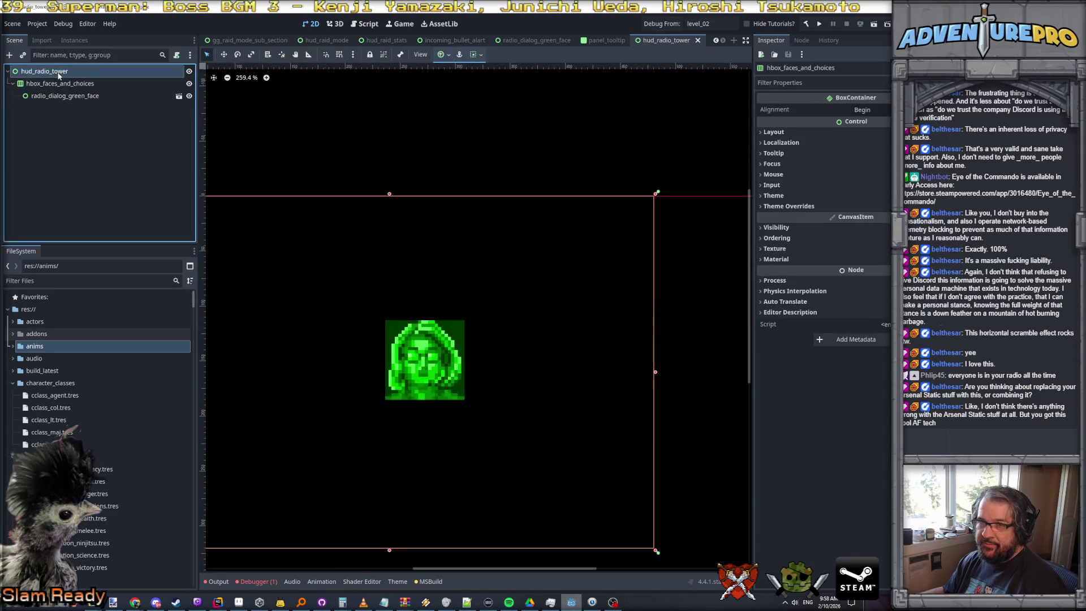
pyautogui.click(60, 95)
pyautogui.scroll(-5, 327, 270)
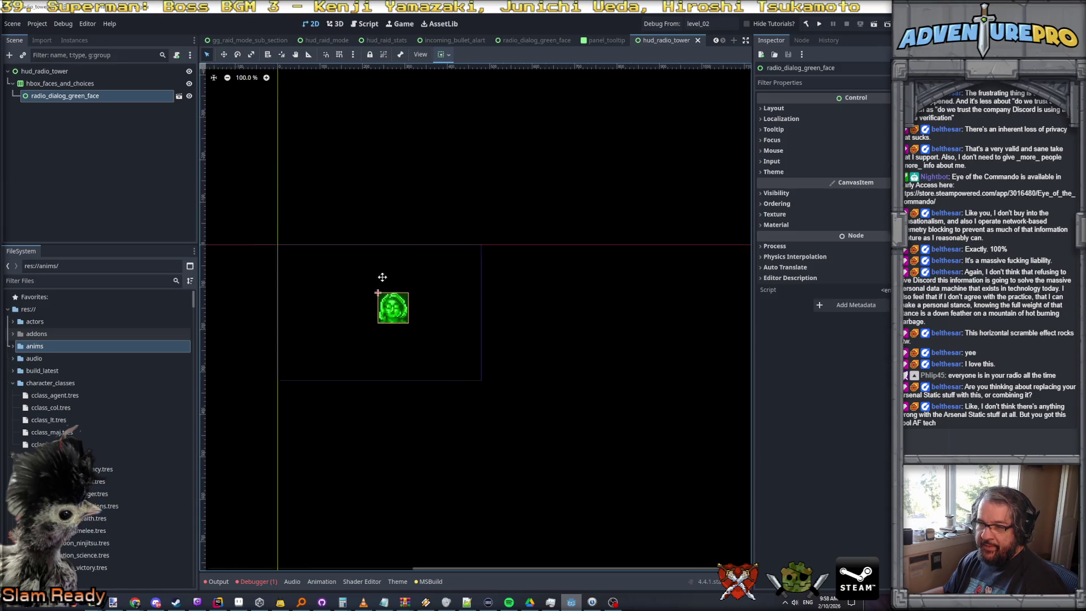
# Rename the green face instance to faceLeft
pyautogui.click(76, 99)
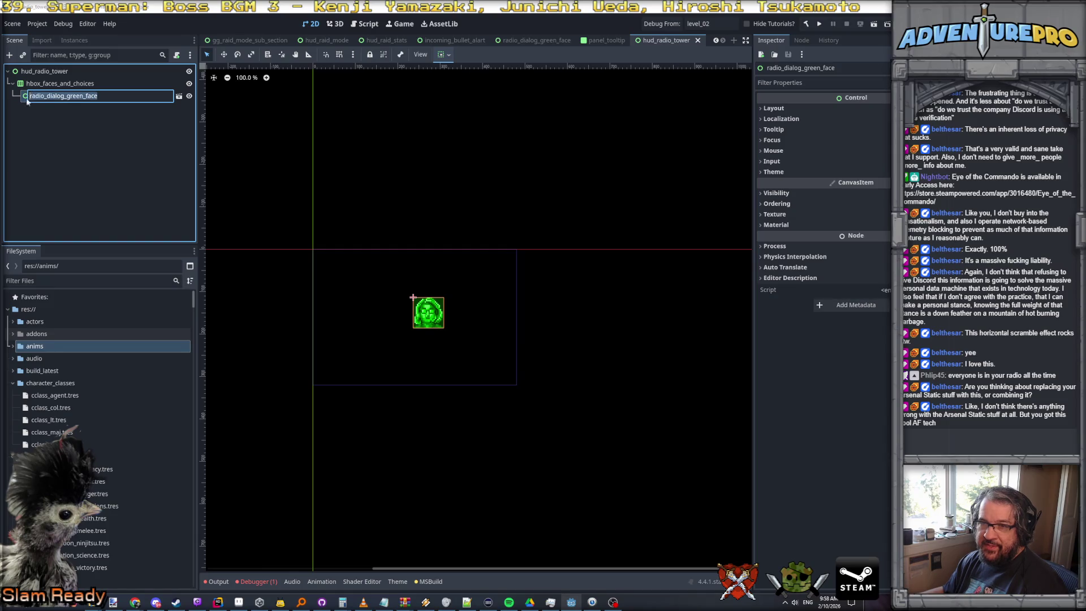
pyautogui.write('dialog_')
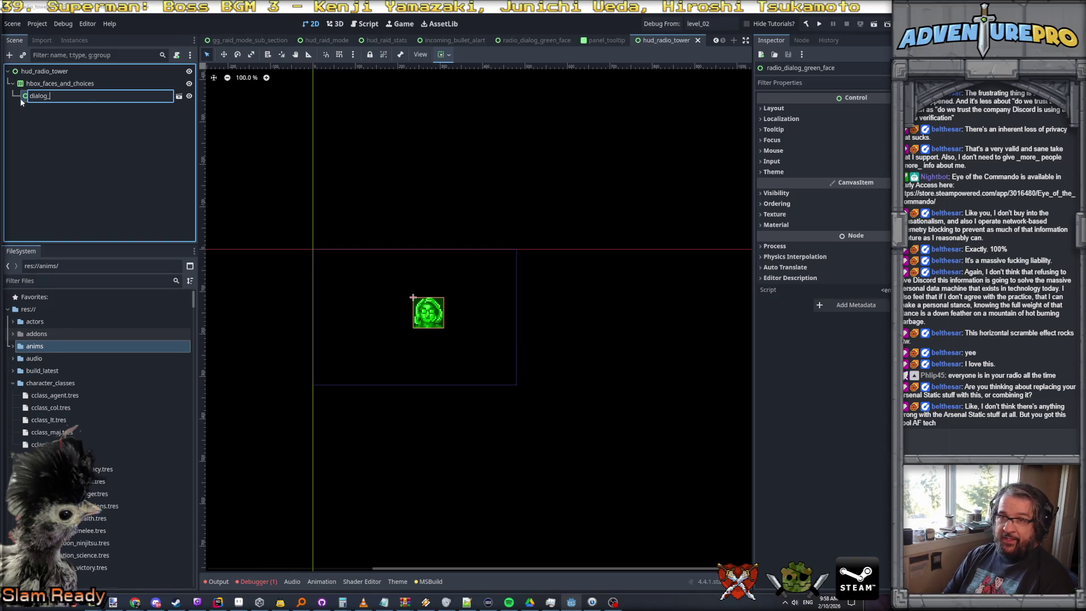
pyautogui.write('face_lef')
pyautogui.press('BackSpace')
pyautogui.press('BackSpace')
pyautogui.press('BackSpace')
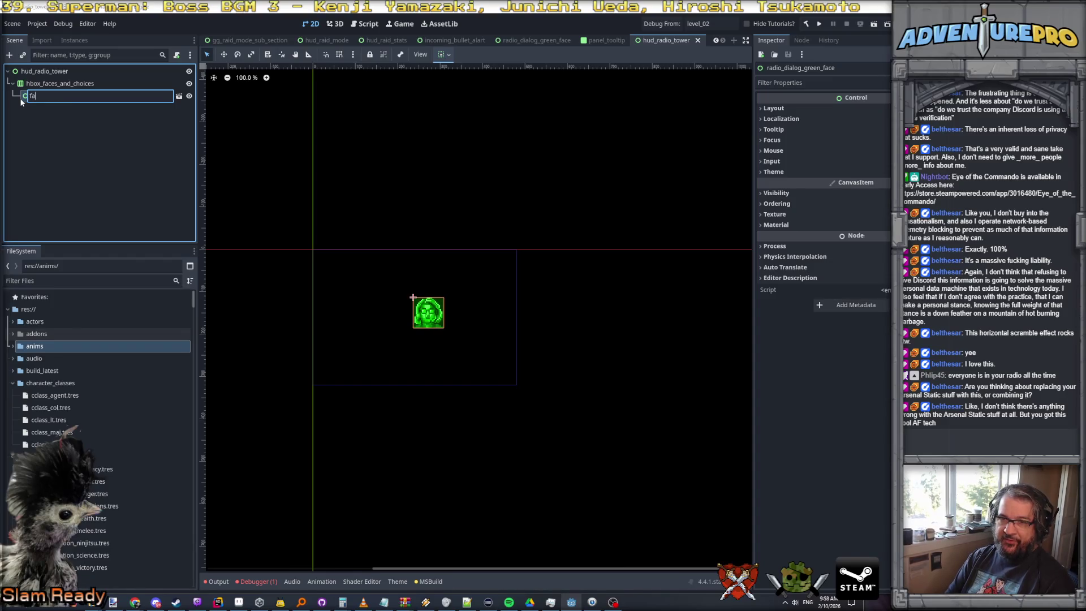
pyautogui.write('t')
pyautogui.press('Return')
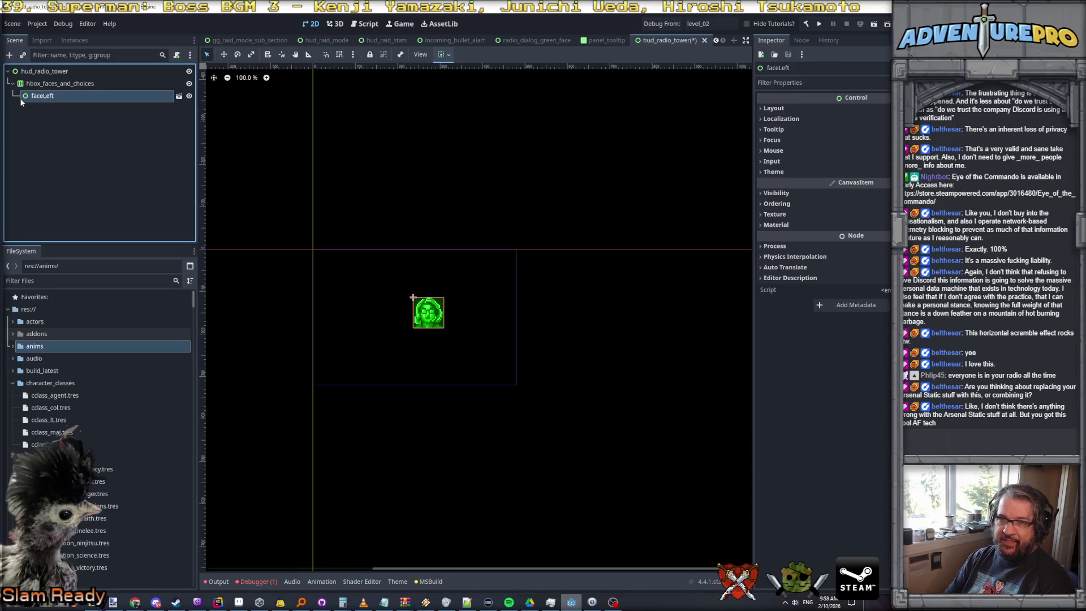
# Duplicate faceLeft and name the copy faceRight
pyautogui.rightClick(37, 98)
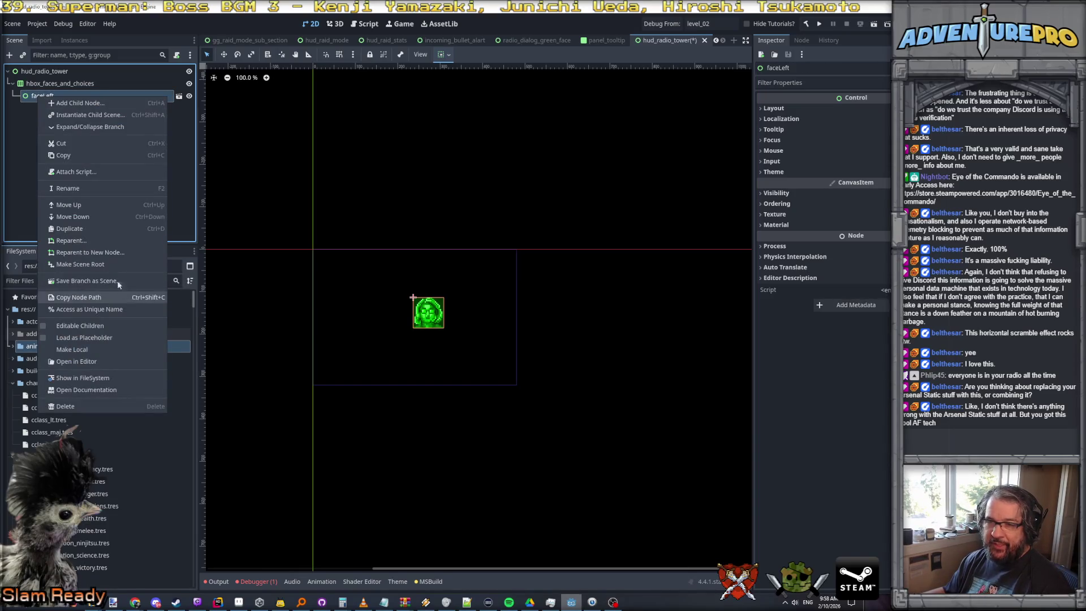
pyautogui.click(59, 228)
pyautogui.doubleClick(43, 111)
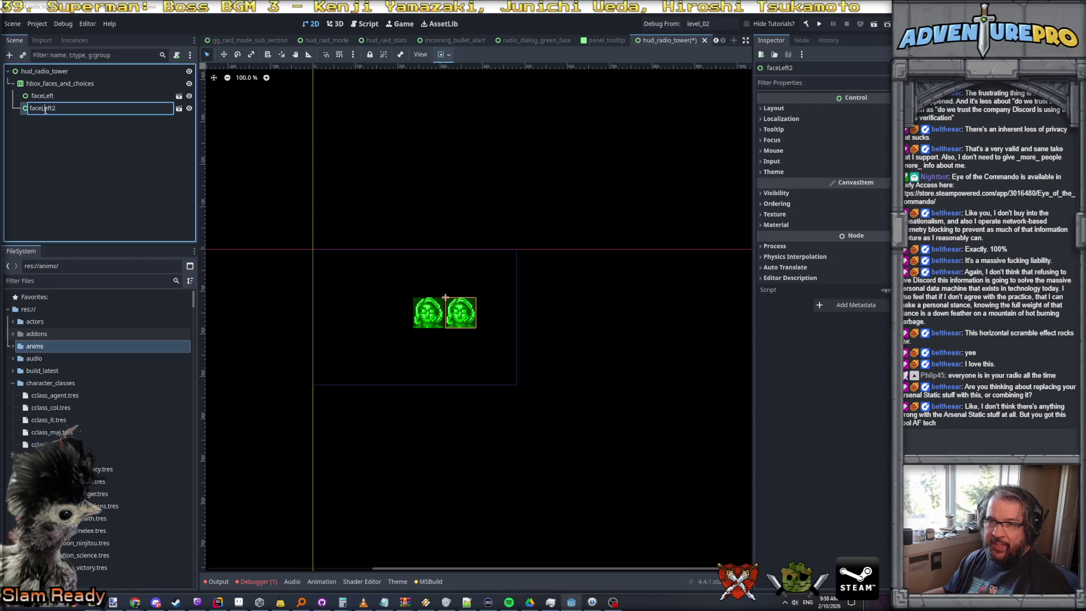
pyautogui.write('Righ')
pyautogui.press('Return')
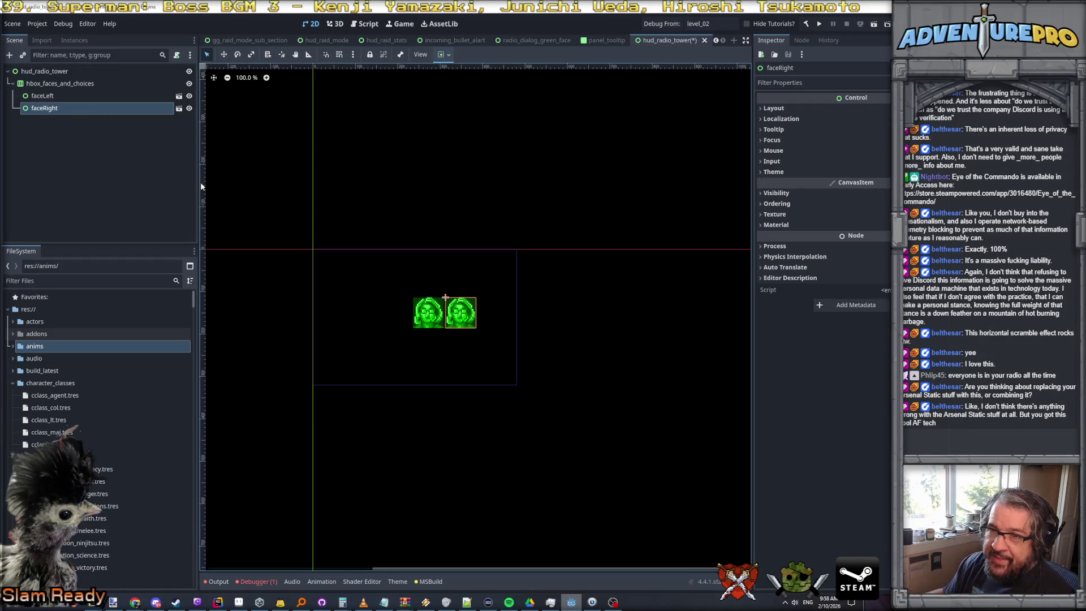
pyautogui.click(60, 84)
pyautogui.scroll(4, 498, 332)
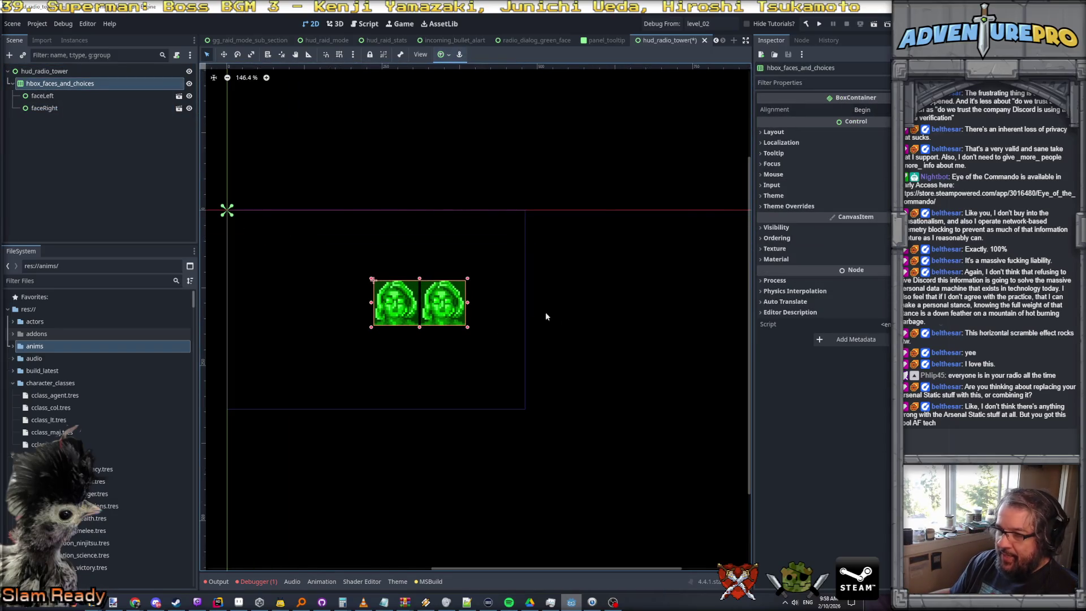
# Drag hbox_faces_and_choices about (-100, -61) px up and left on the 2D canvas
pyautogui.moveTo(413, 302); pyautogui.dragTo(346, 267)
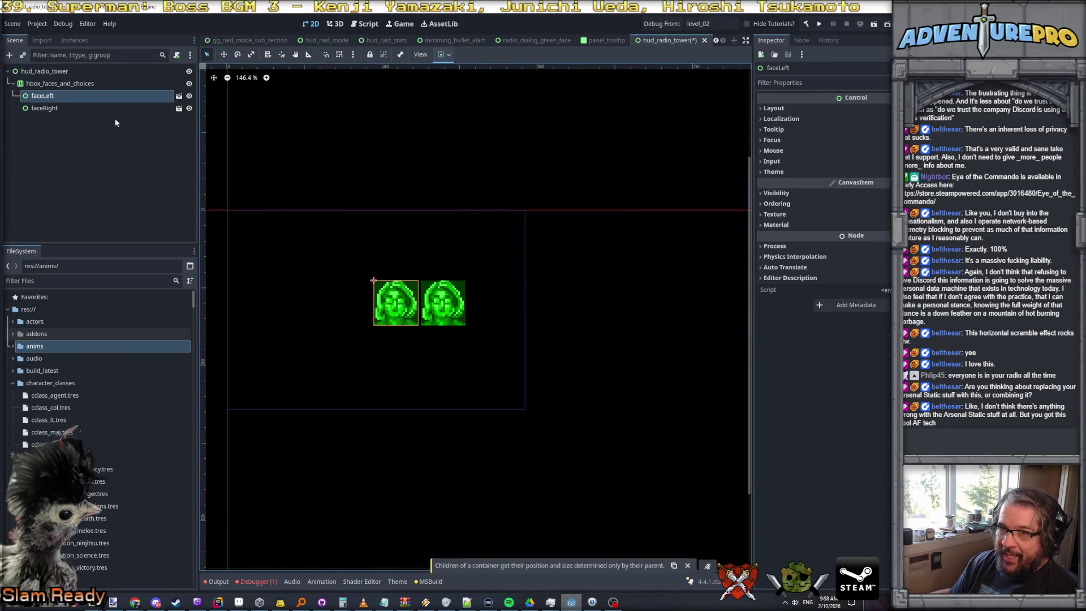
pyautogui.click(85, 81)
pyautogui.moveTo(425, 308)
pyautogui.mouseDown()
pyautogui.moveTo(362, 270)
pyautogui.moveTo(375, 265)
pyautogui.mouseUp()
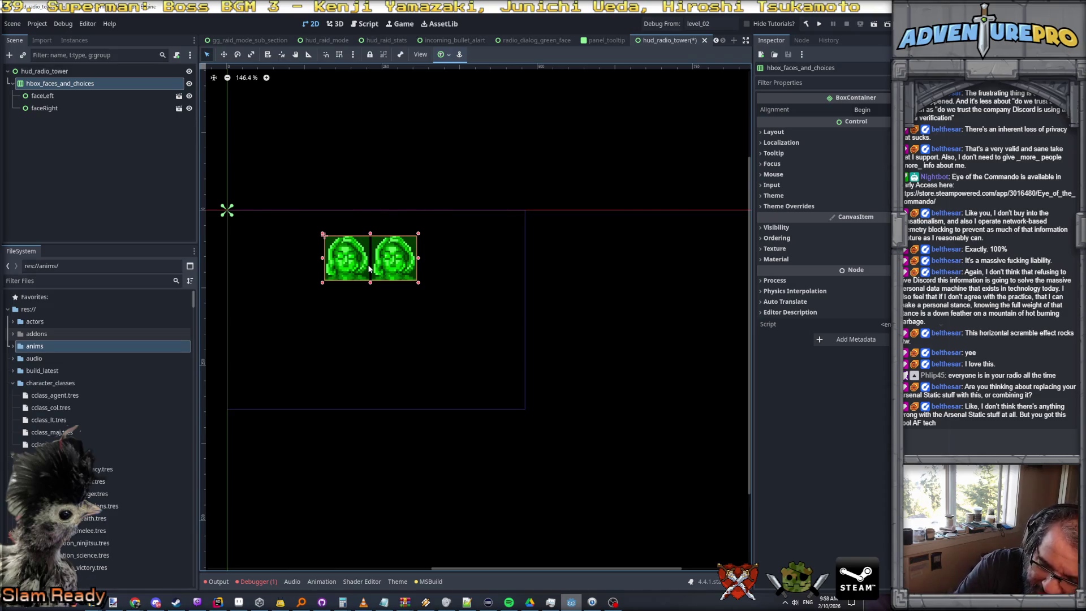
pyautogui.scroll(-1, 369, 268)
pyautogui.moveTo(374, 301); pyautogui.dragTo(444, 300)
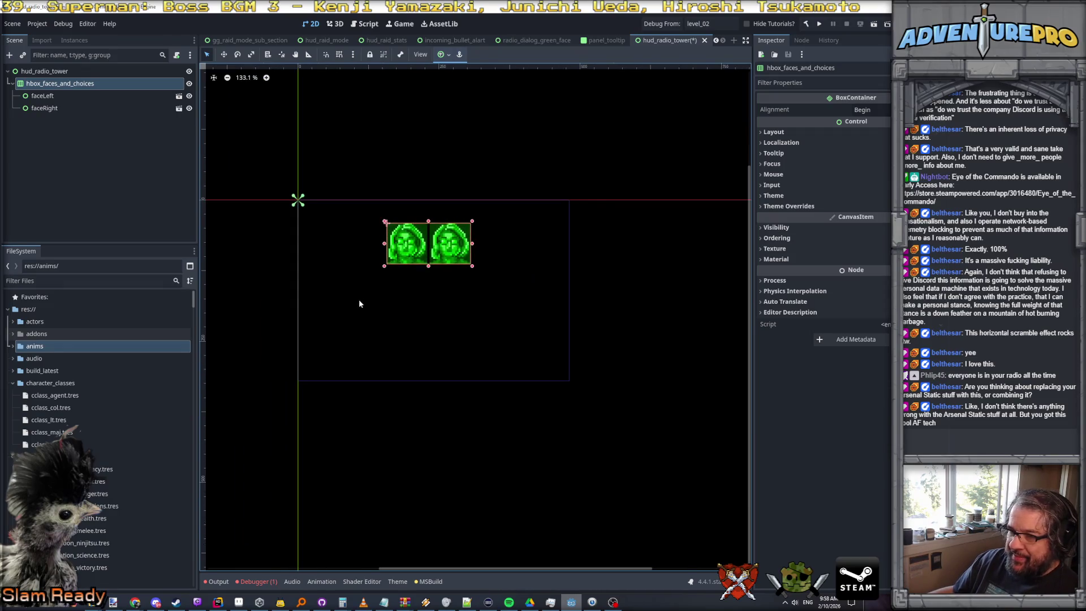
pyautogui.scroll(4, 445, 245)
pyautogui.scroll(2, 446, 246)
pyautogui.scroll(-4, 445, 244)
pyautogui.scroll(-1, 446, 245)
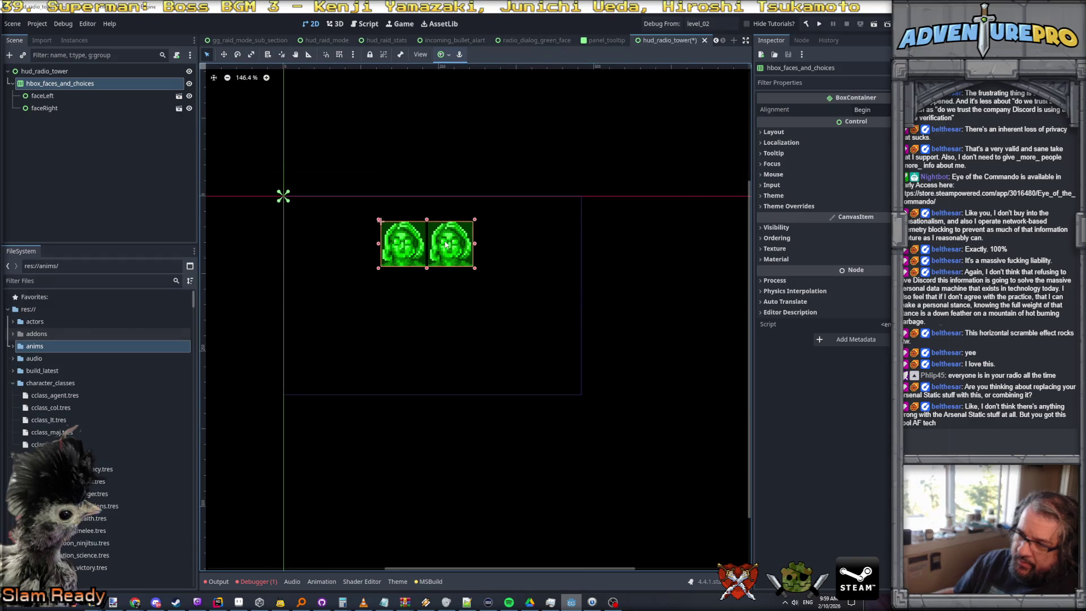
pyautogui.scroll(2, 439, 232)
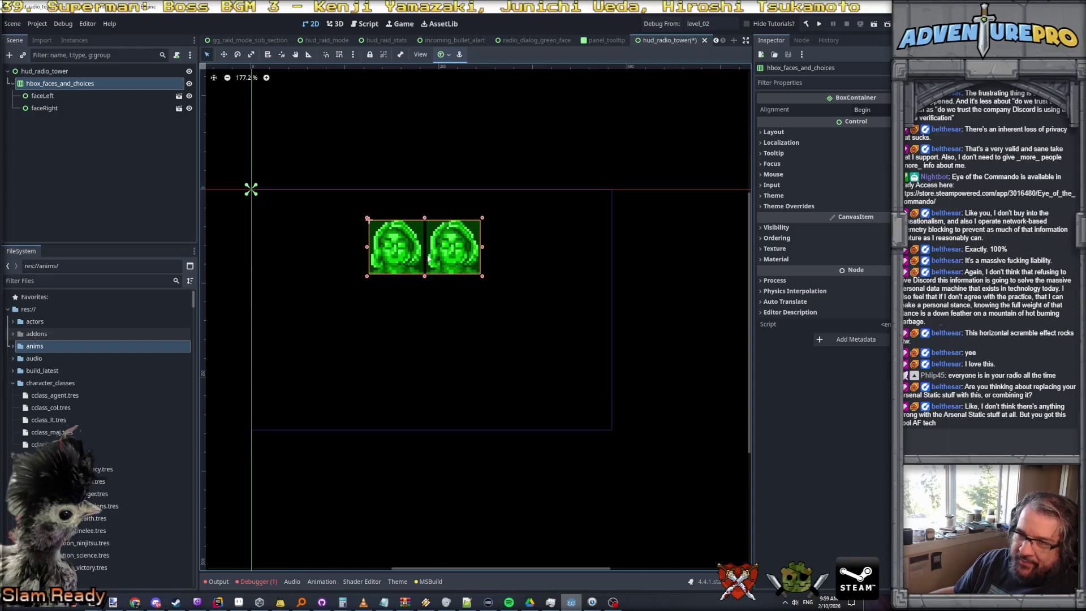
# Add a VBoxContainer child named vboxChoices to hbox_faces_and_choices
pyautogui.click(39, 98)
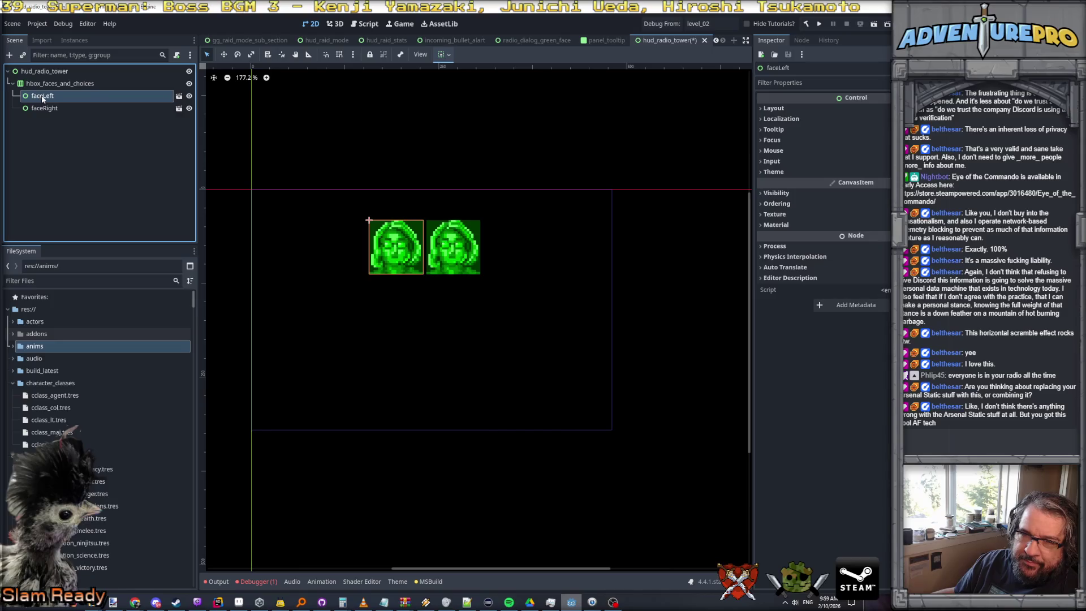
pyautogui.click(46, 82)
pyautogui.rightClick(45, 82)
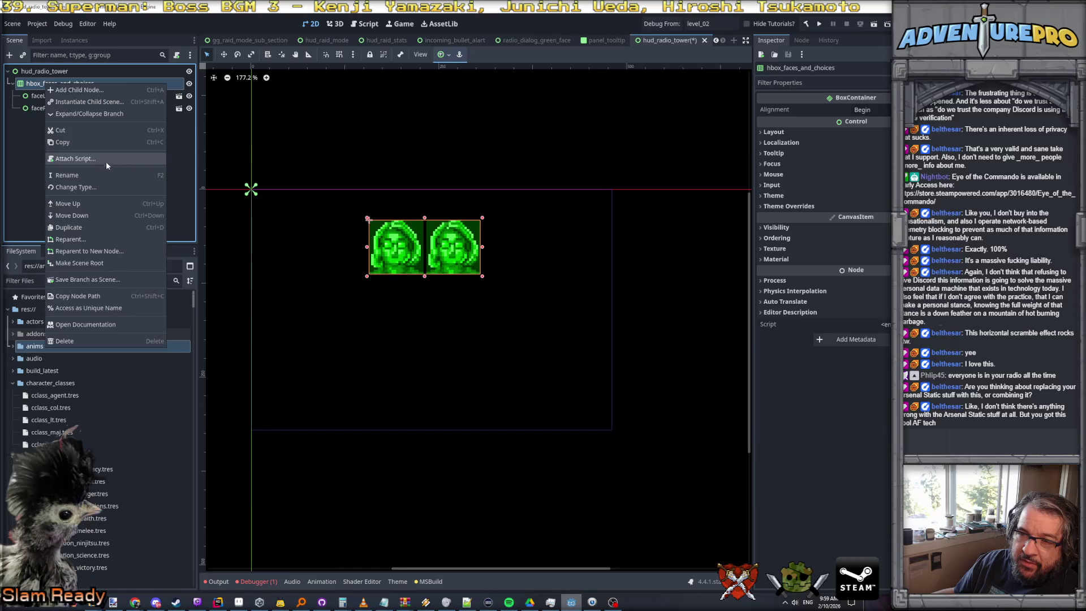
pyautogui.click(94, 90)
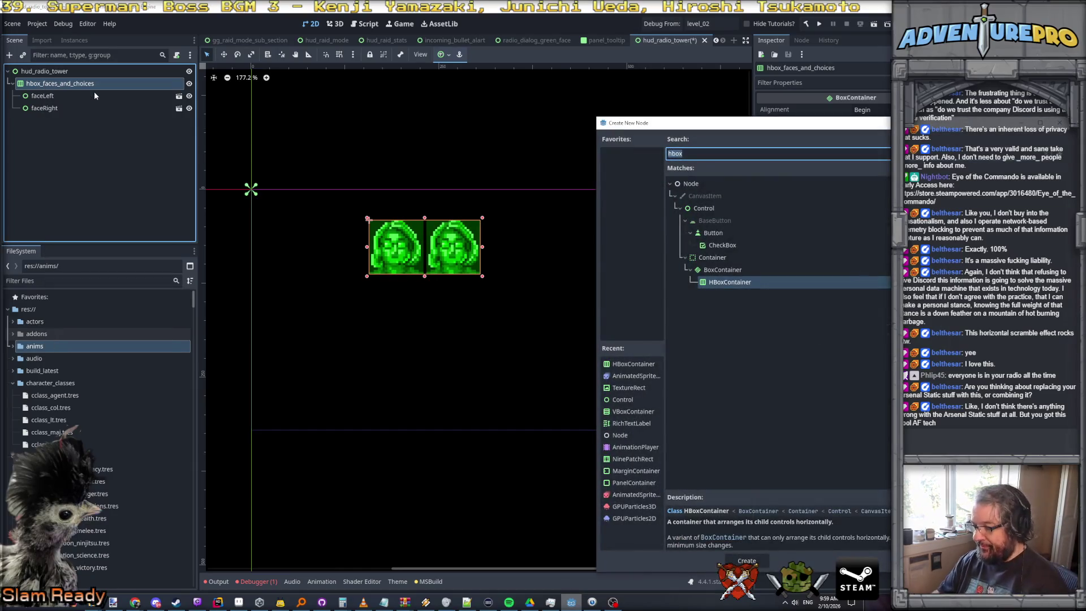
pyautogui.write('vbox')
pyautogui.press('Return')
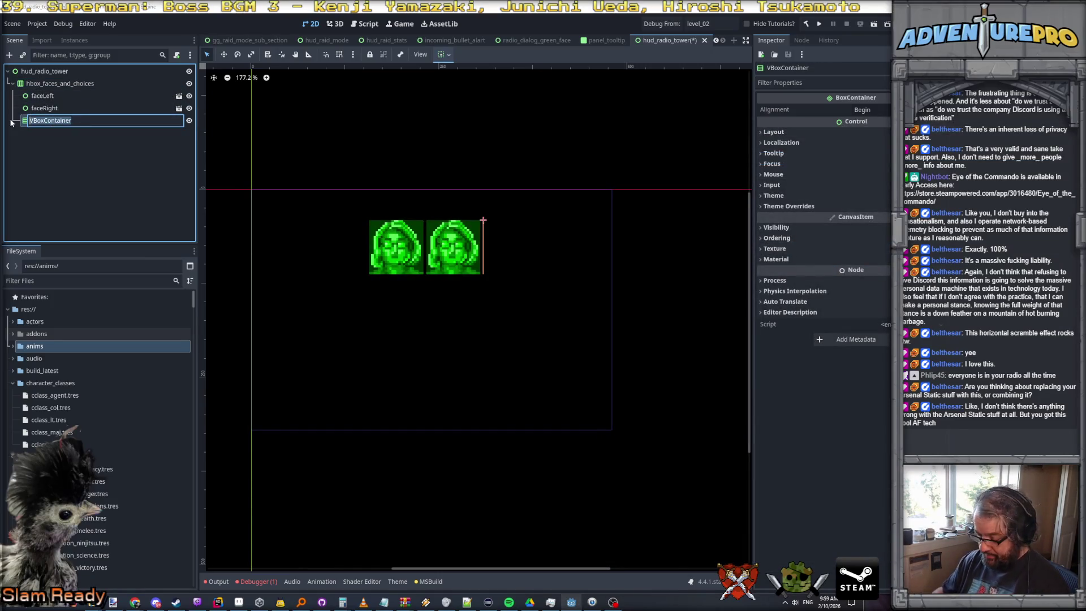
pyautogui.write('vboxCh')
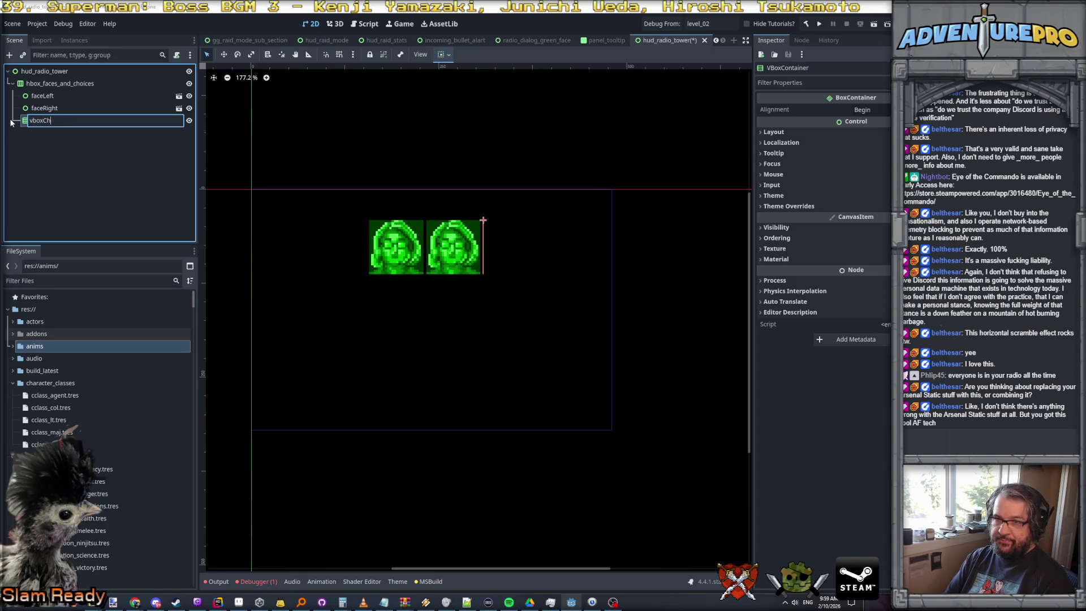
pyautogui.write('oices')
pyautogui.press('Return')
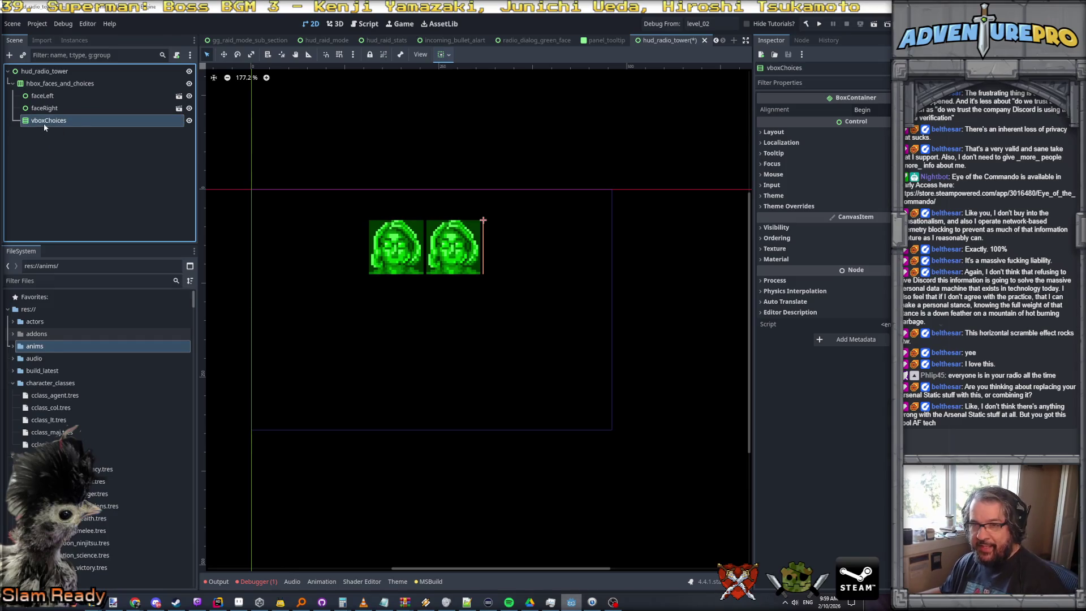
# Reorder vboxChoices to sit between faceLeft and faceRight
pyautogui.moveTo(43, 119); pyautogui.dragTo(42, 105)
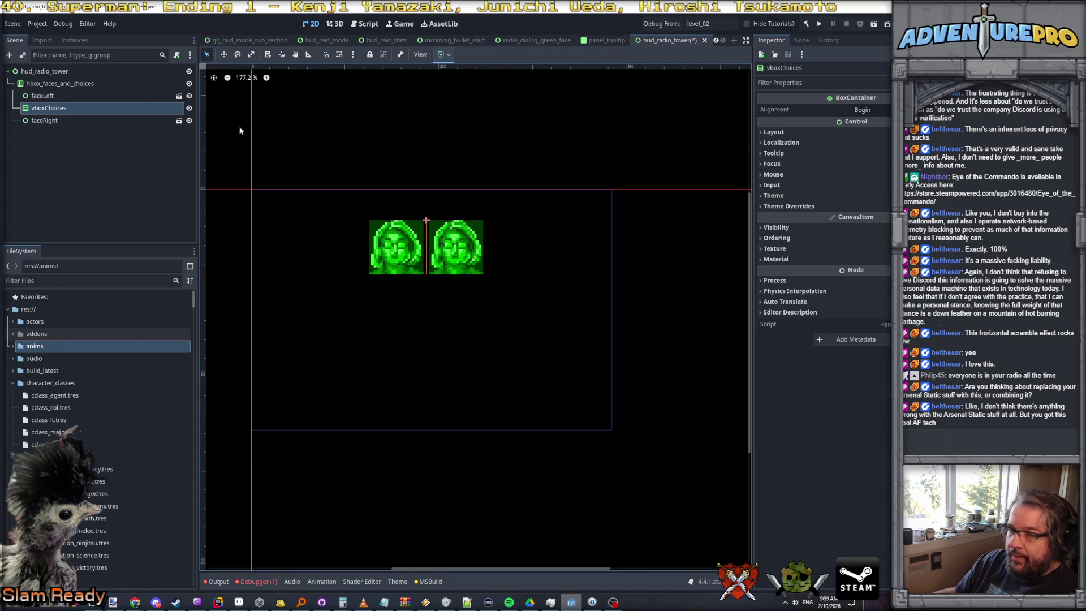
pyautogui.rightClick(59, 111)
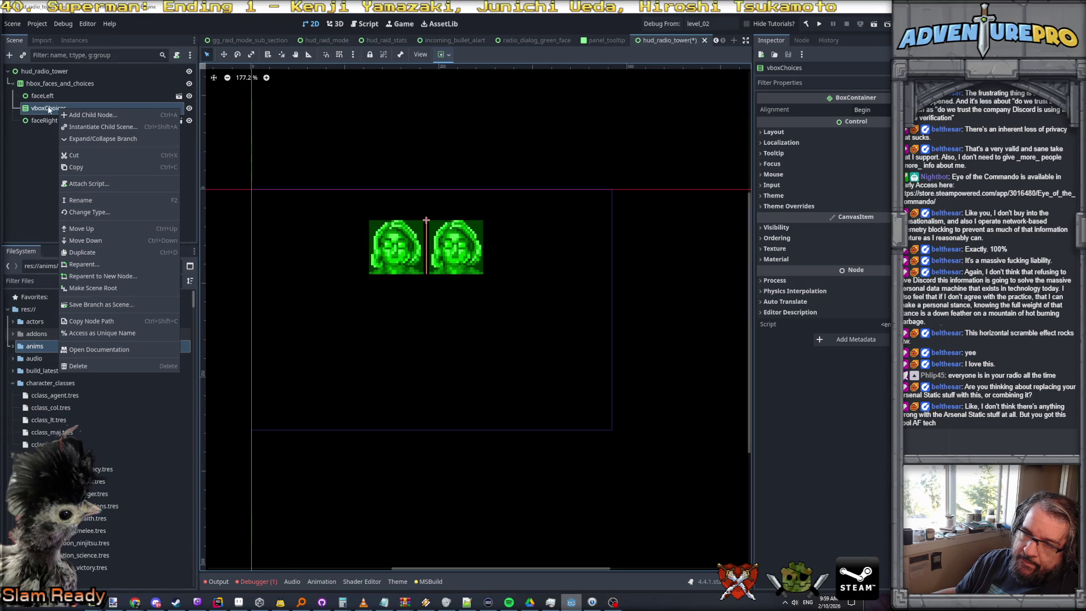
pyautogui.click(414, 99)
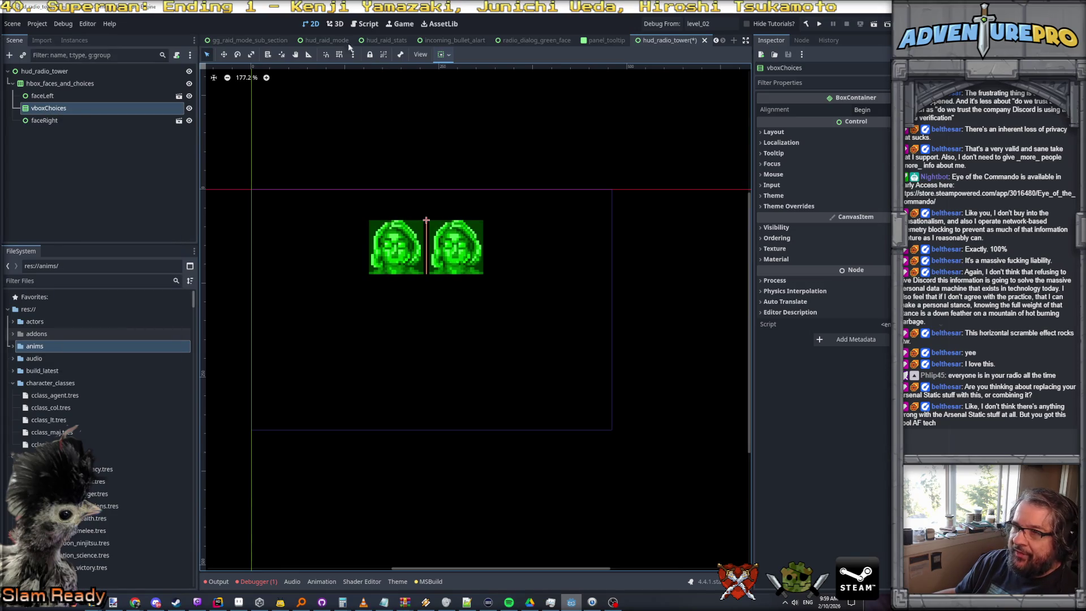
pyautogui.click(326, 40)
# Browse the other HUD scene tabs, then filter FileSystem and open hud_raid_level_up.tscn
pyautogui.click(399, 39)
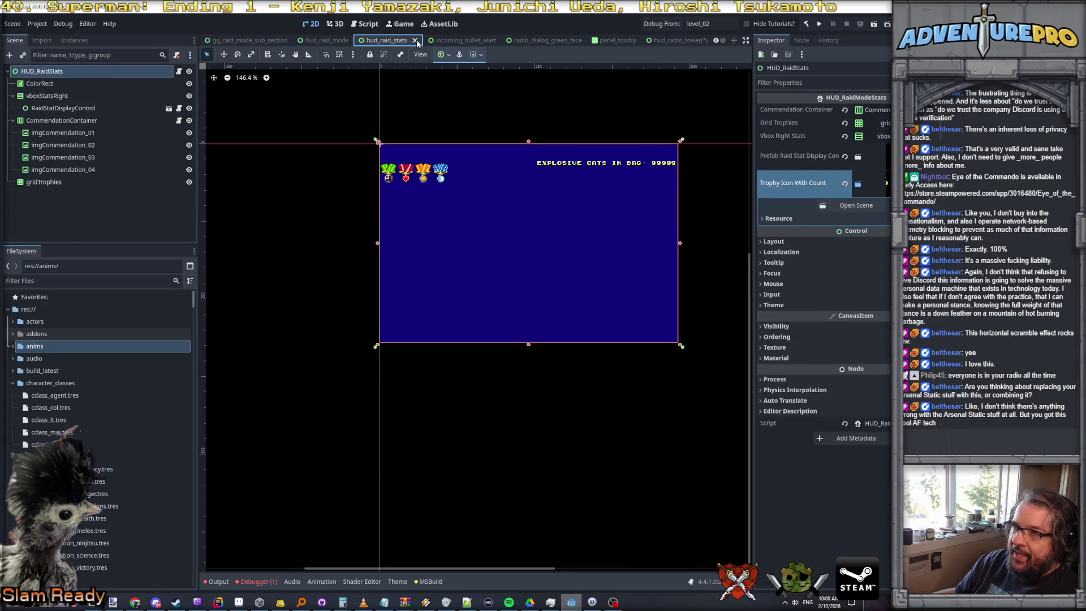
pyautogui.click(252, 41)
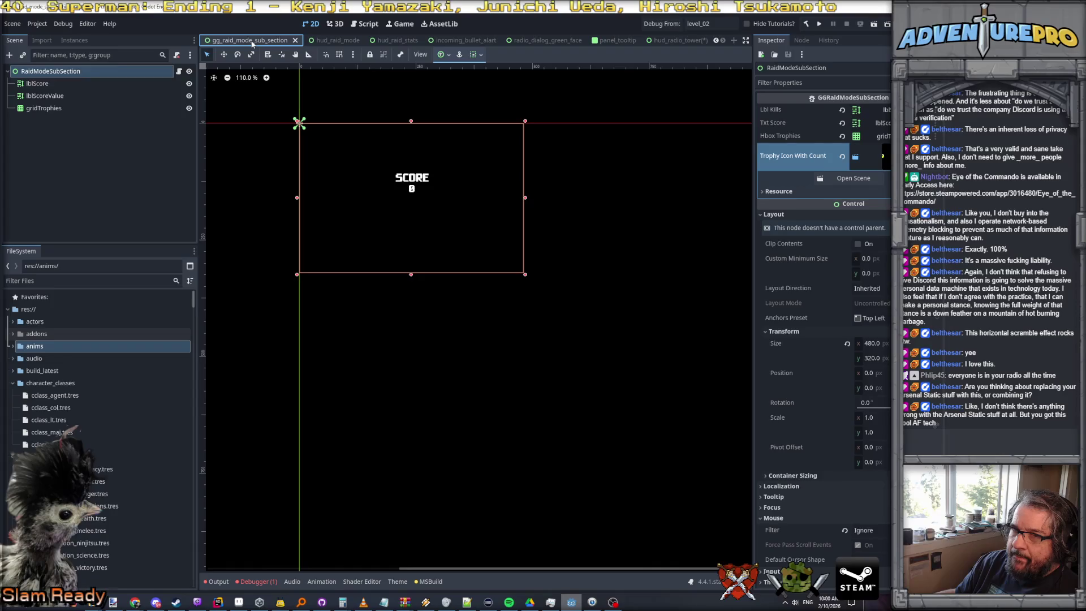
pyautogui.click(463, 41)
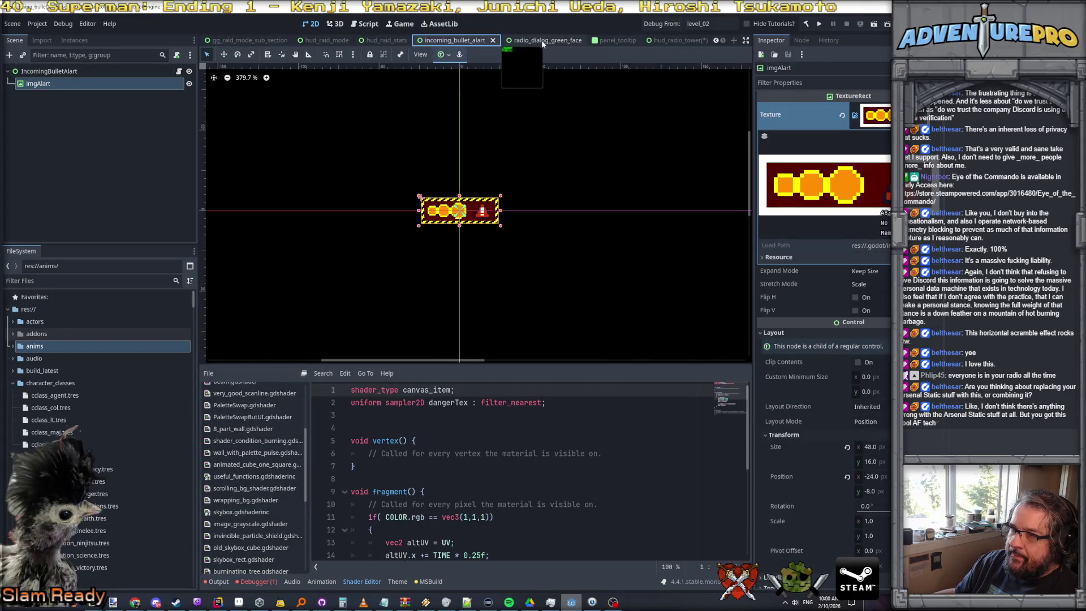
pyautogui.click(41, 283)
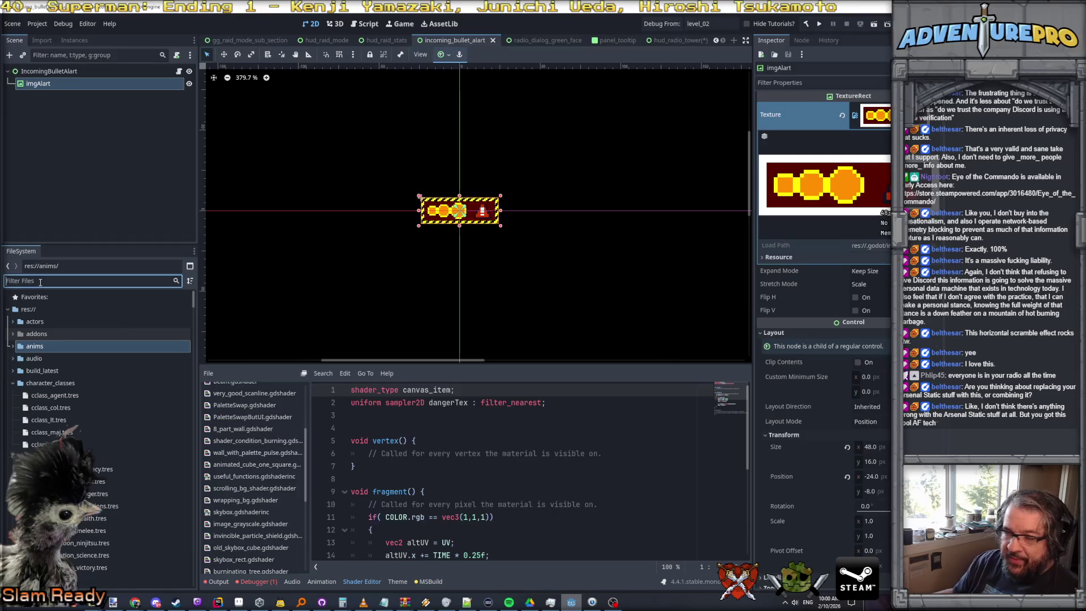
pyautogui.write('levelu')
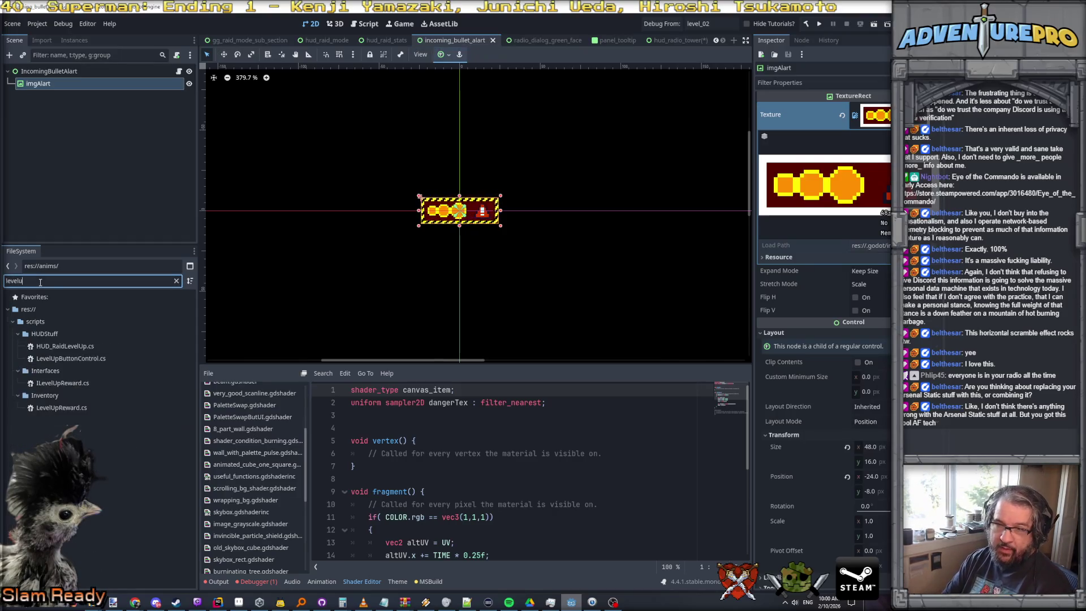
pyautogui.hotkey('ctrl', 'a')
pyautogui.write('hud_le')
pyautogui.press('BackSpace')
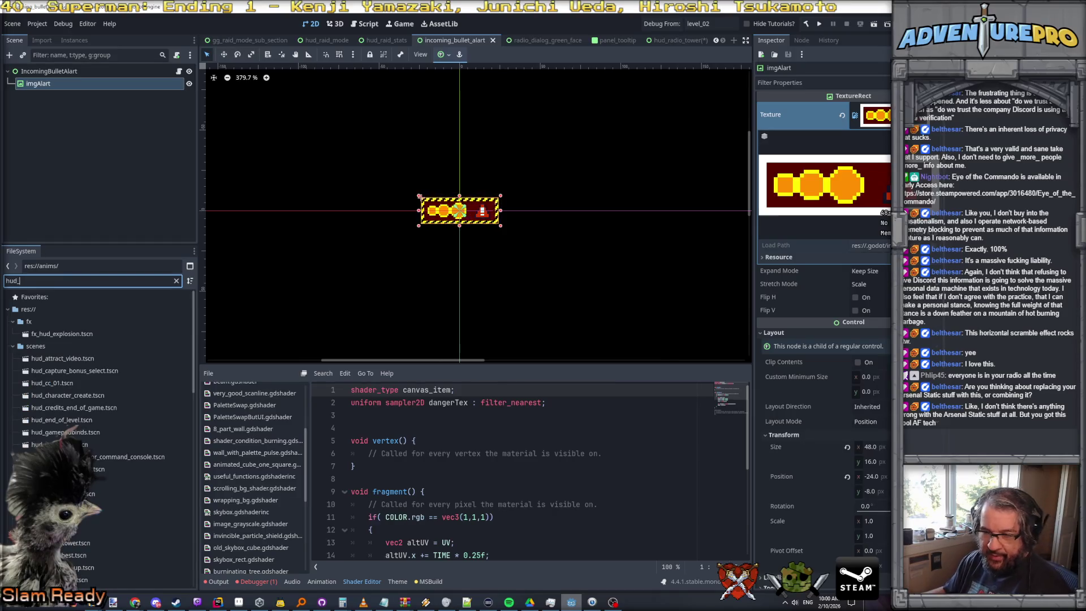
pyautogui.scroll(-2, 85, 407)
pyautogui.scroll(-2, 85, 425)
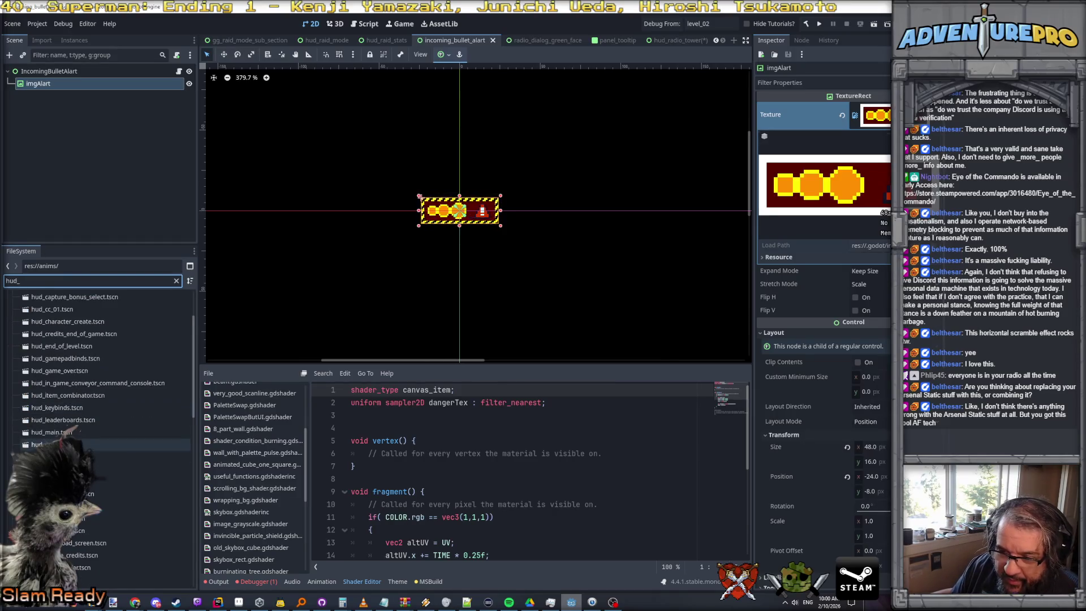
pyautogui.doubleClick(85, 493)
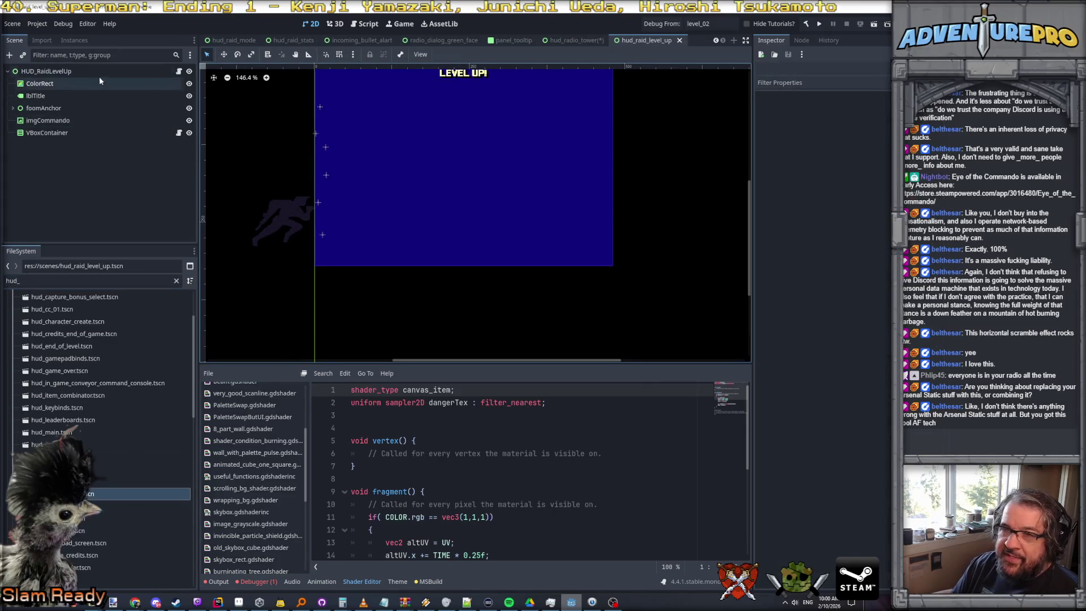
# Review the level-up VBoxContainer's script and 256 x 204 layout, then return to hud_radio_tower
pyautogui.click(47, 132)
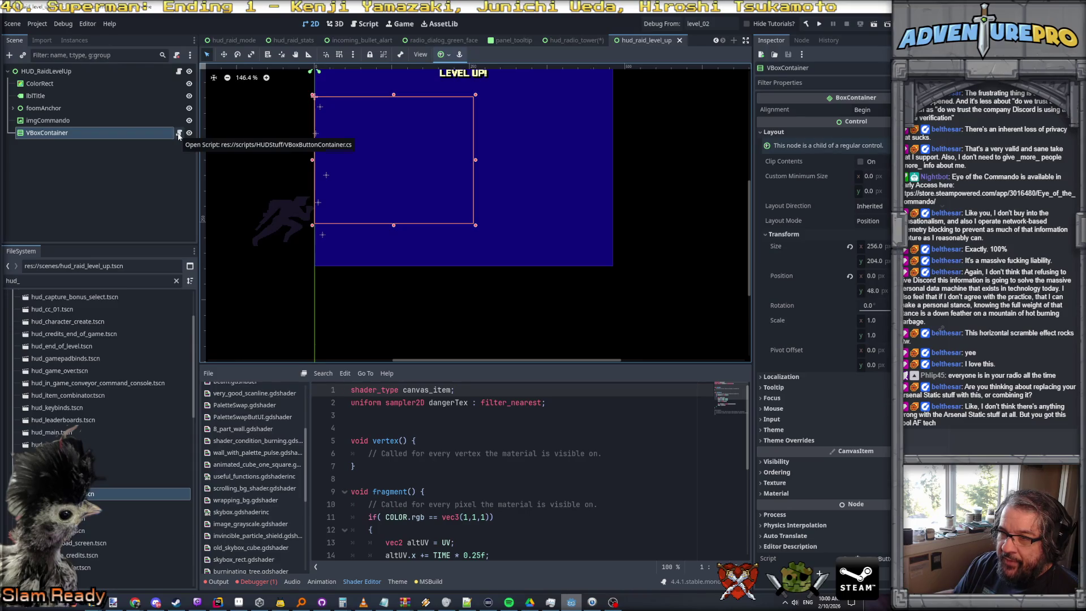
pyautogui.click(61, 134)
pyautogui.press('Up')
pyautogui.press('Down')
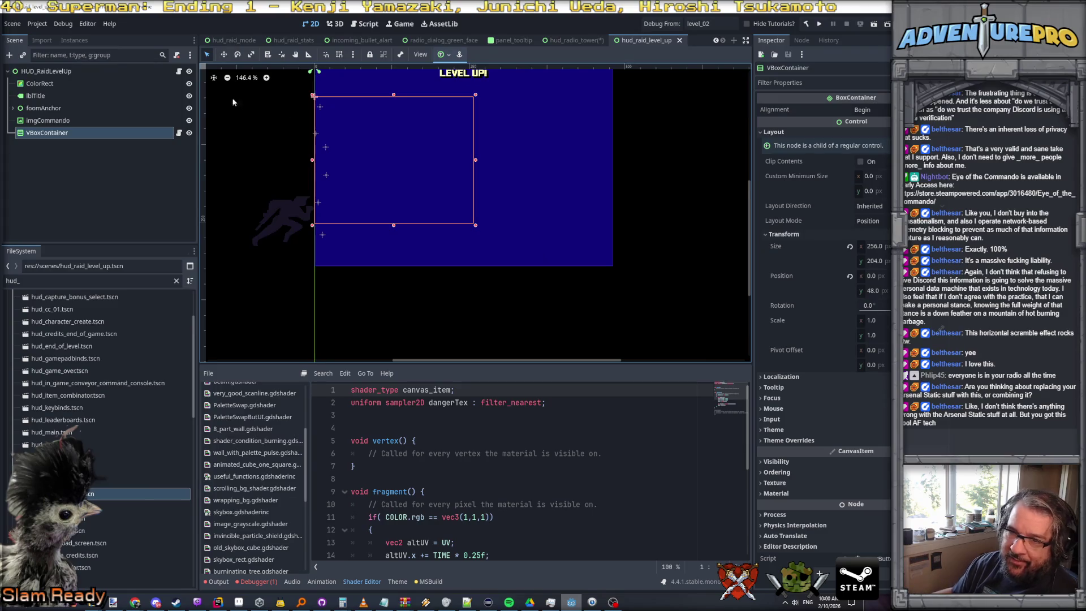
pyautogui.click(48, 120)
pyautogui.click(51, 134)
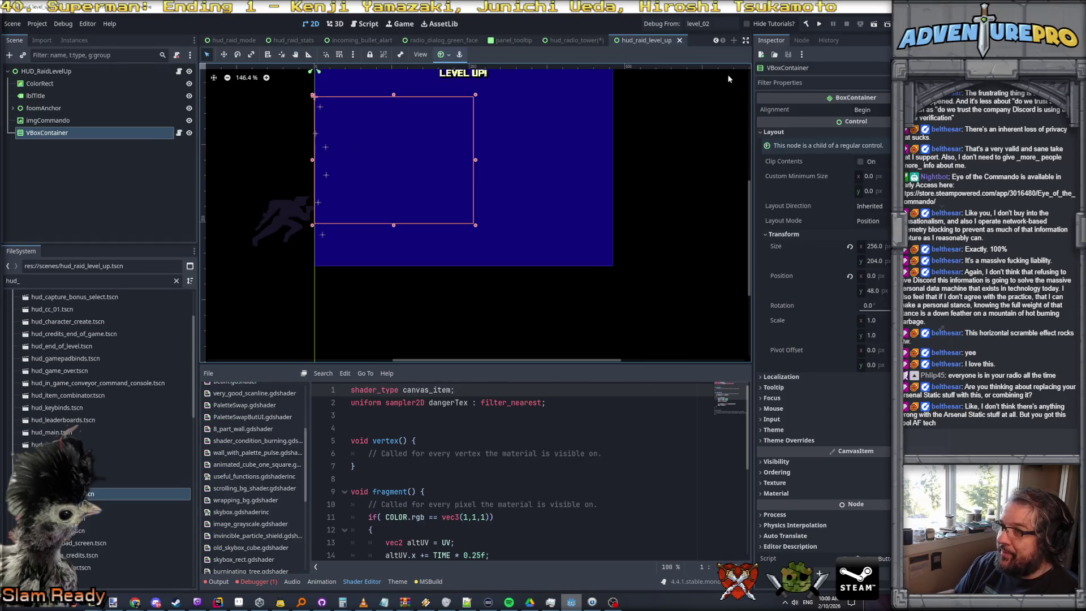
pyautogui.click(586, 39)
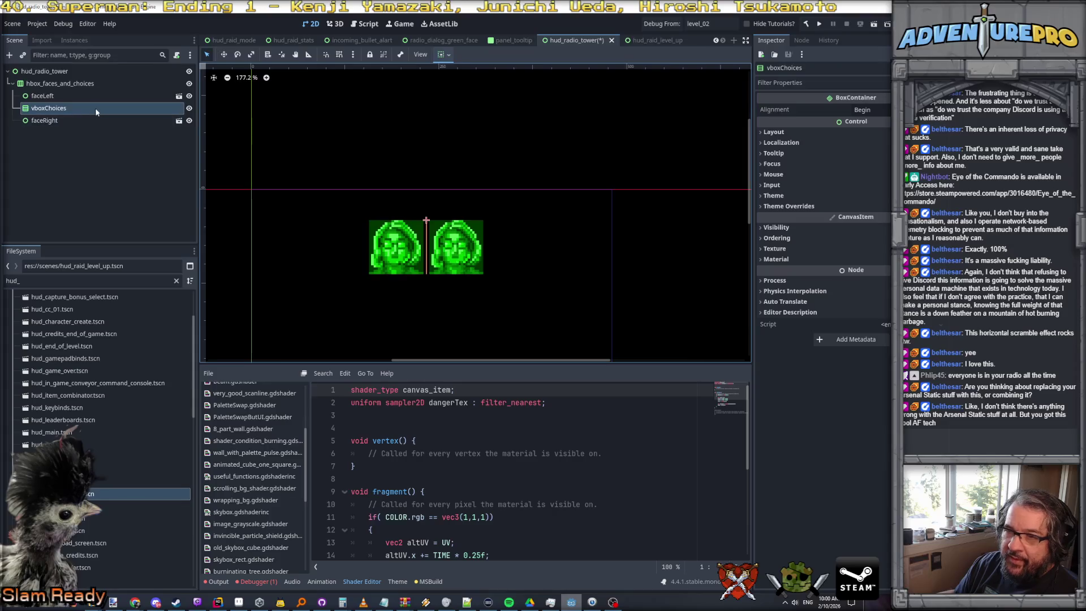
# Filter FileSystem for vbox and delete the accidentally dropped HUD_RaidLevelUp instance
pyautogui.click(12, 282)
pyautogui.hotkey('ctrl', 'a')
pyautogui.write('vbox')
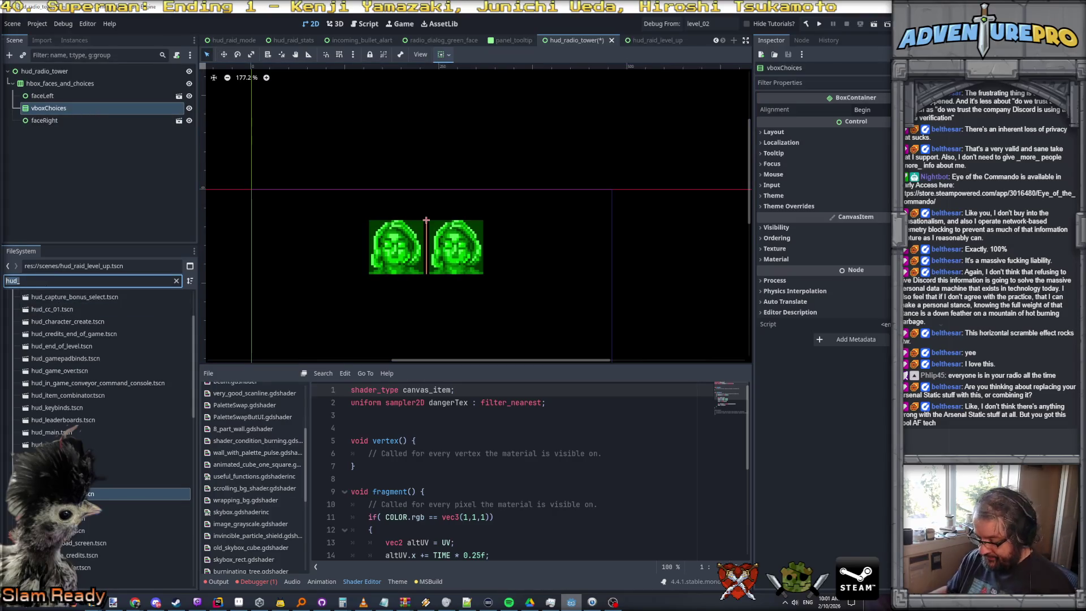
pyautogui.moveTo(58, 366); pyautogui.dragTo(69, 111)
pyautogui.scroll(-5, 531, 246)
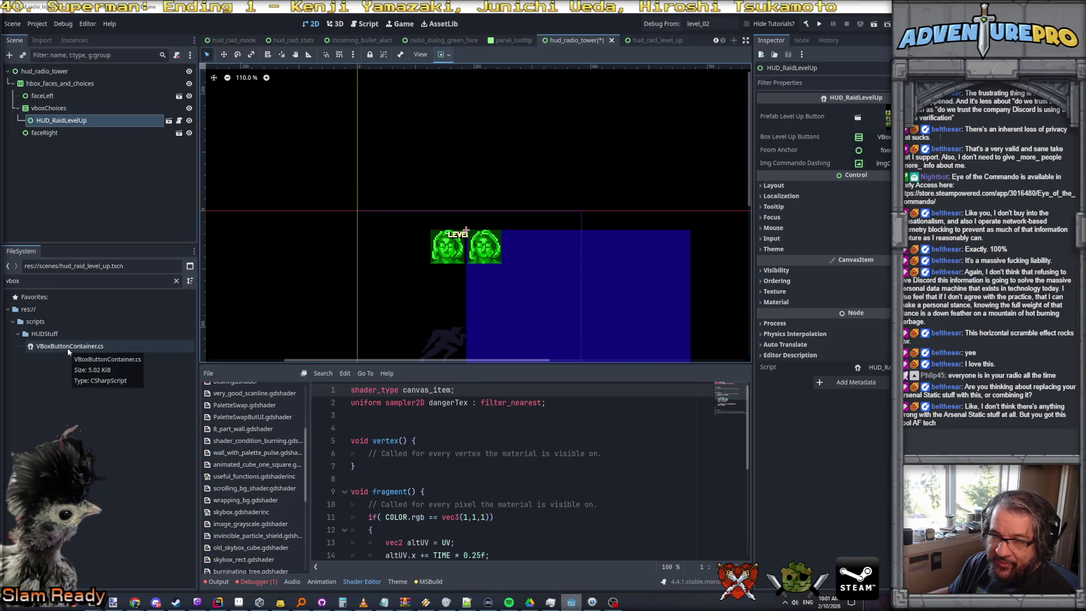
pyautogui.click(73, 108)
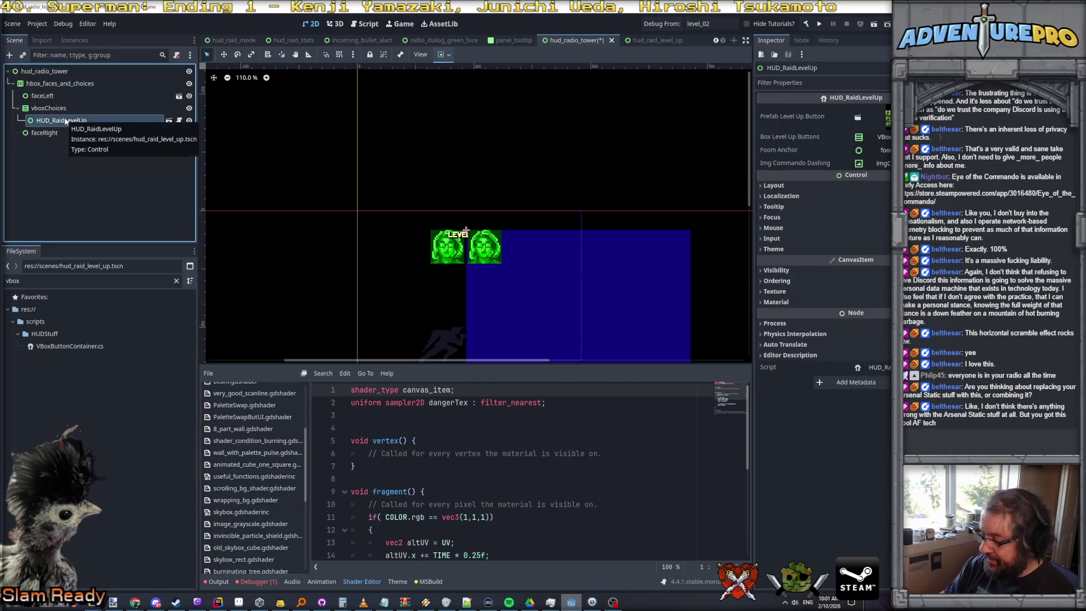
pyautogui.press('Delete')
pyautogui.click(710, 313)
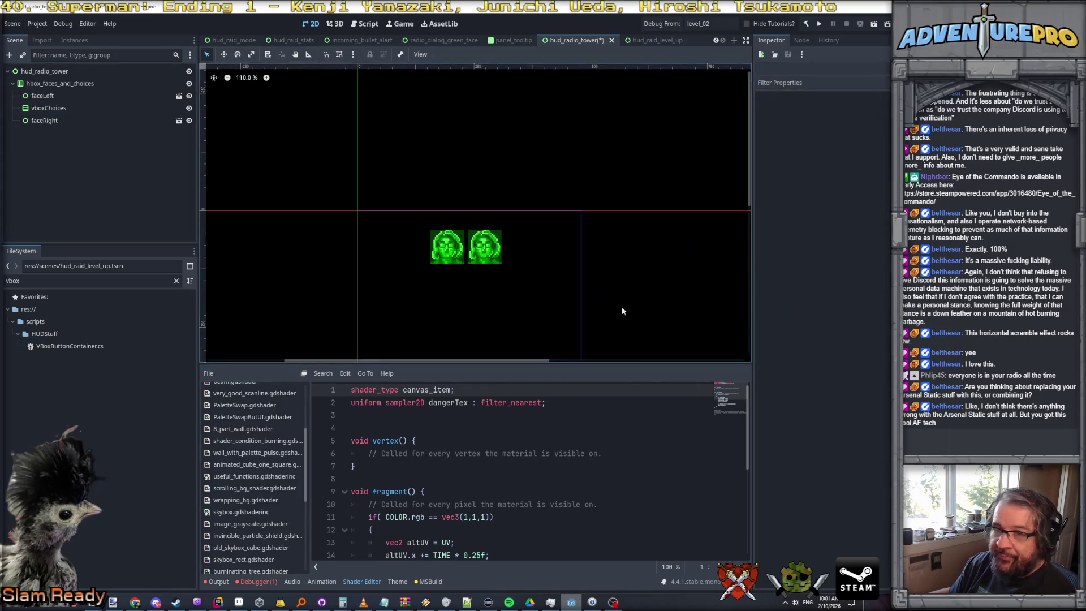
# Attach VBoxButtonContainer.cs to vboxChoices, then switch over to Rider's solution tree
pyautogui.click(60, 347)
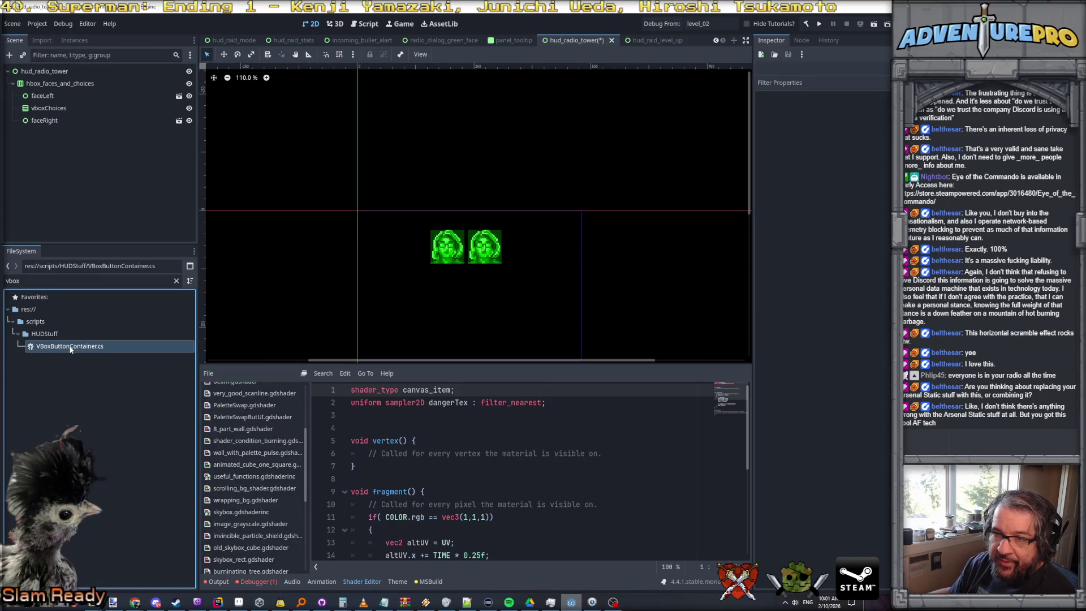
pyautogui.moveTo(70, 349); pyautogui.dragTo(43, 108)
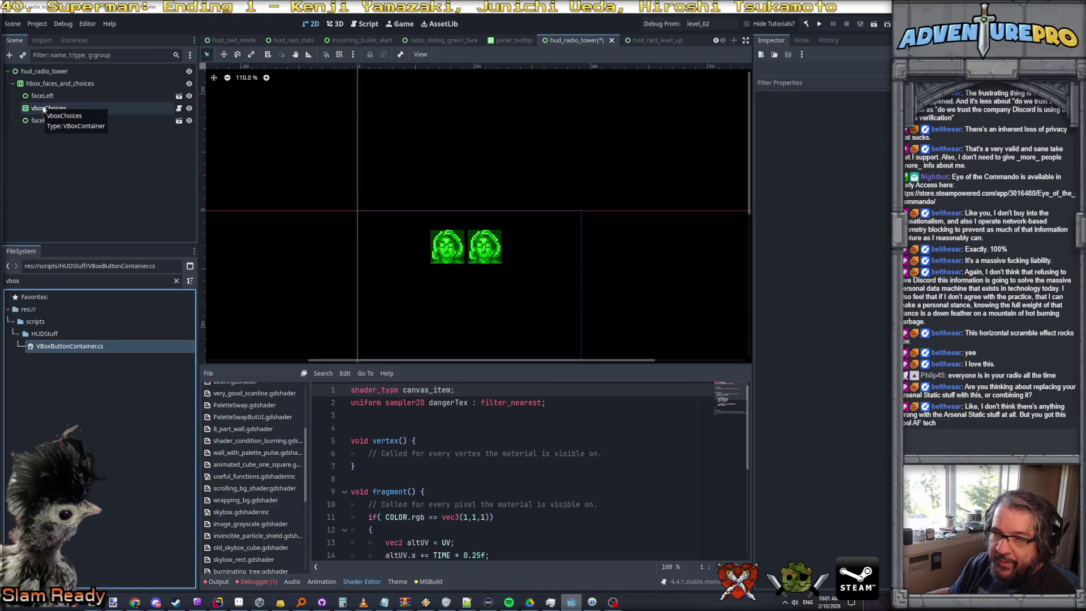
pyautogui.click(42, 108)
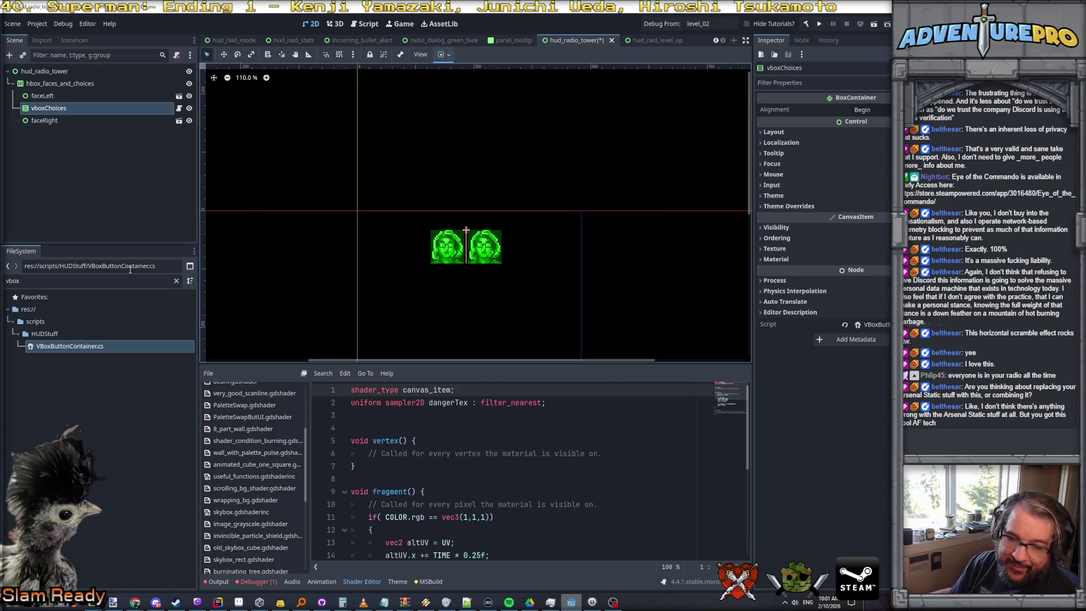
pyautogui.click(64, 72)
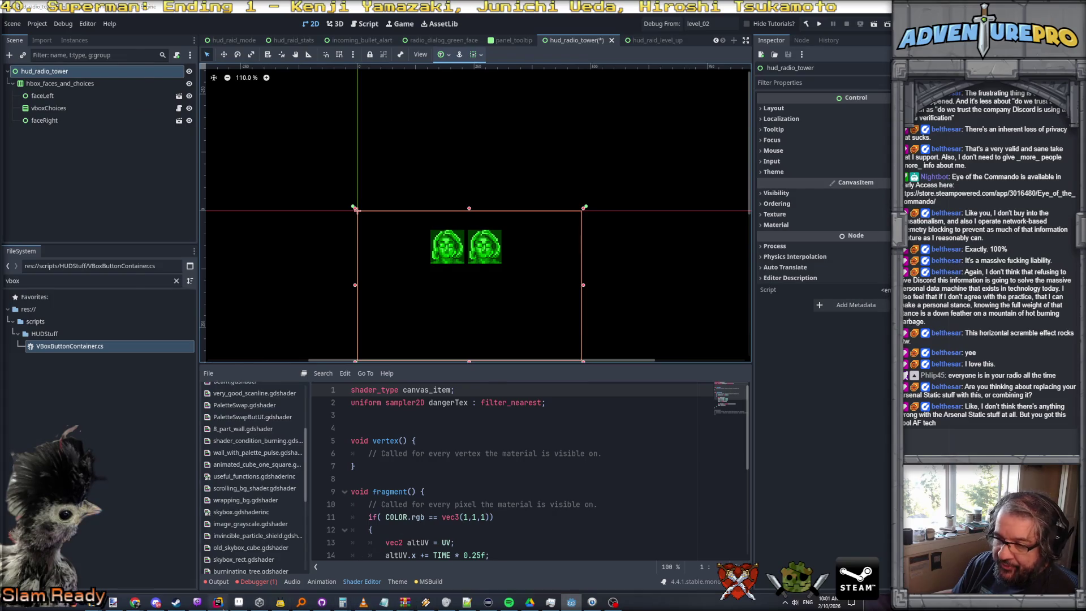
pyautogui.hotkey('alt', 'Tab')
pyautogui.click(9, 26)
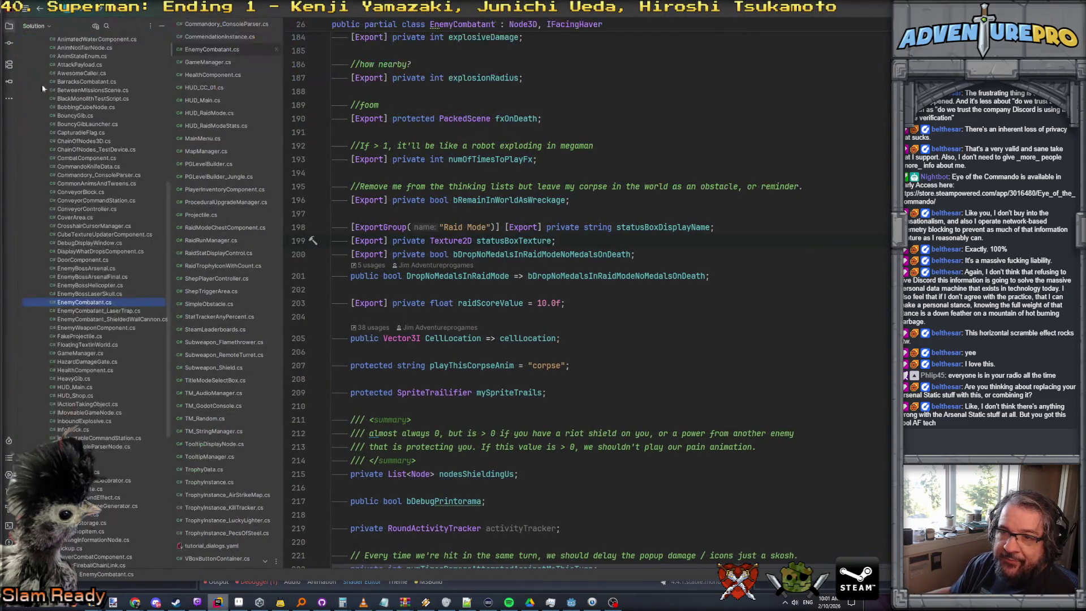
# Create a new HUD_RadioTower class in the HUDStuff folder and add it to version control
pyautogui.click(47, 192)
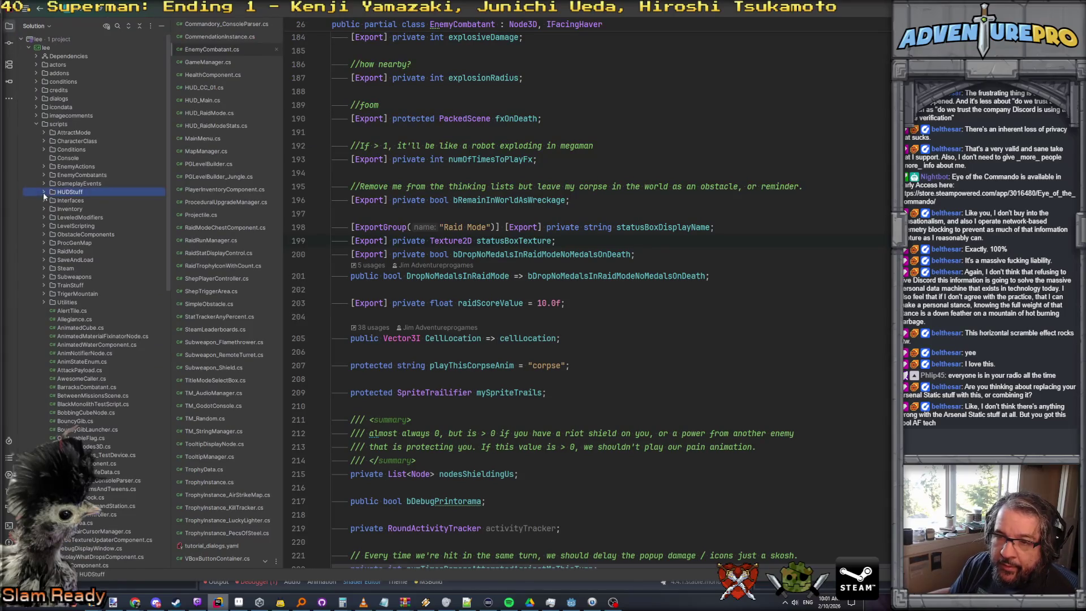
pyautogui.click(44, 193)
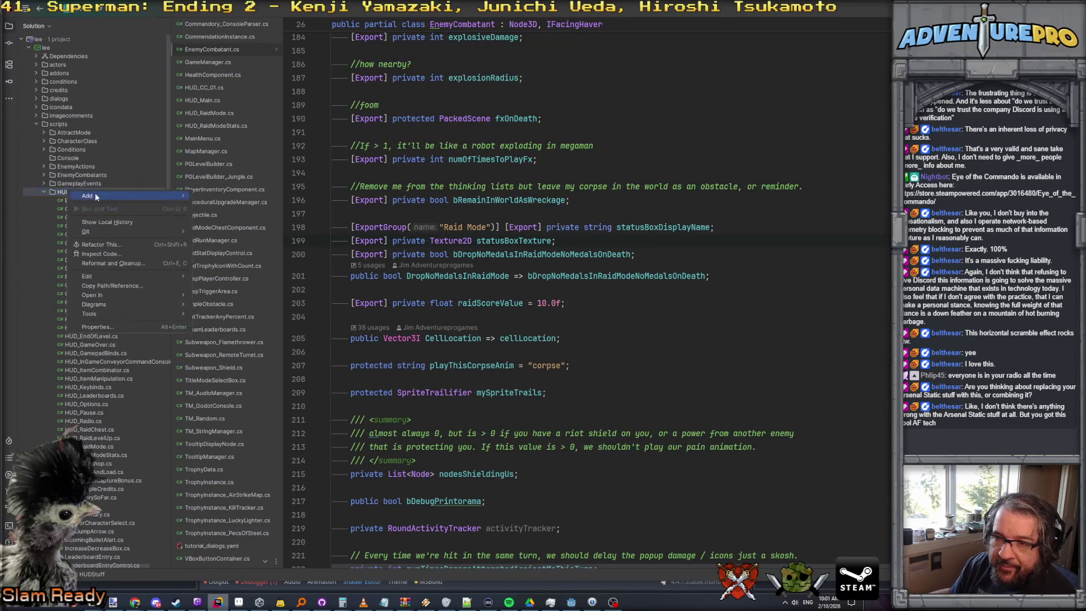
pyautogui.rightClick(68, 194)
pyautogui.moveTo(89, 196)
pyautogui.click(242, 194)
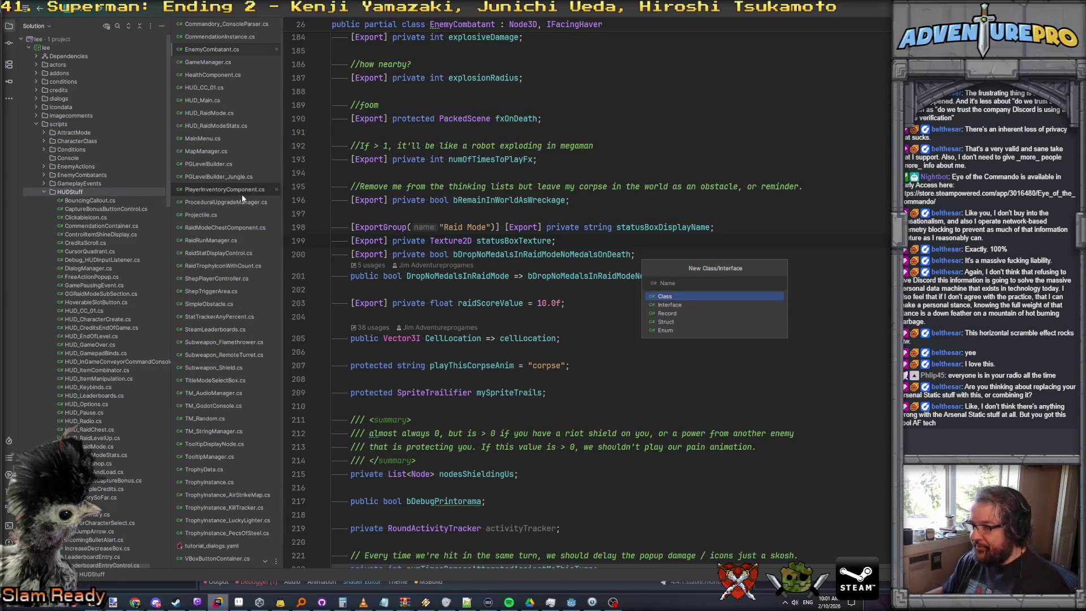
pyautogui.write('HUD_RadioTop')
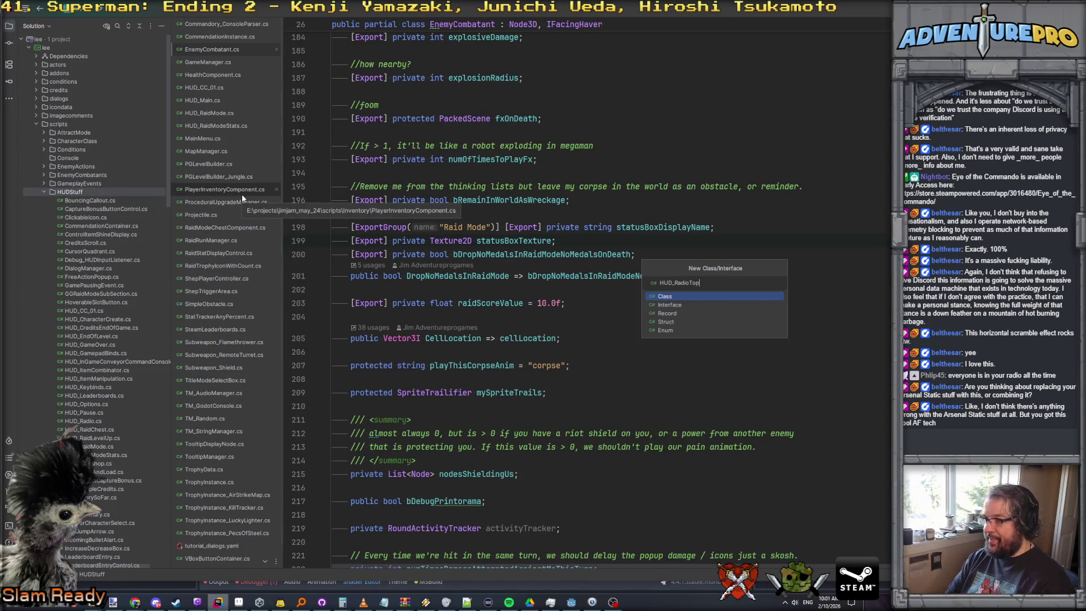
pyautogui.press('BackSpace')
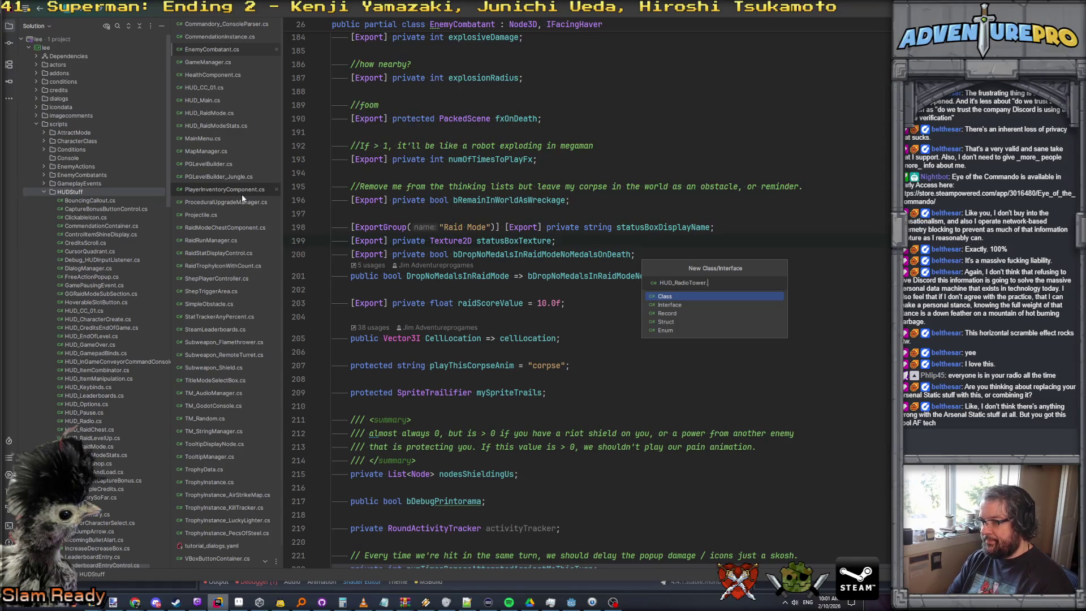
pyautogui.press('Return')
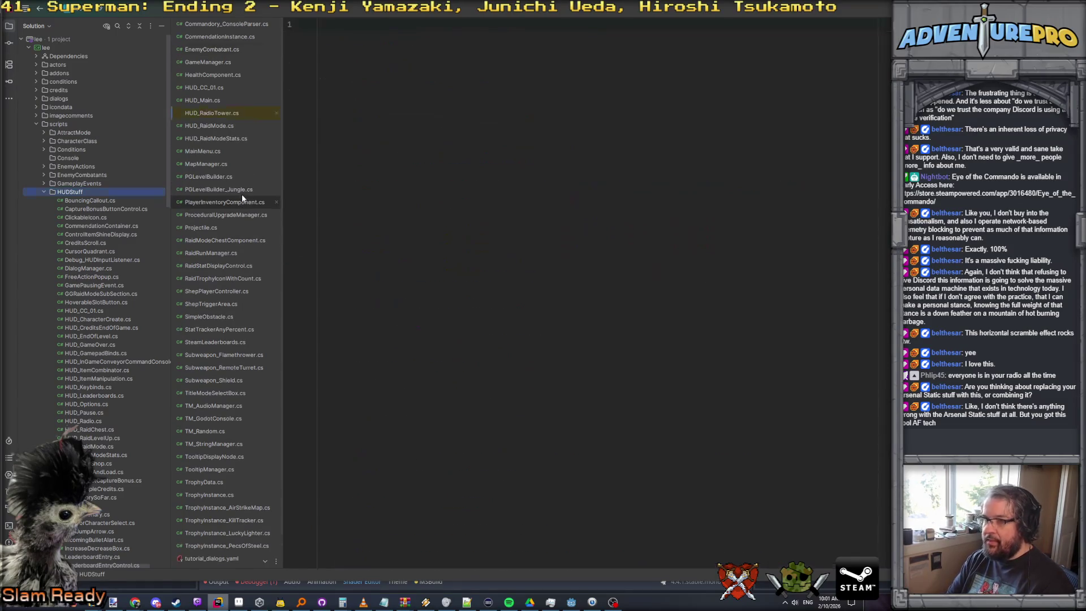
pyautogui.click(761, 315)
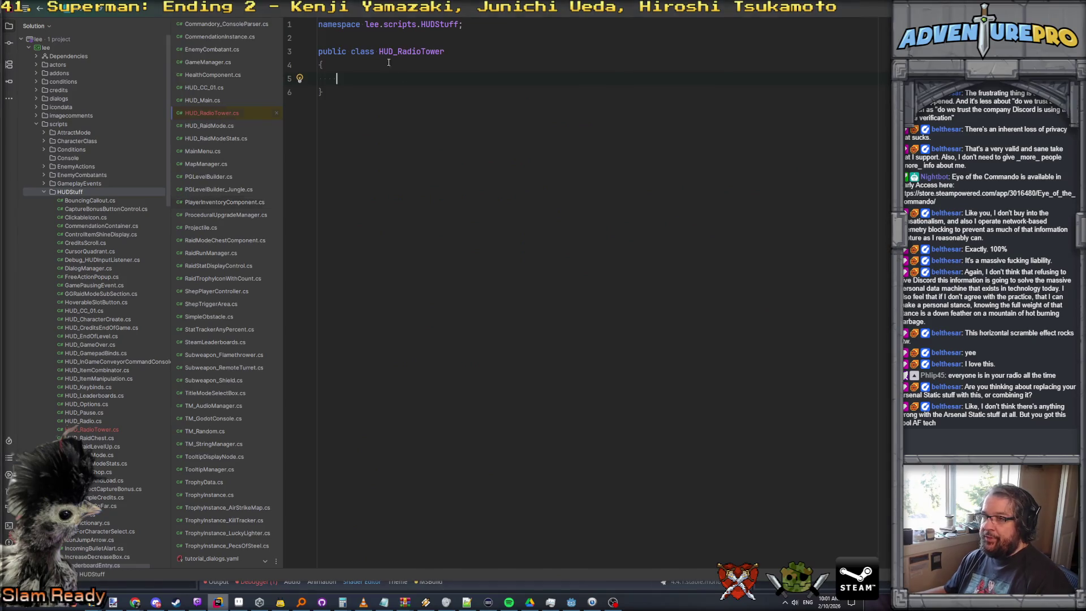
# Replace the namespace with using Godot; using System; and declare public partial class HUD_RadioTower : Control
pyautogui.hotkey('shift', 'End')
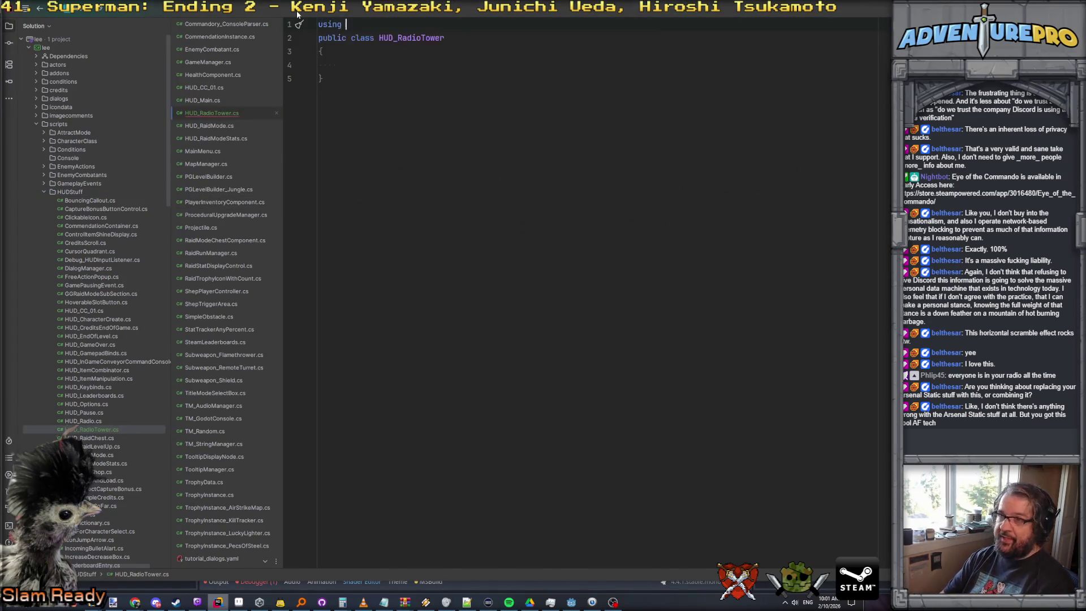
pyautogui.write('using Godot;')
pyautogui.press('Down')
pyautogui.write('using Systy')
pyautogui.write('m;')
pyautogui.press('Return')
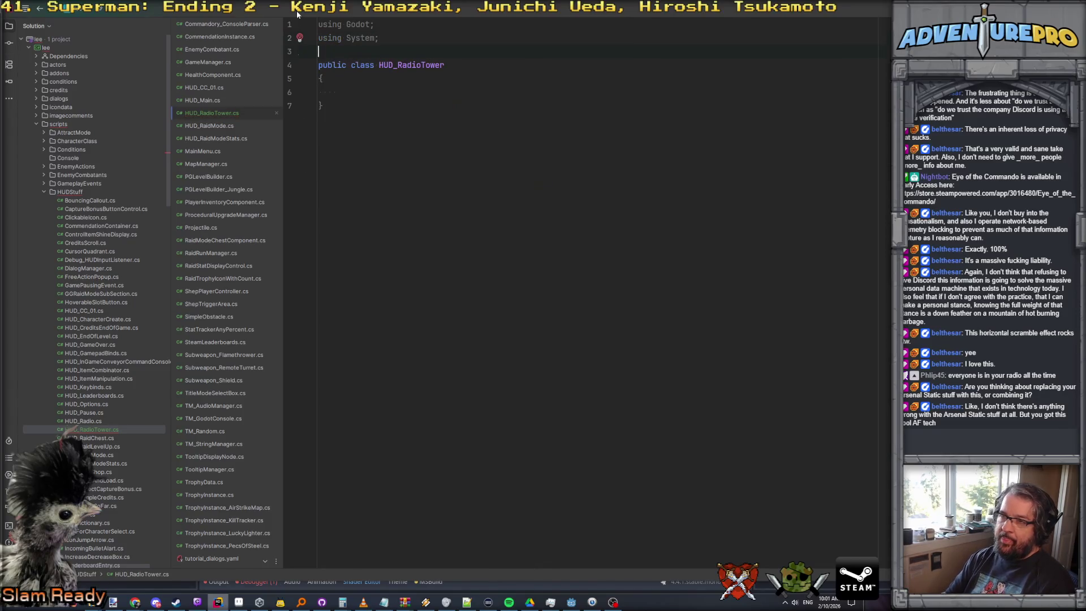
pyautogui.click(348, 65)
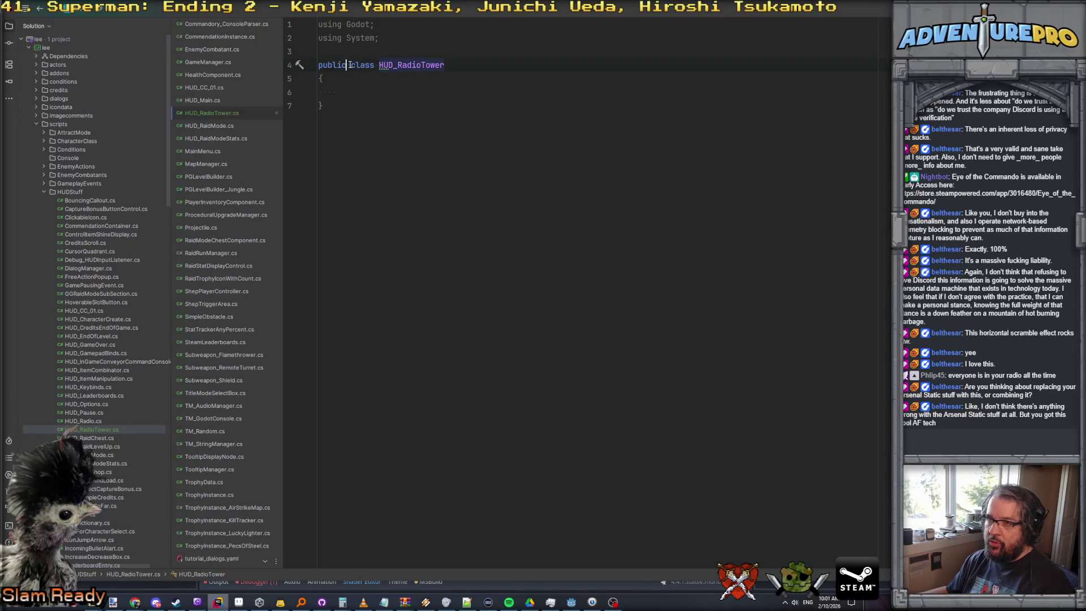
pyautogui.write('partial')
pyautogui.press('Up')
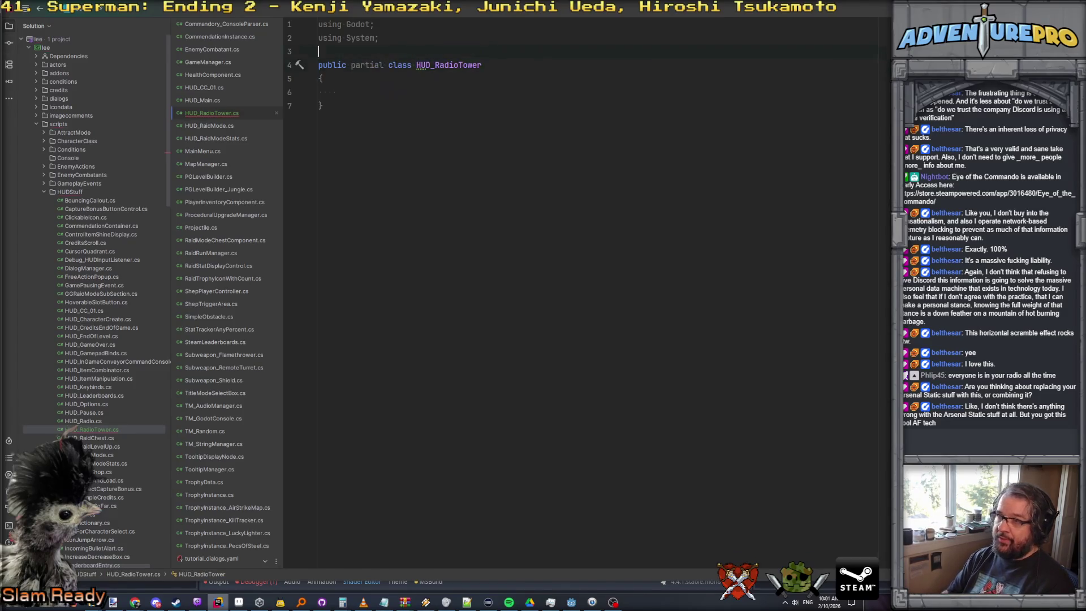
pyautogui.write(' : ')
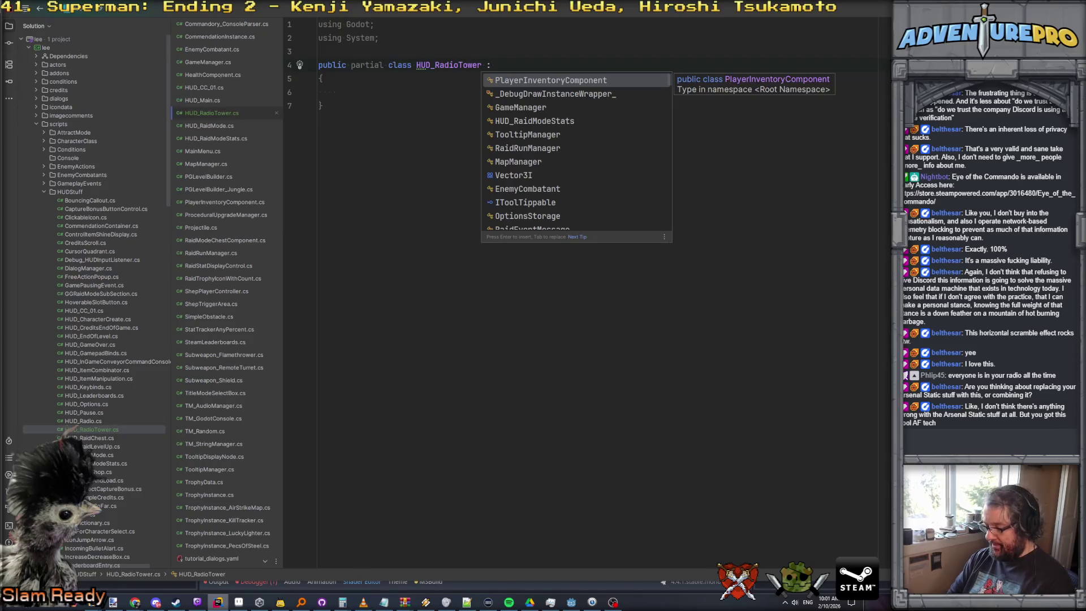
pyautogui.write('Control')
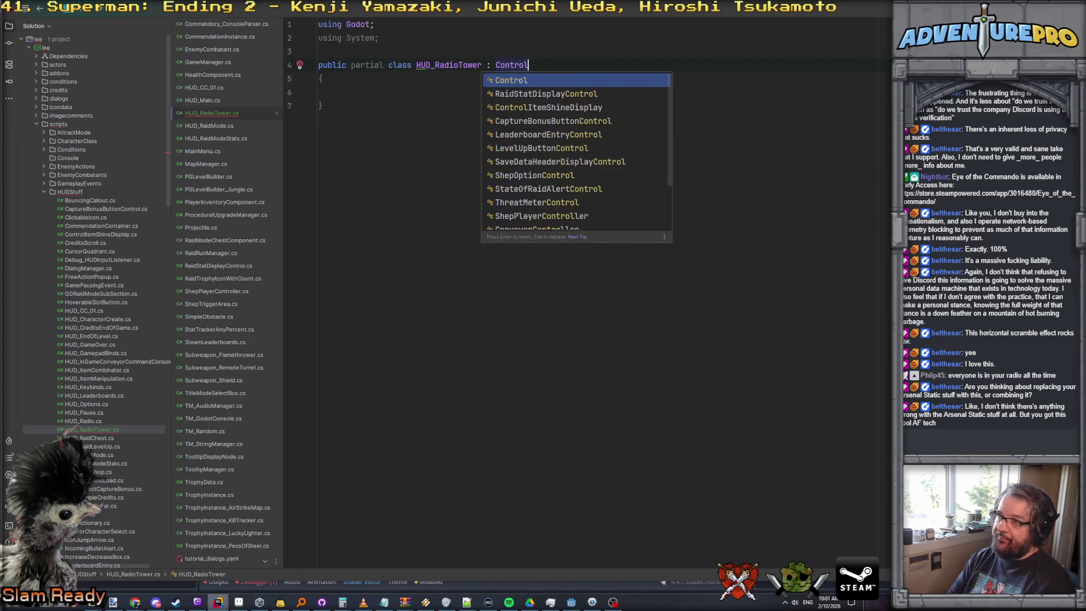
pyautogui.press('Return')
pyautogui.press('Down')
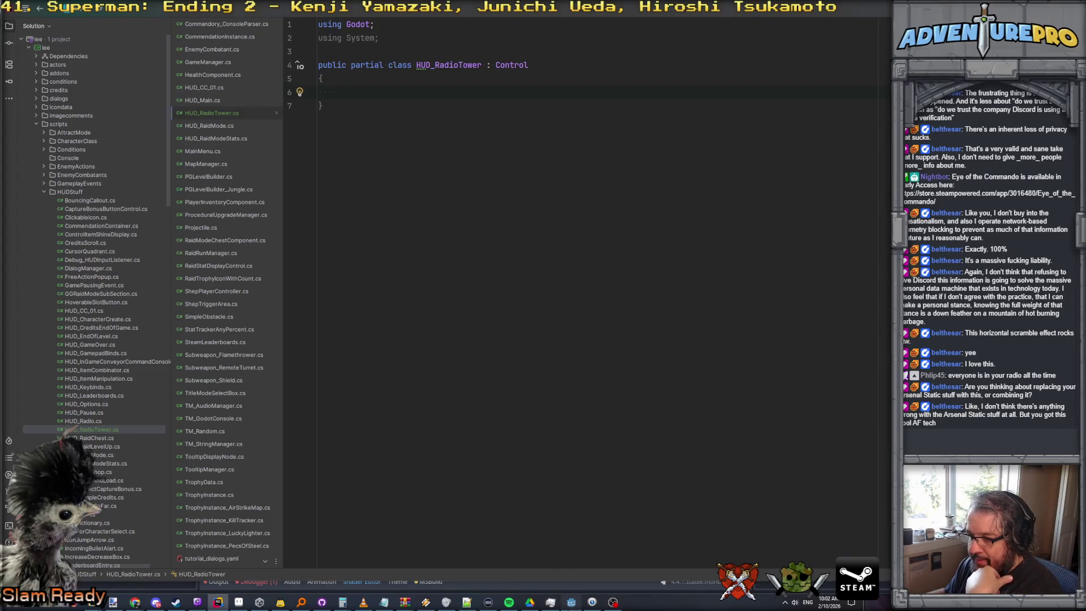
pyautogui.hotkey('alt', 'Tab')
# Filter FileSystem for 'button' and open button_flag_bonus, button_level_up_select_box and button_raid_shop_purchase scenes
pyautogui.click(36, 285)
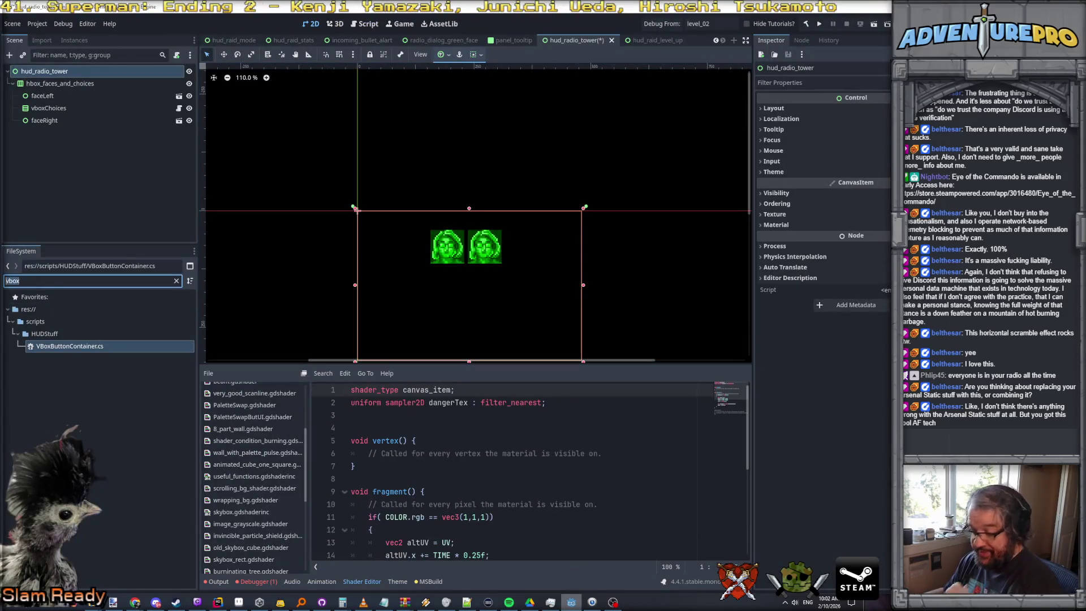
pyautogui.write('button')
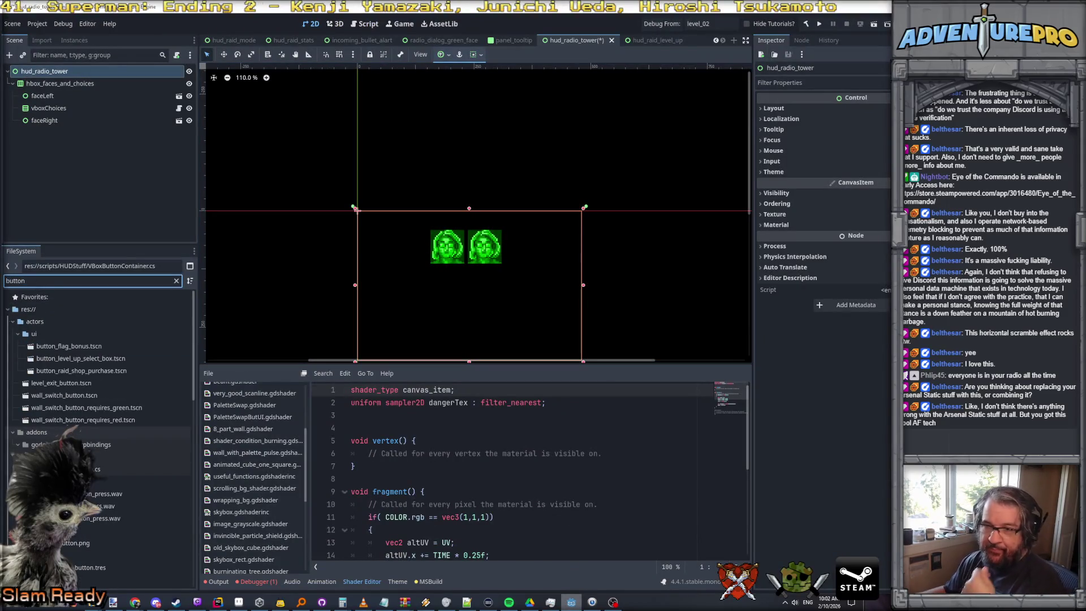
pyautogui.doubleClick(68, 347)
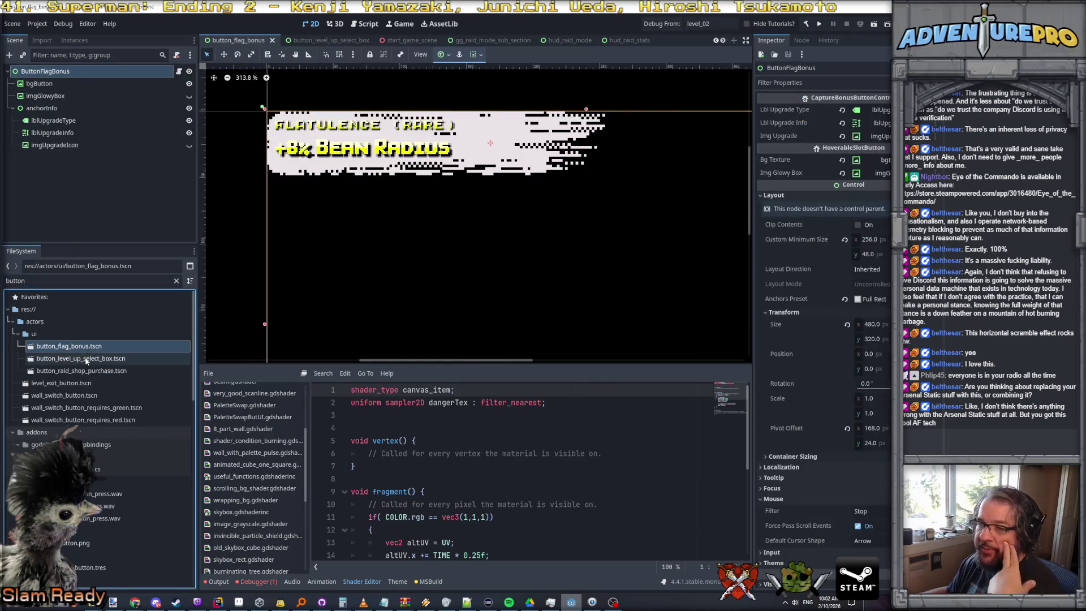
pyautogui.doubleClick(84, 359)
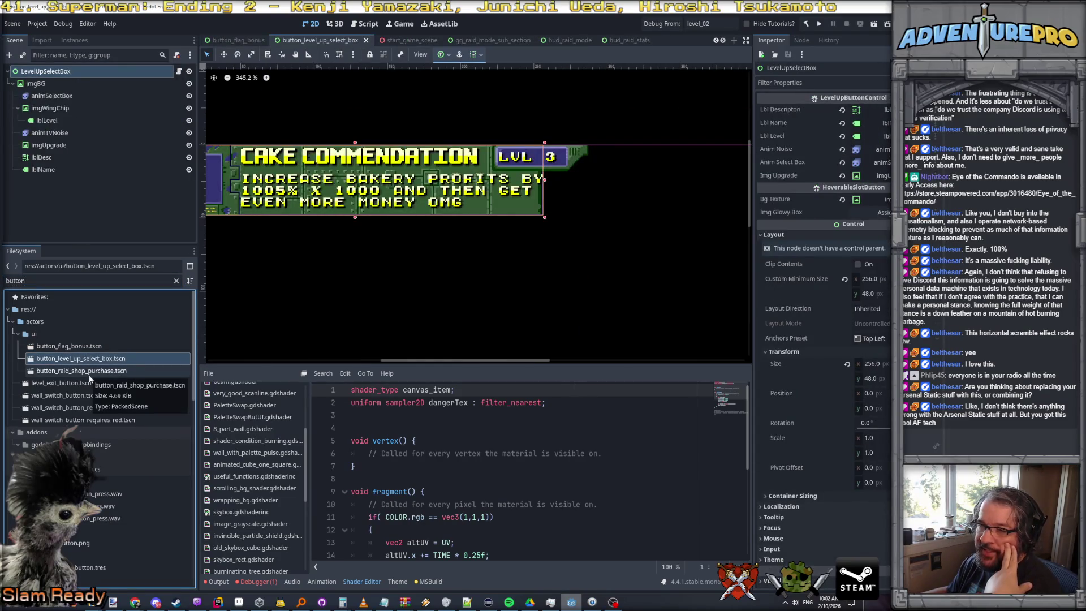
pyautogui.doubleClick(67, 374)
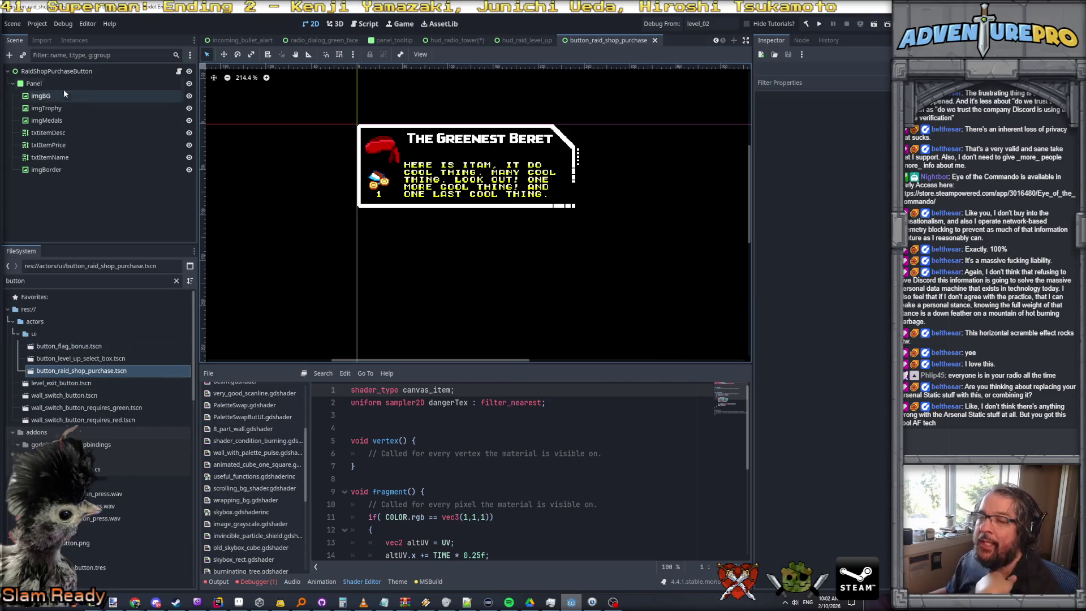
# Inspect the RaidShopPurchaseButton root, then revisit the flag bonus and level-up select box scenes
pyautogui.click(46, 73)
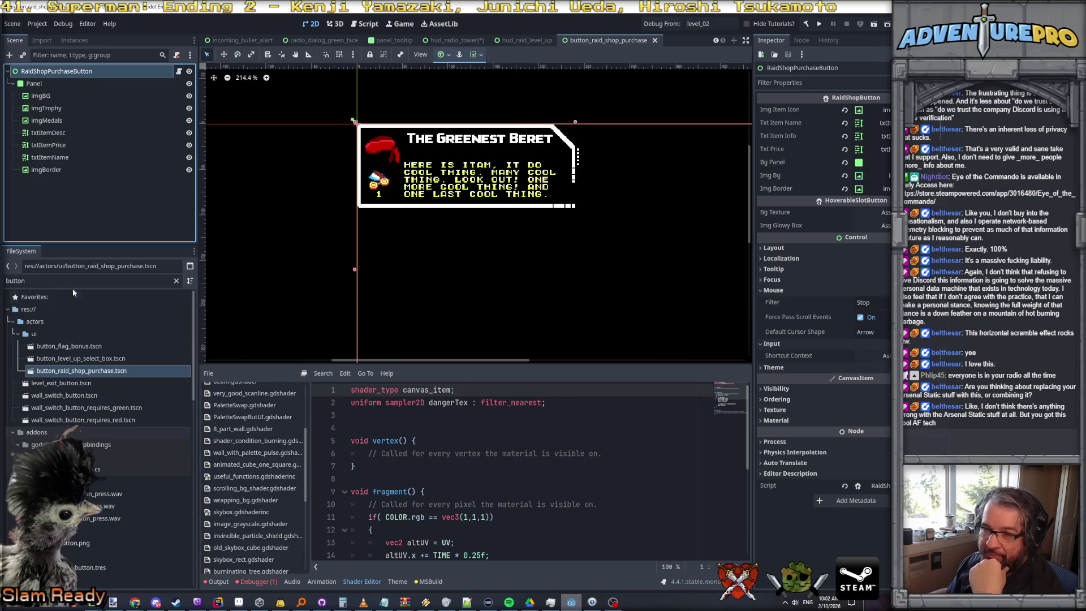
pyautogui.doubleClick(68, 347)
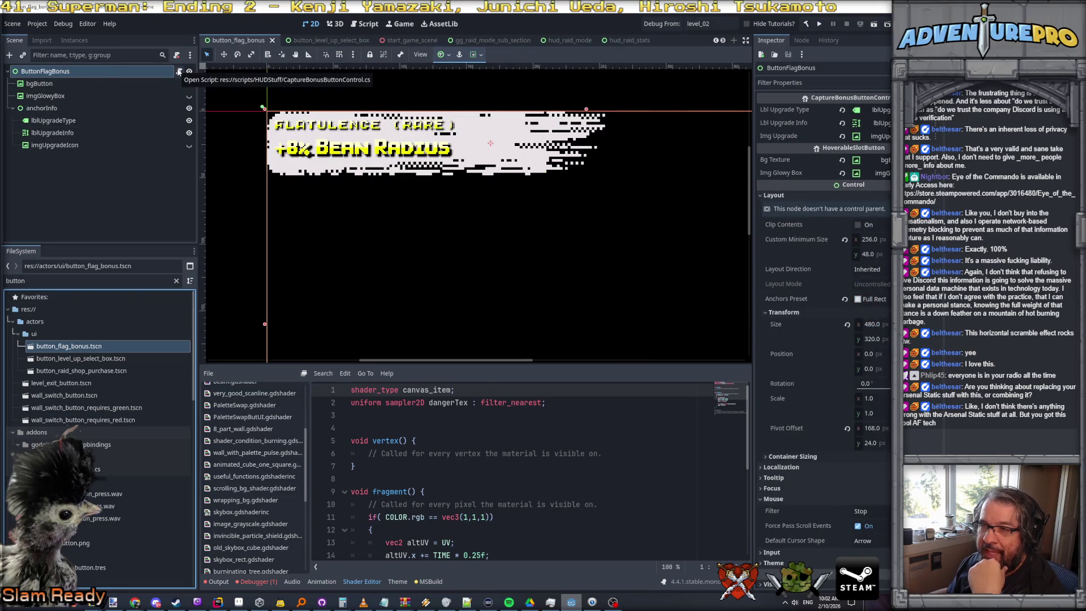
pyautogui.doubleClick(81, 358)
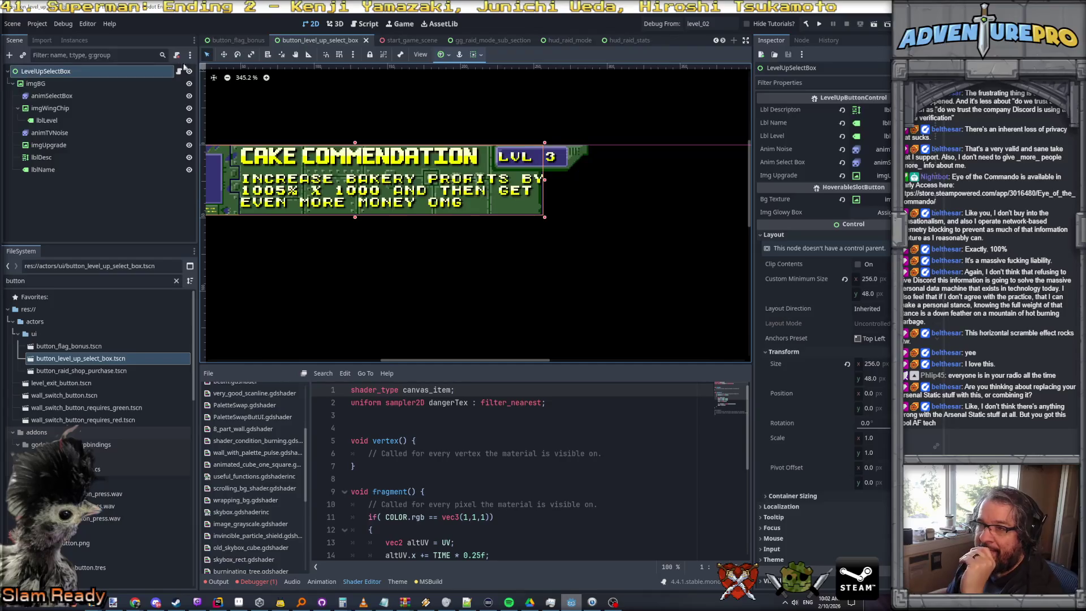
# Create a new scene with a Control root renamed ButtonRadioDialogChoice
pyautogui.click(12, 22)
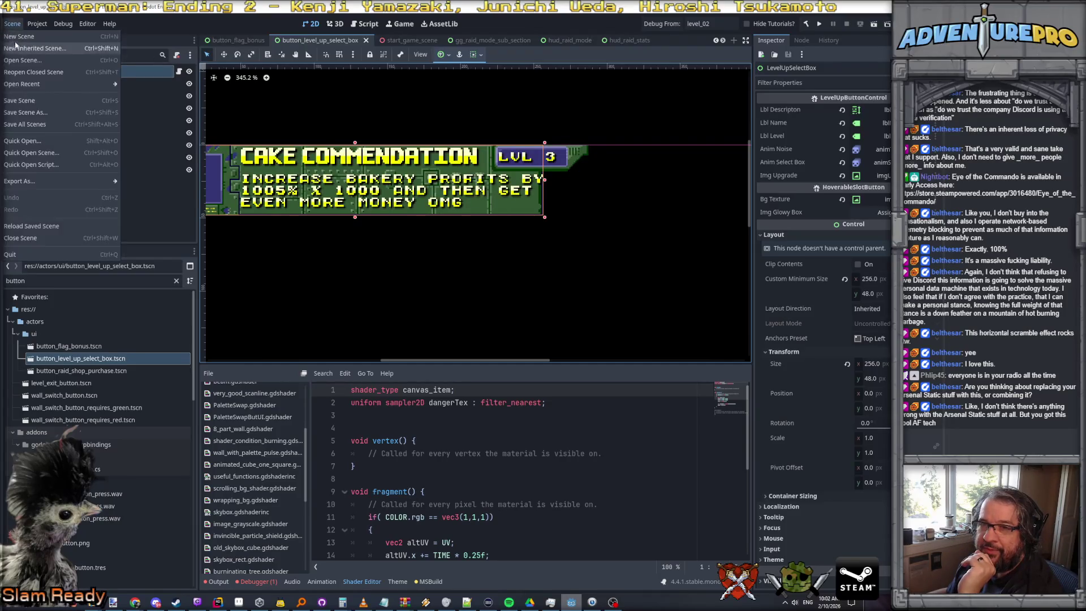
pyautogui.click(34, 35)
pyautogui.click(101, 113)
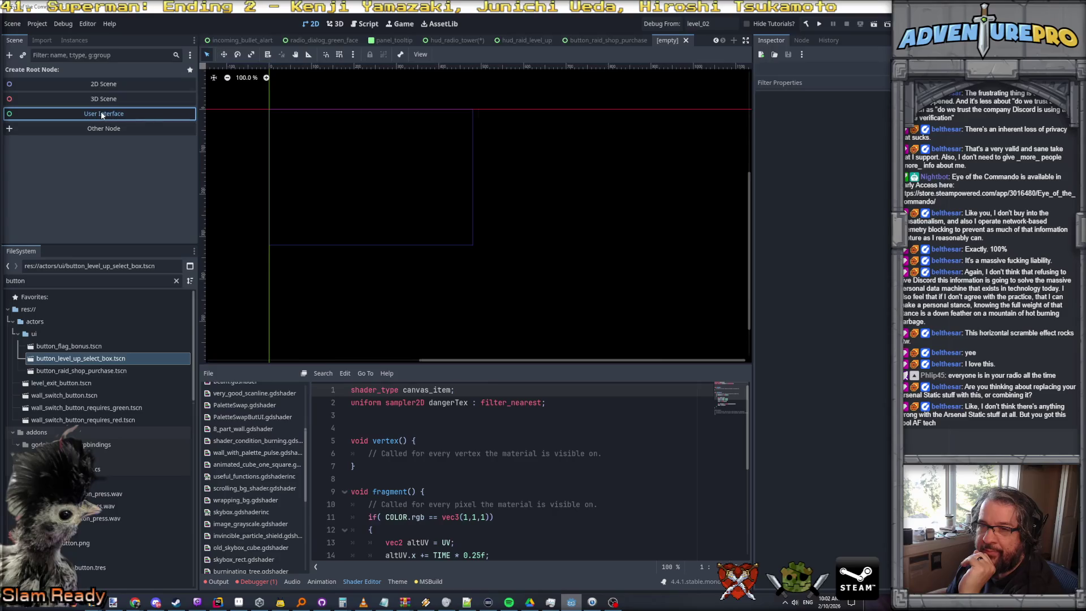
pyautogui.doubleClick(50, 71)
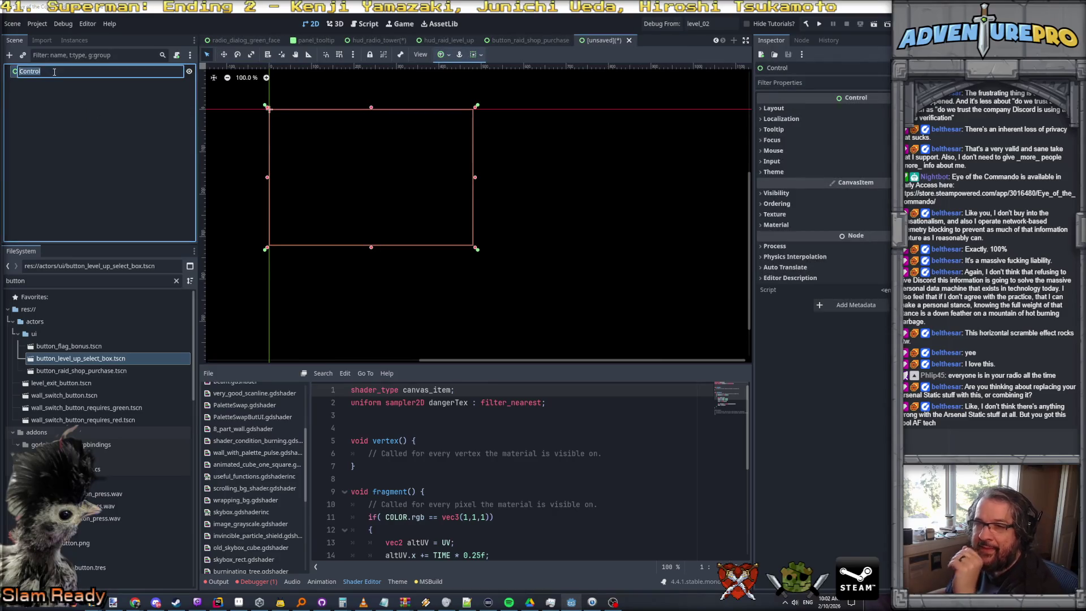
pyautogui.write('ButtonRadioDialogChoice')
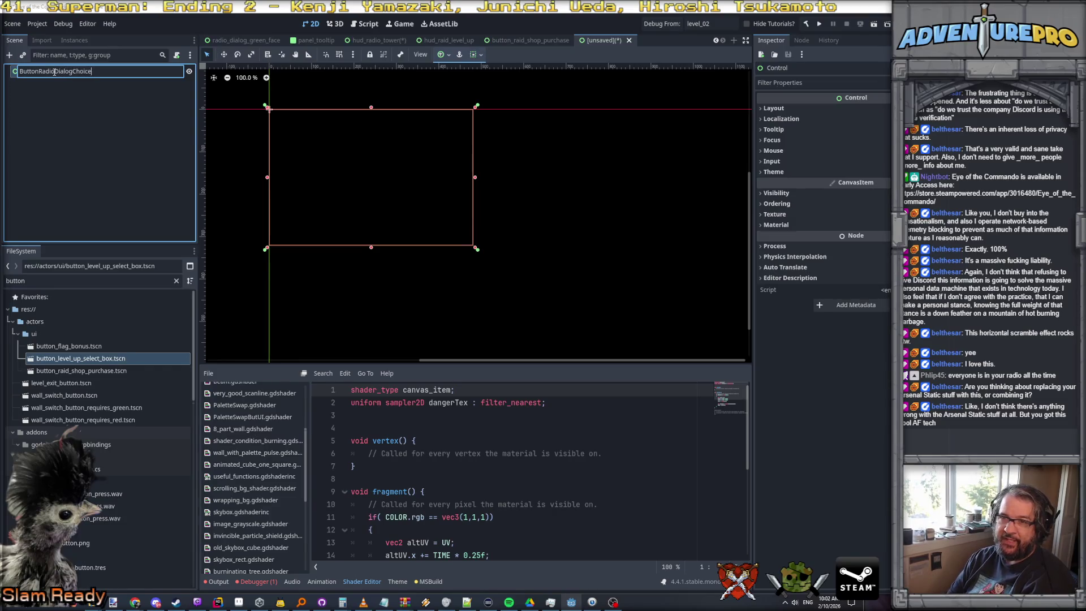
pyautogui.press('Return')
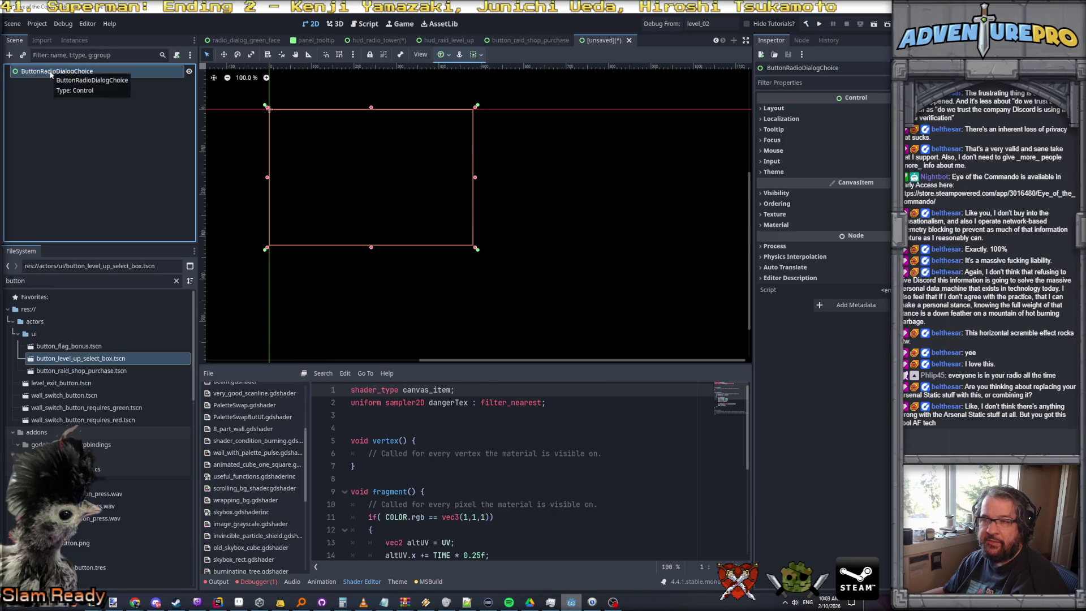
# Copy the txtItemDesc label from the raid shop purchase scene and return to the unsaved scene to paste it
pyautogui.click(518, 40)
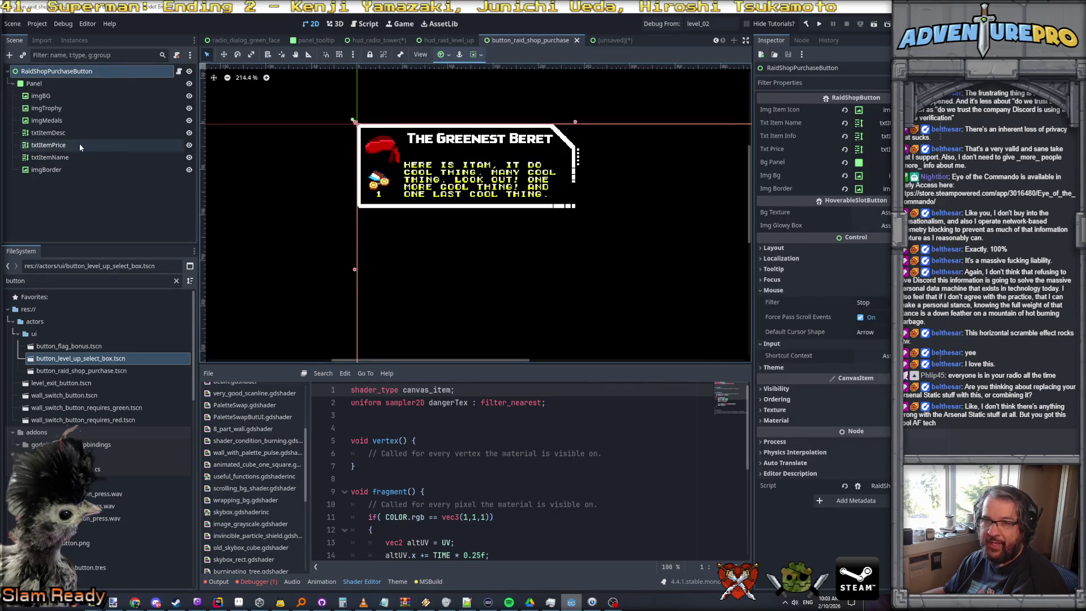
pyautogui.click(52, 145)
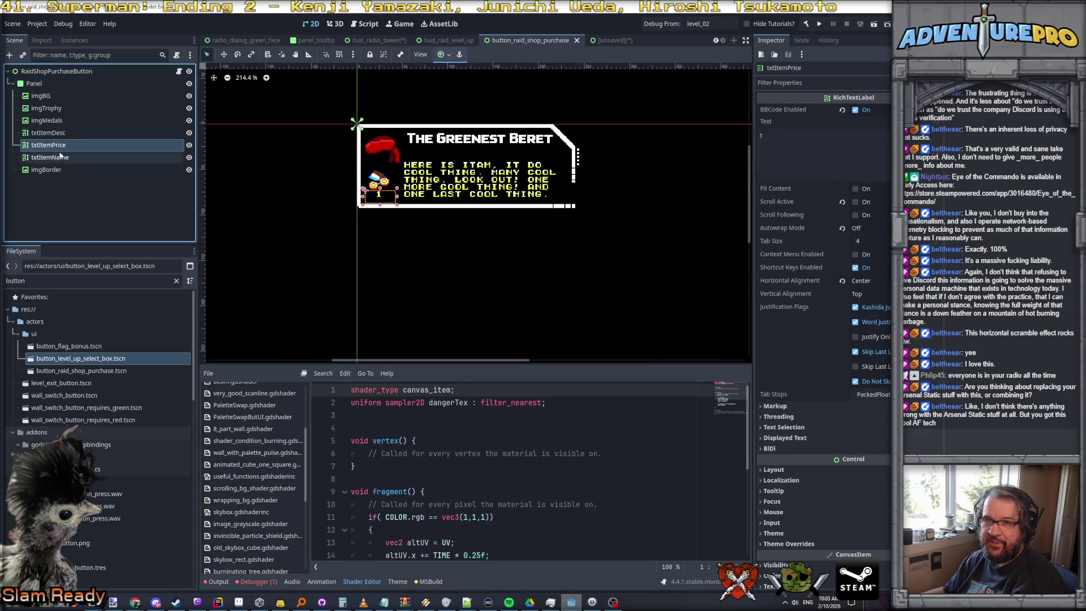
pyautogui.click(57, 159)
pyautogui.click(52, 133)
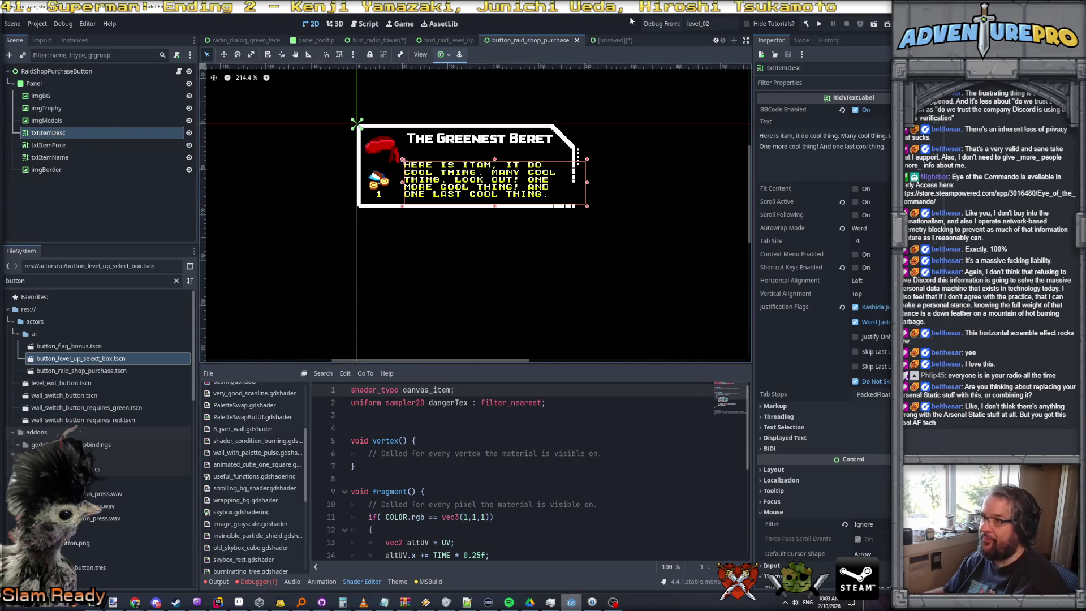
pyautogui.hotkey('ctrl', 'Tab')
pyautogui.rightClick(50, 73)
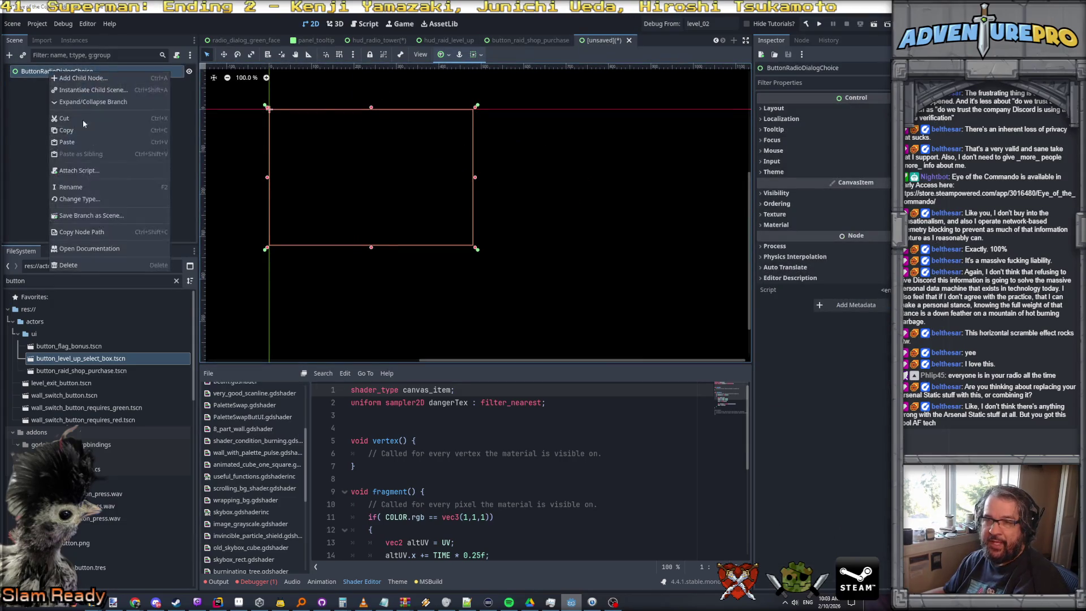
# Paste the label, replace its text with RADIO SIGNAL HOME SEND DO and widen it to one line
pyautogui.click(74, 141)
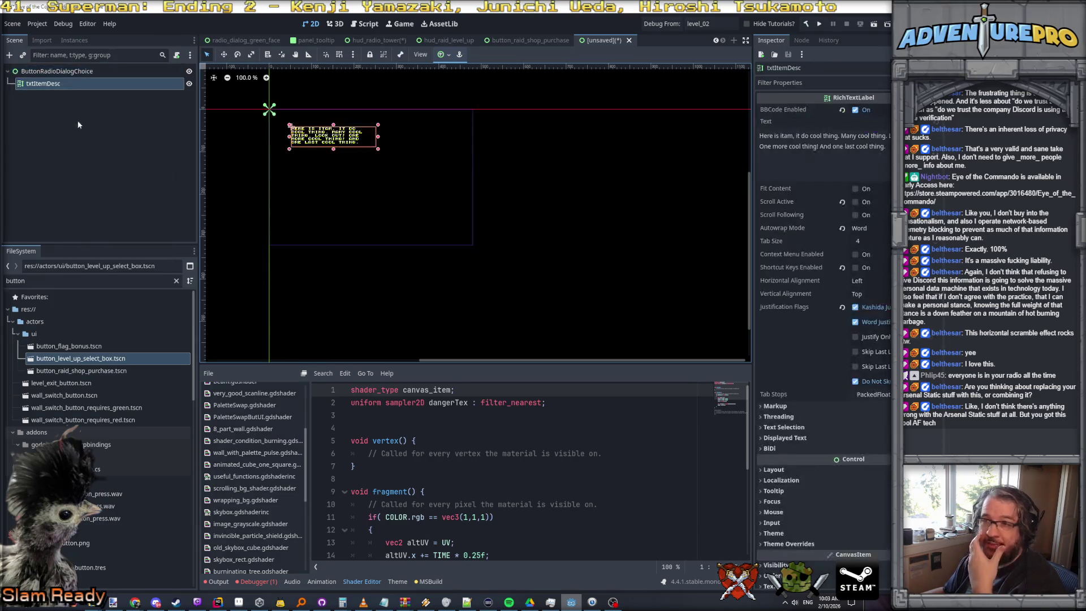
pyautogui.scroll(3, 293, 138)
pyautogui.scroll(2, 294, 139)
pyautogui.moveTo(402, 192); pyautogui.dragTo(512, 286)
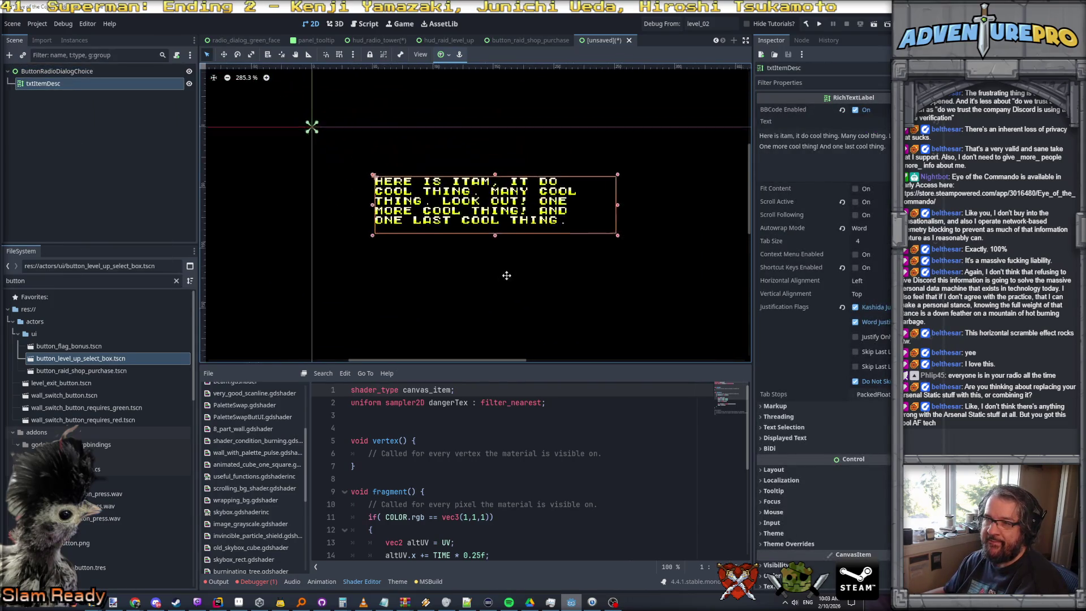
pyautogui.click(885, 146)
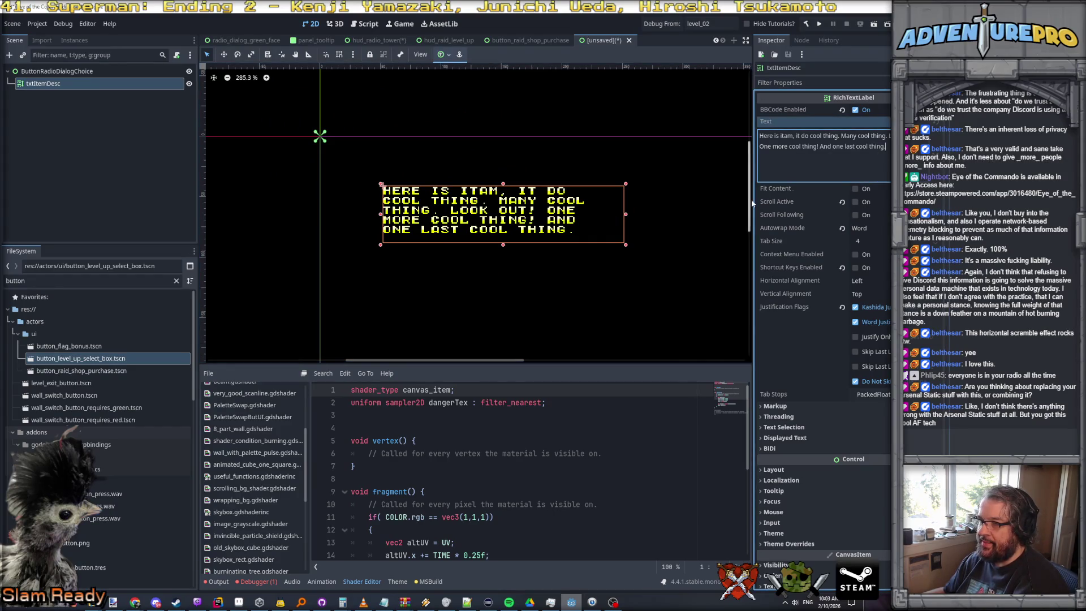
pyautogui.hotkey('ctrl', 'a')
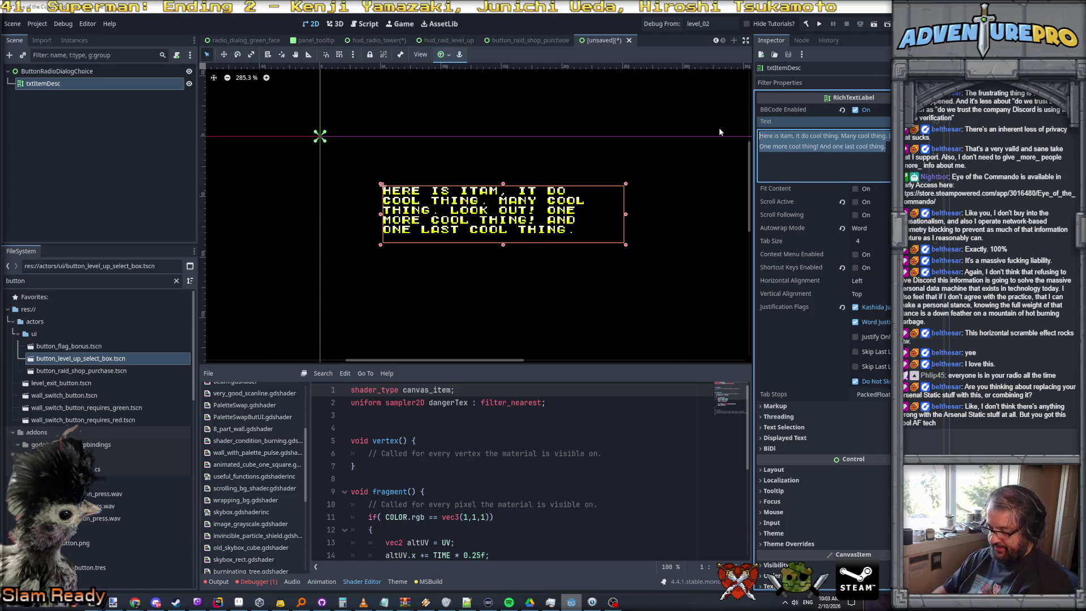
pyautogui.write('RADIO SIGNAL HOME SEND DO')
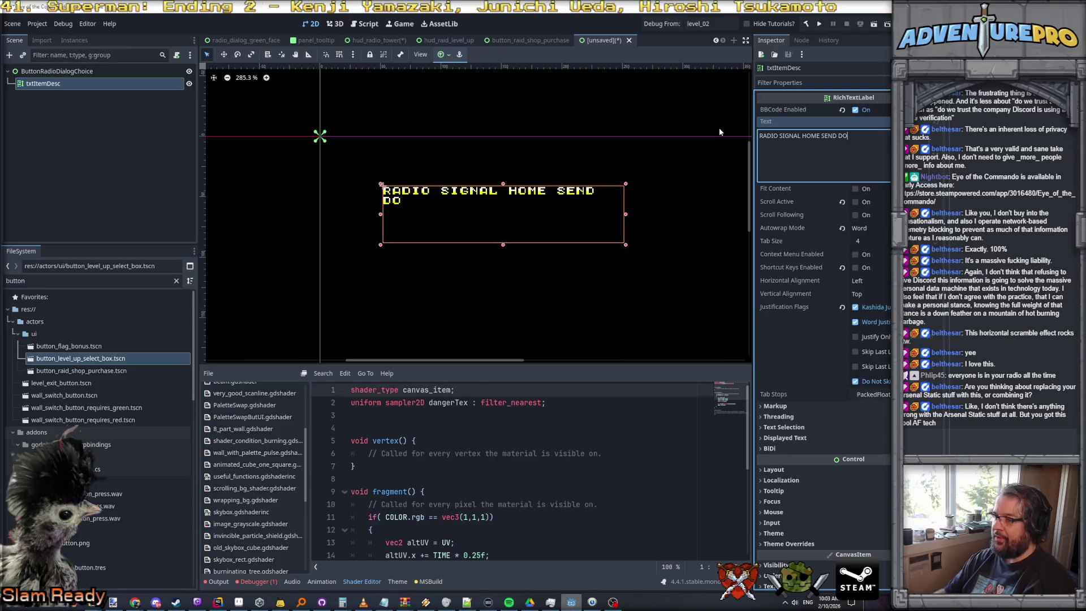
pyautogui.moveTo(625, 216); pyautogui.dragTo(668, 216)
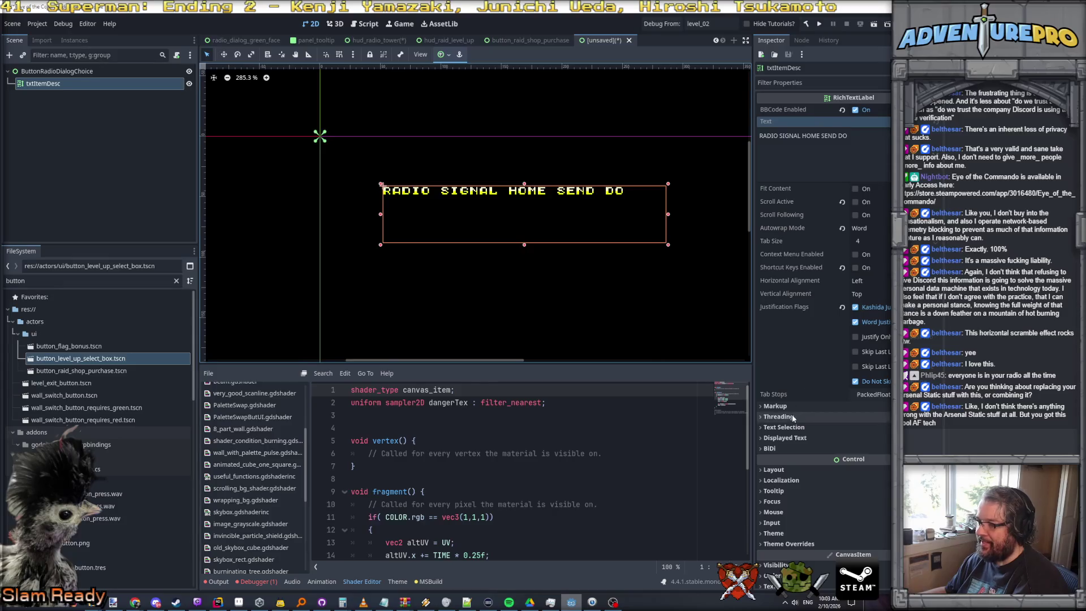
# Set the label's Transform Size to 240x12 and Position to 0
pyautogui.click(773, 470)
pyautogui.scroll(-4, 789, 425)
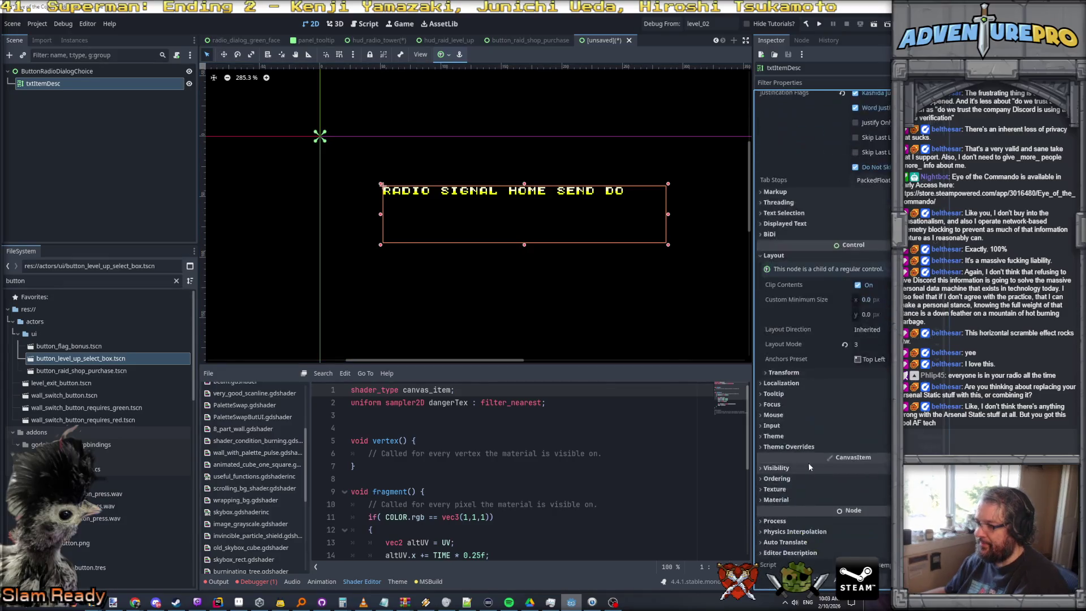
pyautogui.click(784, 373)
pyautogui.click(872, 384)
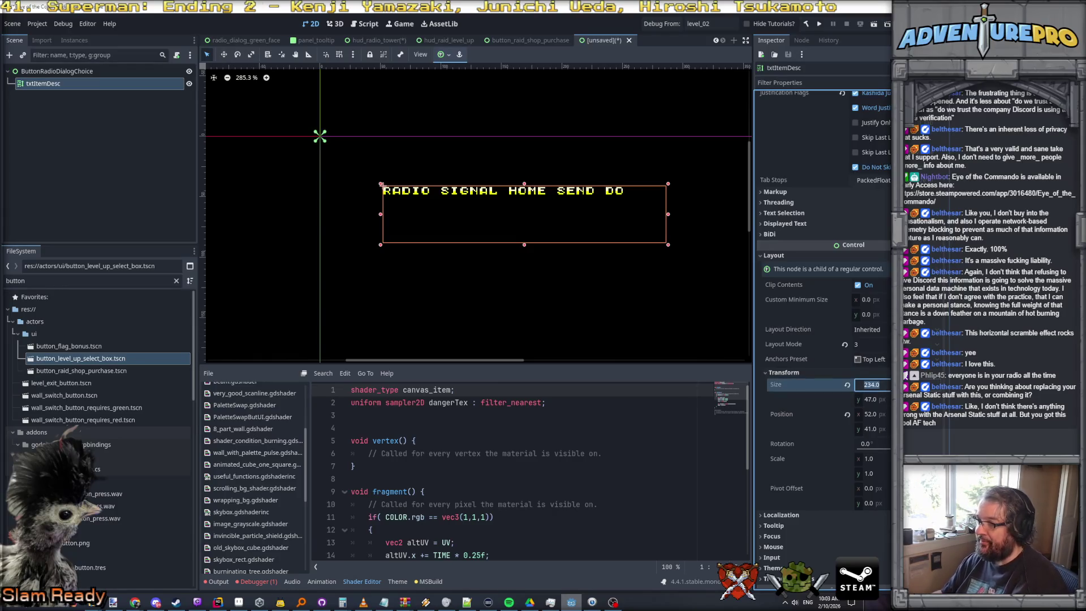
pyautogui.press('Tab')
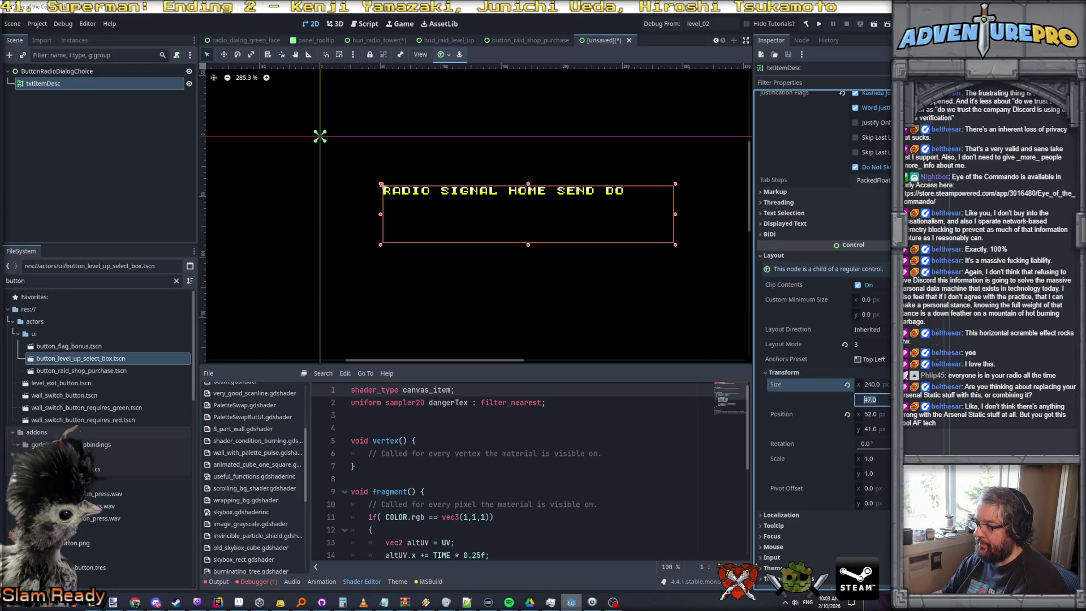
pyautogui.write('2')
pyautogui.press('Return')
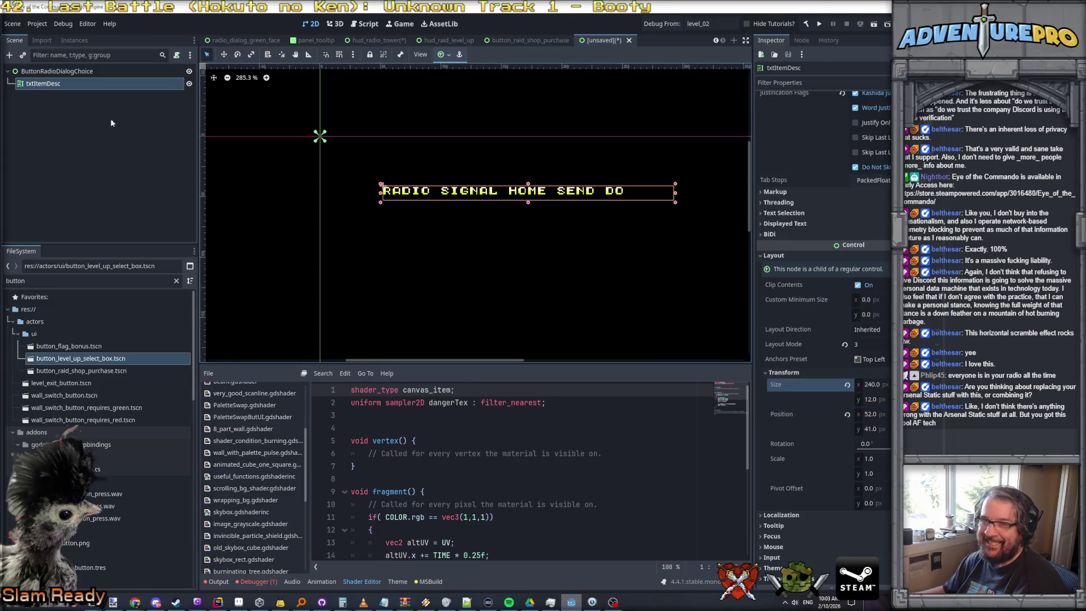
pyautogui.press('Tab')
pyautogui.write('0')
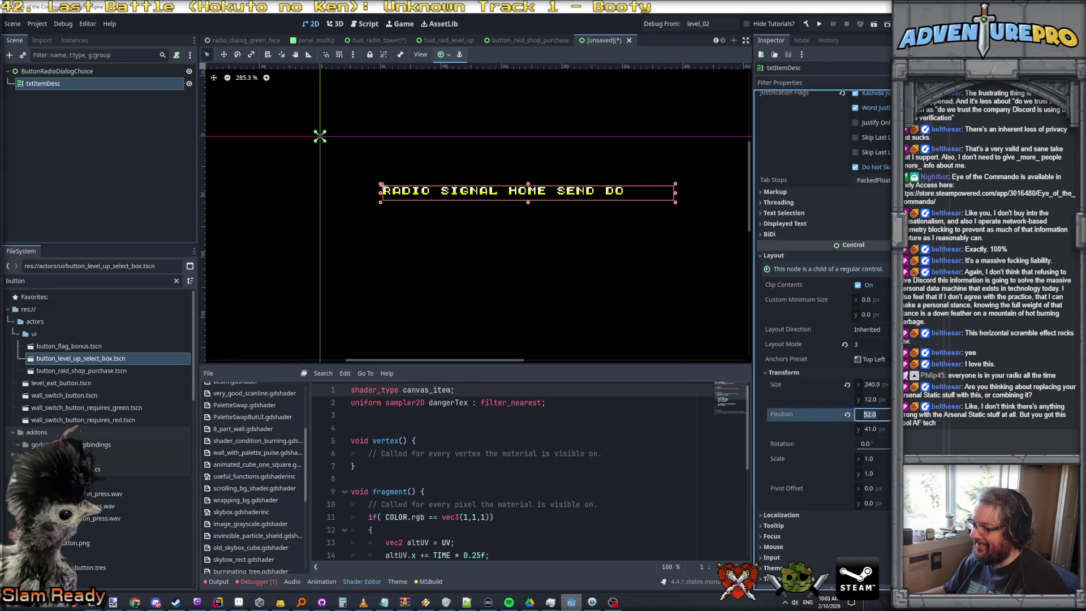
pyautogui.press('Tab')
pyautogui.press('Tab')
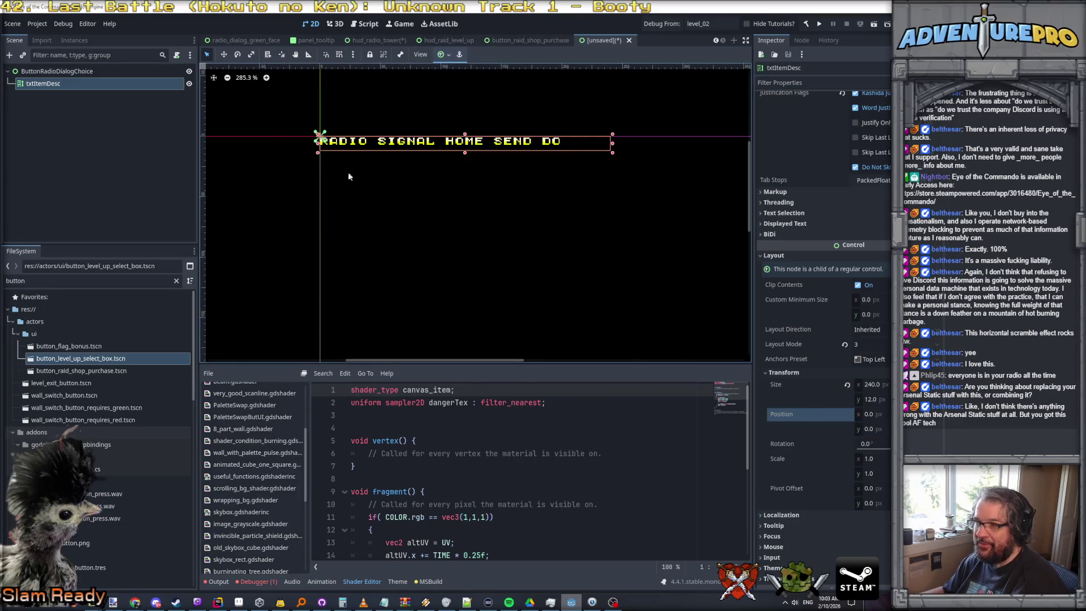
pyautogui.scroll(-1, 488, 187)
pyautogui.scroll(-2, 531, 194)
pyautogui.scroll(1, 539, 194)
pyautogui.scroll(1, 539, 194)
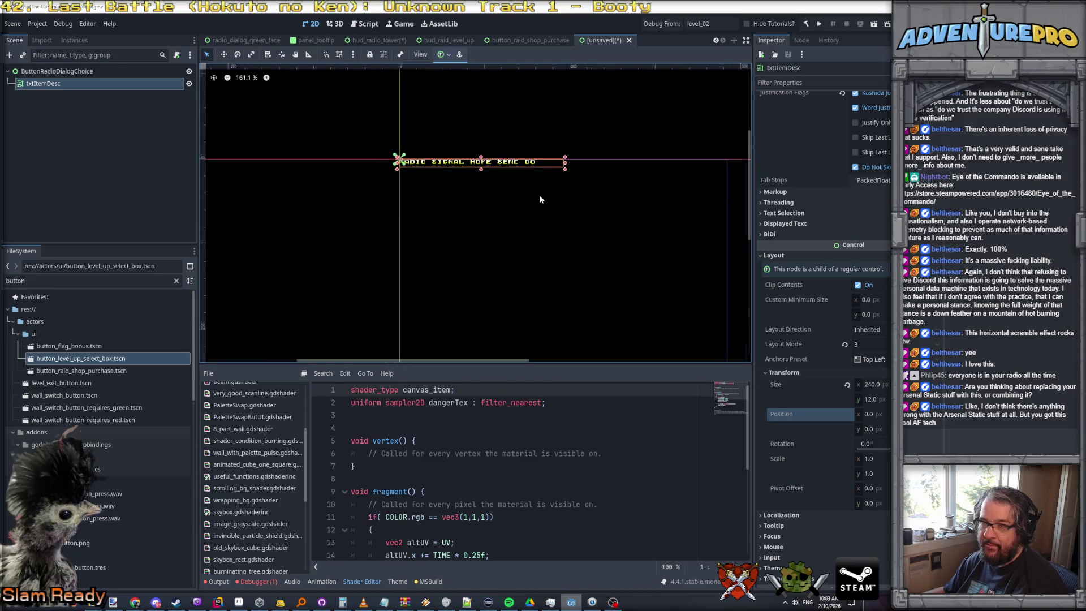
# Rename the label node to txtChoice
pyautogui.click(65, 85)
pyautogui.click(66, 83)
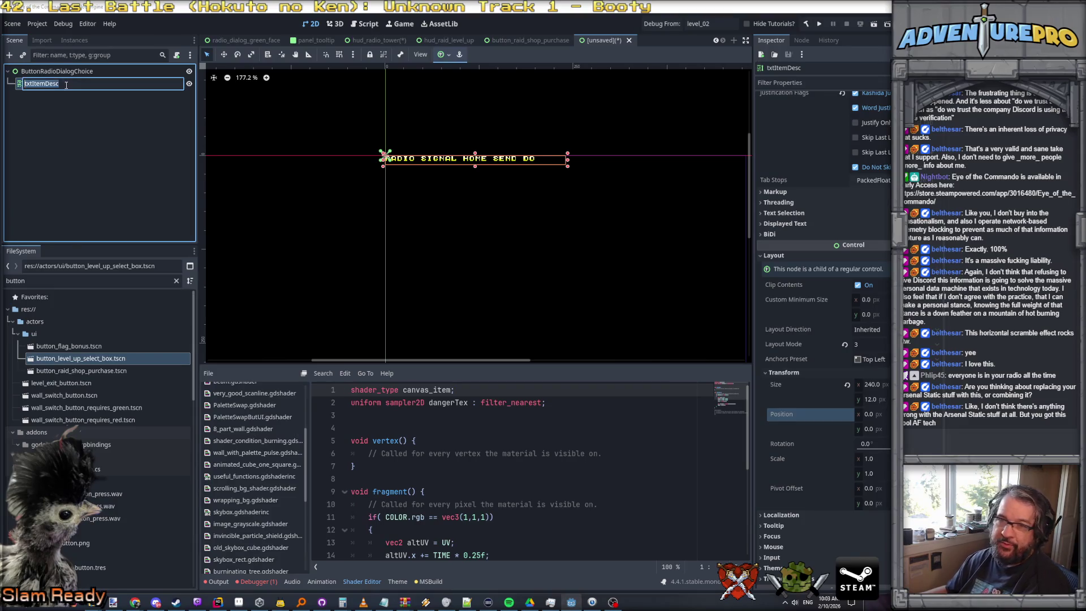
pyautogui.write('txtChoice')
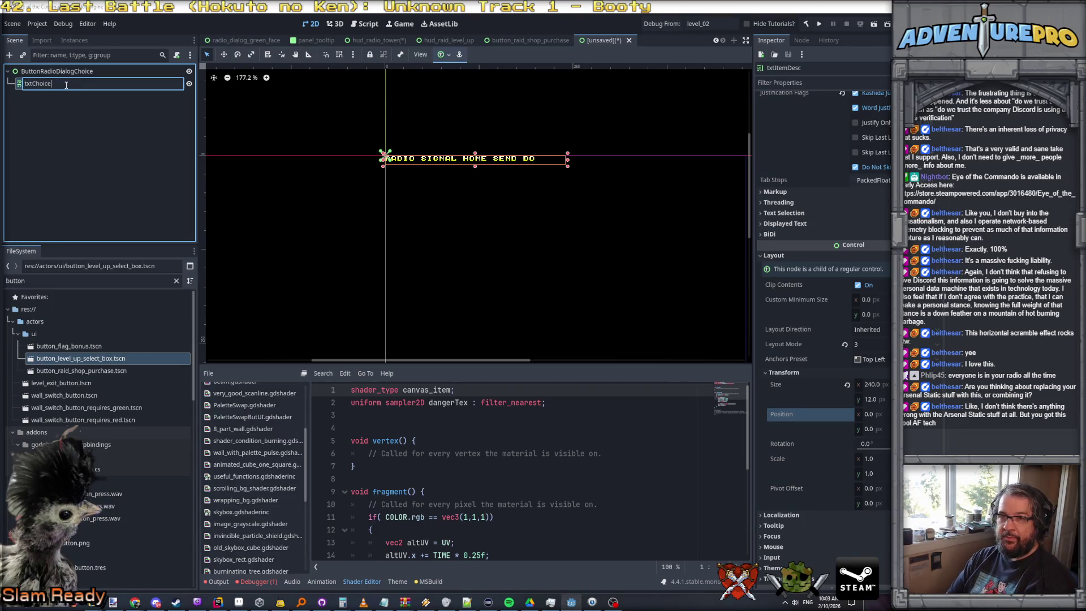
pyautogui.press('Return')
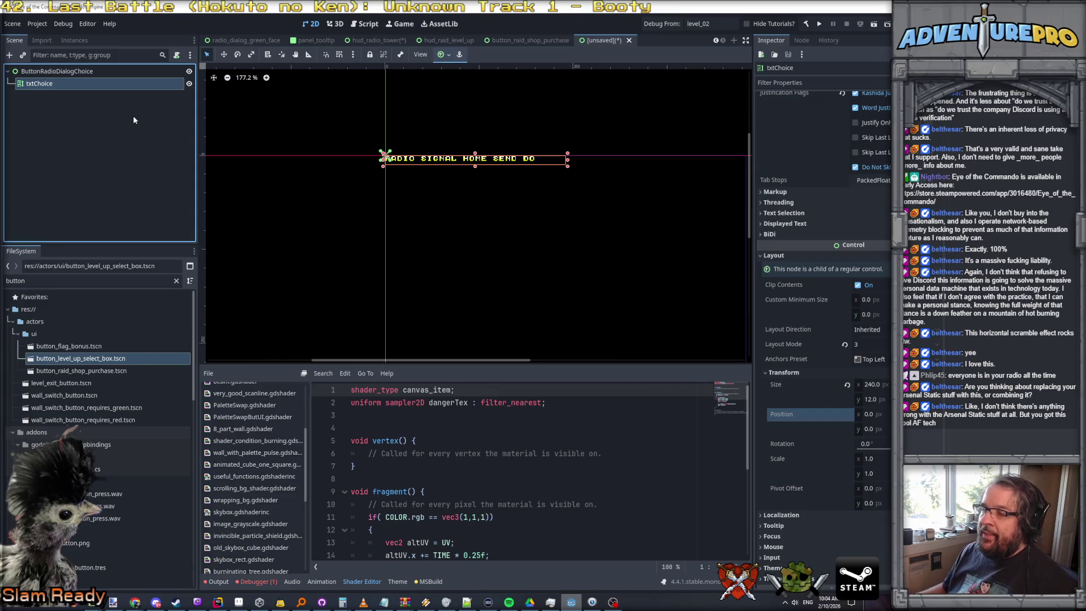
# Save the scene as button_radio_dialog_choice.tscn and return to HUD_RadioTower.cs in Rider
pyautogui.click(76, 71)
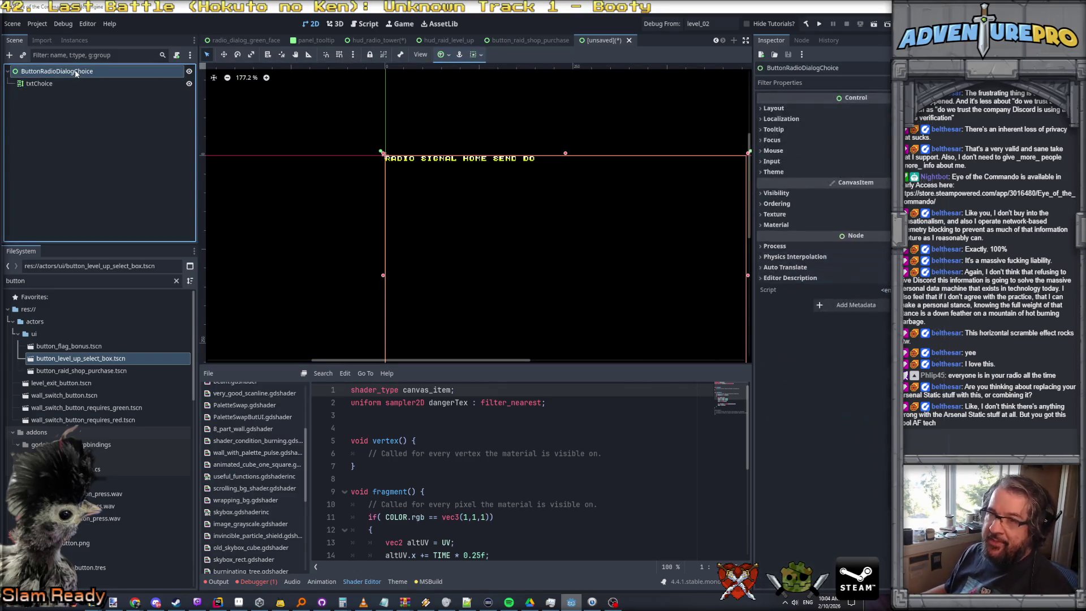
pyautogui.click(16, 24)
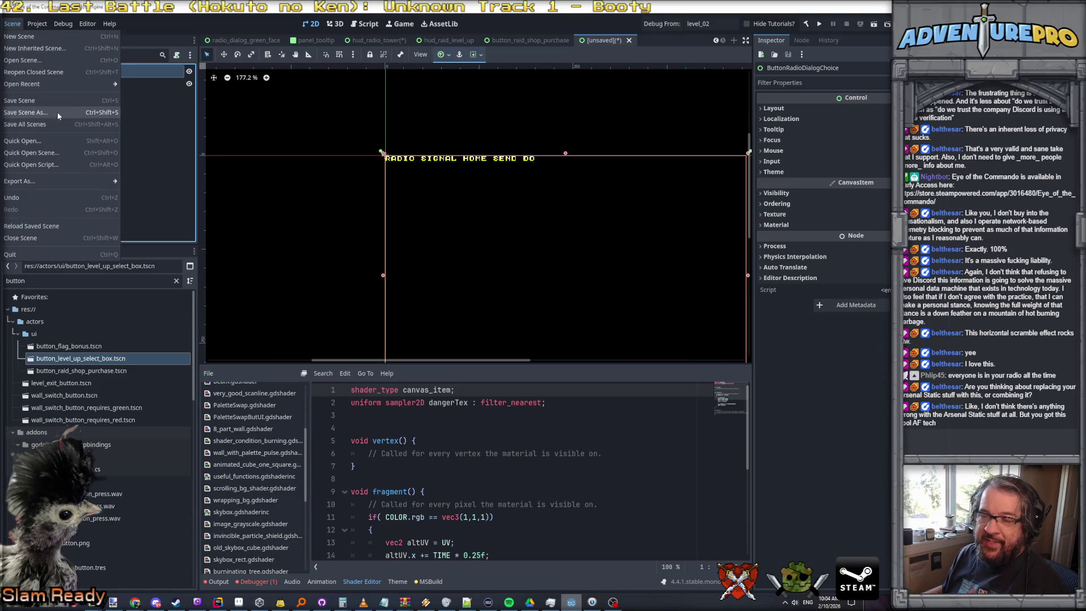
pyautogui.click(57, 113)
pyautogui.click(648, 443)
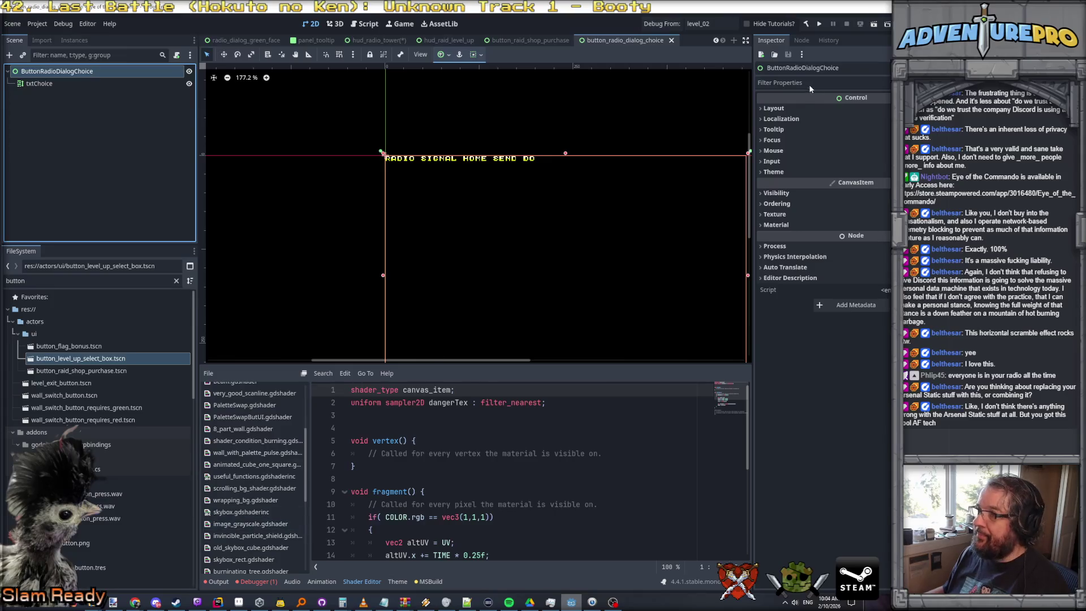
pyautogui.click(218, 603)
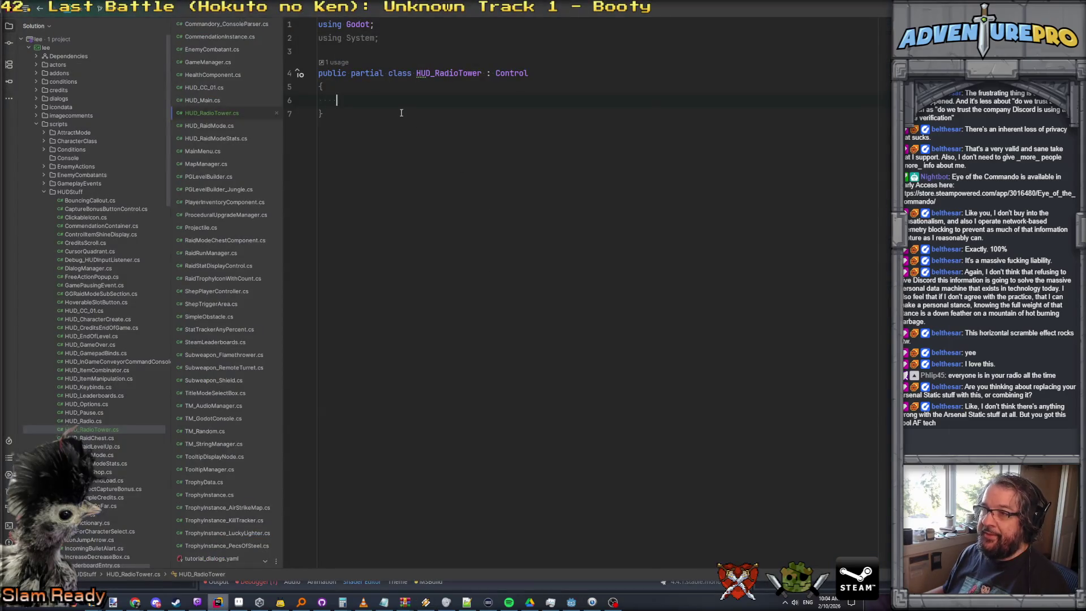
pyautogui.write('[export]')
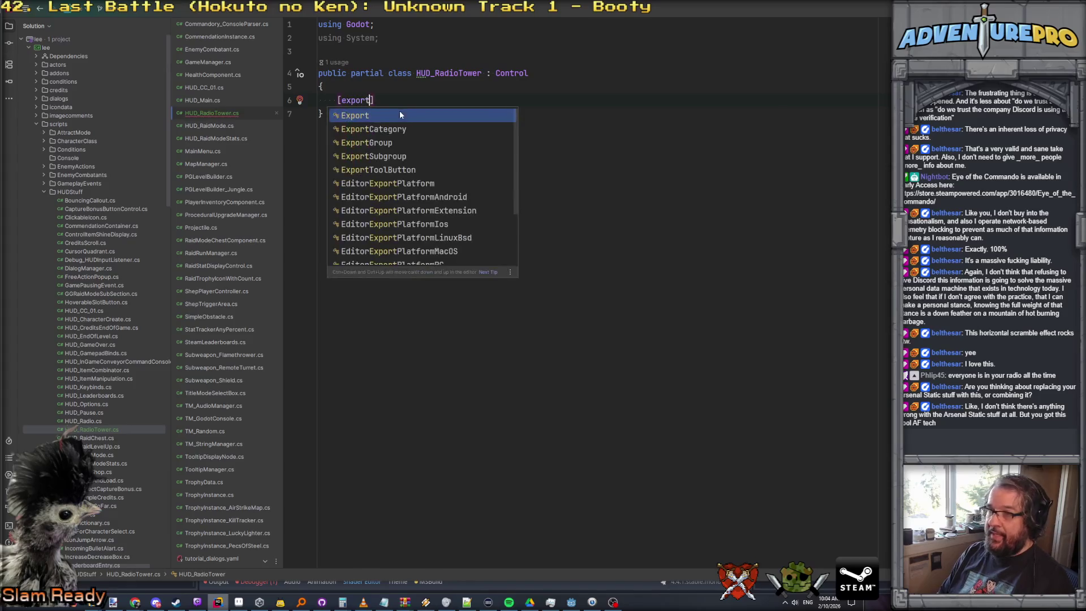
# Fix the Export attribute and complete the PackedScene prefabRadioButton field
pyautogui.press('Left')
pyautogui.press('Left')
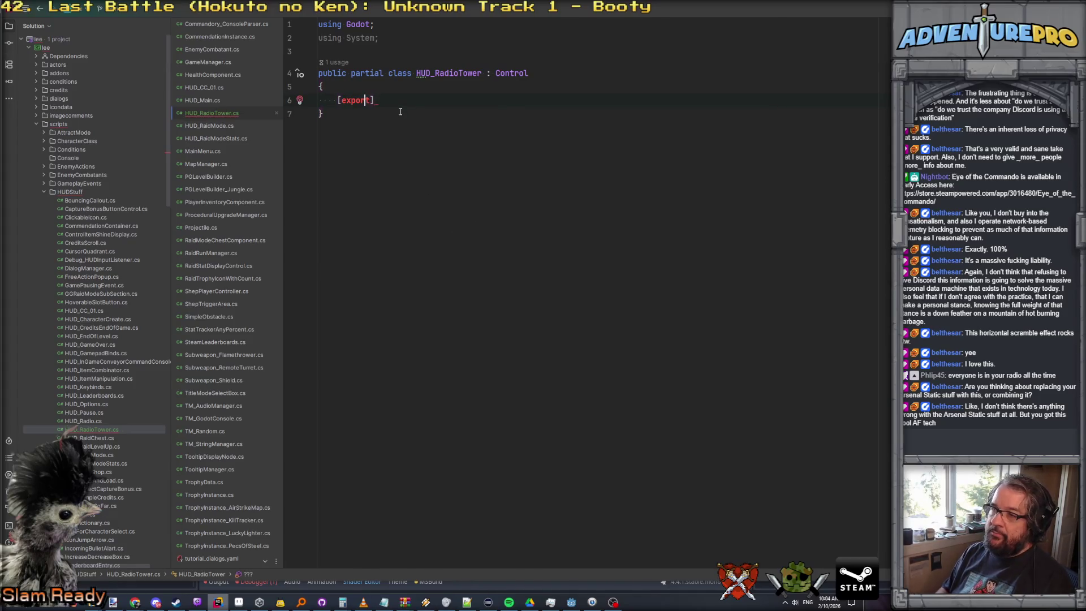
pyautogui.press('End')
pyautogui.write('Pack')
pyautogui.press('Return')
pyautogui.write('pre')
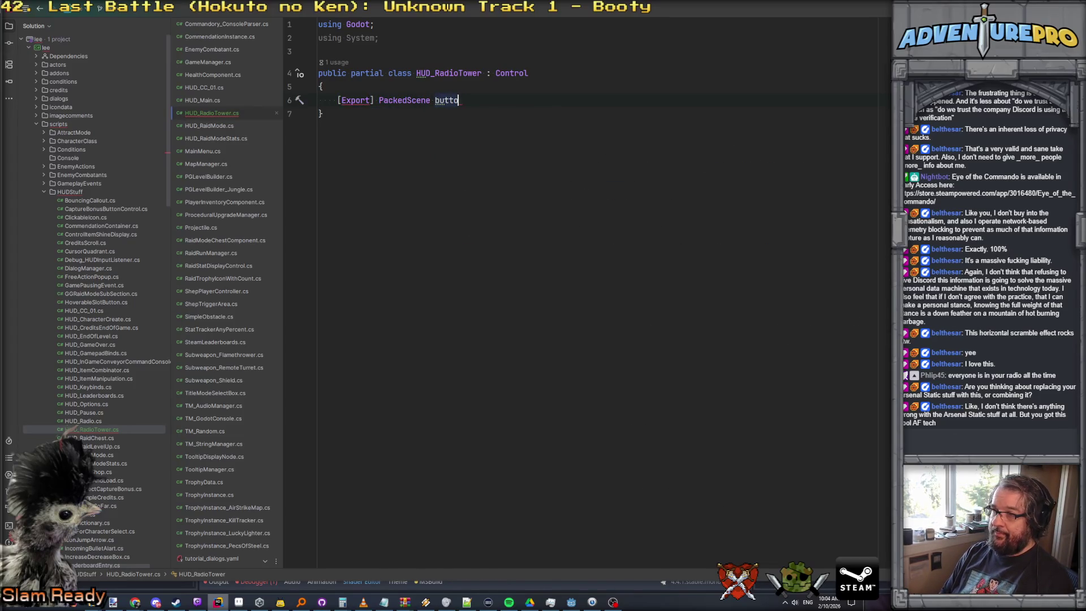
pyautogui.write('fab')
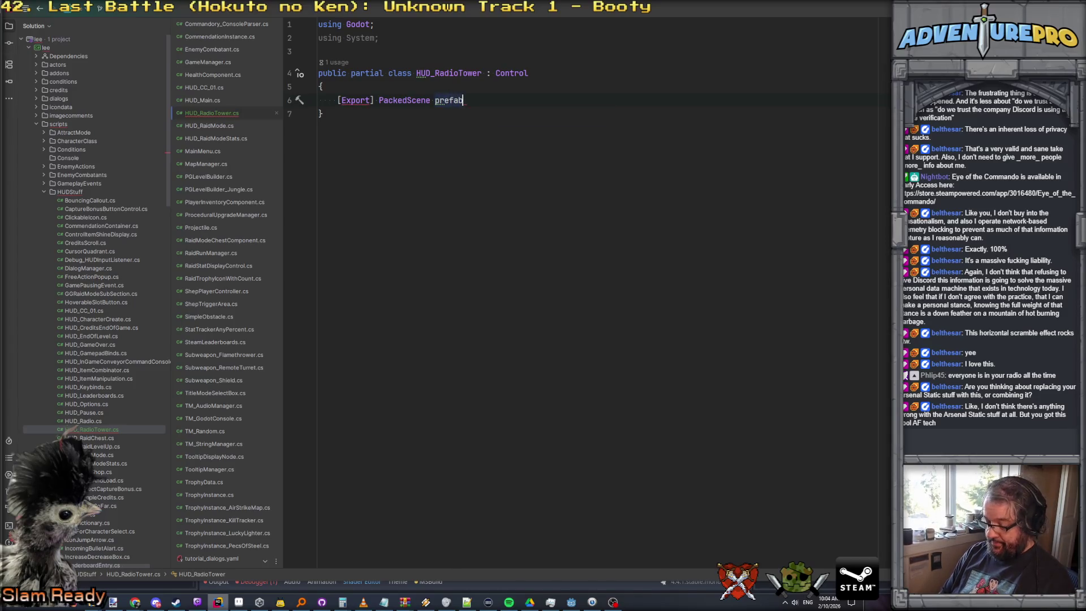
pyautogui.write('RadioButton;')
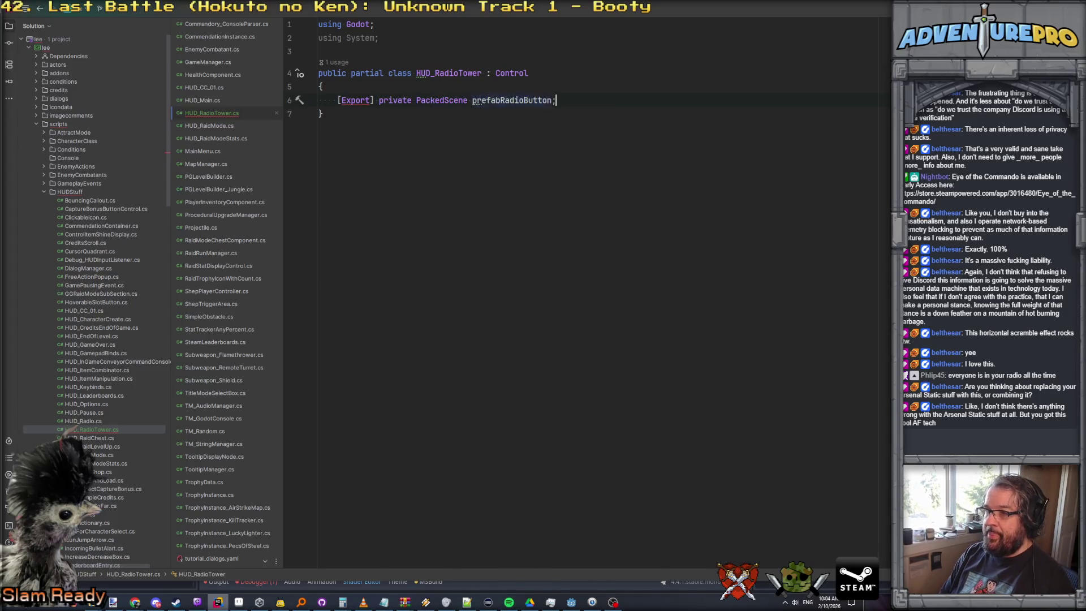
# Duplicate the field line into an exported VBoxButtonContainer vboxChoices field
pyautogui.press('Up')
pyautogui.press('Down')
pyautogui.write('[Export] private PackedScene prefabRadioButton;')
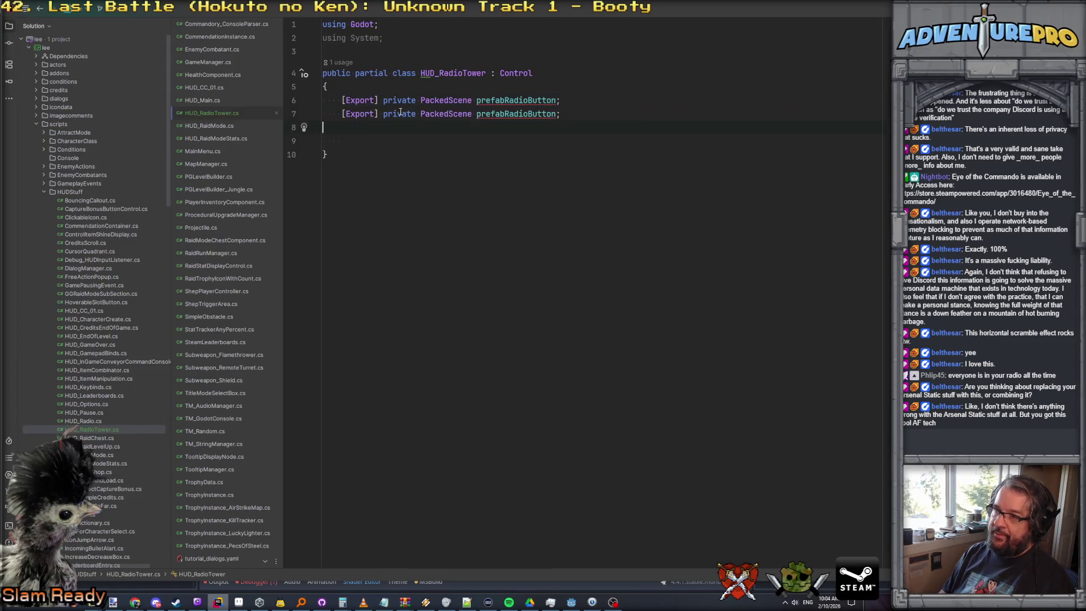
pyautogui.doubleClick(446, 113)
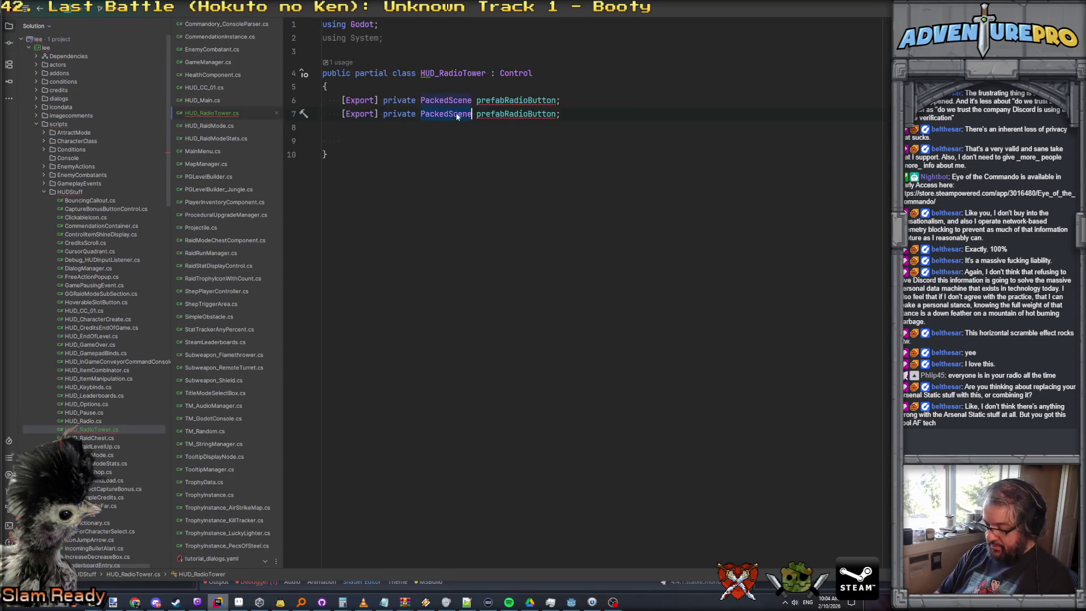
pyautogui.write('VBox')
pyautogui.press('Down')
pyautogui.press('Return')
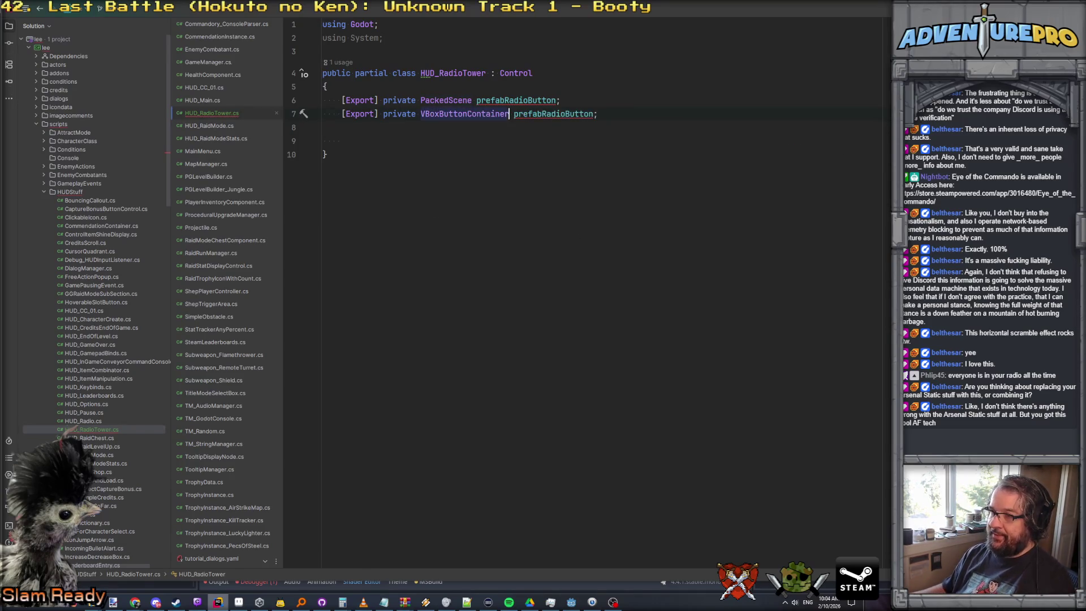
pyautogui.doubleClick(575, 120)
pyautogui.write('vboc')
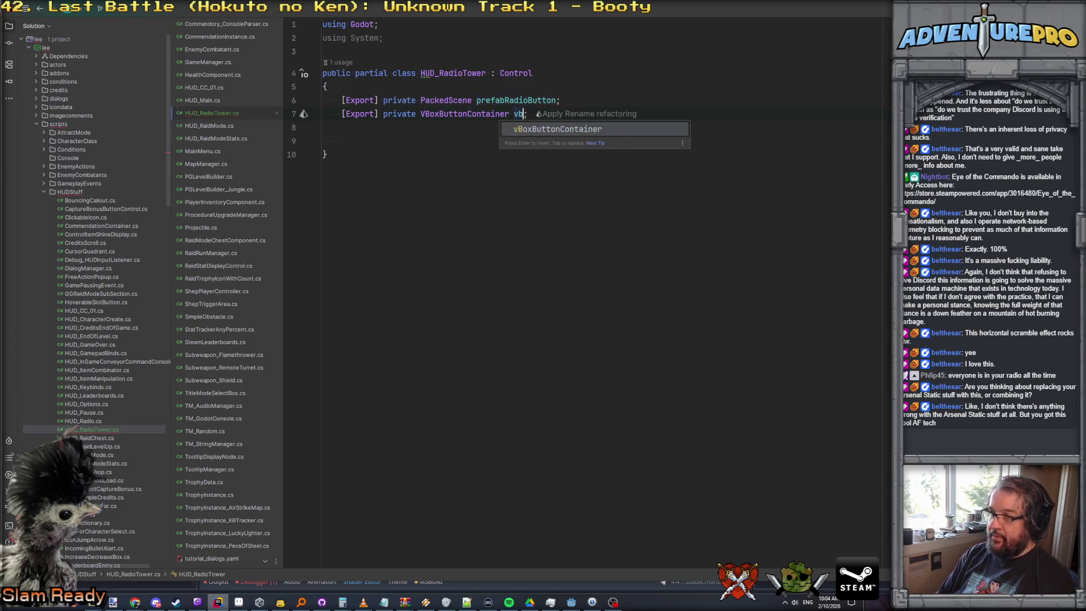
pyautogui.press('BackSpace')
pyautogui.write('xChoices')
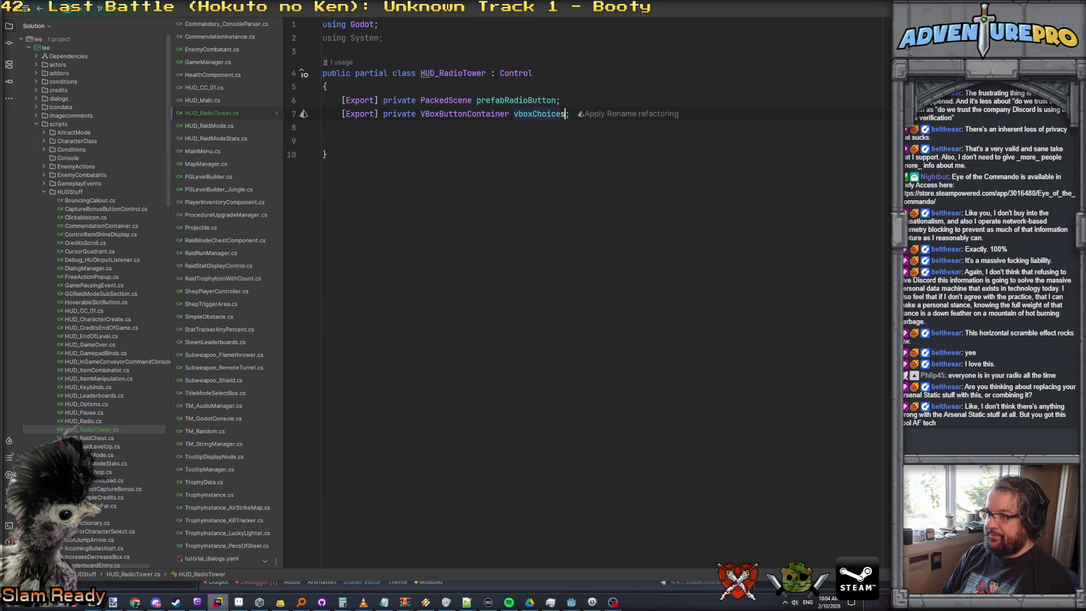
pyautogui.press('Return')
pyautogui.press('Return')
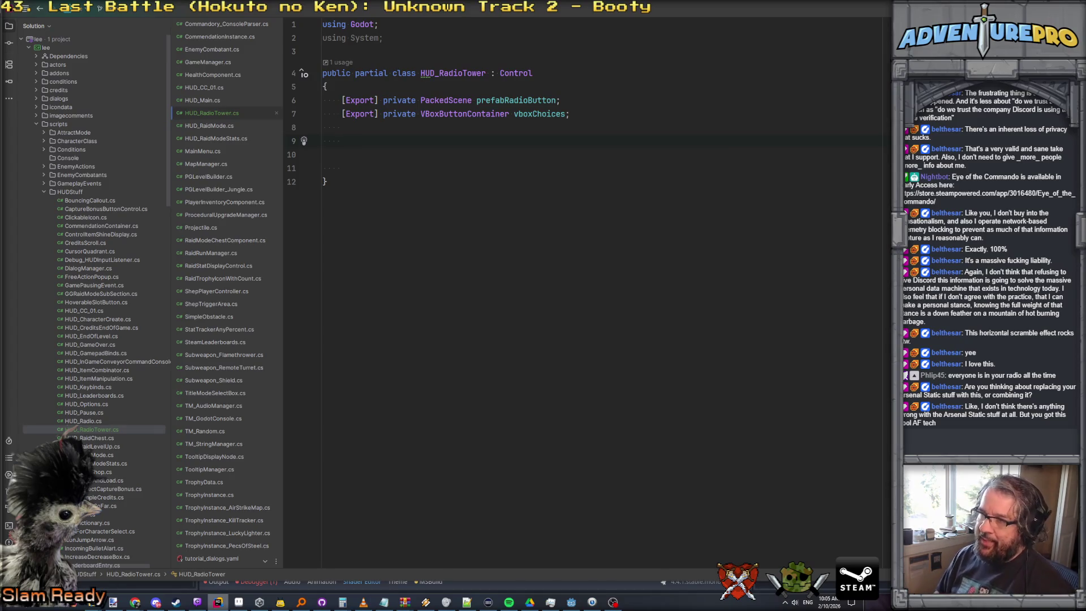
pyautogui.write('_')
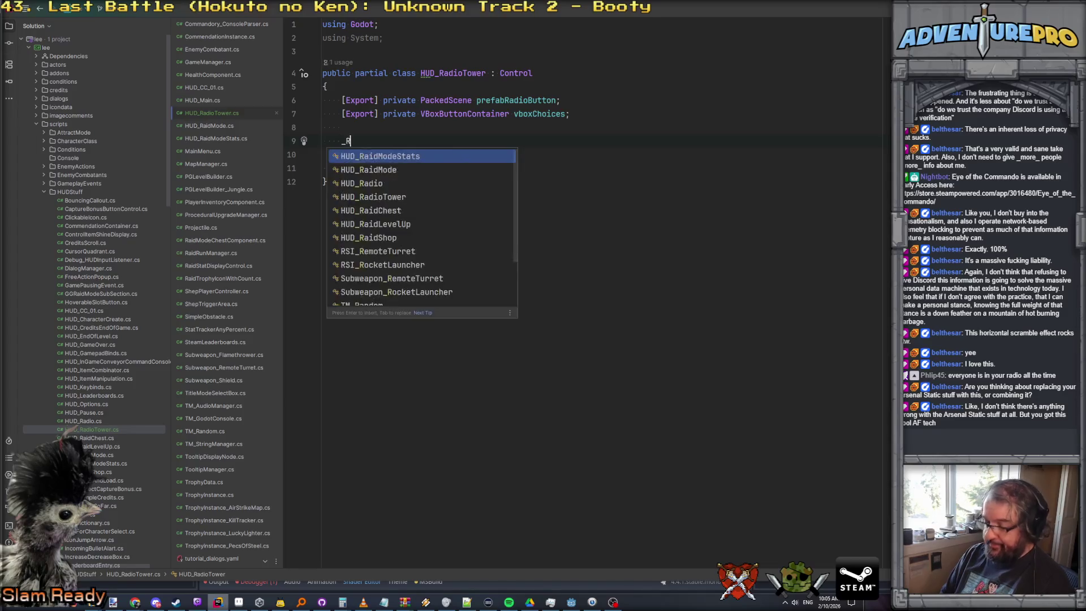
pyautogui.write('Rea')
# Insert the _Ready override and duplicate the vboxChoices field line
pyautogui.press('Return')
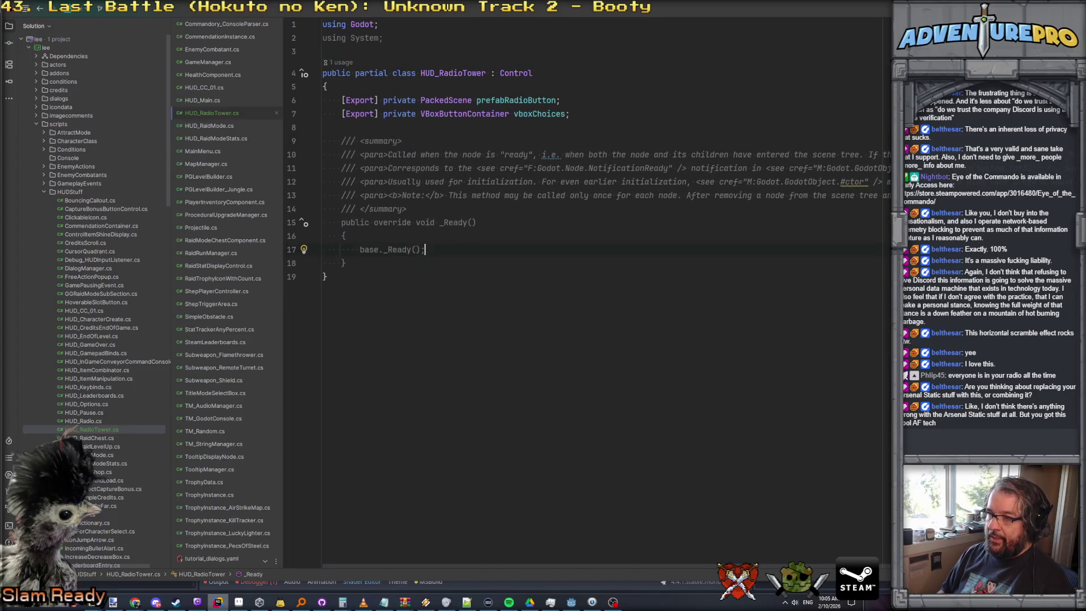
pyautogui.press('Up')
pyautogui.press('Up')
pyautogui.press('Up')
pyautogui.press('Up')
pyautogui.press('Up')
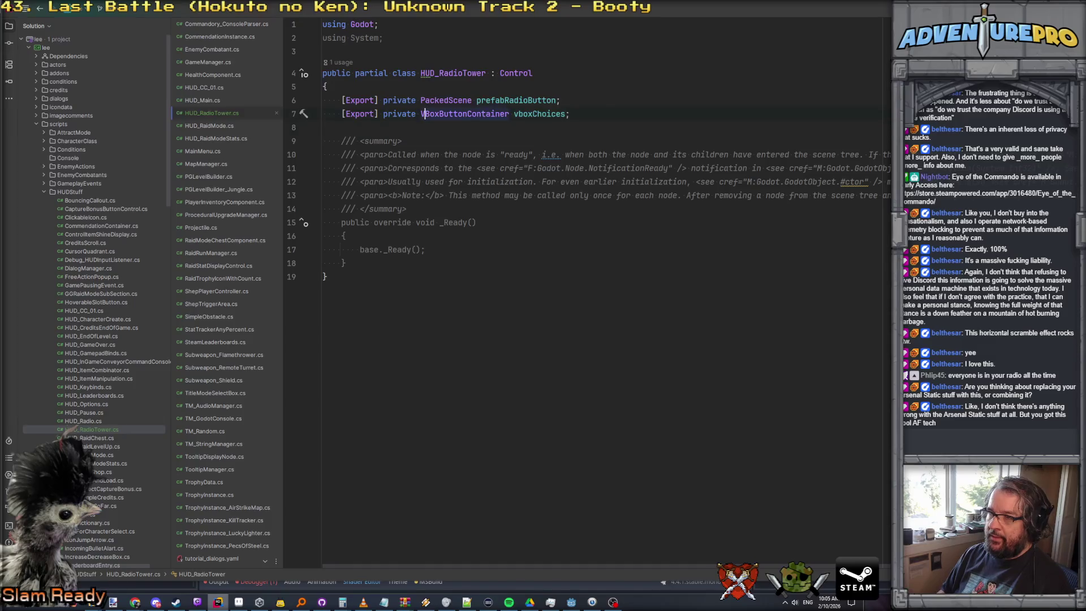
pyautogui.hotkey('shift', 'Down')
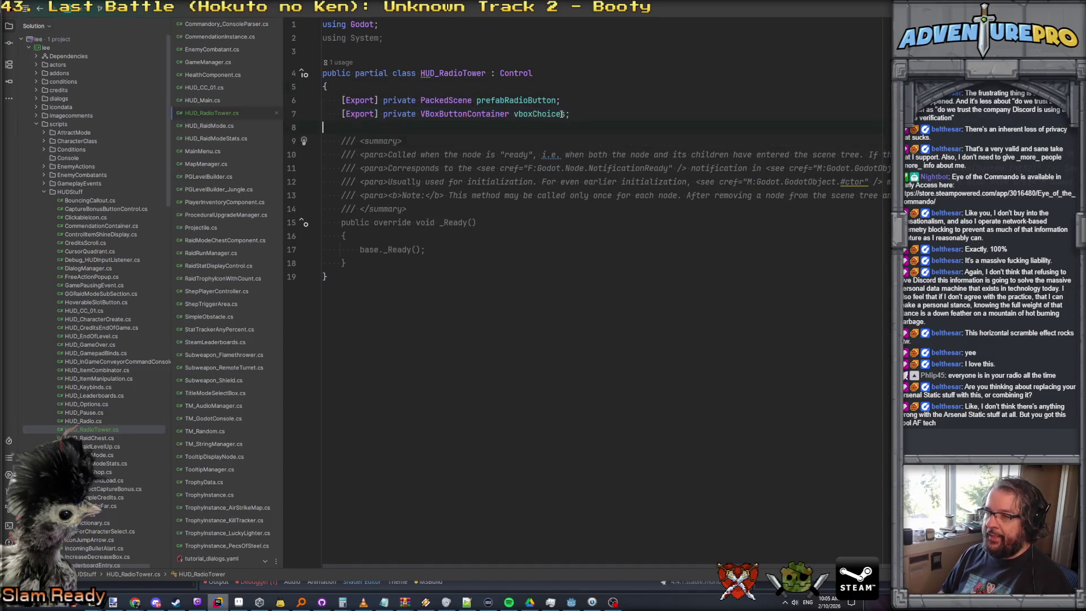
pyautogui.write('[Export] private VBoxButtonContainer vboxChoices;')
# Change the copied field to an exported DialogRadioFace faceLeft
pyautogui.doubleClick(423, 127)
pyautogui.write('Face')
pyautogui.press('BackSpace')
pyautogui.press('BackSpace')
pyautogui.press('BackSpace')
pyautogui.write('Radio')
pyautogui.press('BackSpace')
pyautogui.press('BackSpace')
pyautogui.press('BackSpace')
pyautogui.press('BackSpace')
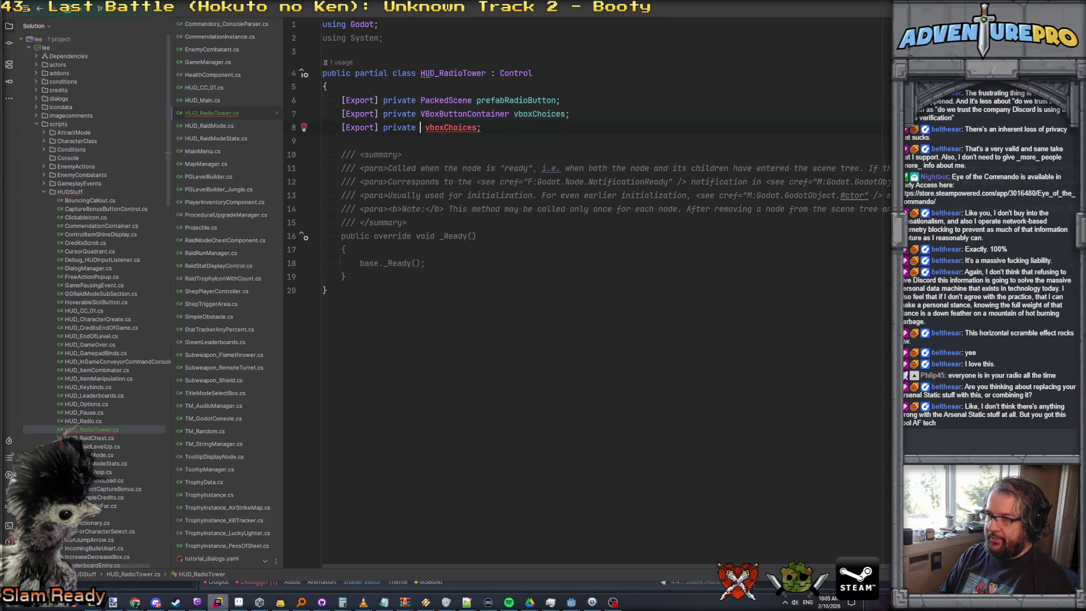
pyautogui.write('Dial')
pyautogui.press('BackSpace')
pyautogui.press('BackSpace')
pyautogui.press('BackSpace')
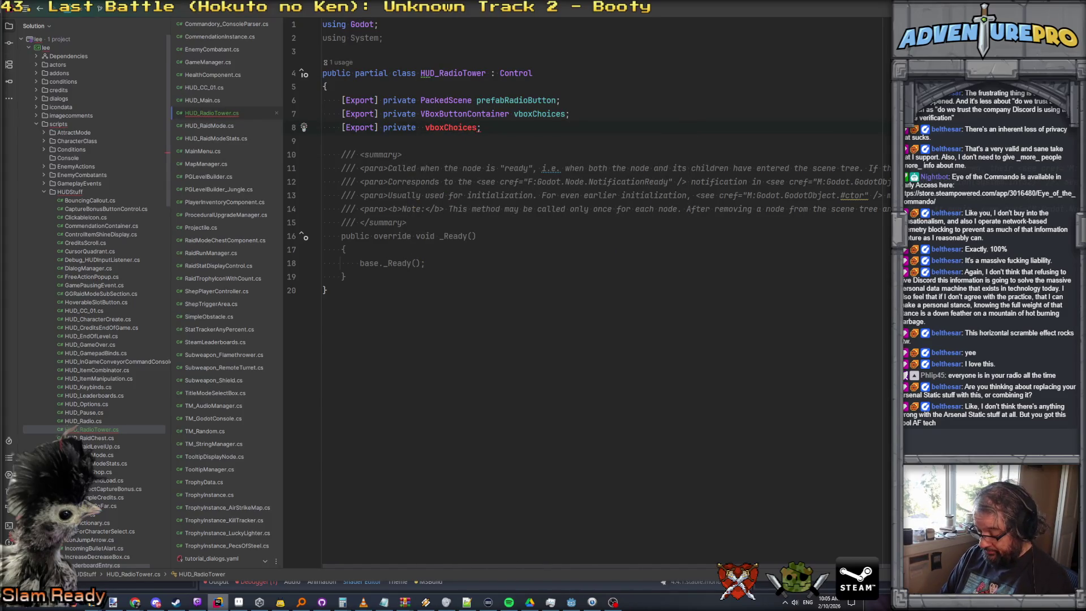
pyautogui.write('Dialog')
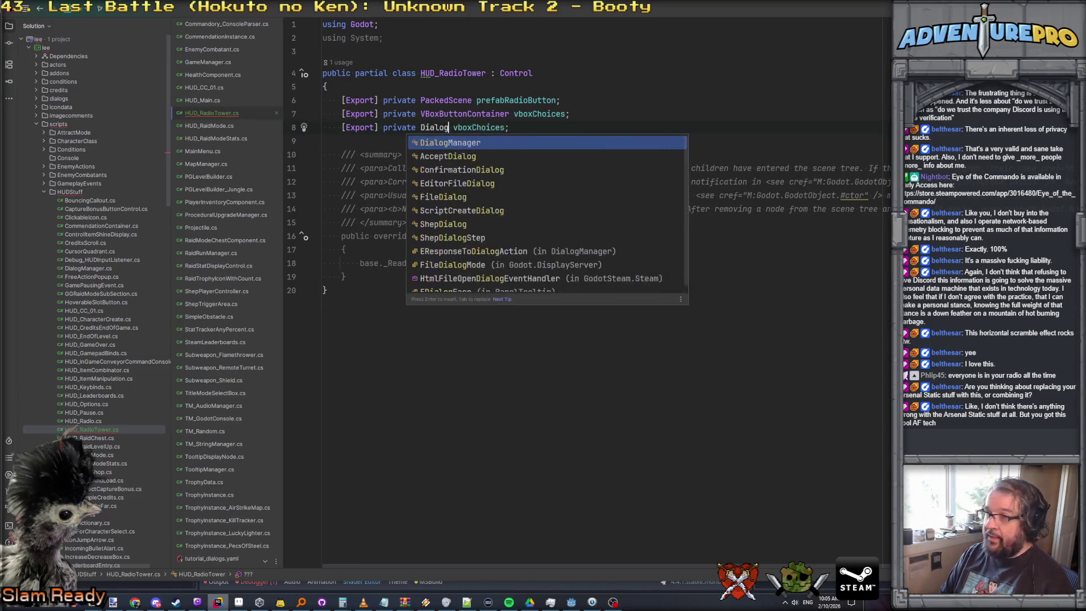
pyautogui.write('RadioFace')
pyautogui.press('Right')
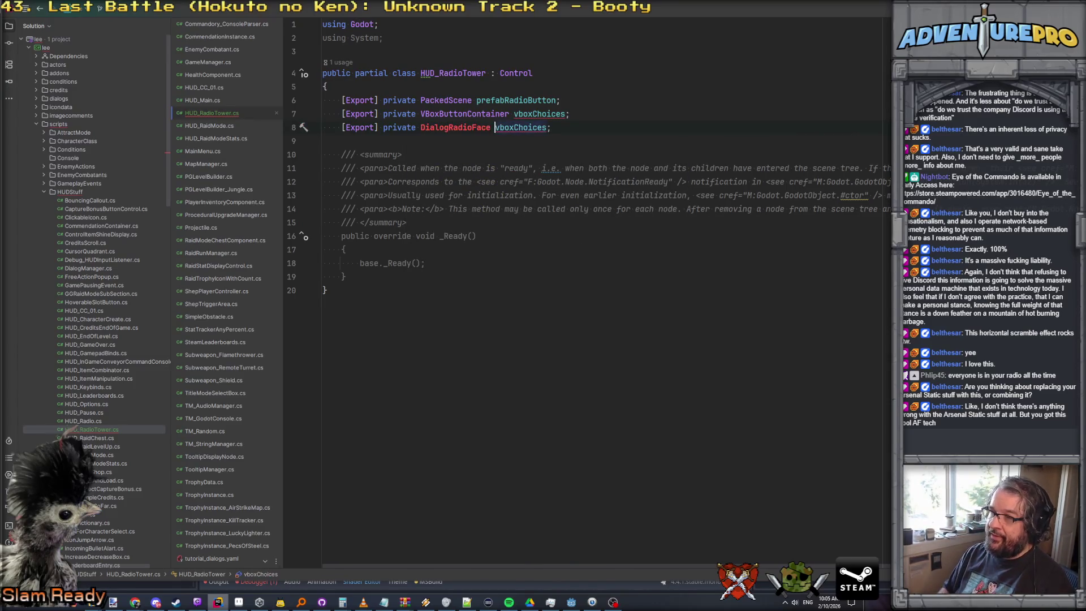
pyautogui.hotkey('ctrl', 'Delete')
pyautogui.write('face')
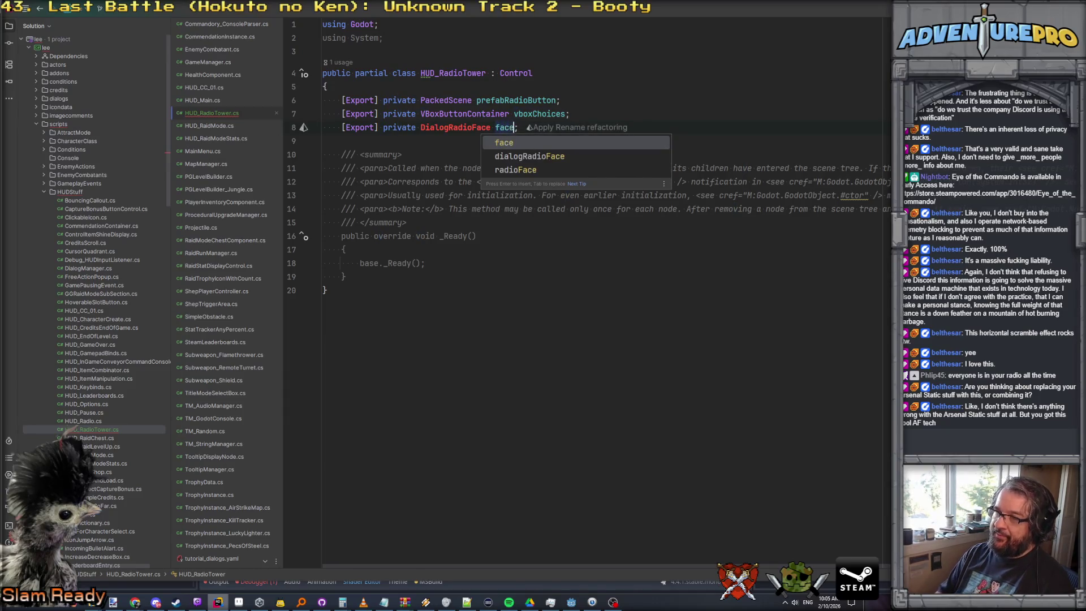
pyautogui.press('Escape')
pyautogui.write('Left')
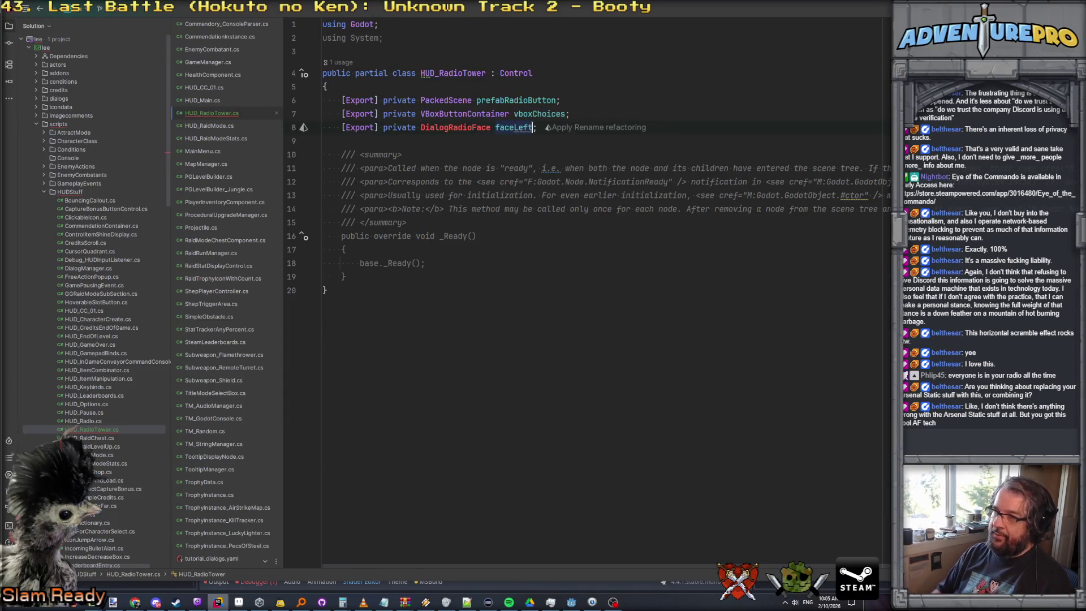
# Duplicate faceLeft into a second DialogRadioFace field named faceRight
pyautogui.press('Down')
pyautogui.press('Up')
pyautogui.hotkey('ctrl', 'c')
pyautogui.press('Down')
pyautogui.hotkey('ctrl', 'v')
pyautogui.moveTo(515, 142); pyautogui.dragTo(537, 142)
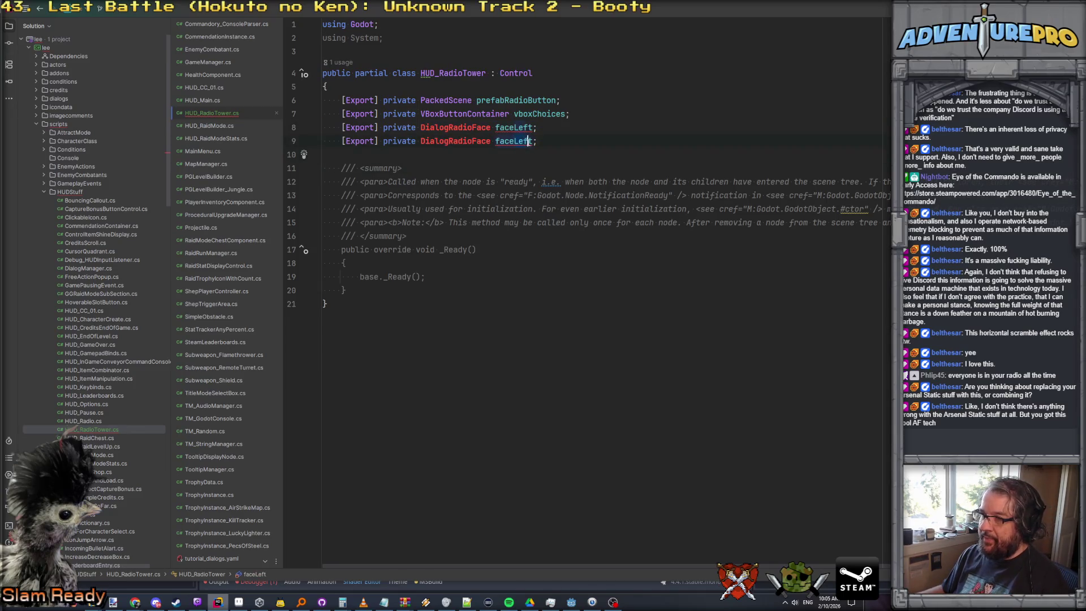
pyautogui.write('Right')
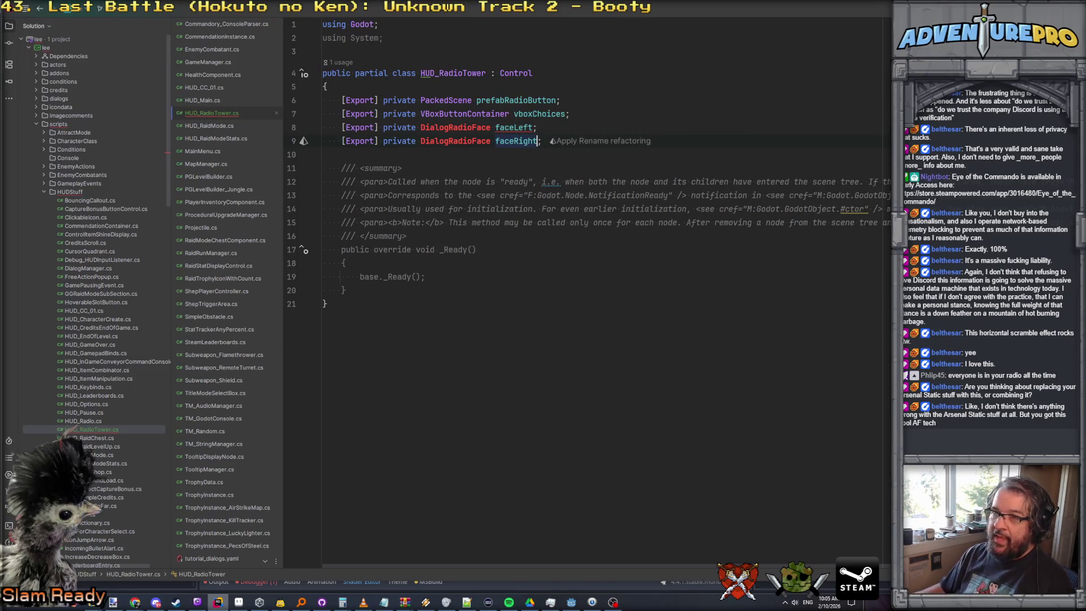
pyautogui.click(77, 192)
pyautogui.rightClick(79, 190)
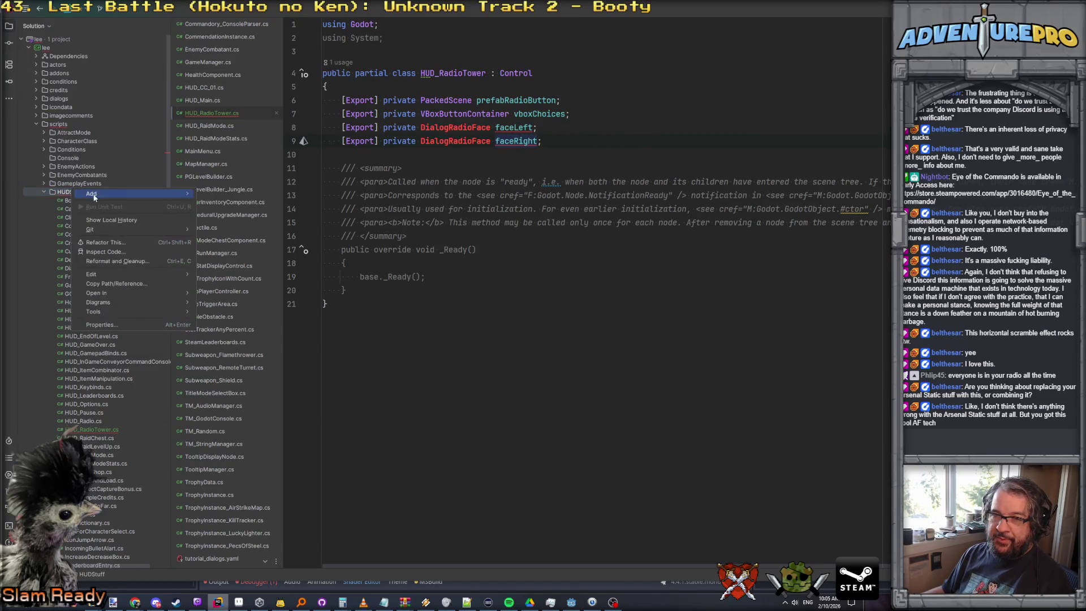
# Add a new DialogRadioFace class file to the HUDStuff folder
pyautogui.moveTo(94, 195)
pyautogui.click(220, 198)
pyautogui.write('DialogRadioFace')
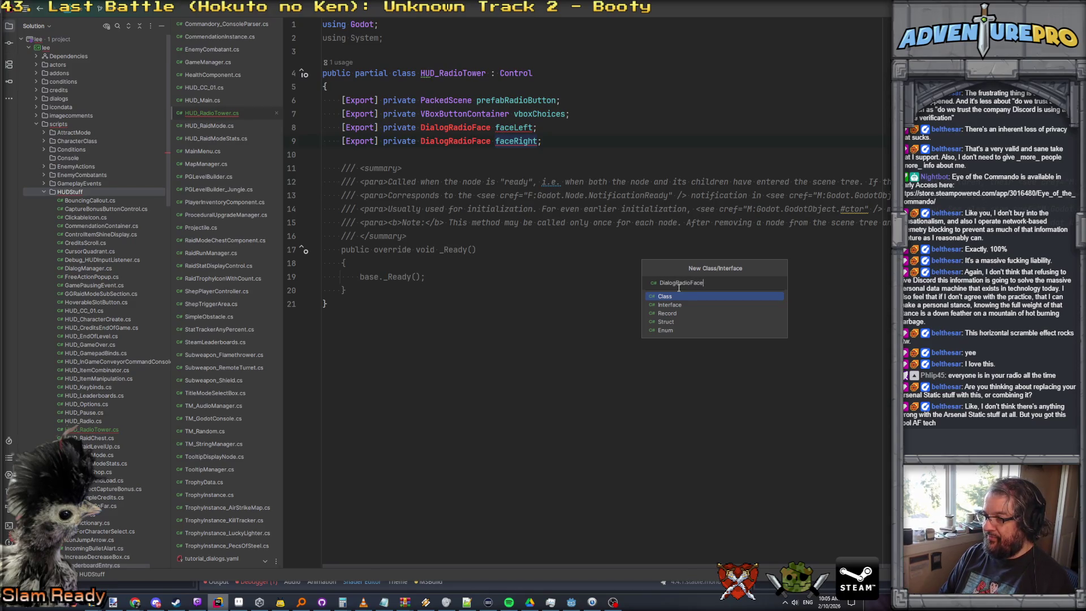
pyautogui.press('Return')
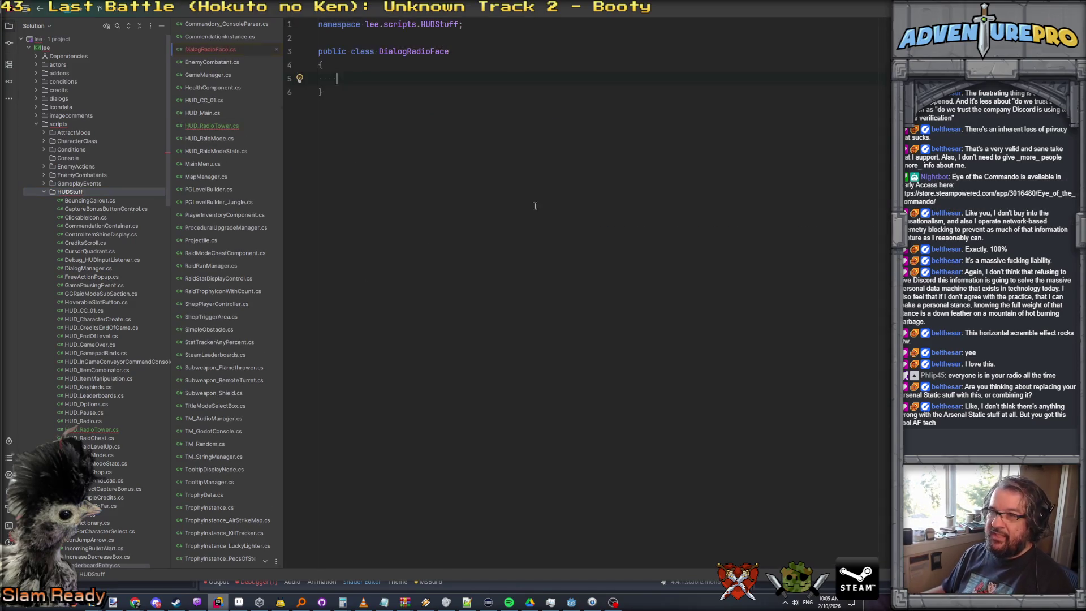
# Make DialogRadioFace a public partial class deriving from Control
pyautogui.click(768, 316)
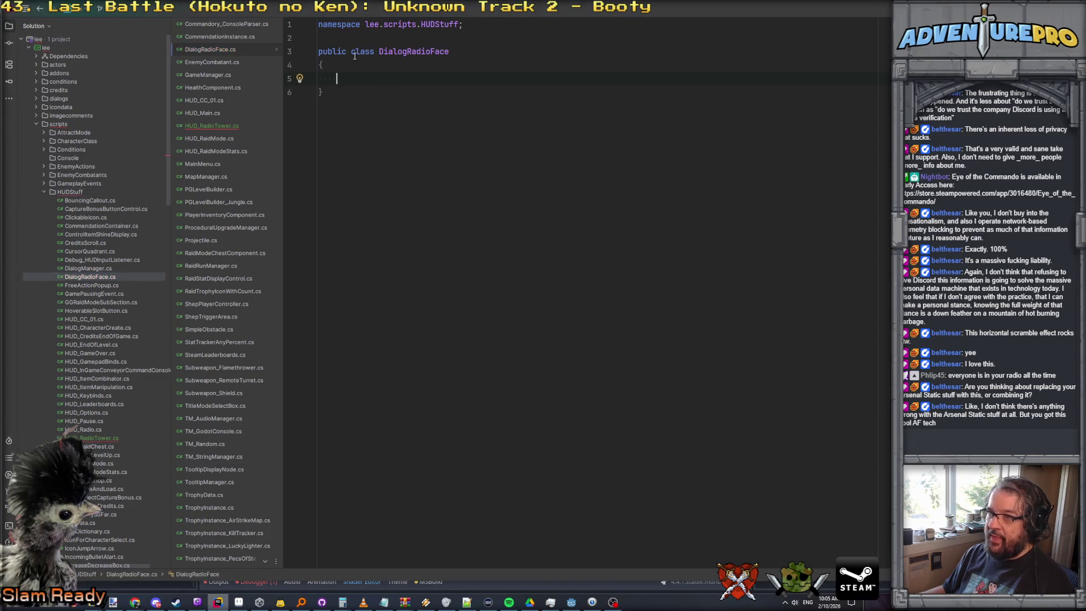
pyautogui.click(353, 50)
pyautogui.write('pontrol')
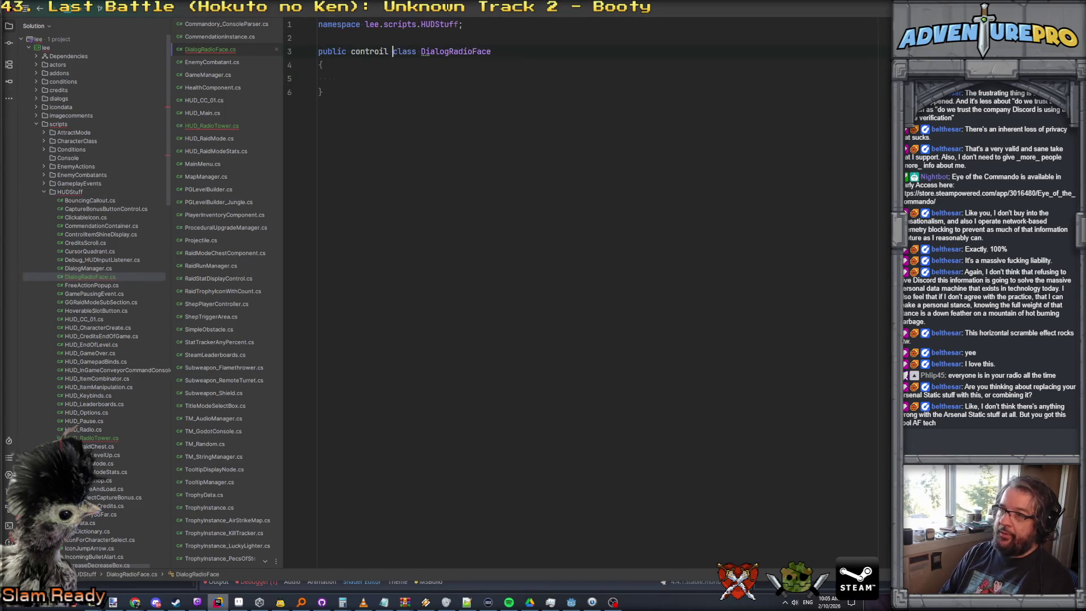
pyautogui.press('Down')
pyautogui.press('Up')
pyautogui.doubleClick(358, 51)
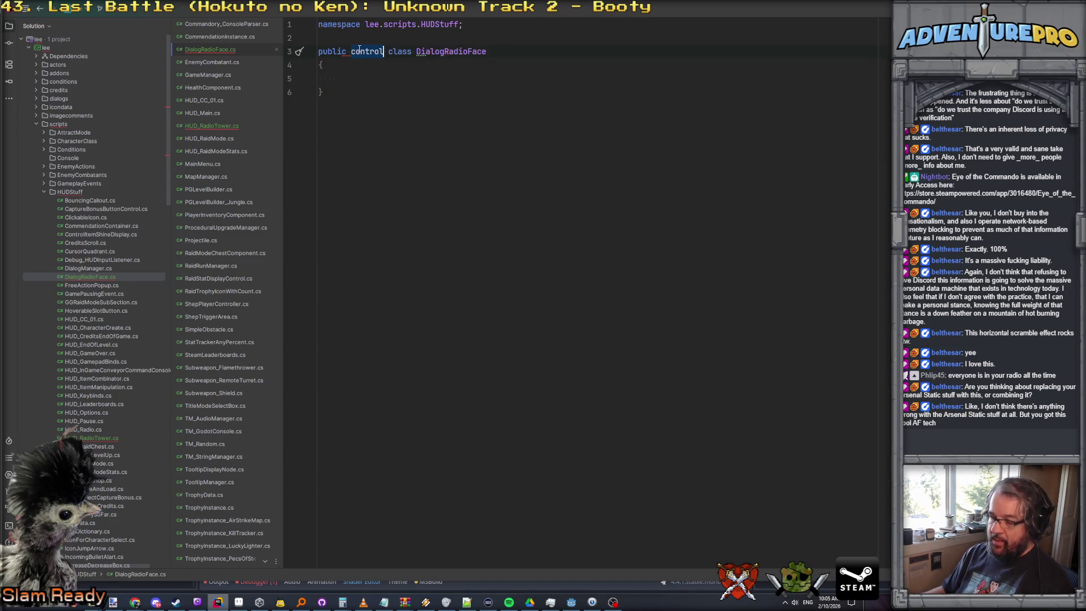
pyautogui.write('partia')
pyautogui.press('End')
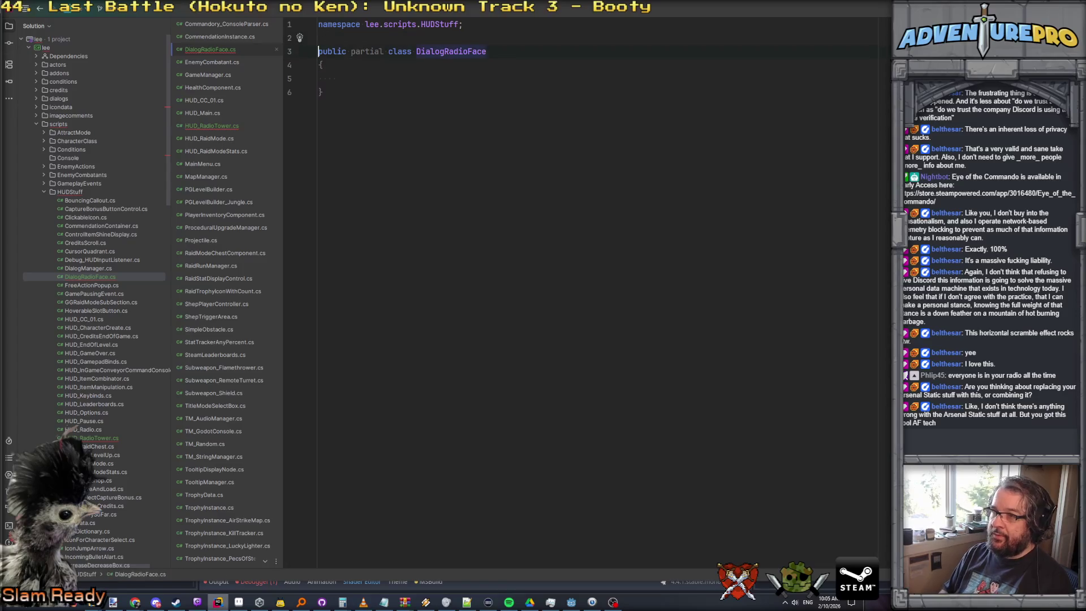
pyautogui.write(': Contr')
pyautogui.press('Up')
# Remove the namespace declaration and add a using Godot directive at the top
pyautogui.press('Return')
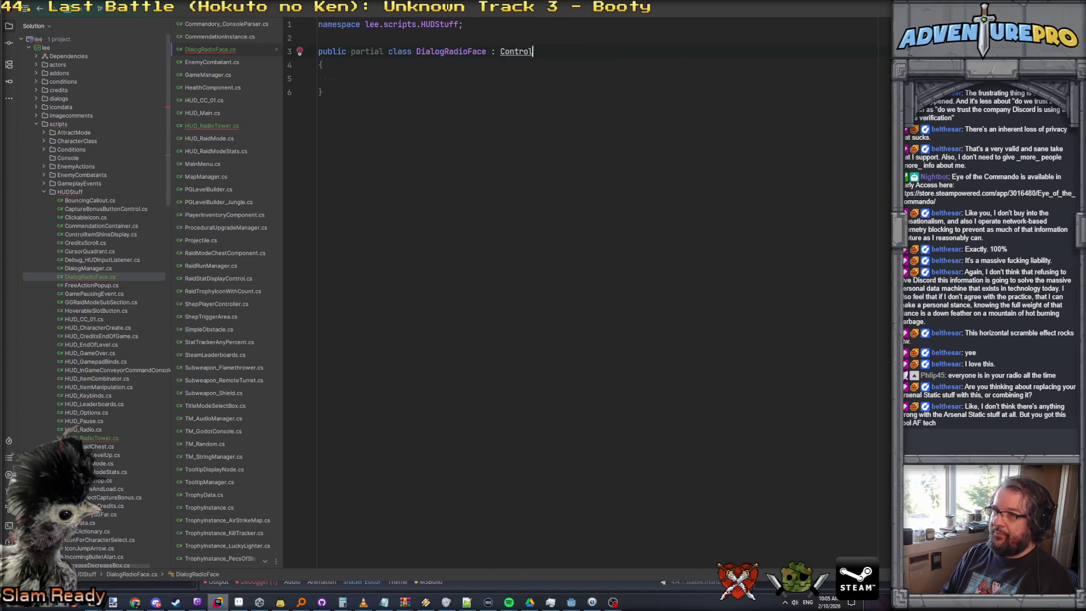
pyautogui.press('Up')
pyautogui.press('BackSpace')
pyautogui.hotkey('shift', 'Home')
pyautogui.press('BackSpace')
pyautogui.press('Return')
pyautogui.press('Up')
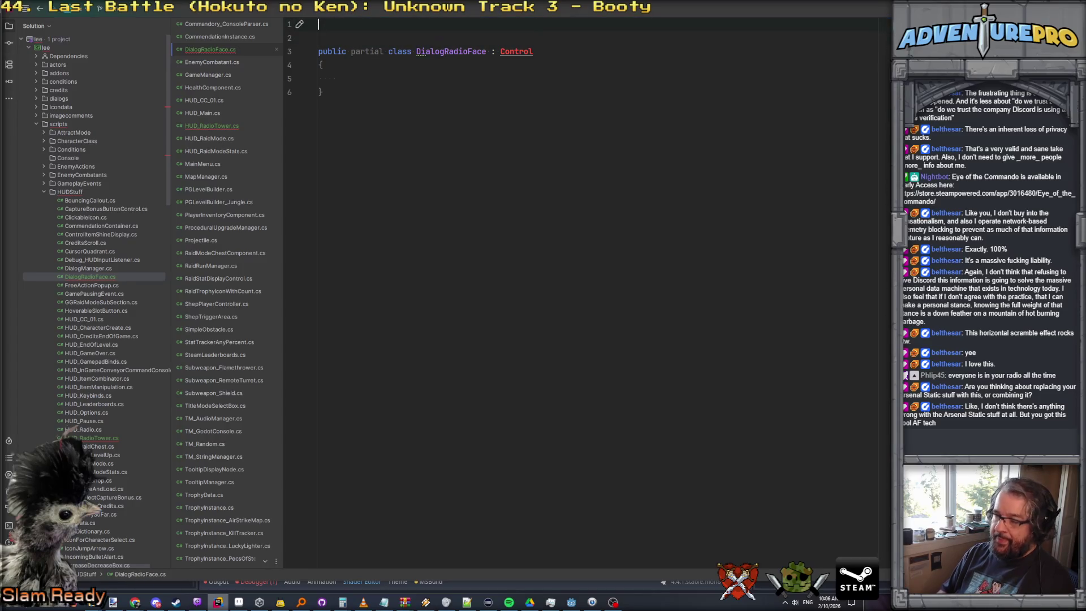
pyautogui.write('using GHo')
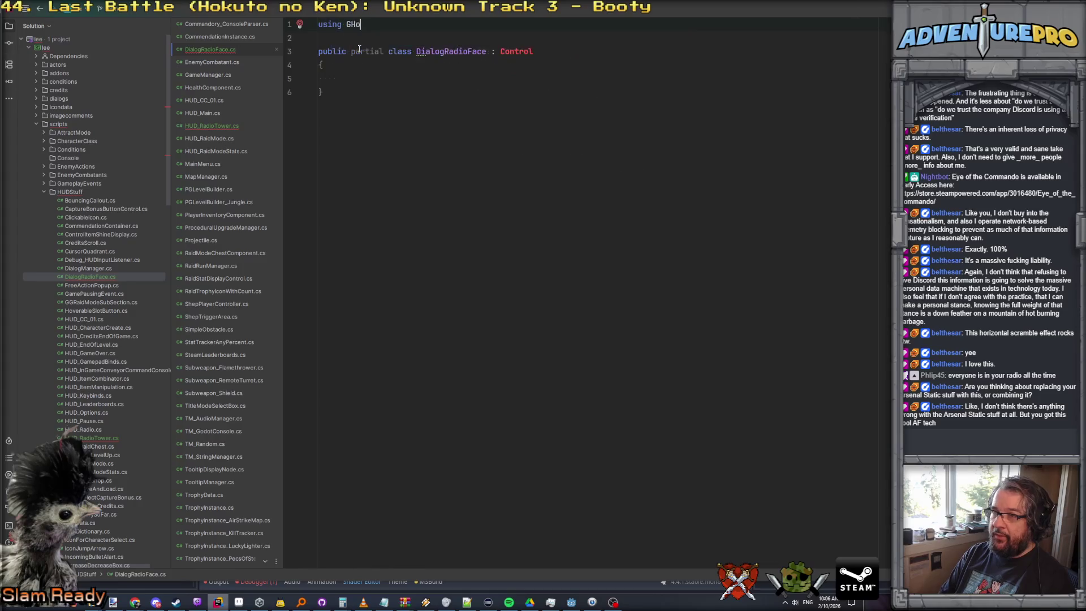
pyautogui.write('dot;')
pyautogui.press('Down')
pyautogui.press('Down')
pyautogui.press('Down')
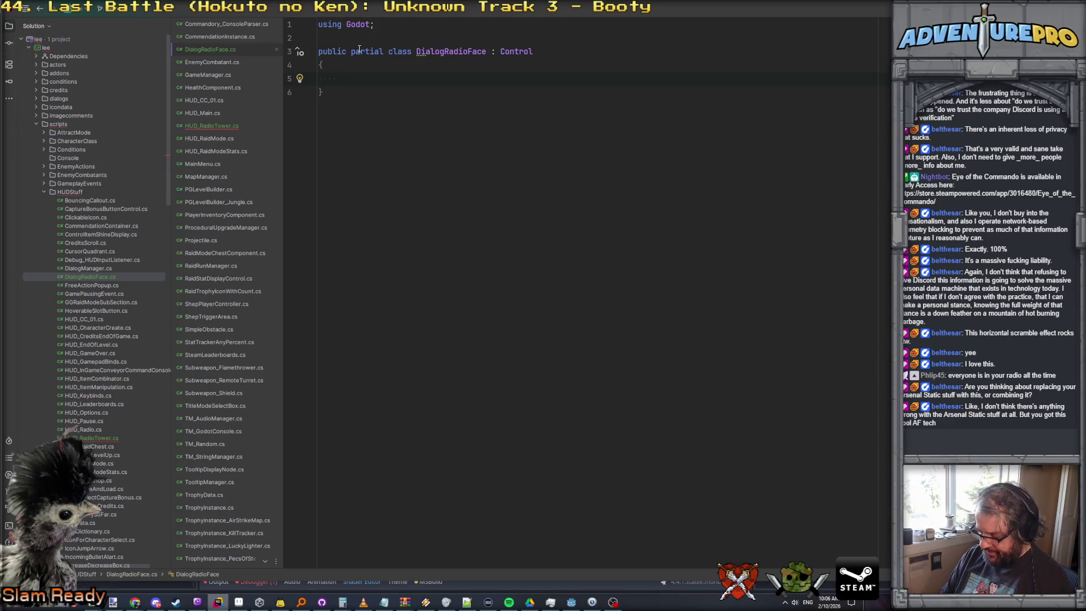
pyautogui.write('[export')
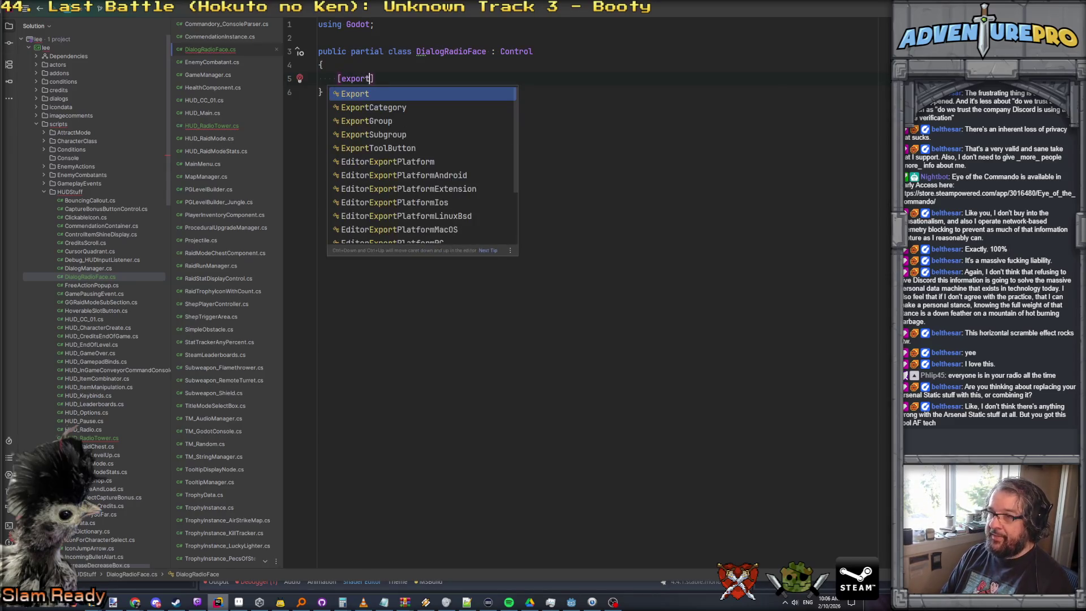
pyautogui.write('] pub ')
pyautogui.write('c')
pyautogui.write('nima')
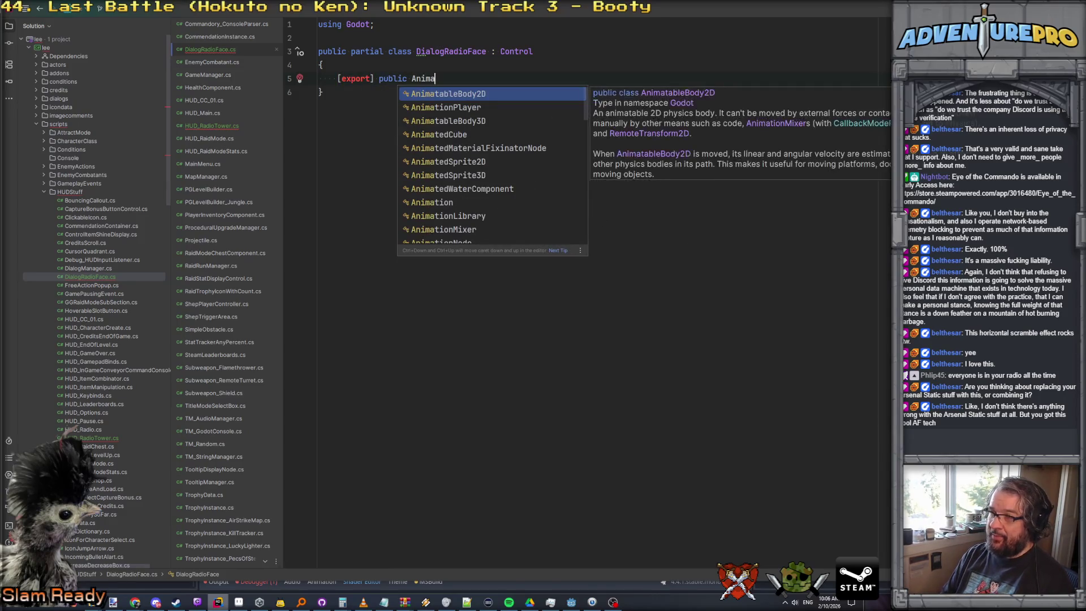
# Declare an exported AnimatedSprite2D sprite field with a corrected Export attribute
pyautogui.press('Down')
pyautogui.press('Down')
pyautogui.press('Down')
pyautogui.press('Down')
pyautogui.press('Down')
pyautogui.press('Return')
pyautogui.write('spr')
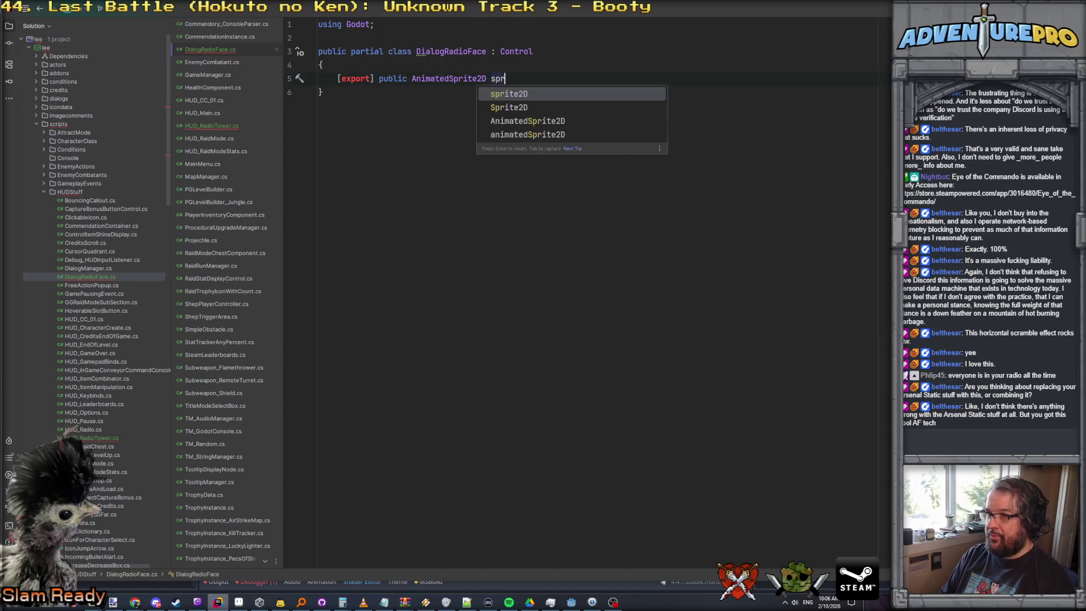
pyautogui.write('ite;')
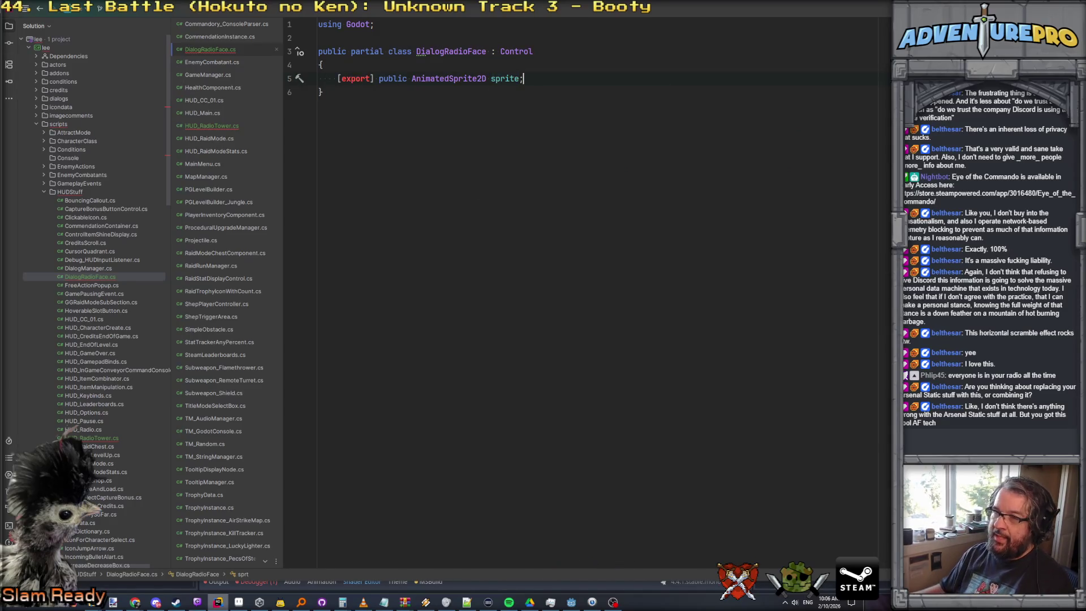
pyautogui.click(344, 79)
pyautogui.click(571, 84)
# Insert the _Process override below the sprite field, clearing a stray Process line
pyautogui.press('Return')
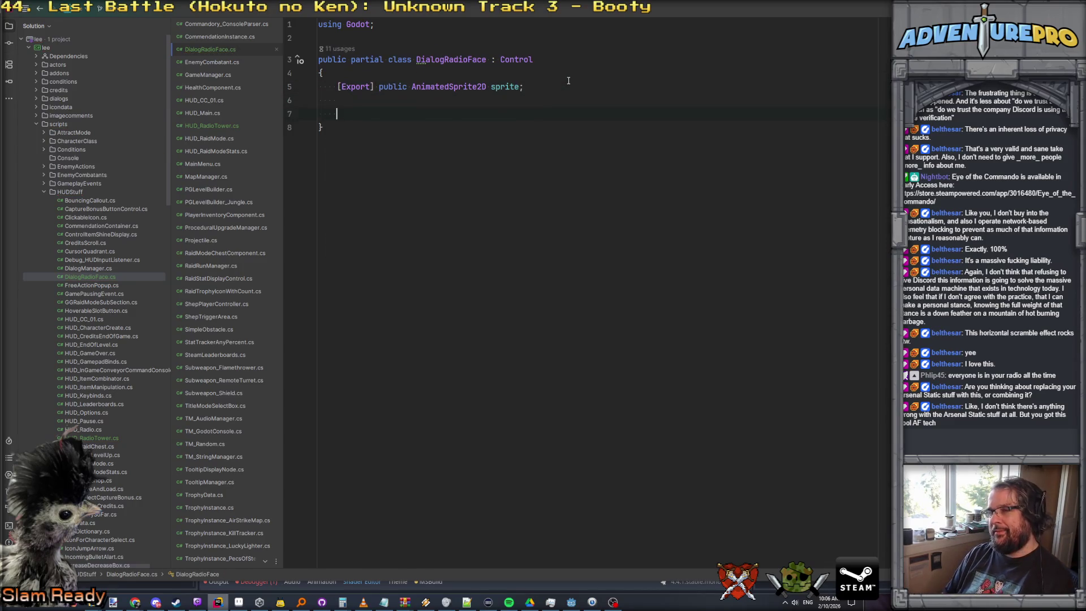
pyautogui.write('Proce')
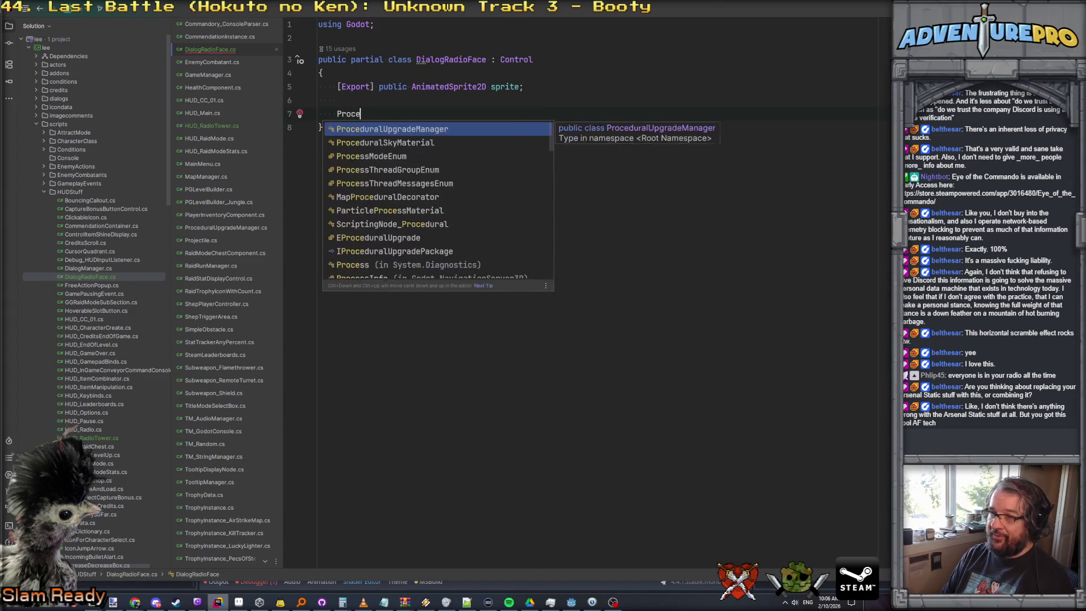
pyautogui.write('ss')
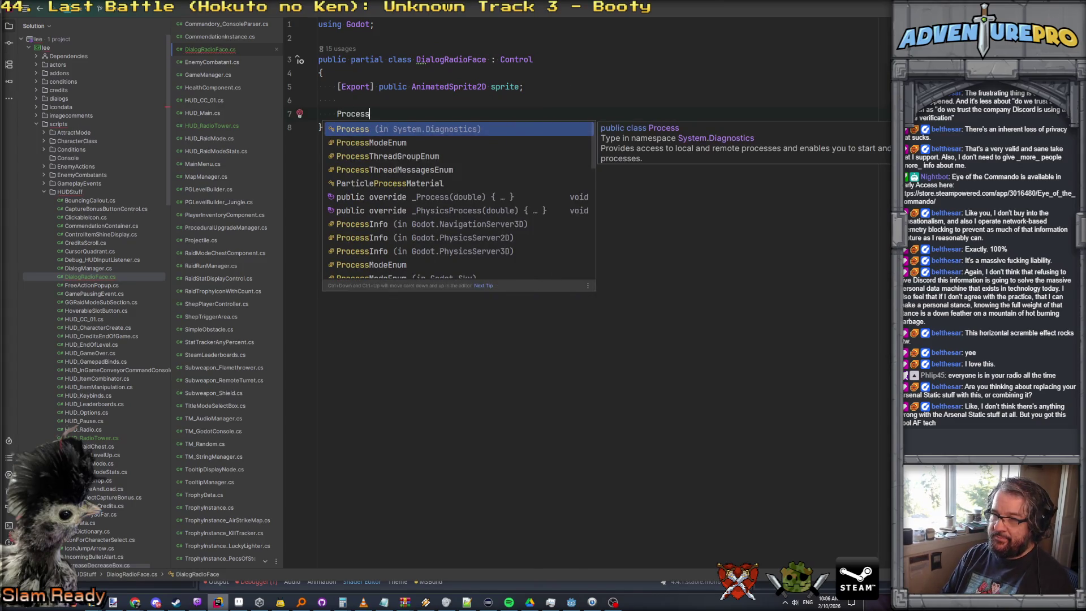
pyautogui.press('Escape')
pyautogui.press('Up')
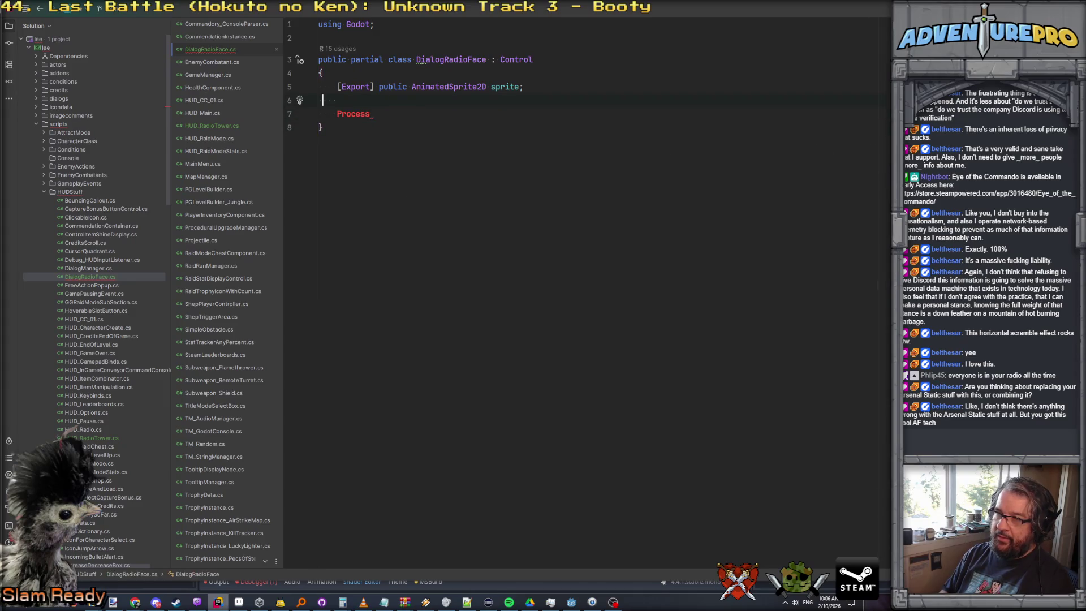
pyautogui.hotkey('shift', 'End')
pyautogui.press('BackSpace')
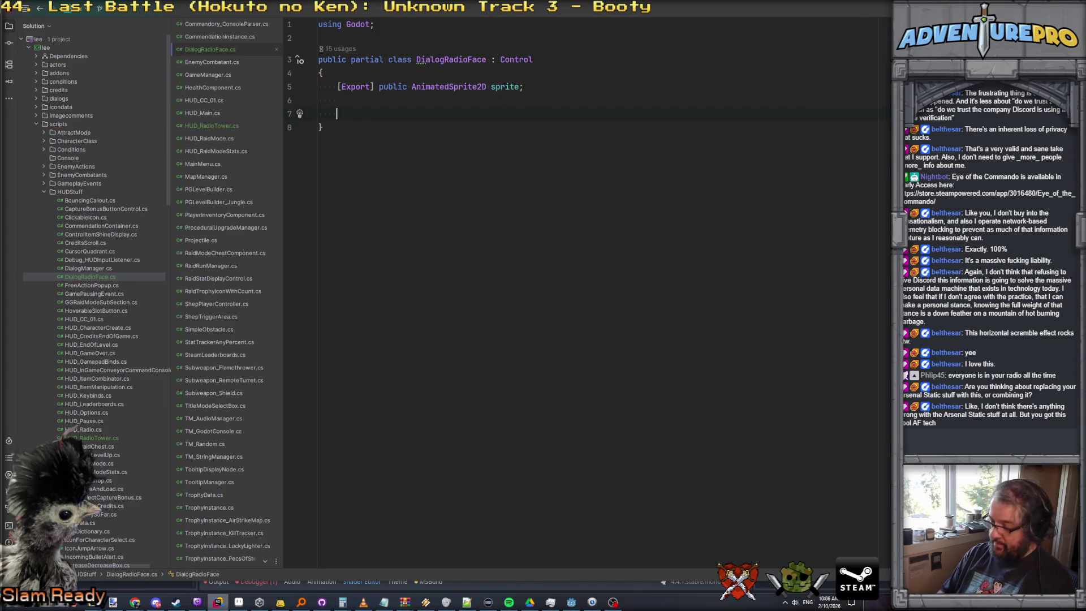
pyautogui.press('Left')
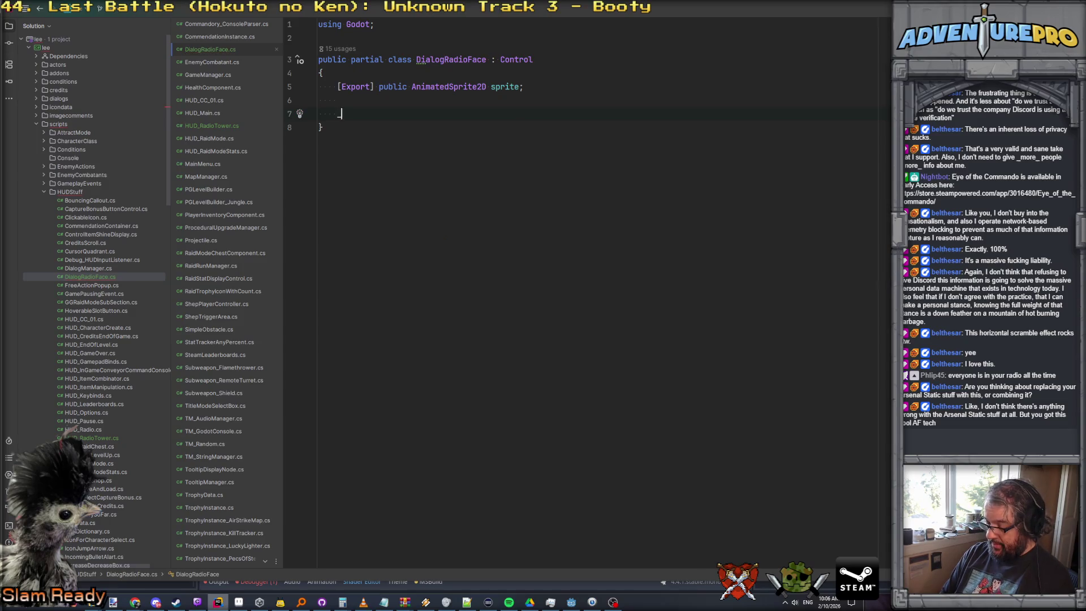
pyautogui.write('PRoc')
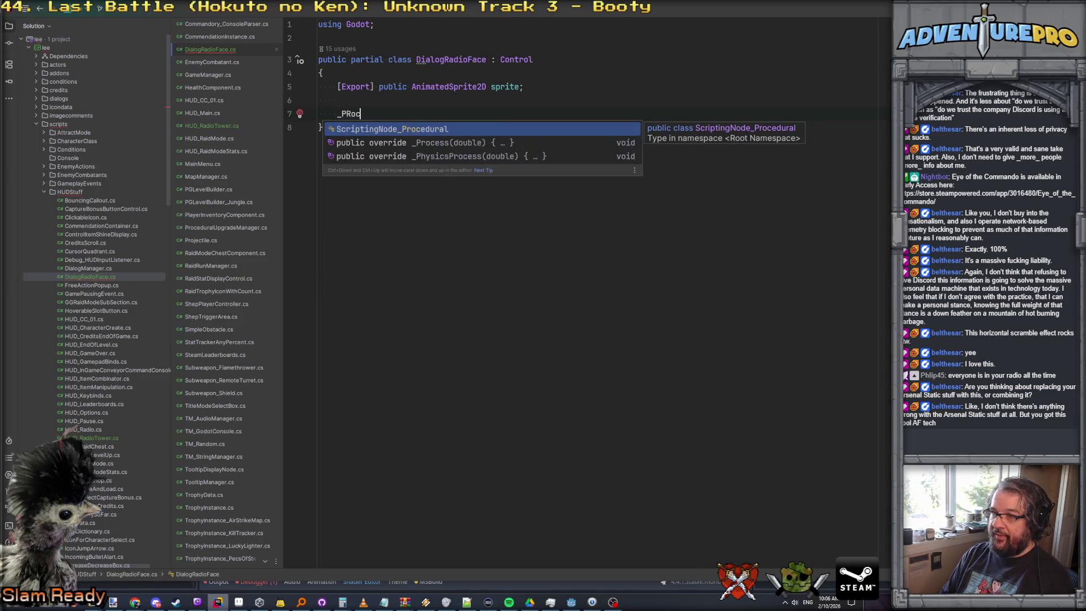
pyautogui.press('Down')
pyautogui.press('Return')
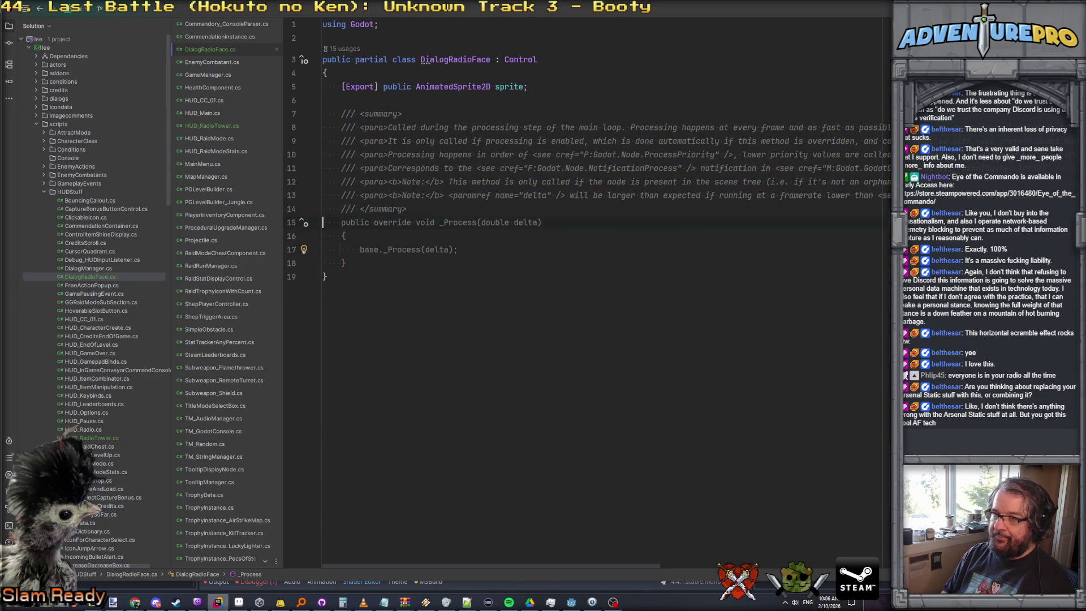
# Delete the generated doc comments and open a line for a new float field
pyautogui.hotkey('shift', 'Up')
pyautogui.hotkey('shift', 'Up')
pyautogui.hotkey('shift', 'Up')
pyautogui.hotkey('shift', 'Up')
pyautogui.hotkey('shift', 'Up')
pyautogui.press('BackSpace')
pyautogui.press('Return')
pyautogui.press('Return')
pyautogui.press('Up')
pyautogui.press('Return')
pyautogui.write('float ')
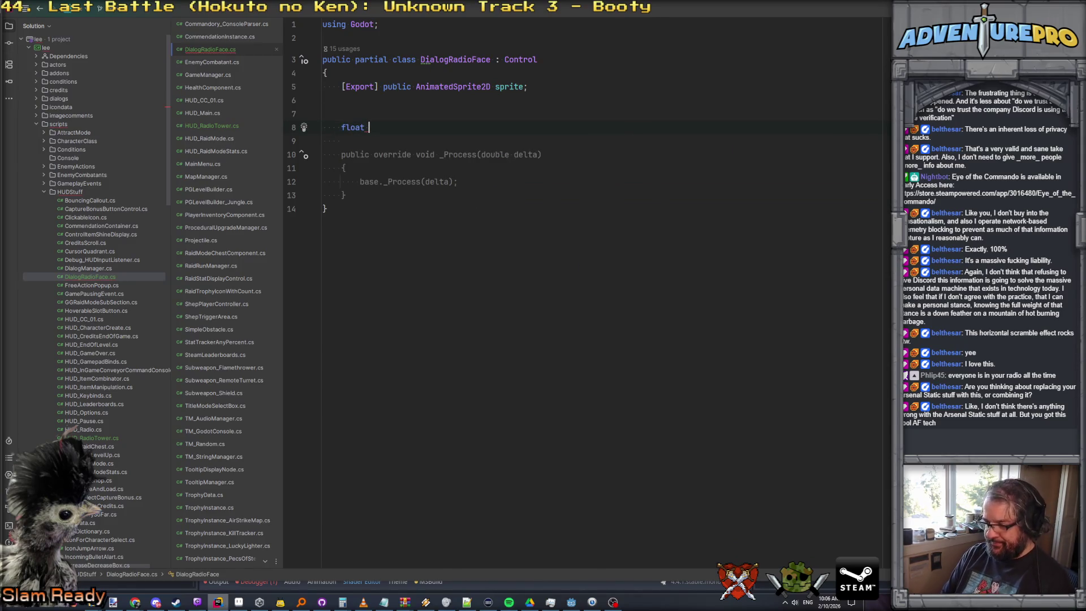
pyautogui.write('ingInDraw')
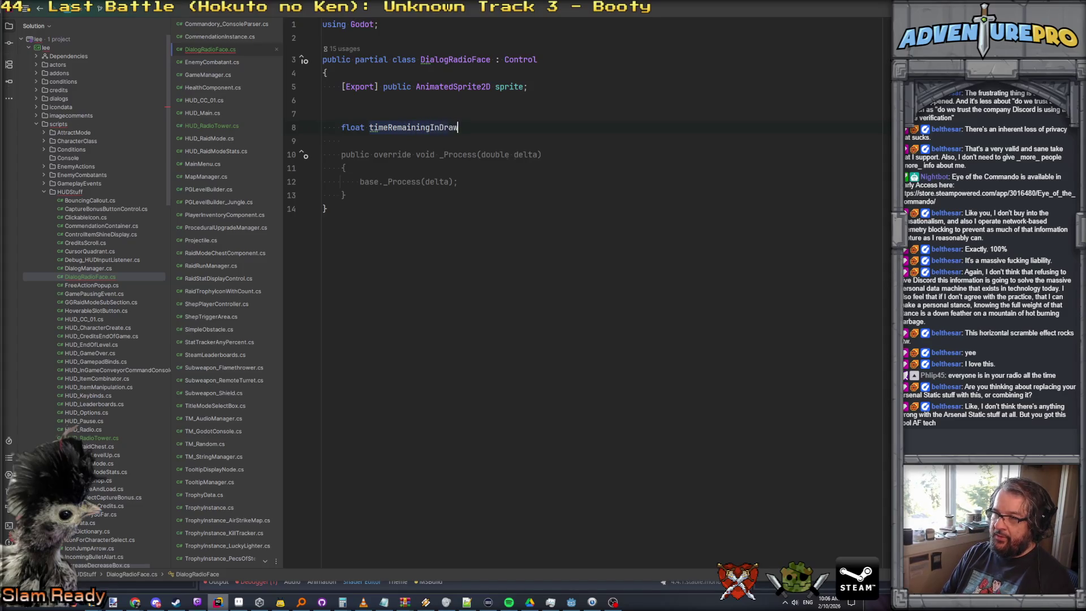
pyautogui.write('State;')
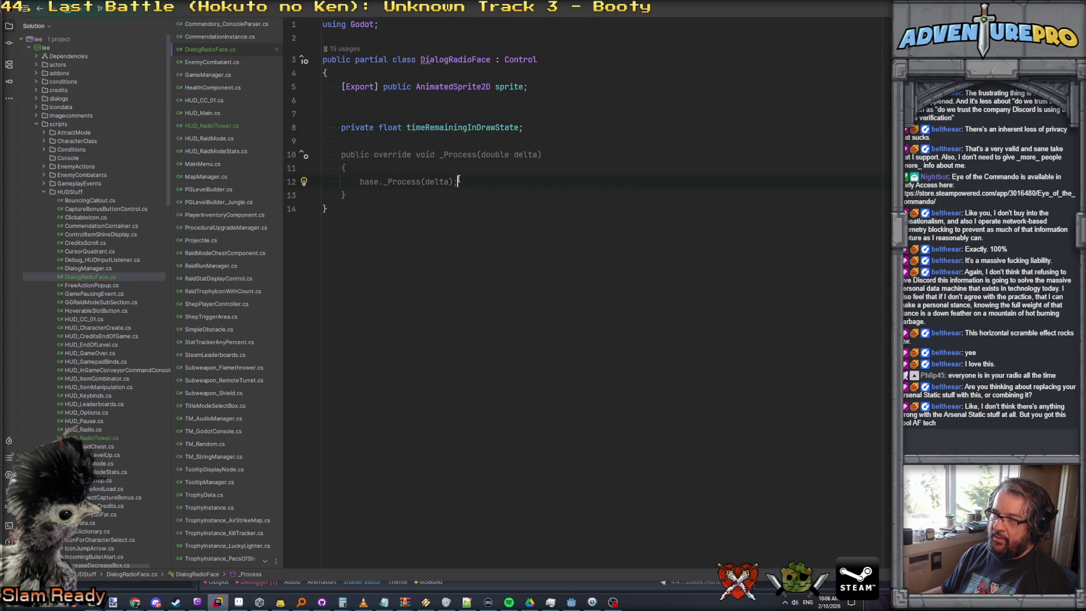
# In _Process subtract (float)delta from timeRemainingInDrawState and add an empty if (<= 0.0f) block
pyautogui.press('Return')
pyautogui.press('Return')
pyautogui.write('tim')
pyautogui.press('Return')
pyautogui.write('-= (float)delta;')
pyautogui.press('Return')
pyautogui.write('if( tim')
pyautogui.press('Return')
pyautogui.write('<= 0.0 ')
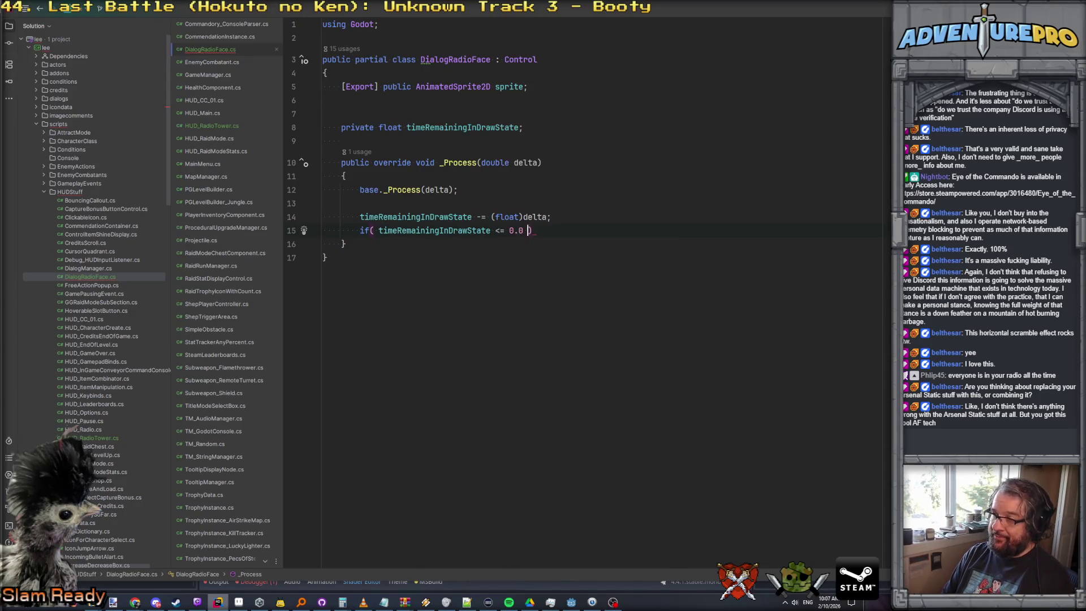
pyautogui.write('{')
pyautogui.press('Return')
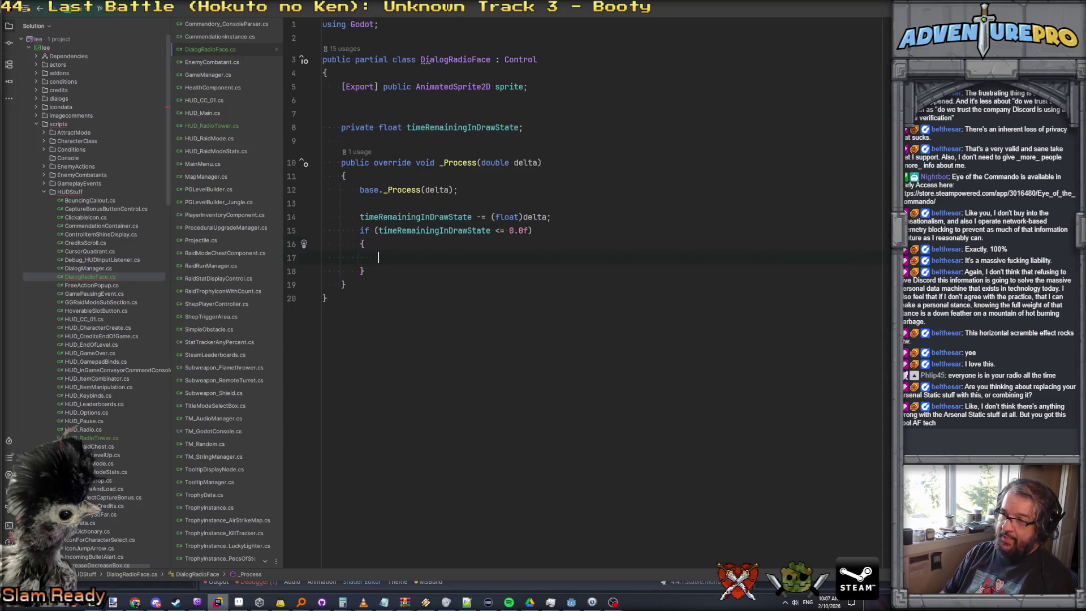
# Declare float drawState and timeRemainingInDrawState fields, then switch to Godot
pyautogui.click(462, 116)
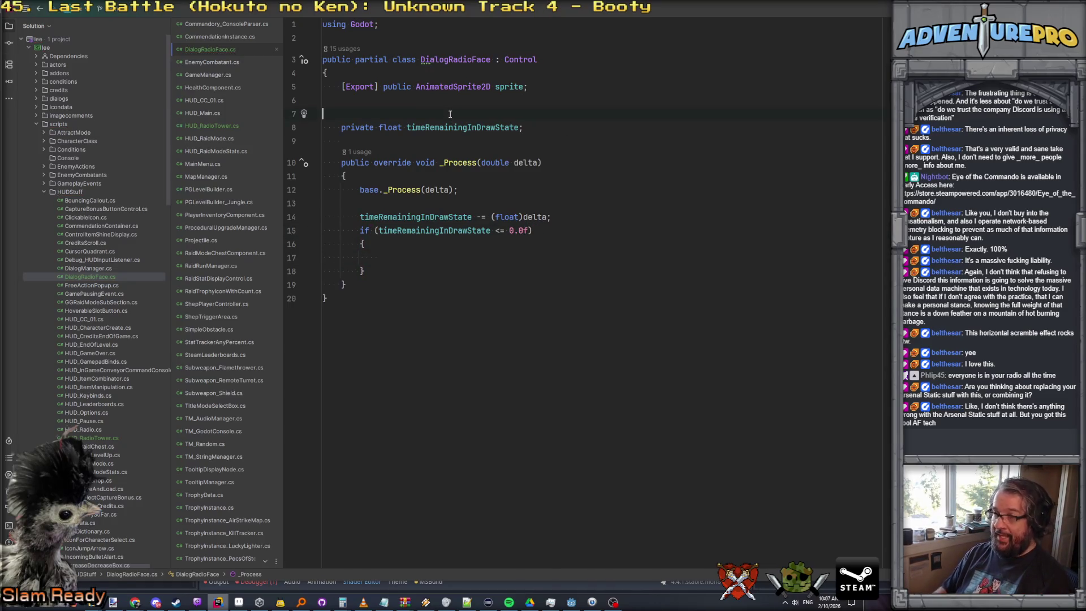
pyautogui.press('Return')
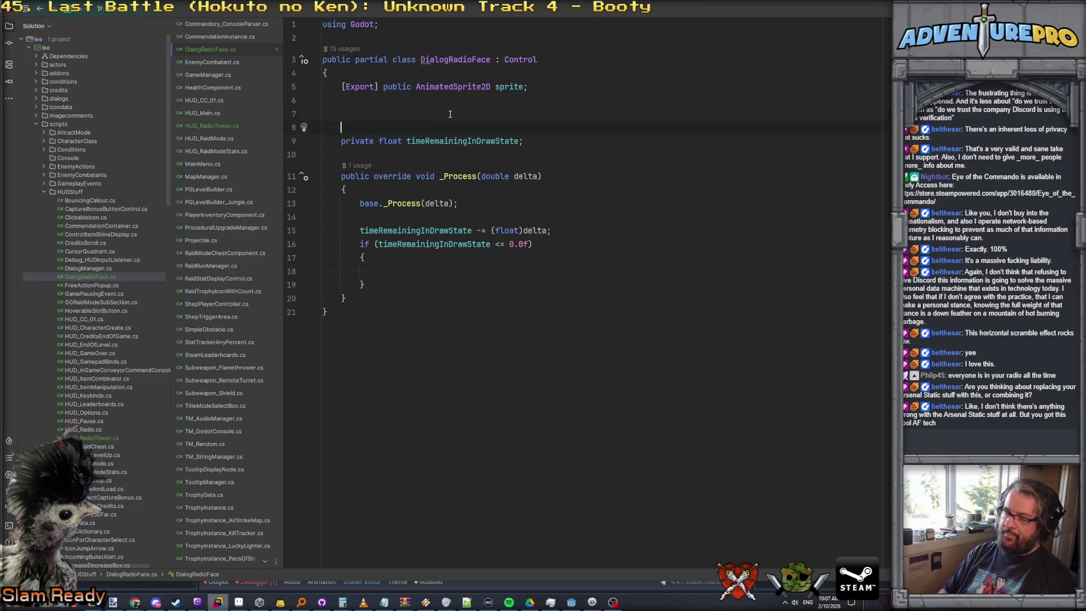
pyautogui.write('private int dr')
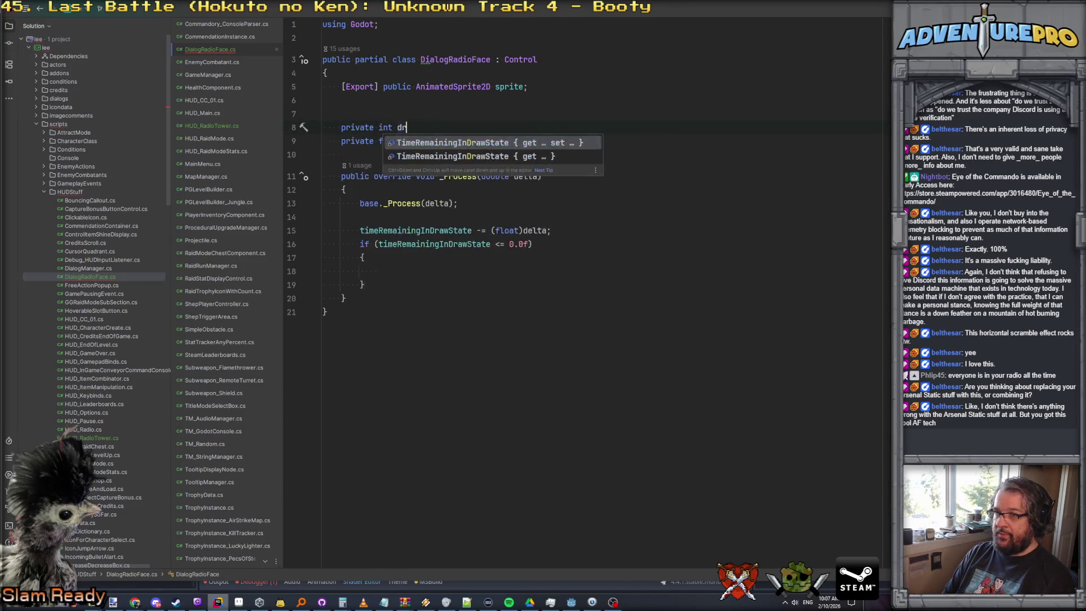
pyautogui.write('awStat')
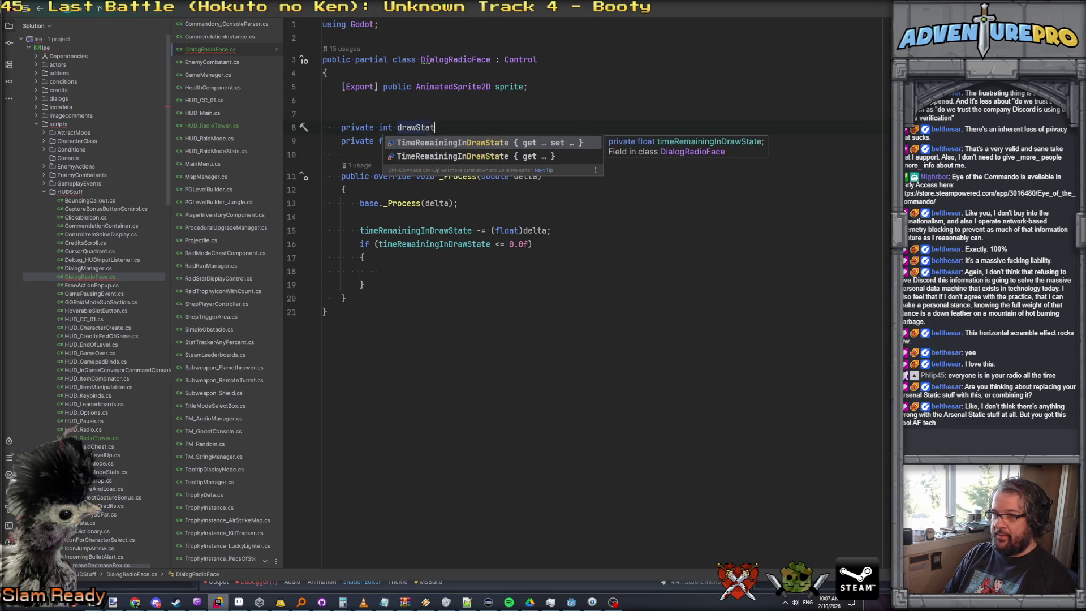
pyautogui.write('e;')
pyautogui.hotkey('ctrl', 'BackSpace')
pyautogui.hotkey('ctrl', 'BackSpace')
pyautogui.hotkey('ctrl', 'BackSpace')
pyautogui.write('loat')
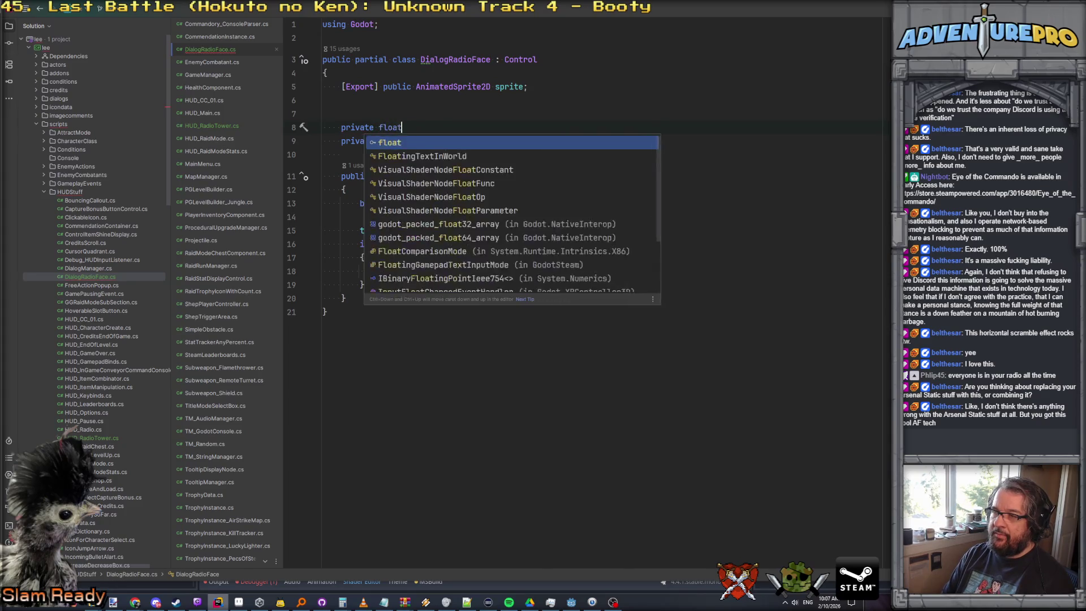
pyautogui.write(' drawState;')
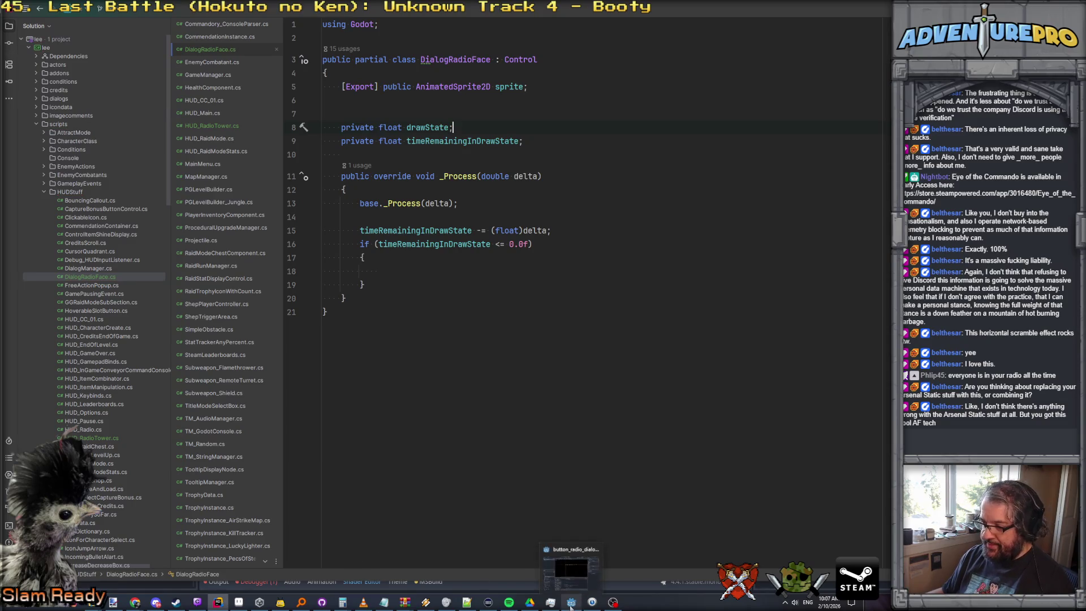
pyautogui.click(571, 602)
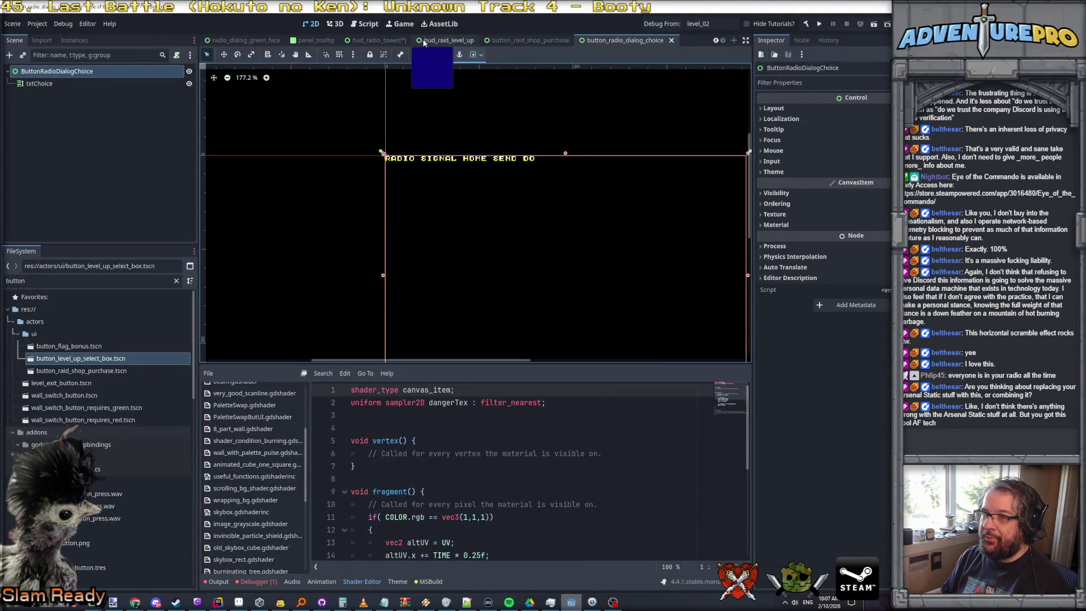
# Save hud_radio_tower, then drag DialogRadioFace.cs onto the radio_dialog_green_face root node
pyautogui.click(372, 40)
pyautogui.hotkey('ctrl', 's')
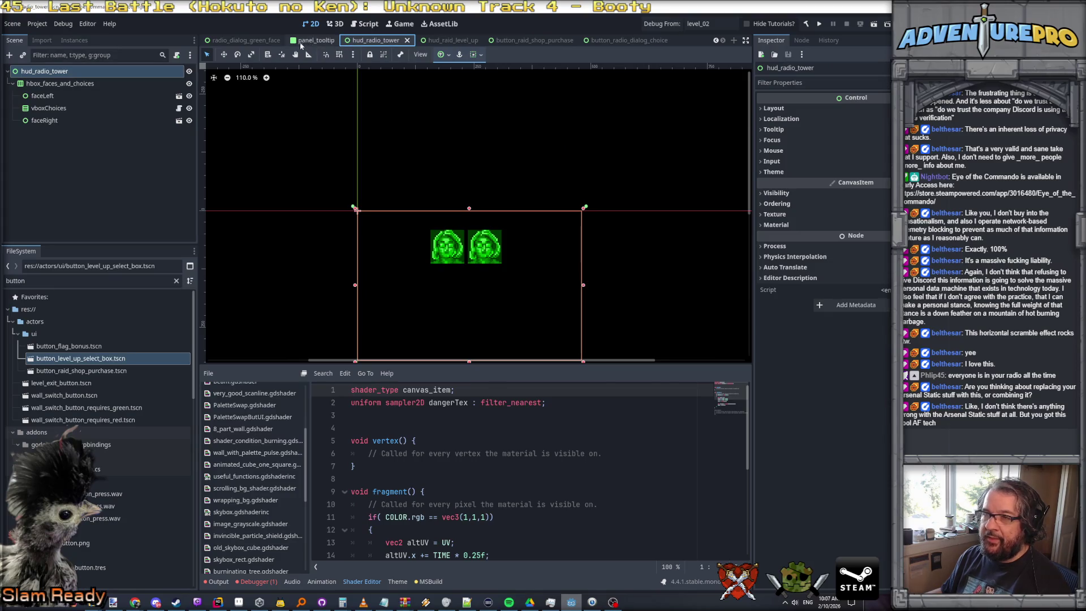
pyautogui.click(246, 40)
pyautogui.click(35, 282)
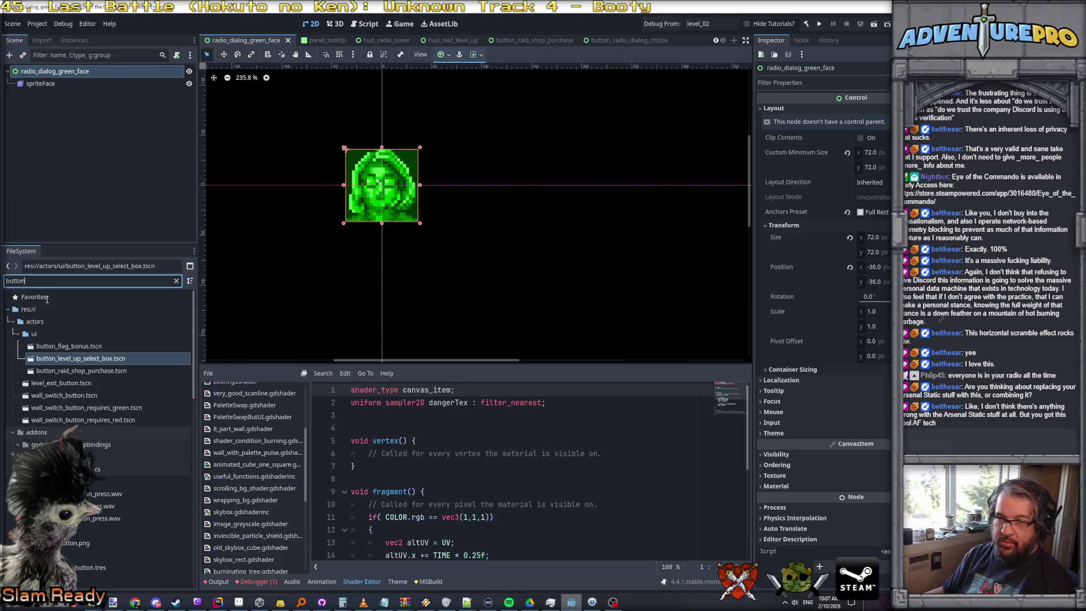
pyautogui.hotkey('ctrl', 'a')
pyautogui.write('face')
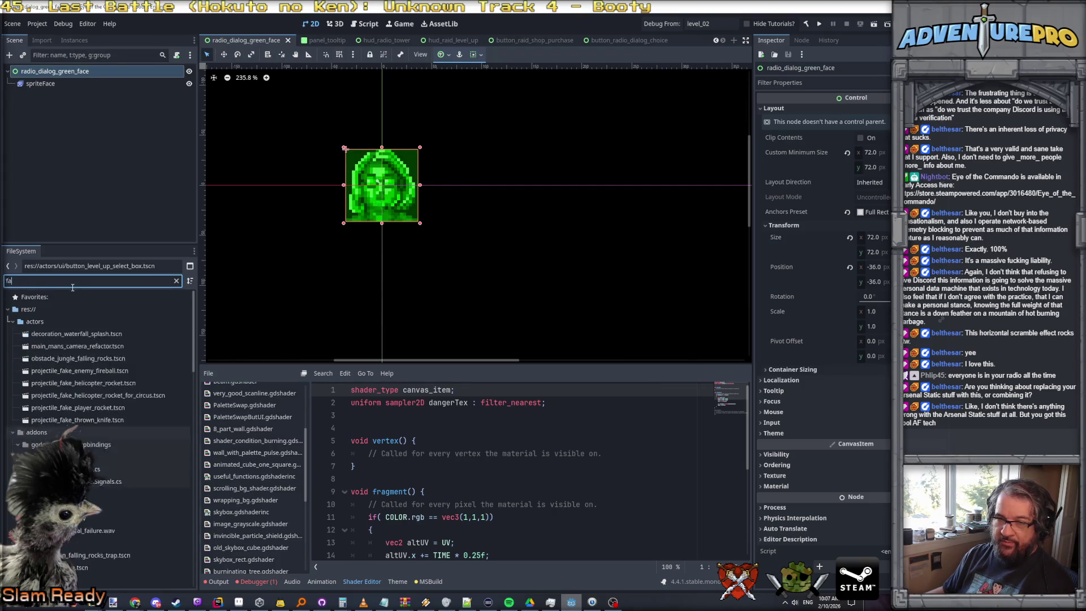
pyautogui.moveTo(63, 432); pyautogui.dragTo(74, 73)
pyautogui.click(43, 85)
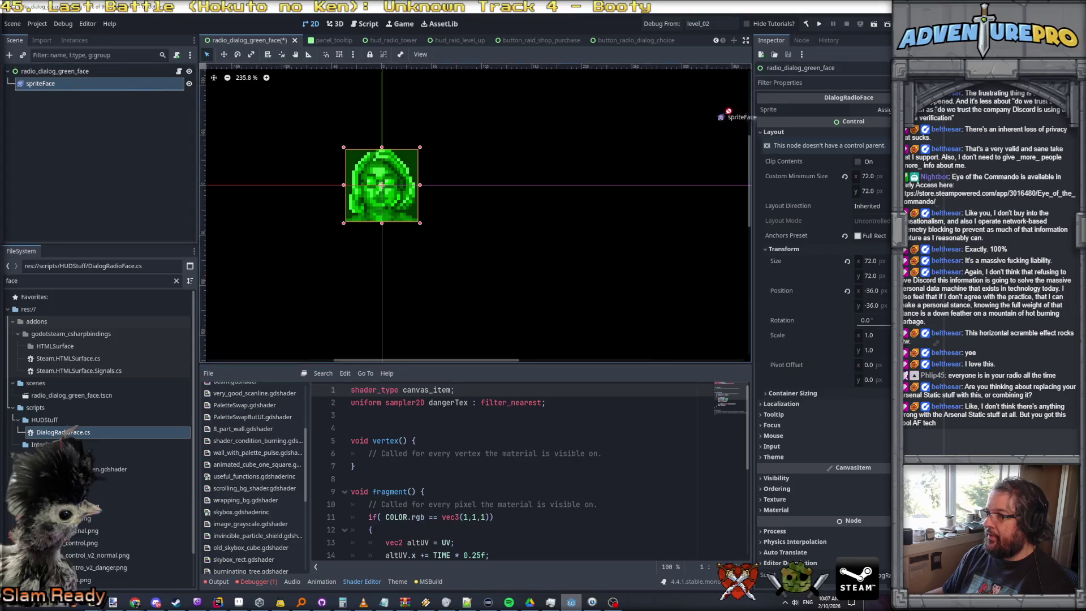
# Save the scene, set spriteFace's Display Effect to 1.0 to preview, then back to 0
pyautogui.hotkey('ctrl', 's')
pyautogui.click(119, 72)
pyautogui.click(383, 179)
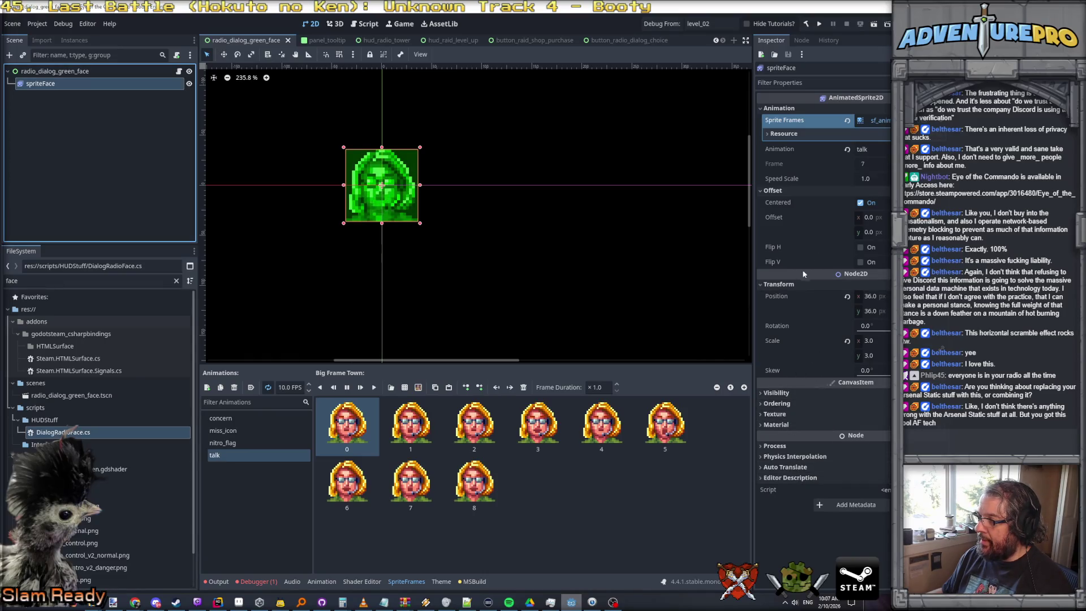
pyautogui.click(786, 425)
pyautogui.scroll(-4, 806, 434)
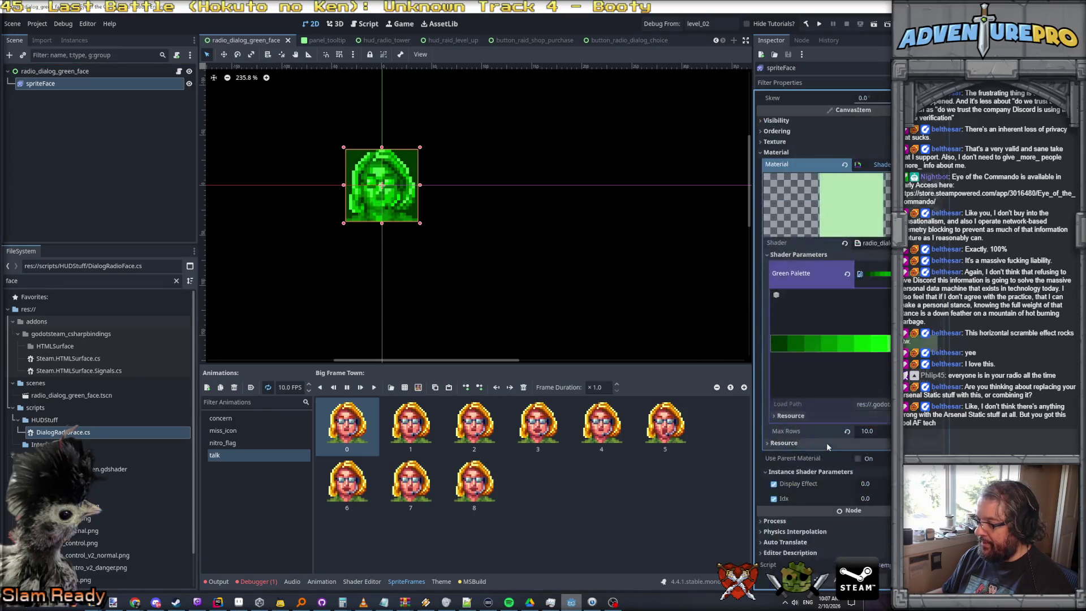
pyautogui.click(866, 485)
pyautogui.write('1')
pyautogui.press('Return')
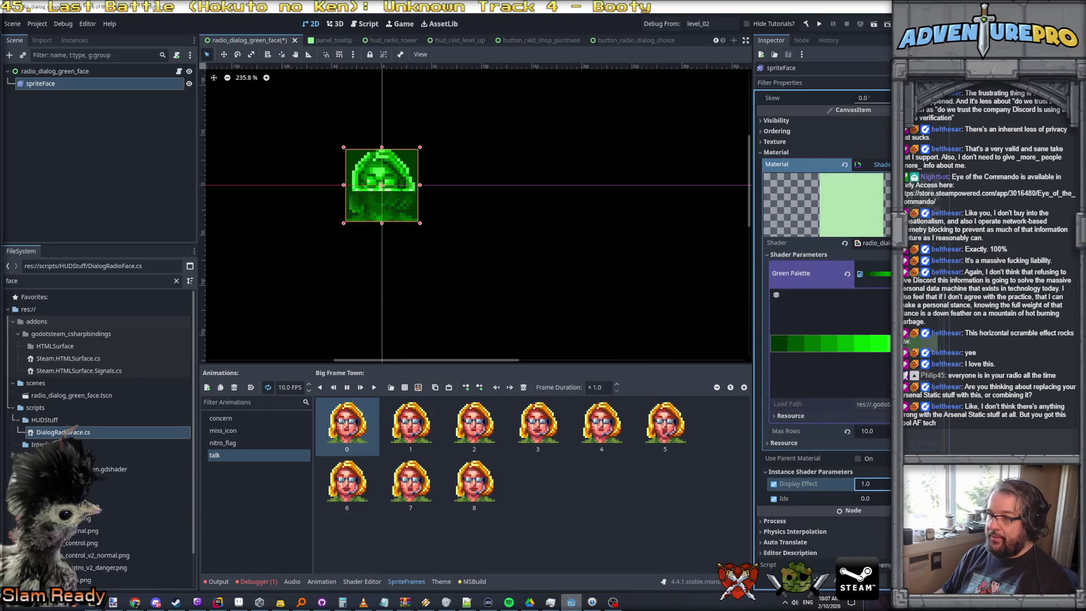
pyautogui.write('0')
pyautogui.press('Return')
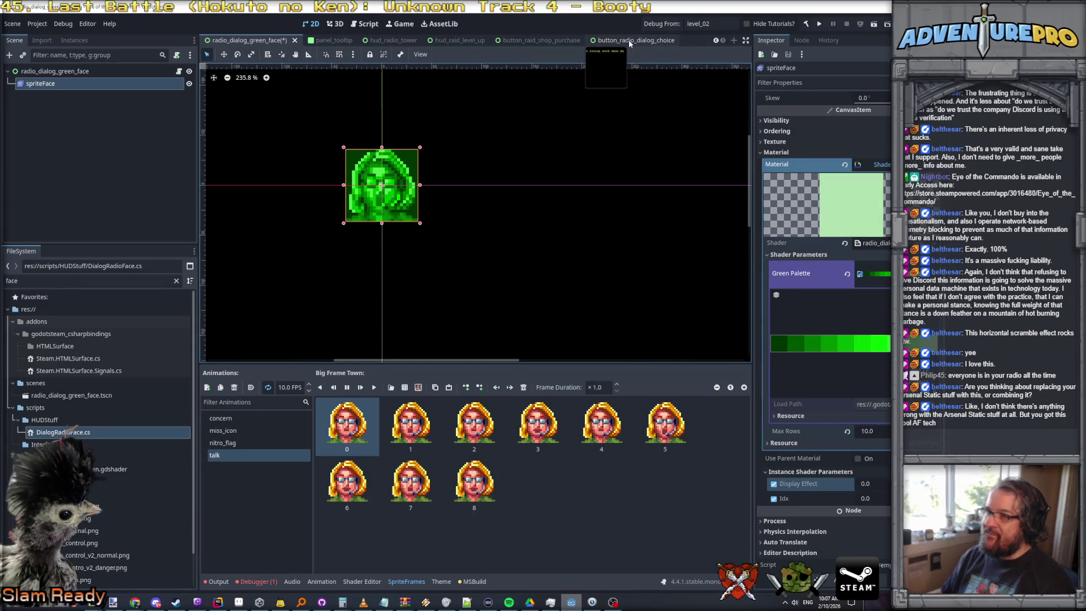
pyautogui.click(220, 603)
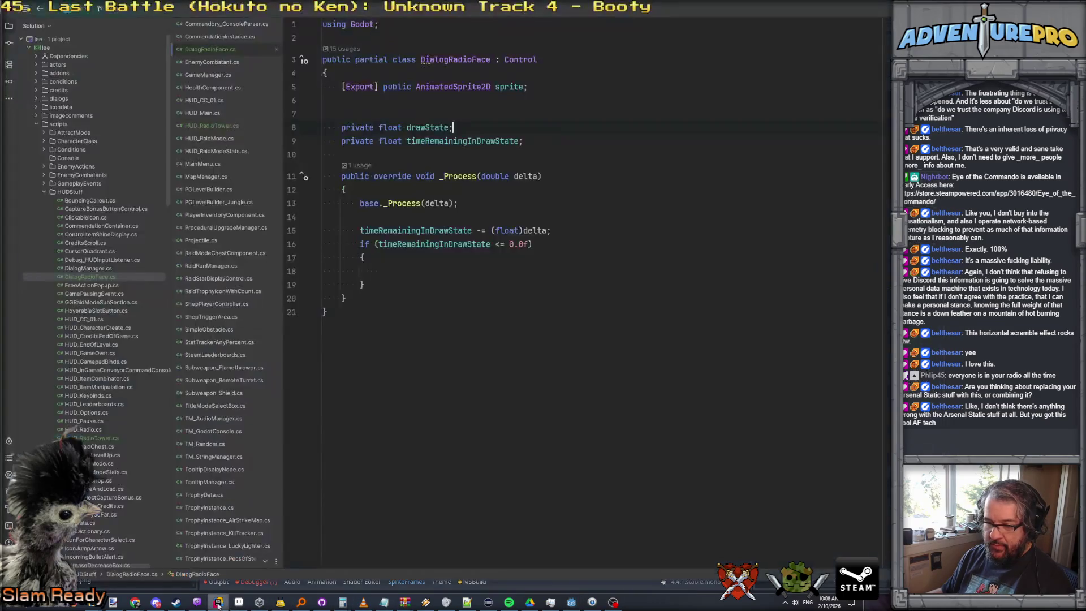
# Add a //scramble comment and an if (drawState == 2) { } block inside the expired-timer block
pyautogui.click(429, 268)
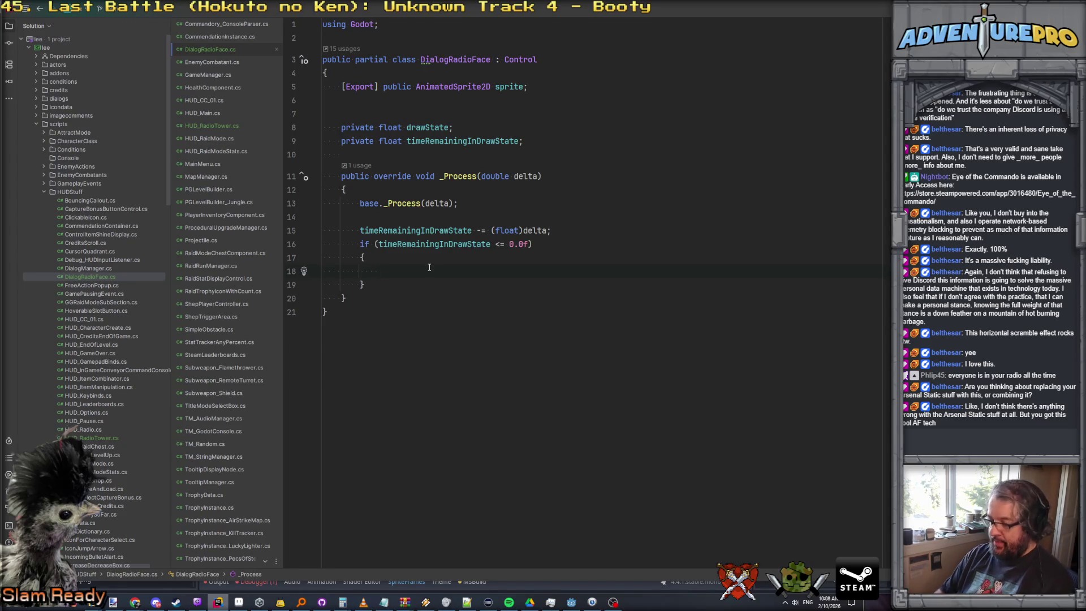
pyautogui.write('if( drawS')
pyautogui.press('Return')
pyautogui.write('== ')
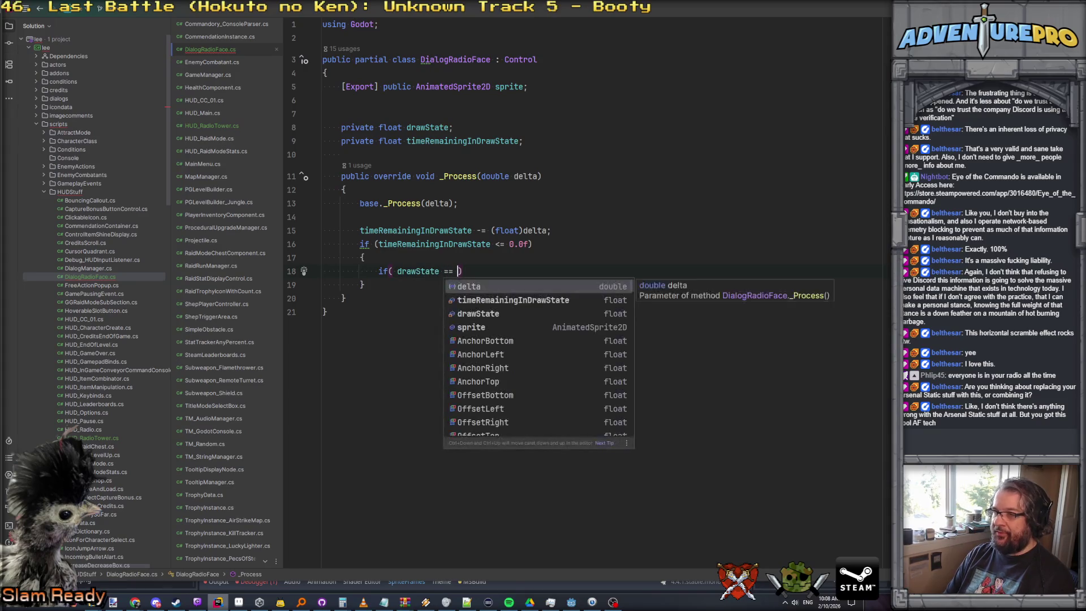
pyautogui.write('2')
pyautogui.write('.0f ')
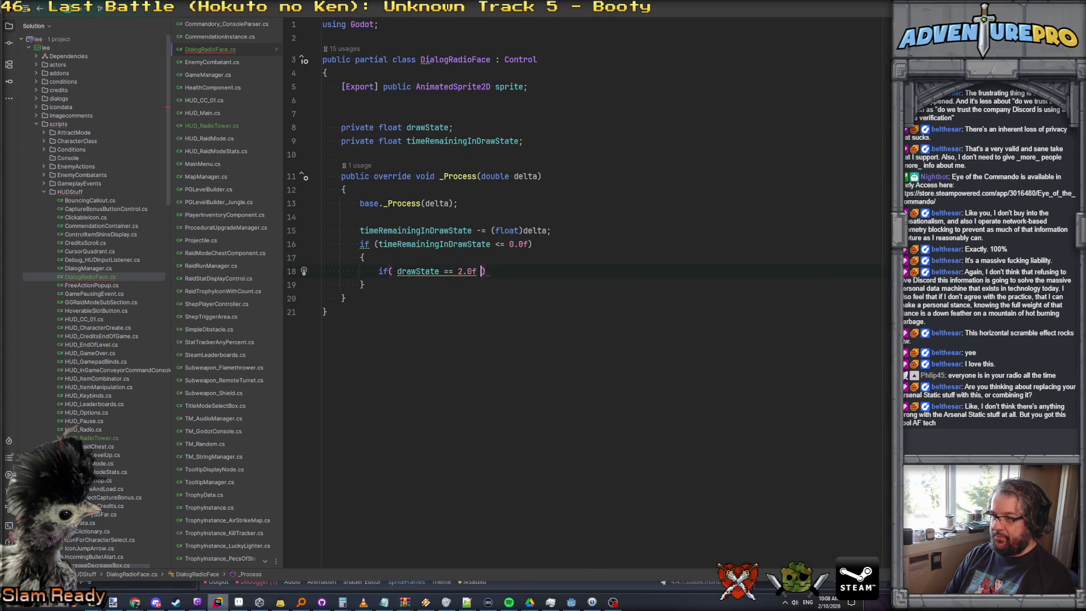
pyautogui.write('{')
pyautogui.press('Return')
pyautogui.press('Up')
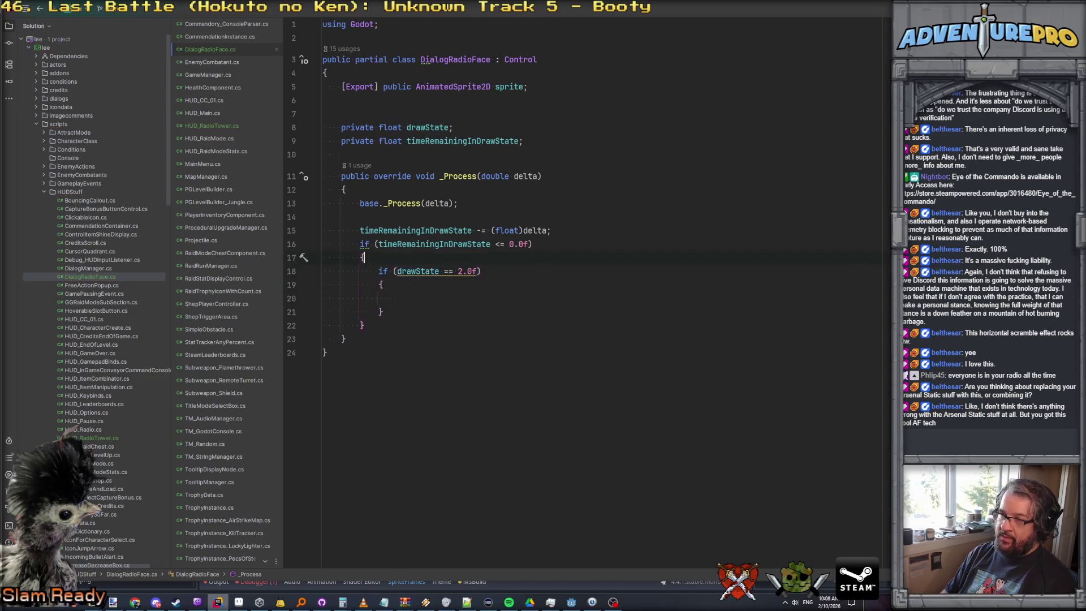
pyautogui.hotkey('ctrl', 'alt', 'Return')
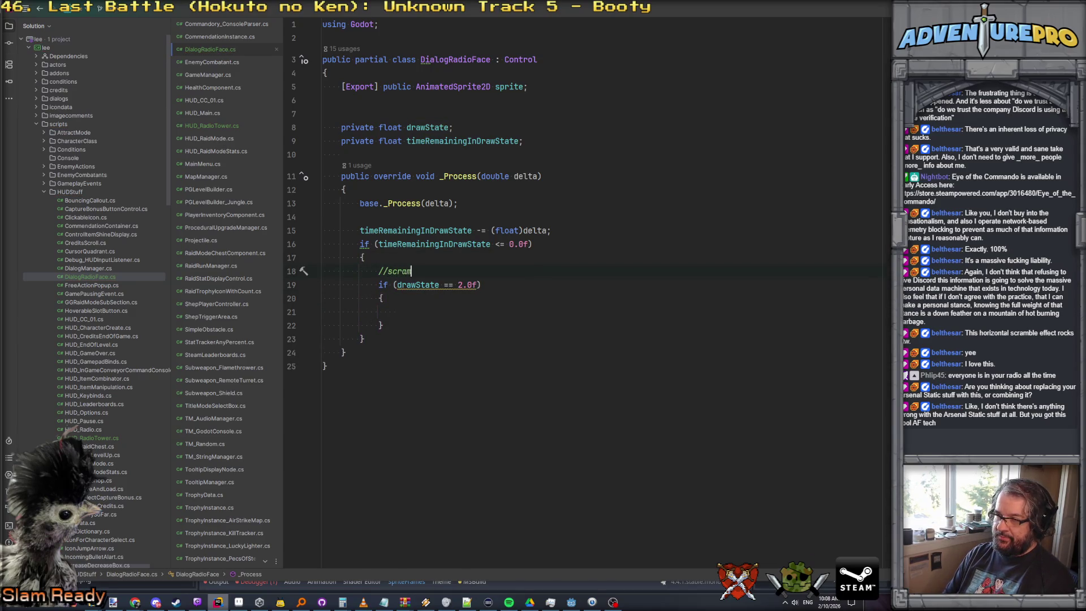
pyautogui.press('Down')
pyautogui.press('Down')
pyautogui.press('Down')
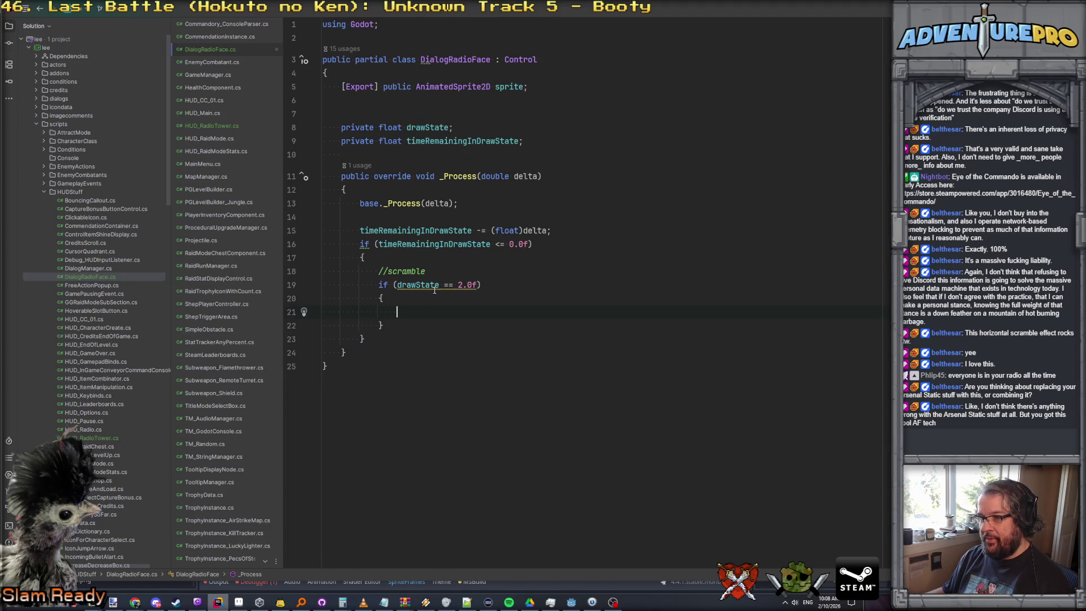
pyautogui.moveTo(437, 285)
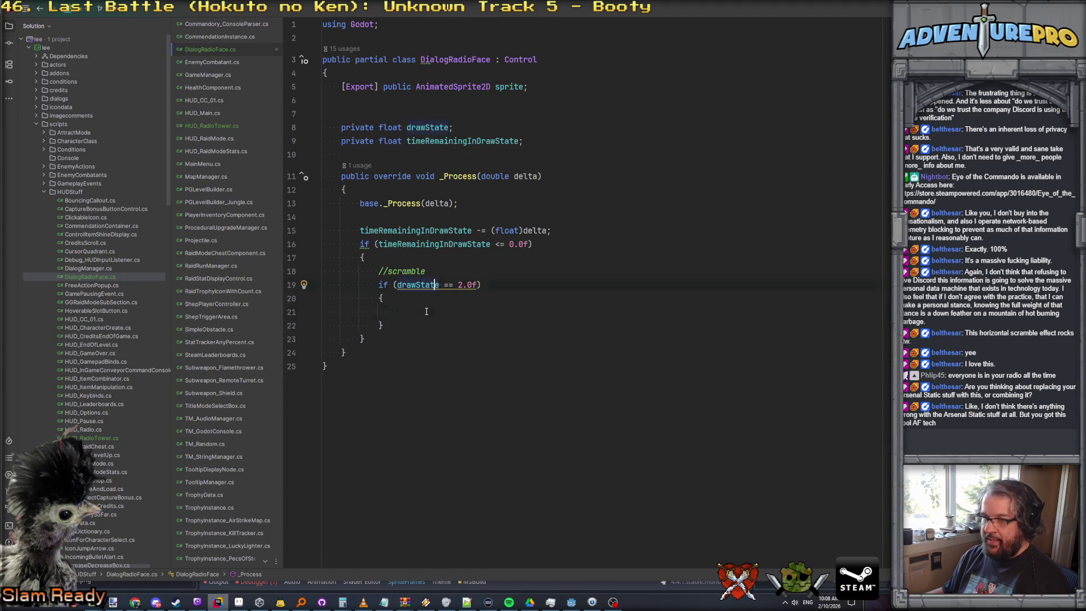
# Make the drawState declaration an int and compare against 2 without the .0f suffix
pyautogui.click(393, 126)
pyautogui.hotkey('ctrl', 'BackSpace')
pyautogui.write('int')
pyautogui.press('Escape')
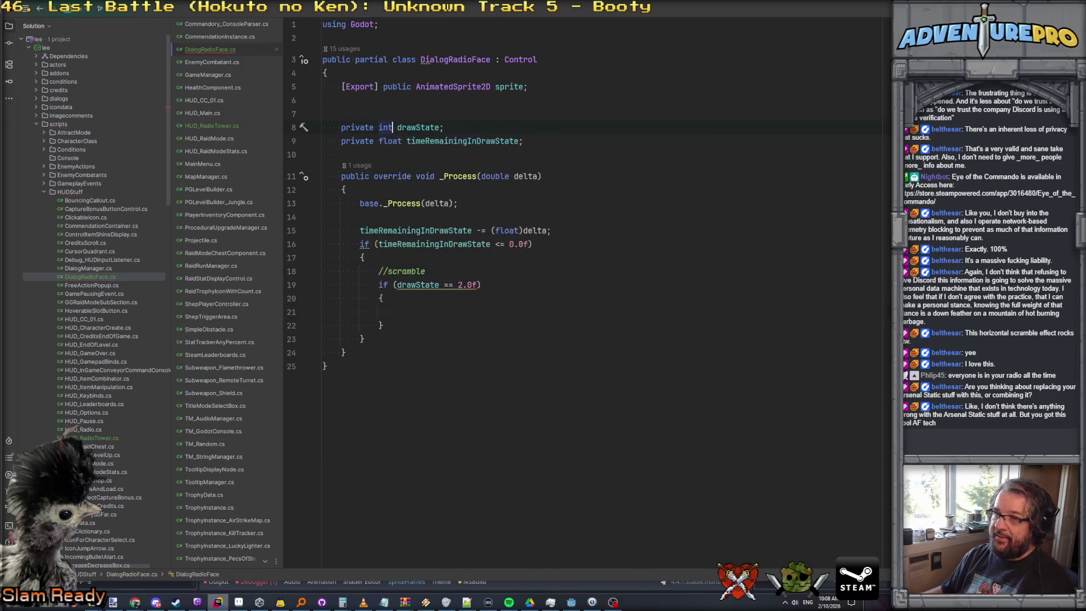
pyautogui.press('BackSpace')
pyautogui.press('BackSpace')
pyautogui.press('BackSpace')
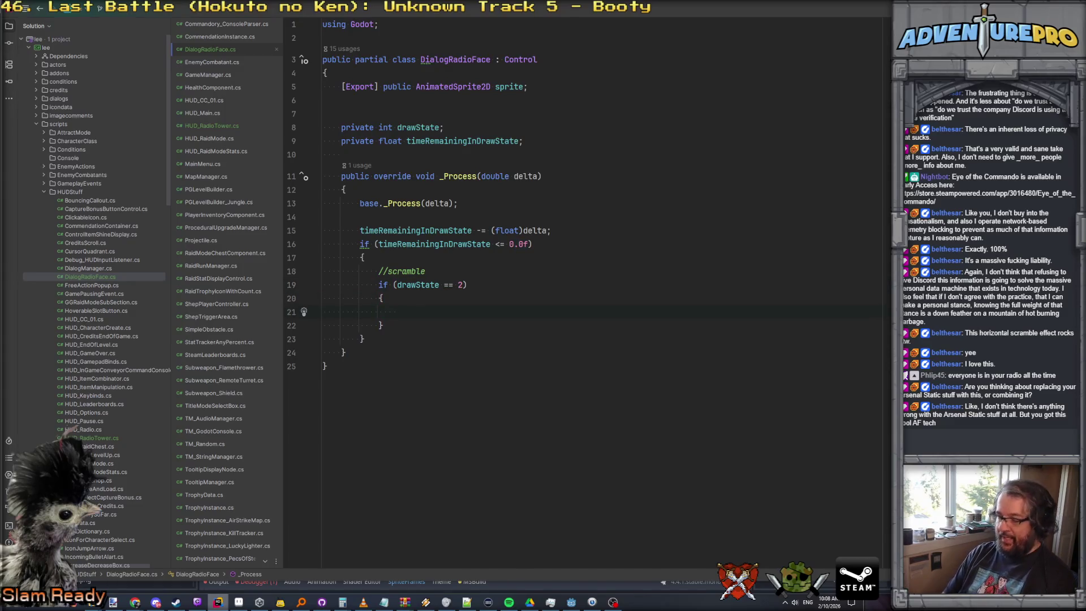
pyautogui.write('ifg')
# When GD.Randf() < 0.7f, set drawState = 0 with a 4.0f + GD.Randf() * 4.0f timer
pyautogui.press('Escape')
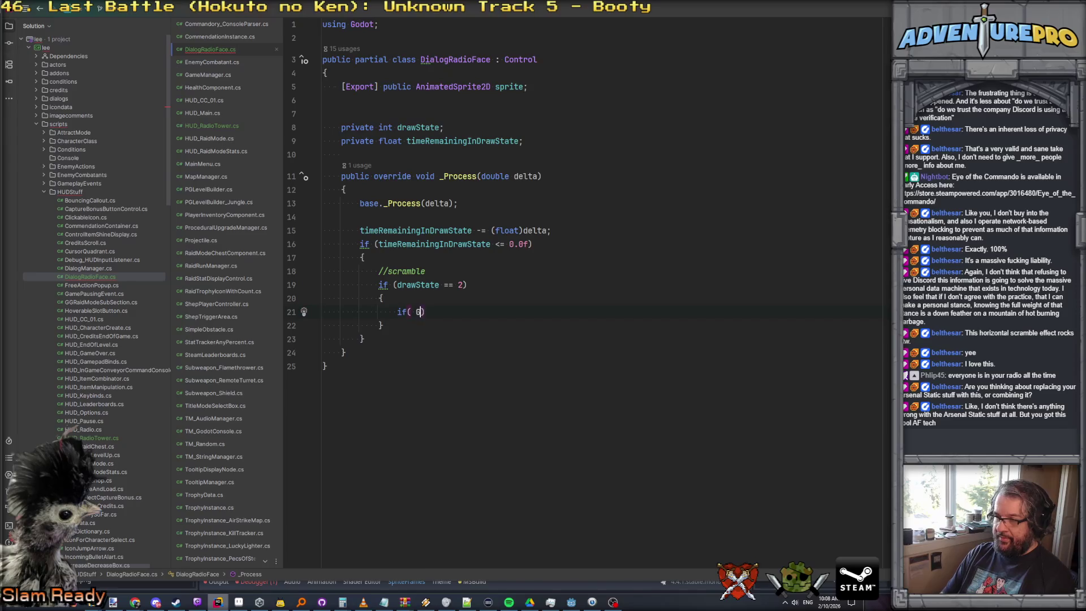
pyautogui.write('d.r')
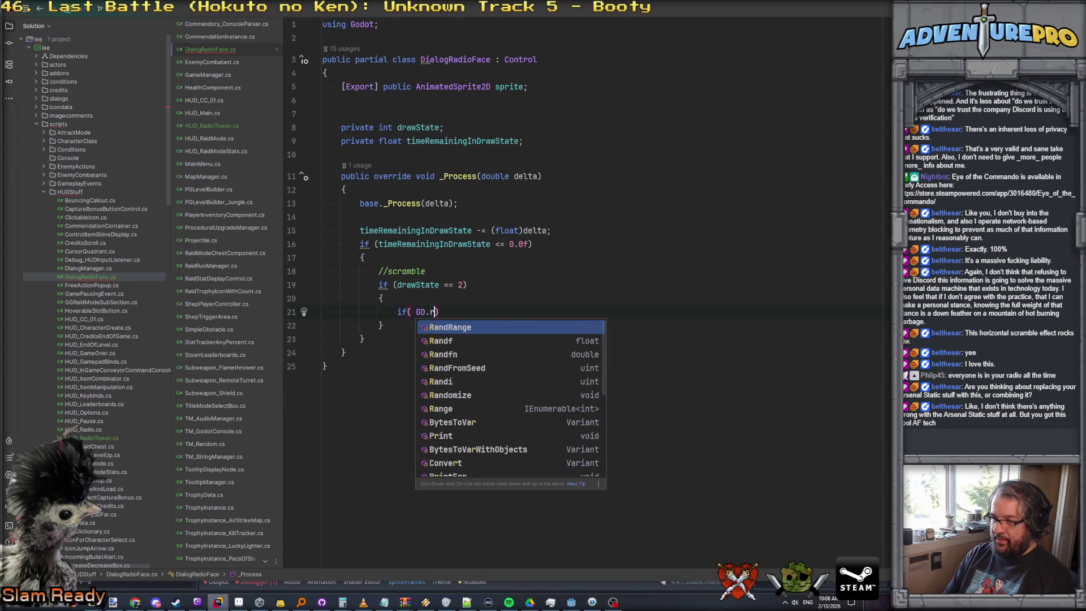
pyautogui.press('Down')
pyautogui.press('Return')
pyautogui.write('() < 0.')
pyautogui.press('Escape')
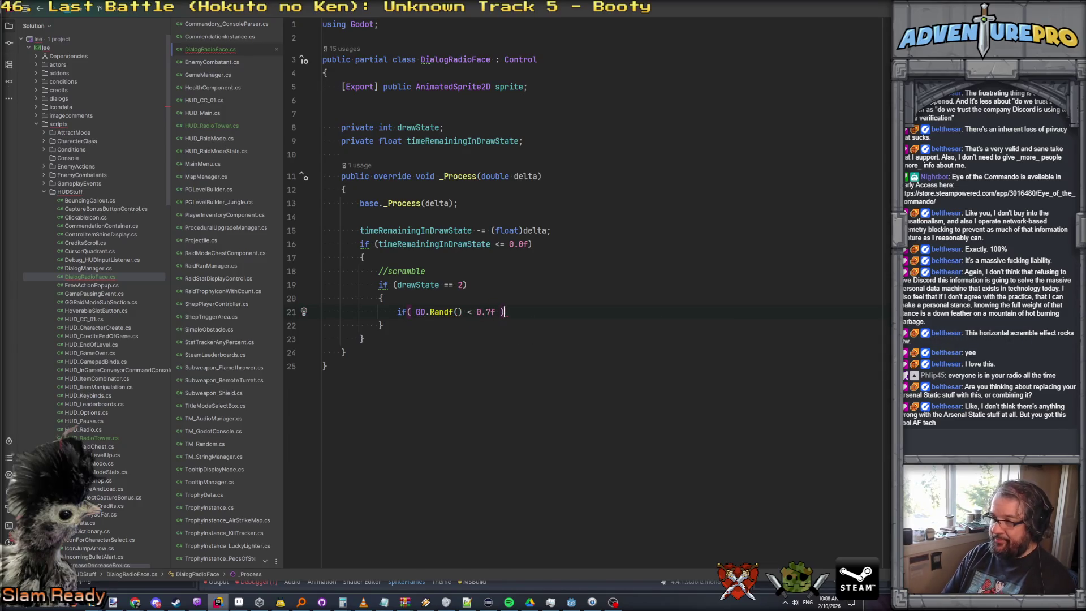
pyautogui.write('{')
pyautogui.press('Return')
pyautogui.write('drawS')
pyautogui.press('Return')
pyautogui.write('=')
pyautogui.press('Return')
pyautogui.write('time')
pyautogui.press('Return')
pyautogui.write('= ')
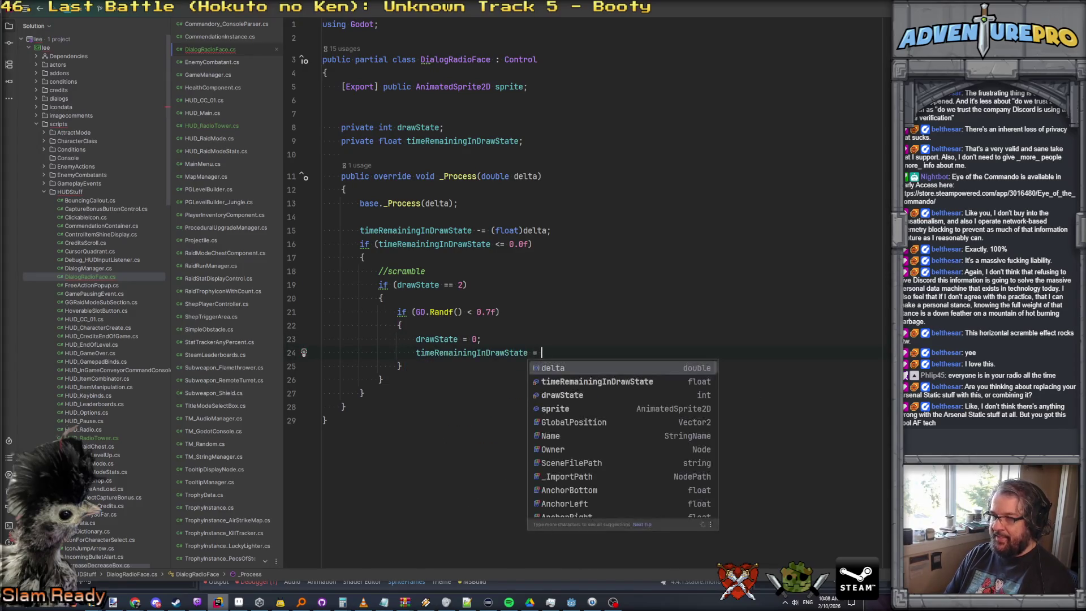
pyautogui.write('4.0f')
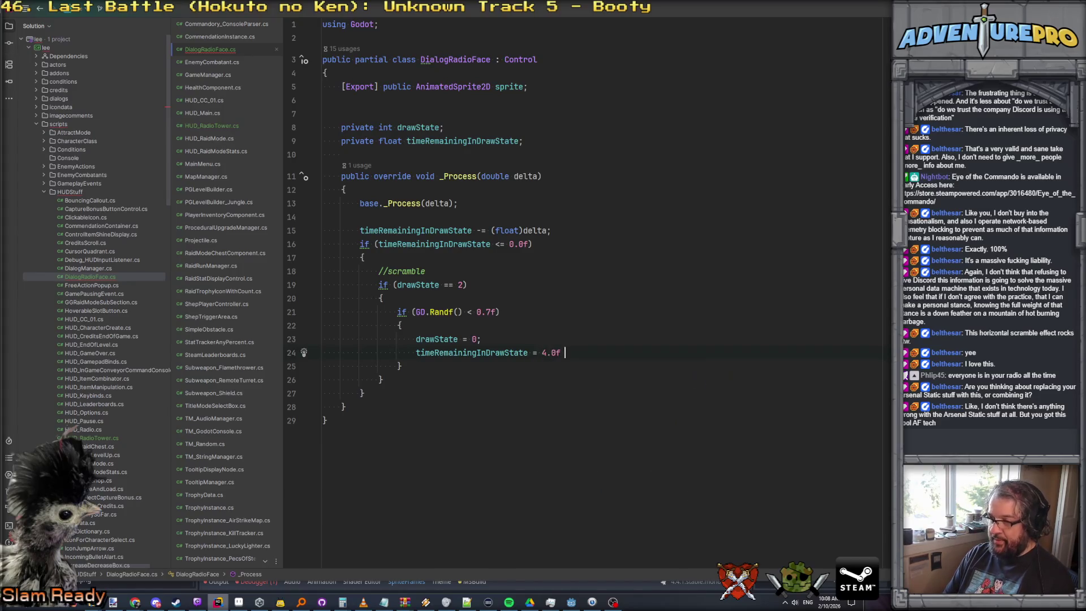
pyautogui.write(' + GD.Ra')
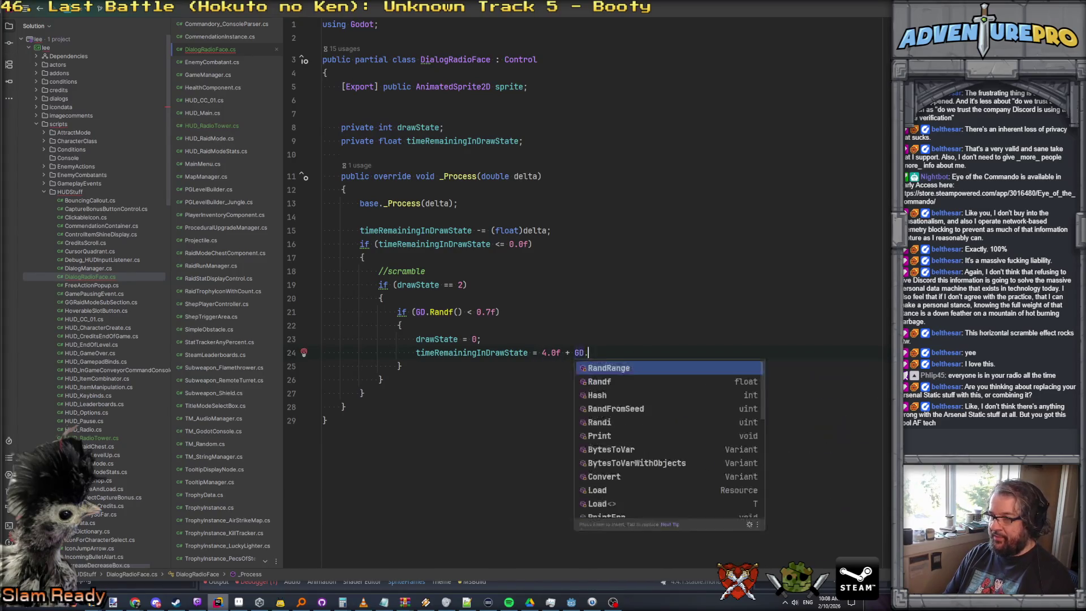
pyautogui.press('Return')
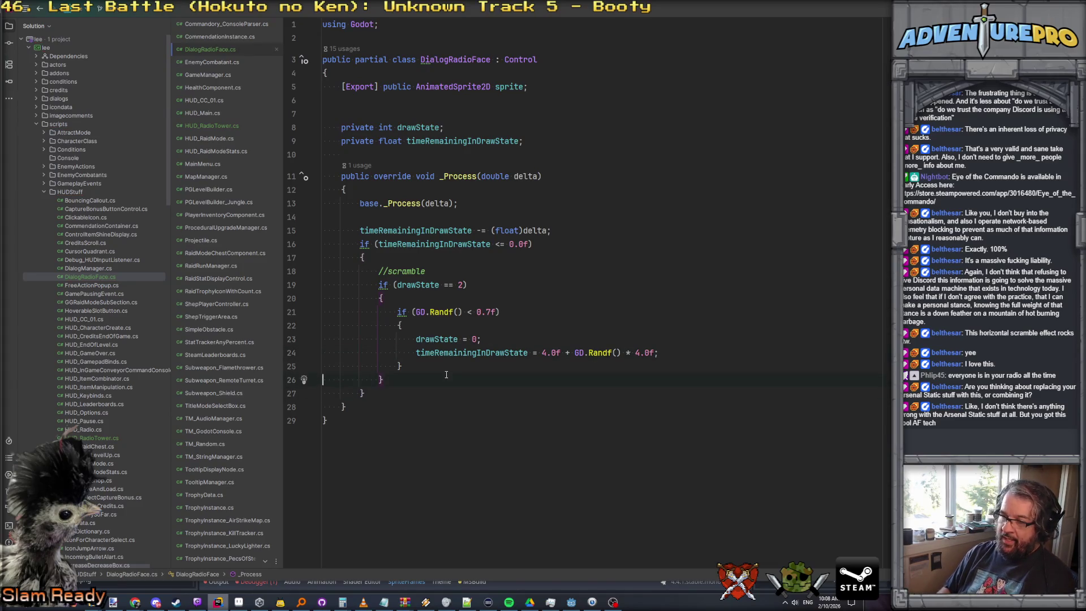
pyautogui.write('else')
# Add an else branch reusing the assignments with drawState = 1 and a 1.0f base, then begin an outer else
pyautogui.press('Return')
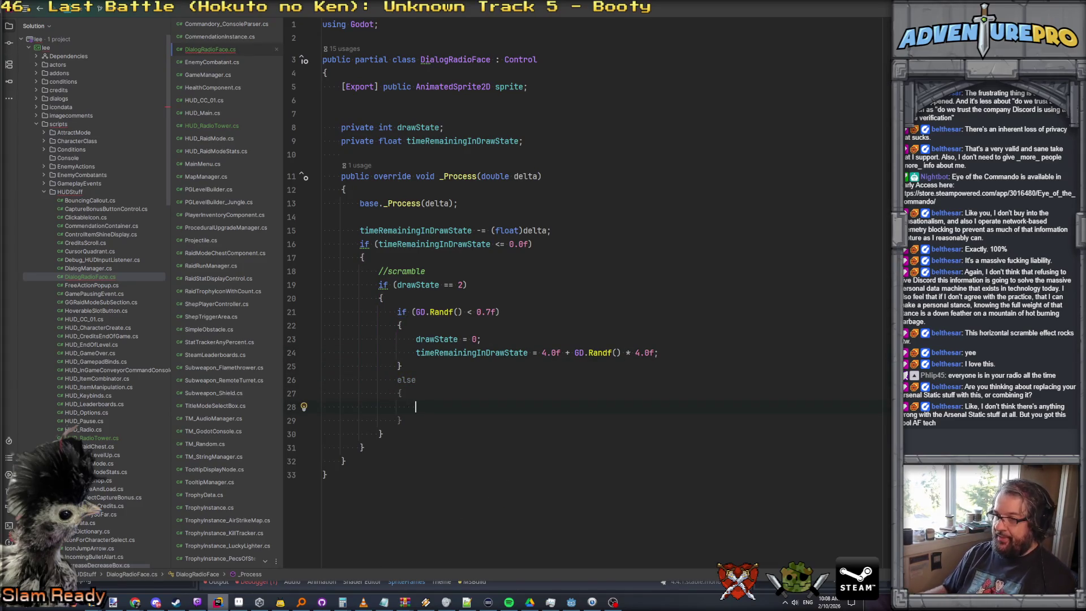
pyautogui.press('Down')
pyautogui.press('Home')
pyautogui.hotkey('shift', 'Down')
pyautogui.hotkey('shift', 'Down')
pyautogui.hotkey('ctrl', 'c')
pyautogui.press('Down')
pyautogui.press('Down')
pyautogui.hotkey('ctrl', 'v')
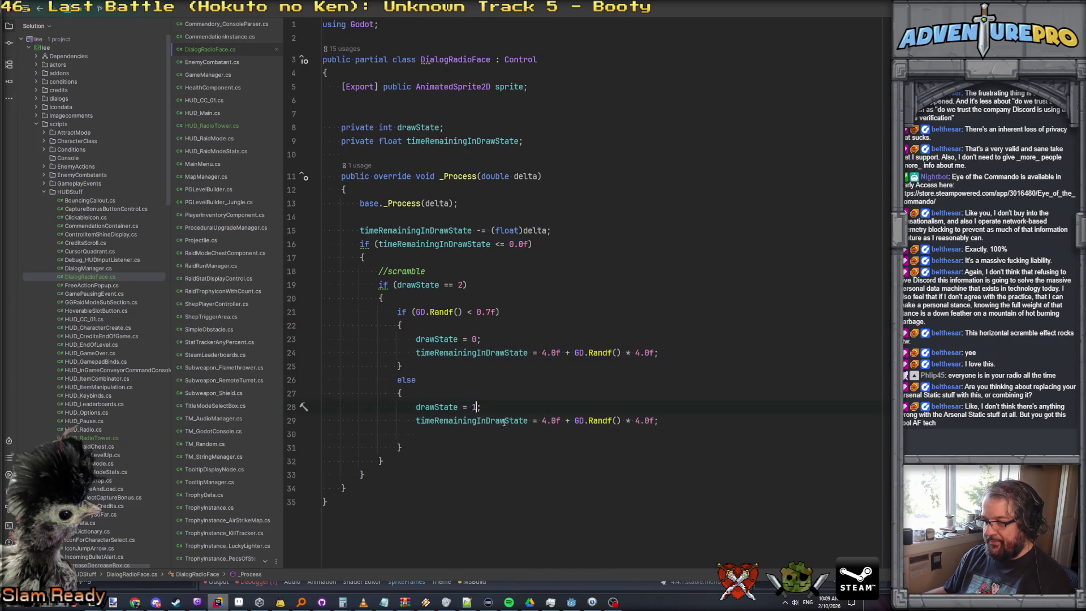
pyautogui.click(544, 420)
pyautogui.write('1')
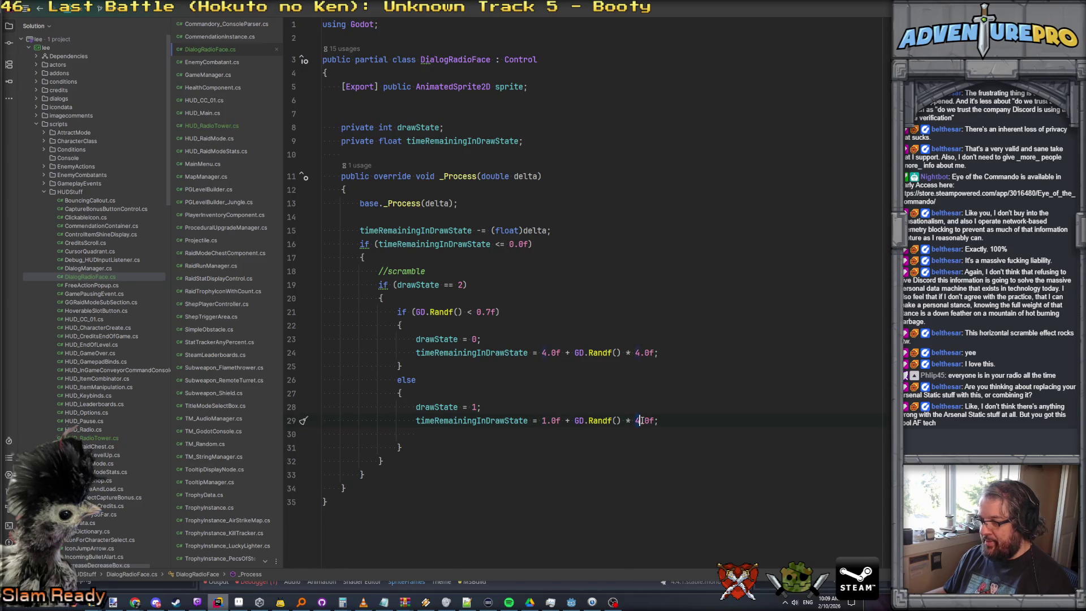
pyautogui.click(664, 434)
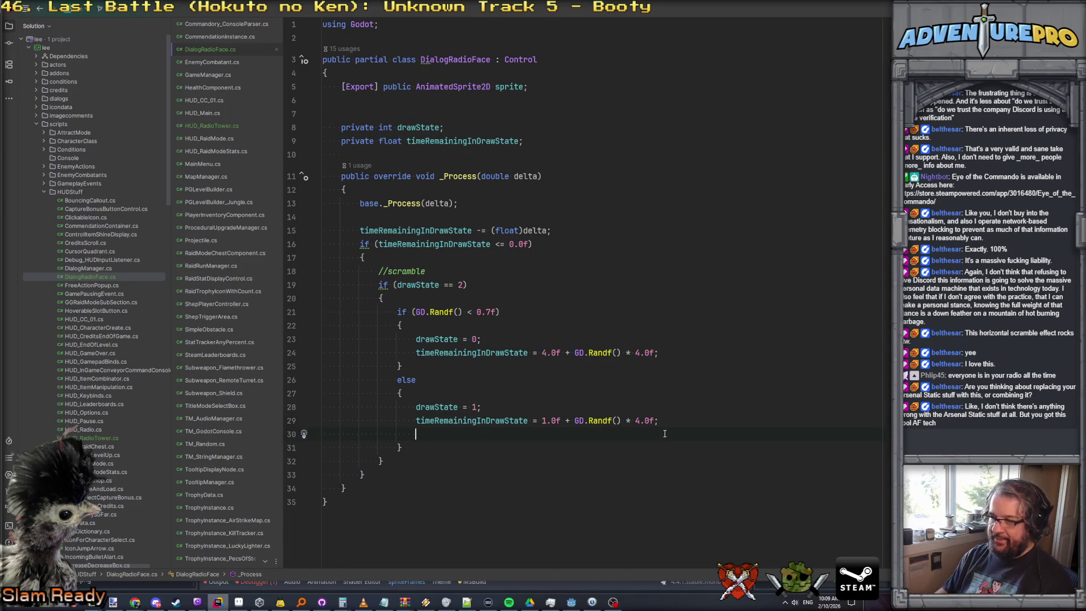
pyautogui.press('Delete')
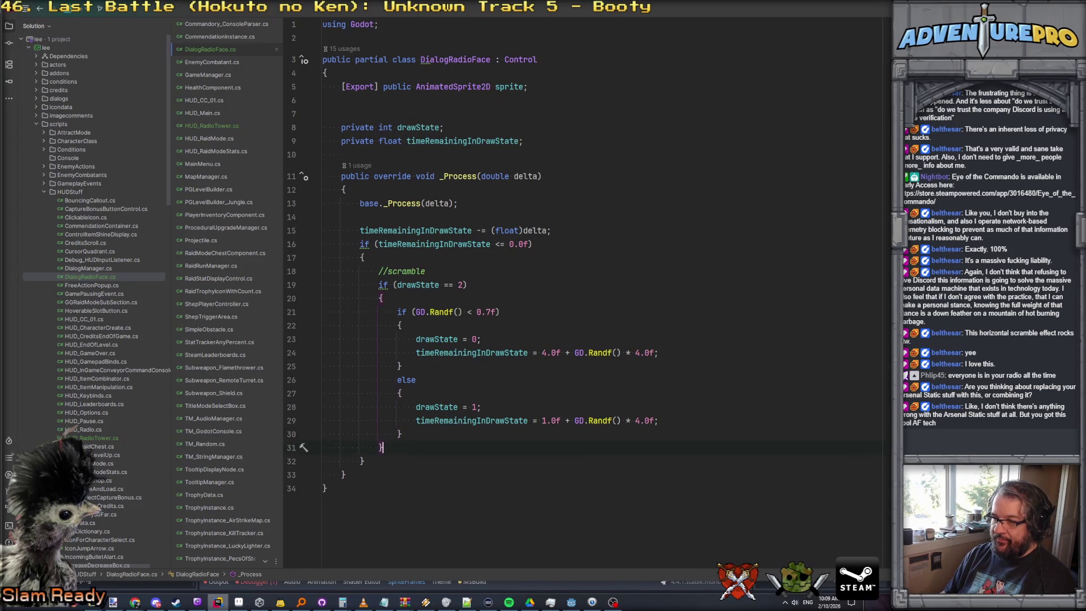
pyautogui.write('else')
pyautogui.press('Return')
pyautogui.press('Return')
pyautogui.write('bling, so go to scrabl')
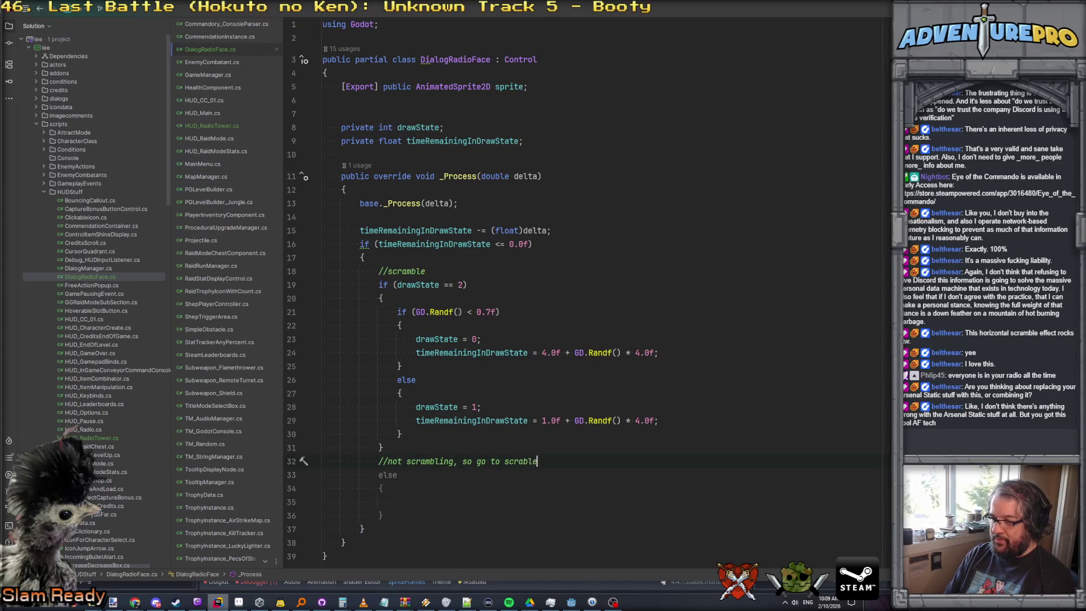
pyautogui.write('e')
# In the not-scrambling else, set drawState = 2 with a 0.25–0.75 second GD.Randf() timer
pyautogui.press('Down')
pyautogui.press('Down')
pyautogui.press('Down')
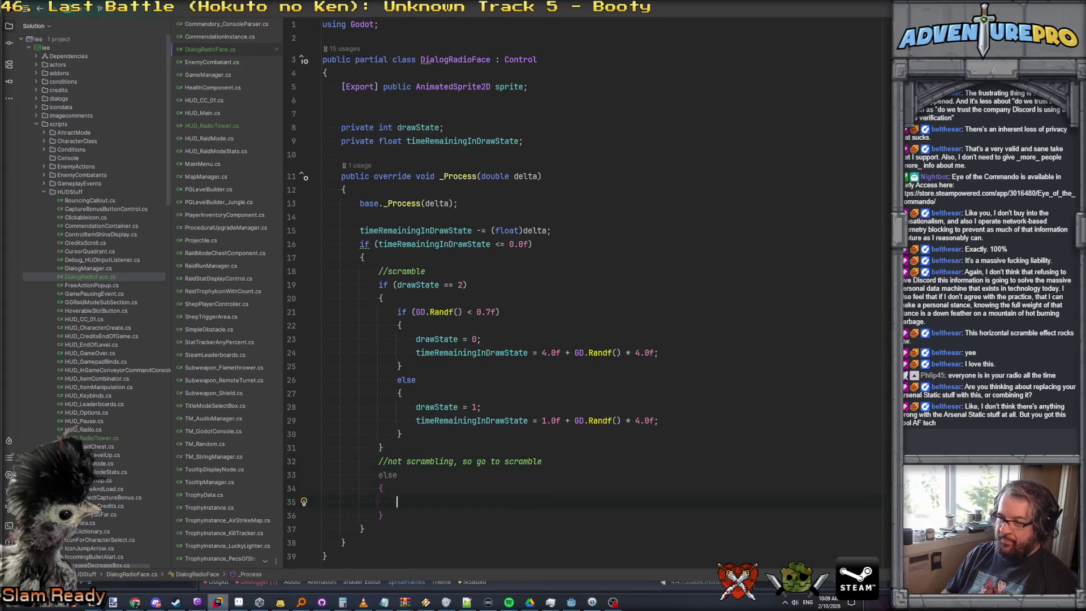
pyautogui.write('s')
pyautogui.press('BackSpace')
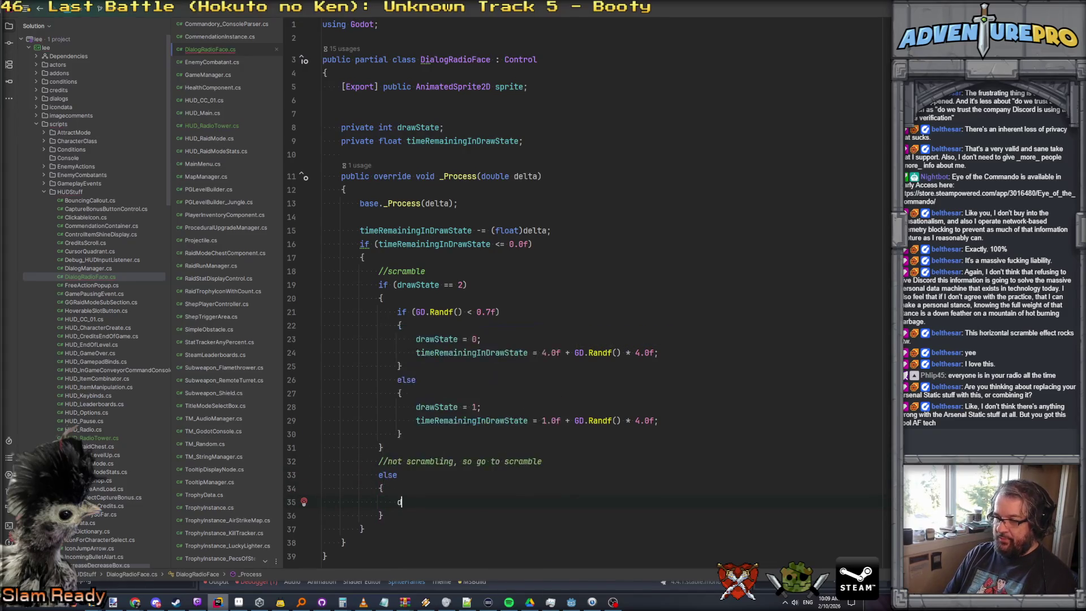
pyautogui.write('draw')
pyautogui.press('Return')
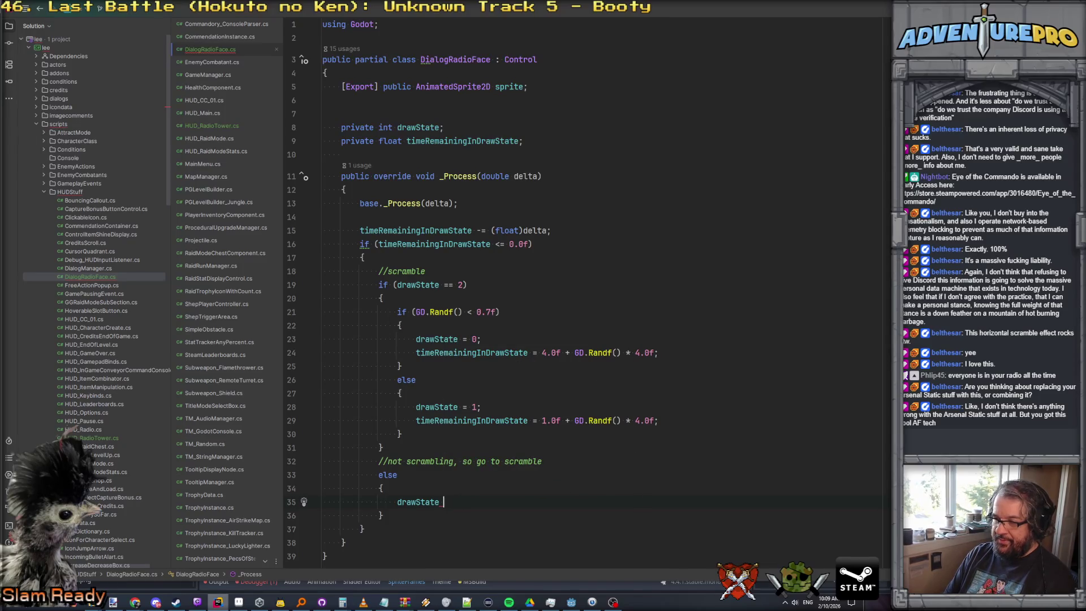
pyautogui.write('time')
pyautogui.press('Return')
pyautogui.write('= ')
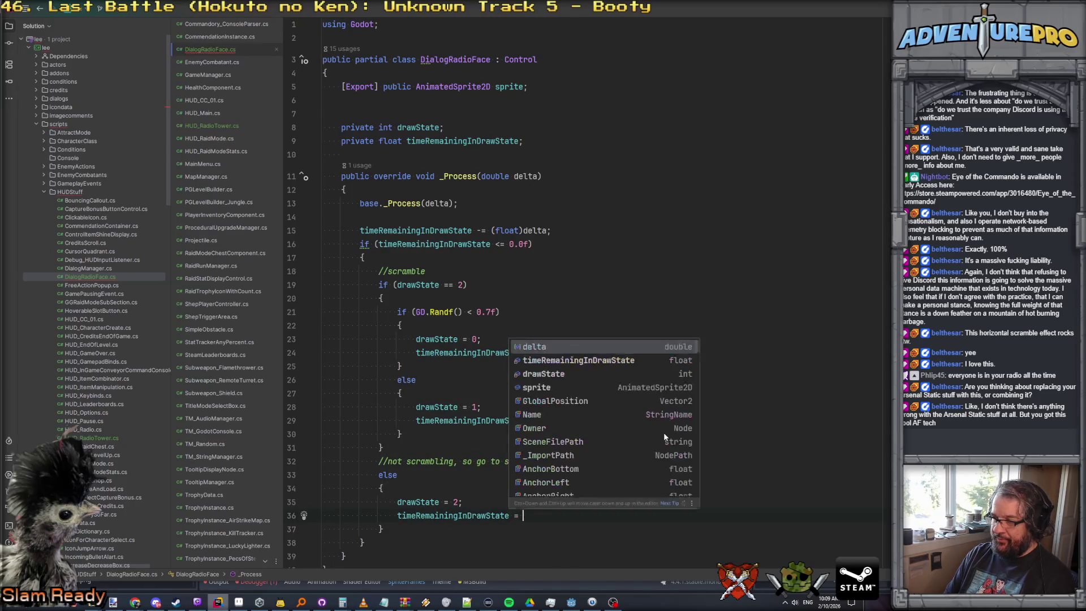
pyautogui.write('0.25f + 0.5f * ')
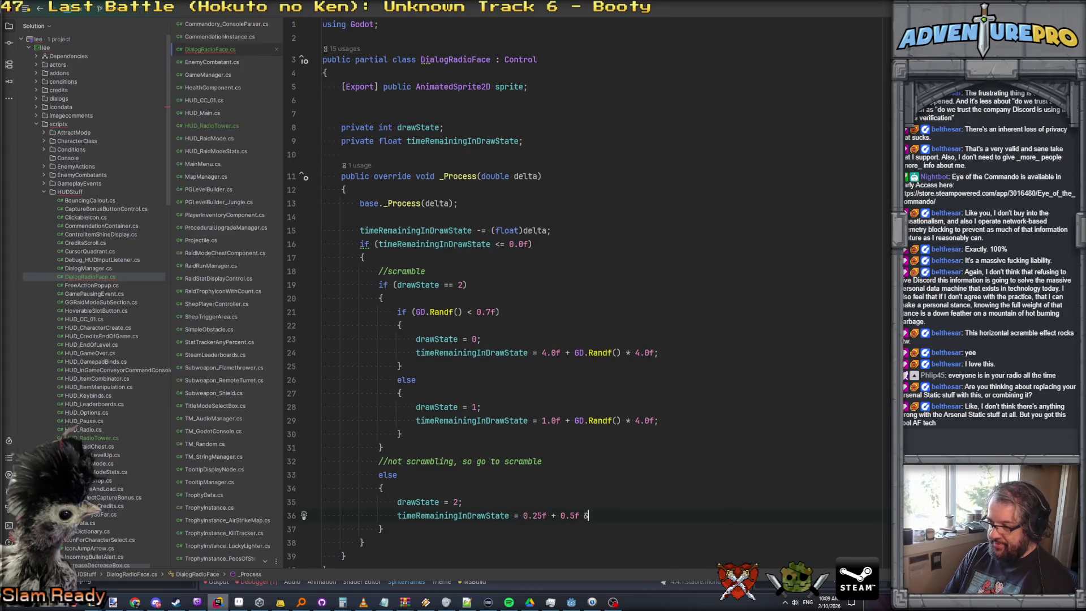
pyautogui.write('GD.R')
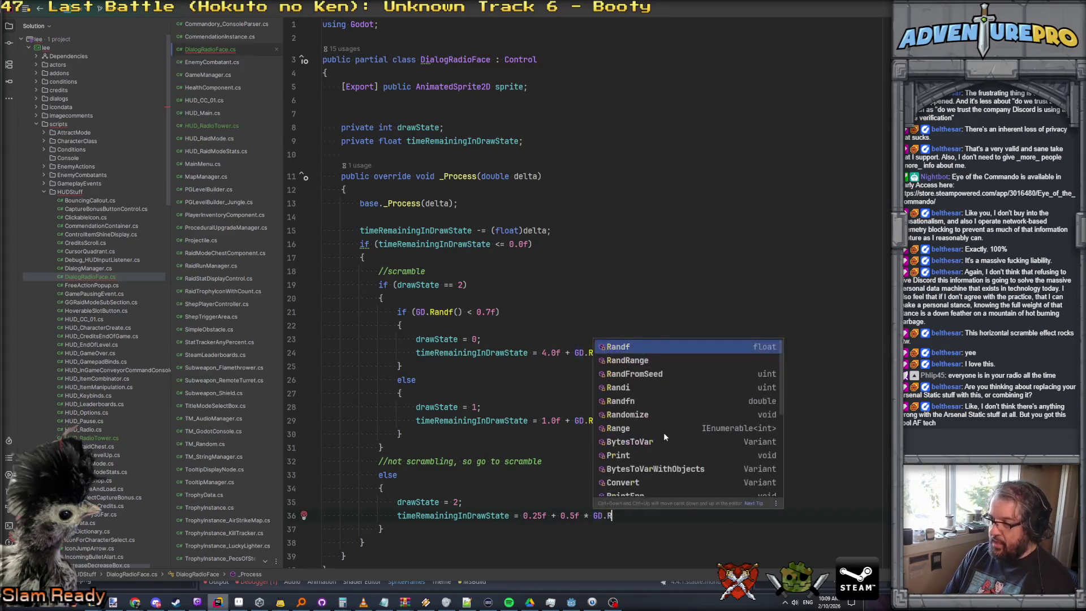
pyautogui.press('Return')
pyautogui.write(';')
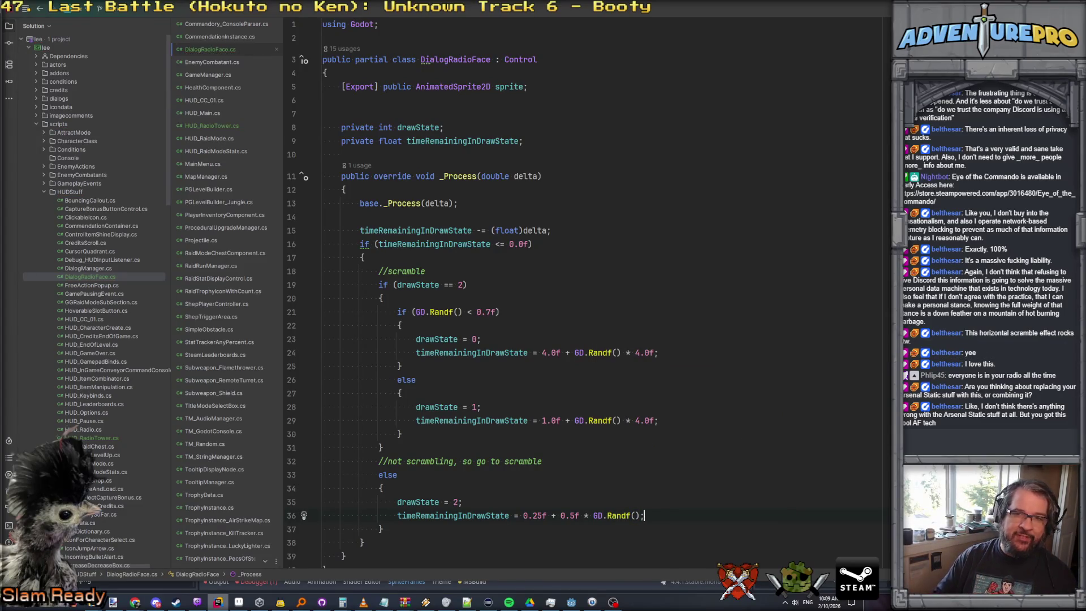
pyautogui.scroll(-2, 688, 476)
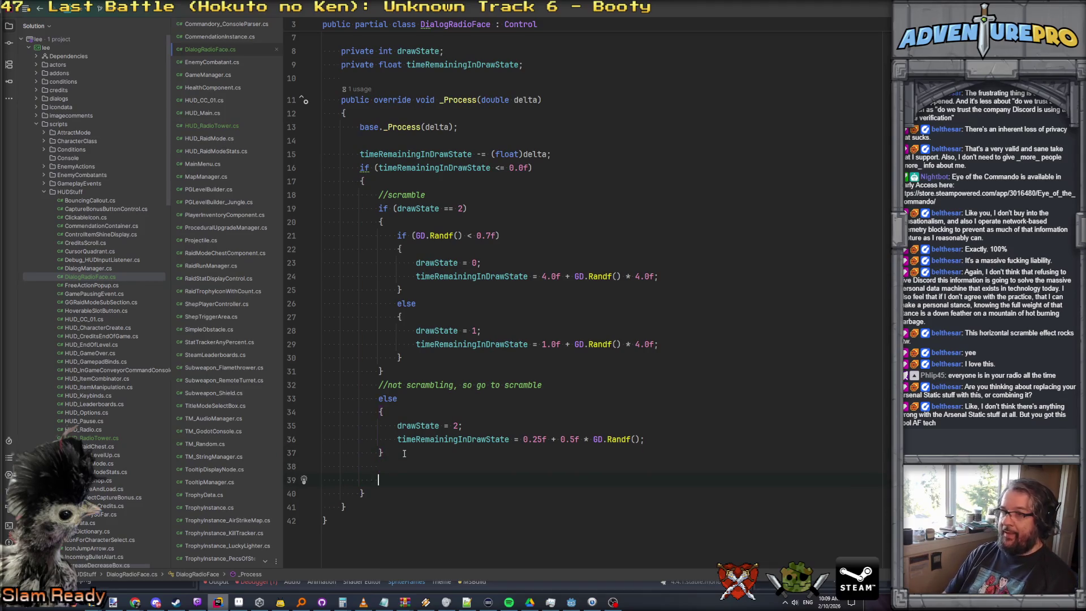
pyautogui.write('sprite.inst')
# Add sprite.SetInstanceShaderParameter and check radio_dialog_face_green.gdshader's uniform names in Godot
pyautogui.press('Down')
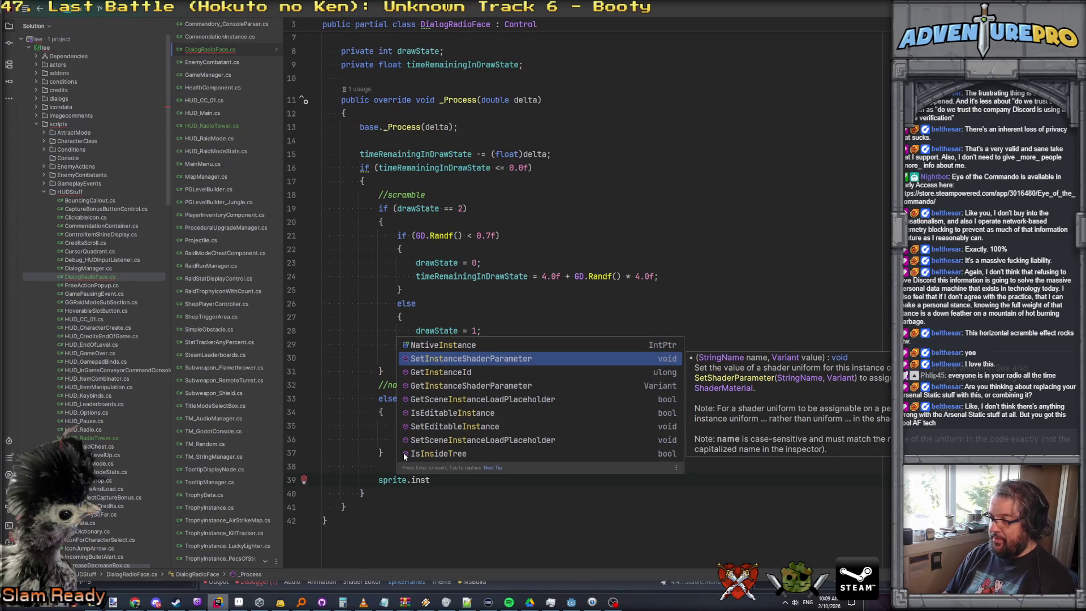
pyautogui.press('Return')
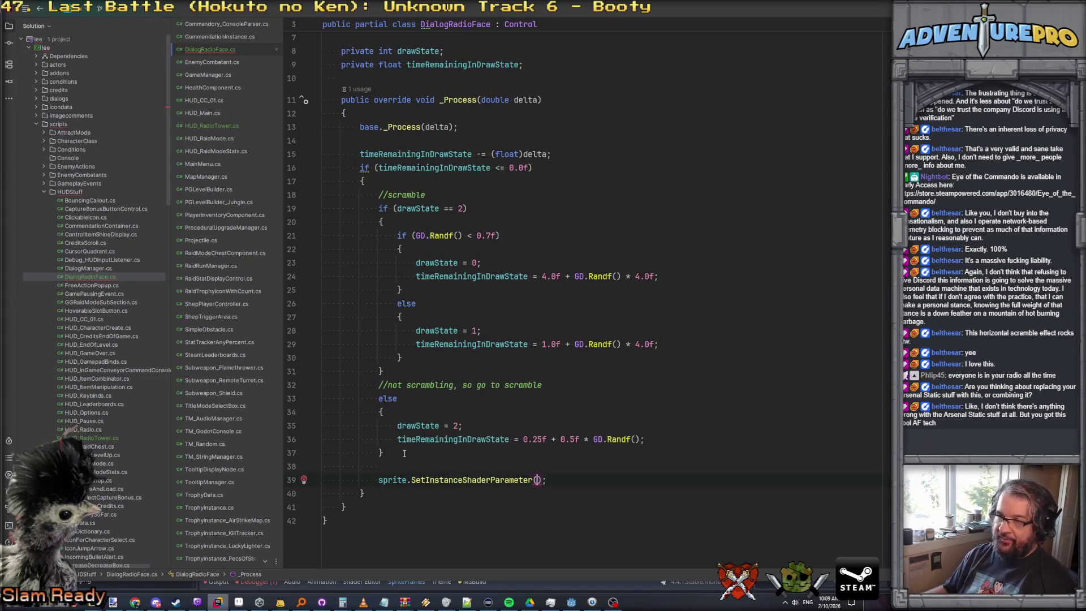
pyautogui.hotkey('alt', 'Tab')
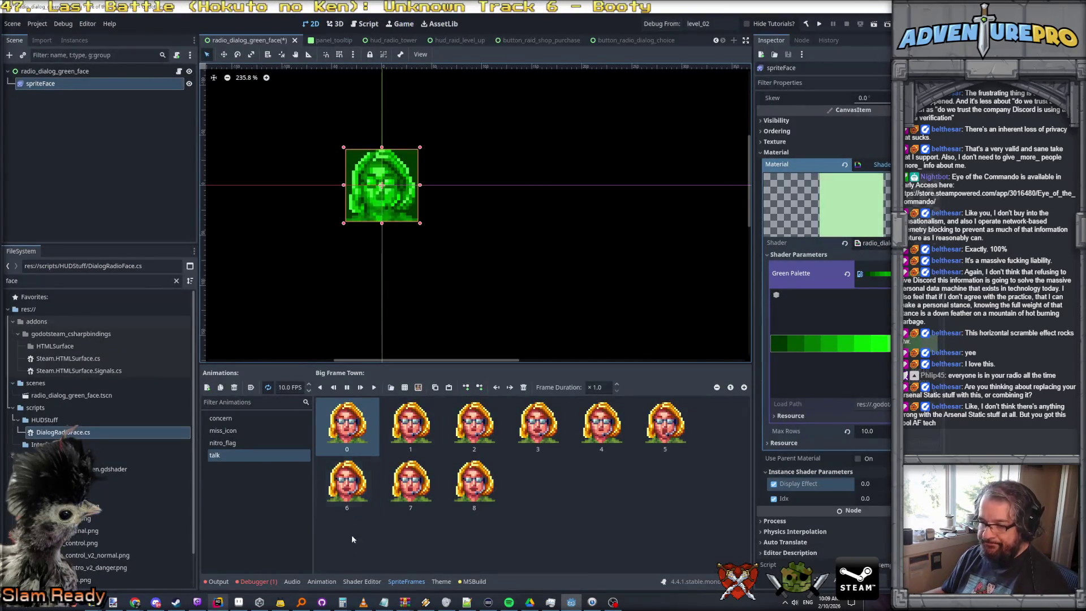
pyautogui.click(362, 581)
pyautogui.scroll(-3, 271, 543)
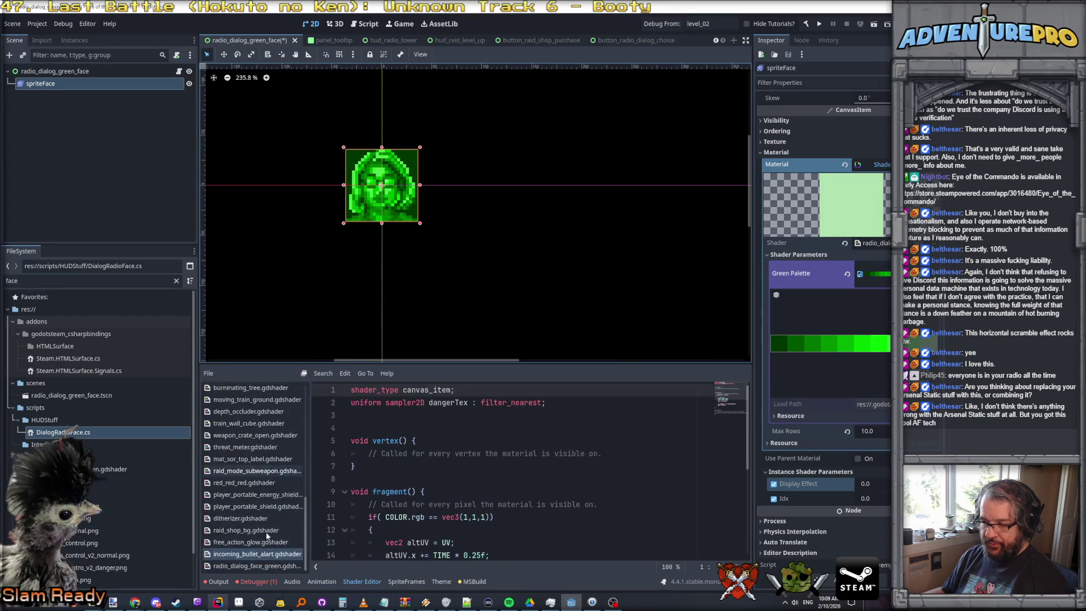
pyautogui.click(255, 566)
pyautogui.scroll(-5, 465, 459)
pyautogui.scroll(-5, 465, 458)
pyautogui.scroll(-5, 465, 459)
pyautogui.scroll(8, 464, 459)
pyautogui.scroll(7, 475, 455)
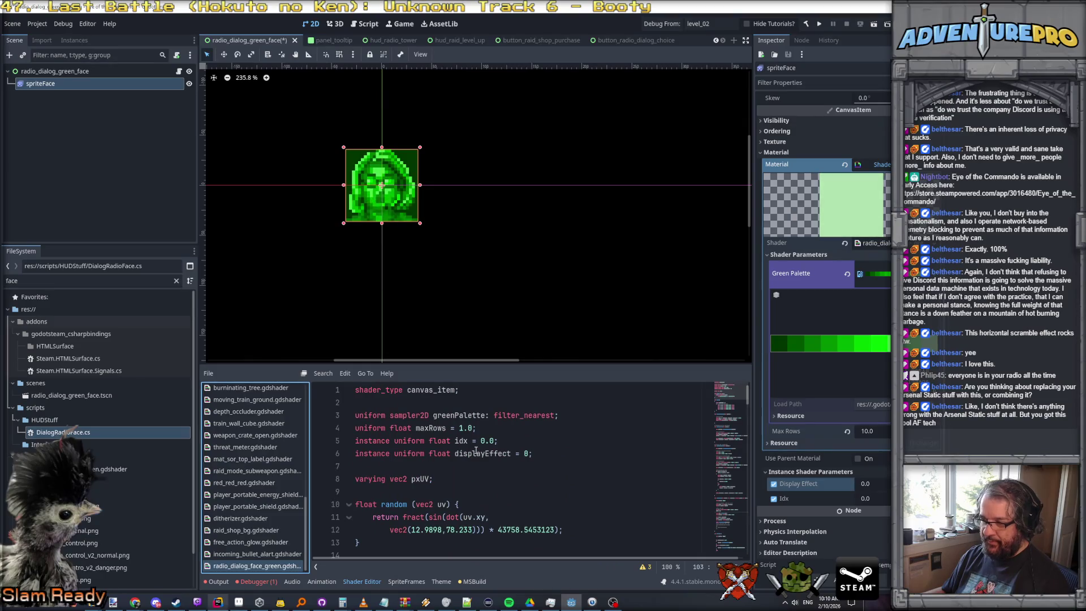
pyautogui.hotkey('alt', 'Tab')
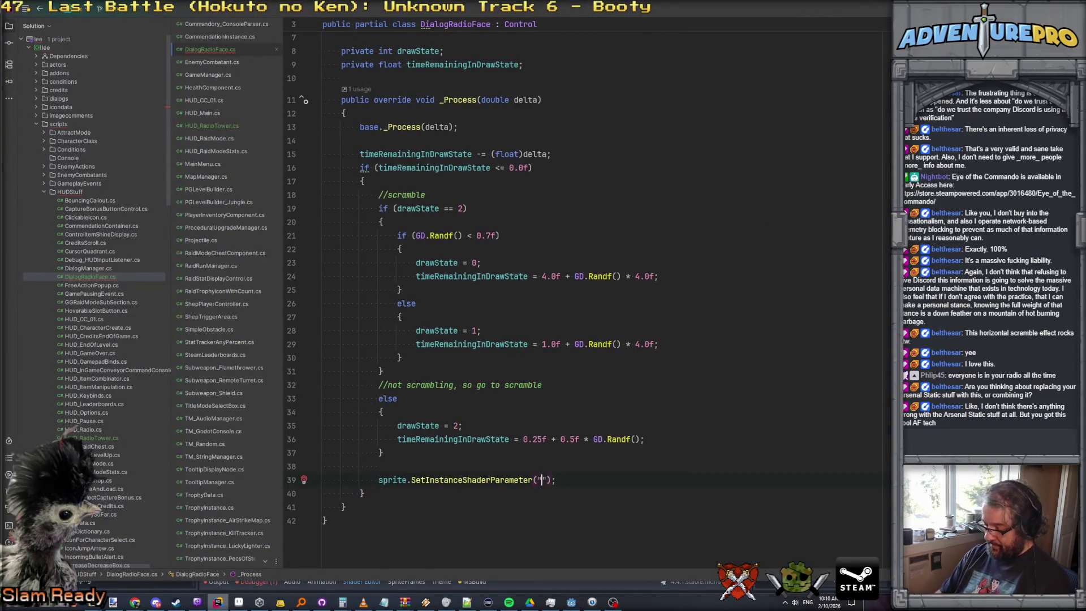
pyautogui.write('dissol')
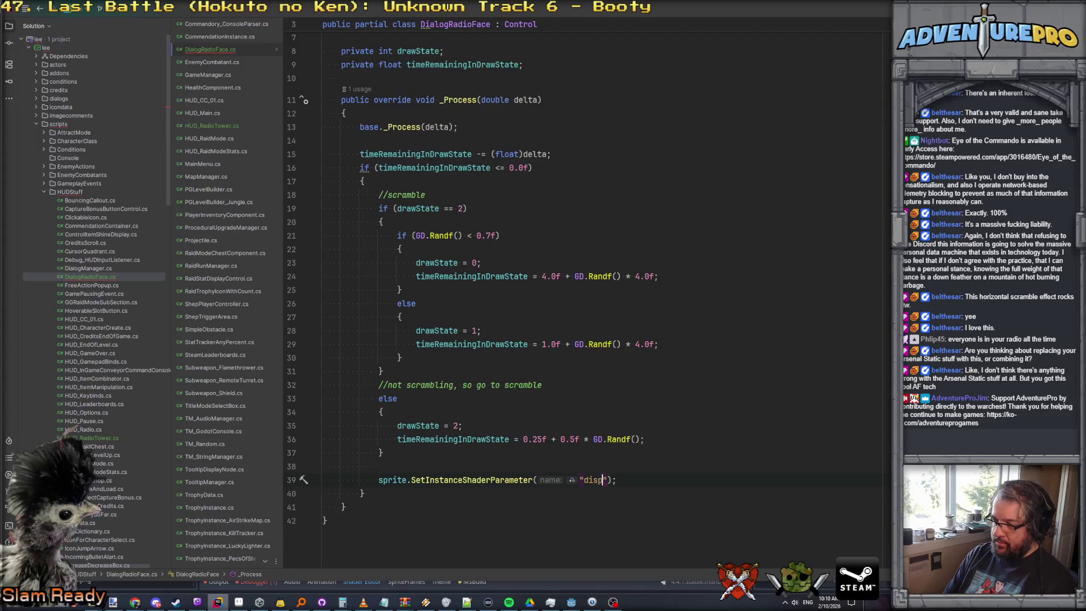
pyautogui.write('", (float)drawStat')
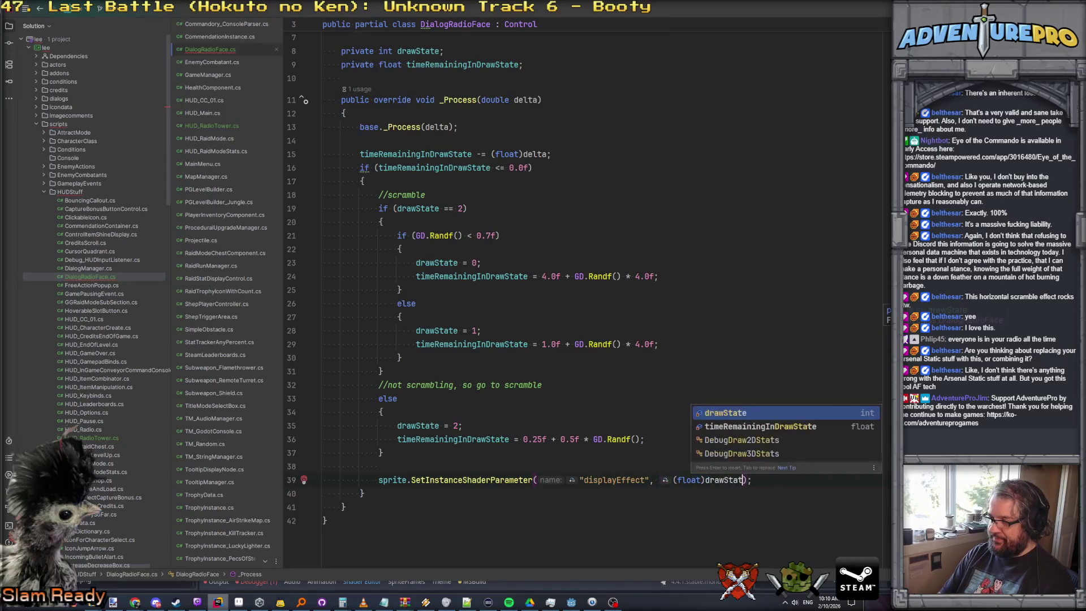
# Pass "displayEffect" and (float)drawState to the shader call and delete the empty line 7
pyautogui.press('Return')
pyautogui.press('Up')
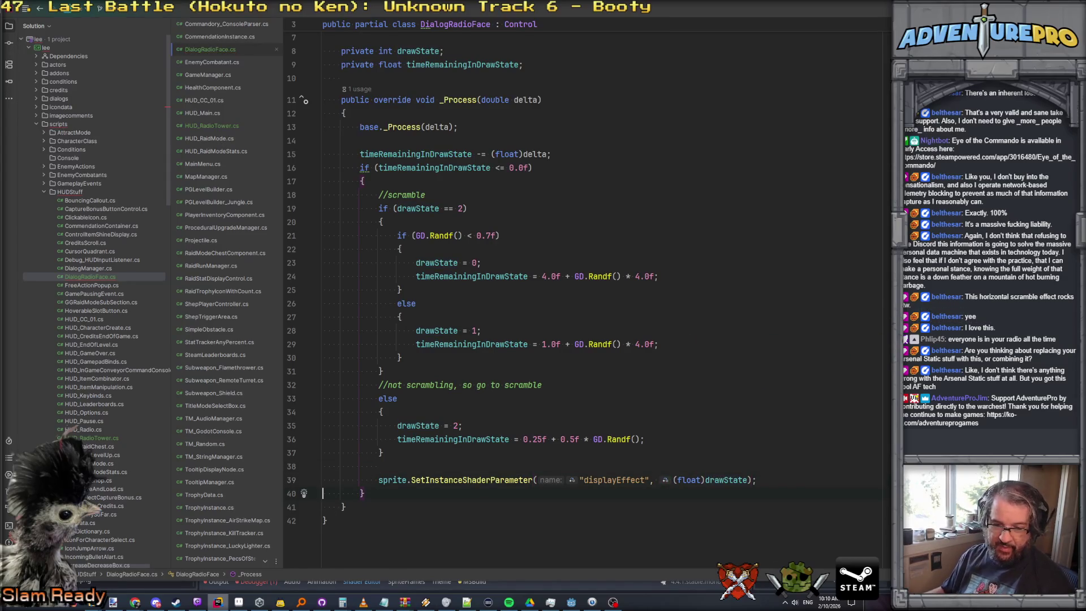
pyautogui.scroll(2, 552, 441)
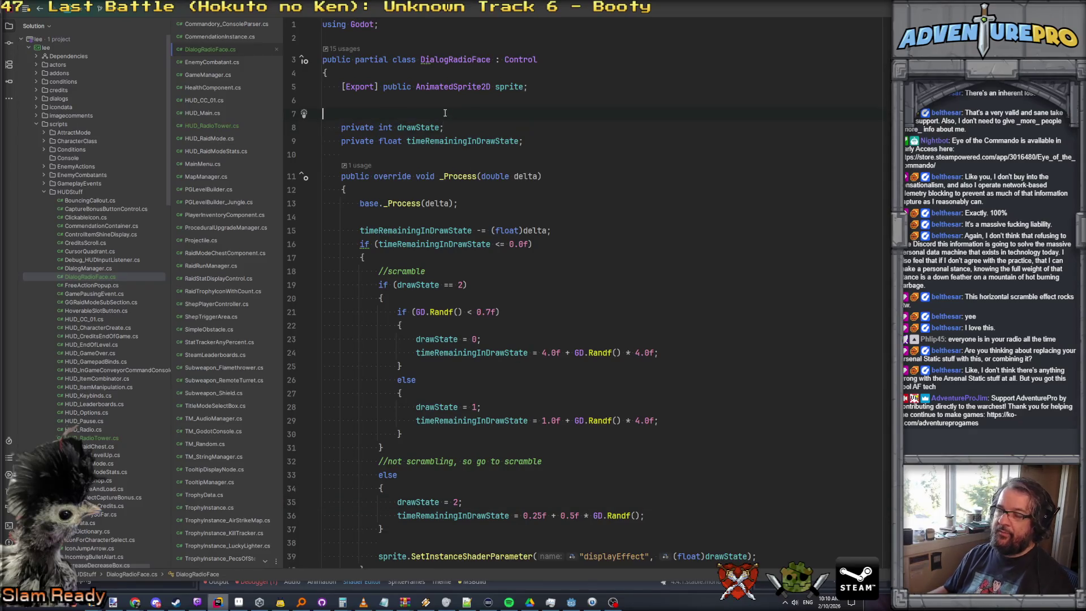
pyautogui.press('Delete')
# Save the face scene and drag HUD_RadioTower.cs onto the hud_radio_tower root node
pyautogui.click(572, 602)
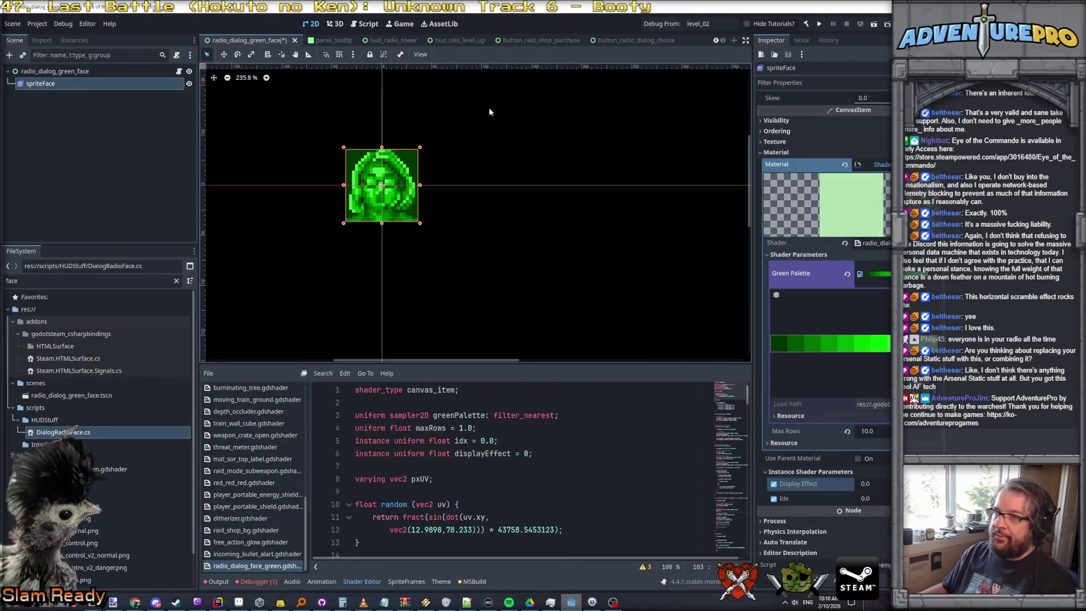
pyautogui.hotkey('ctrl', 's')
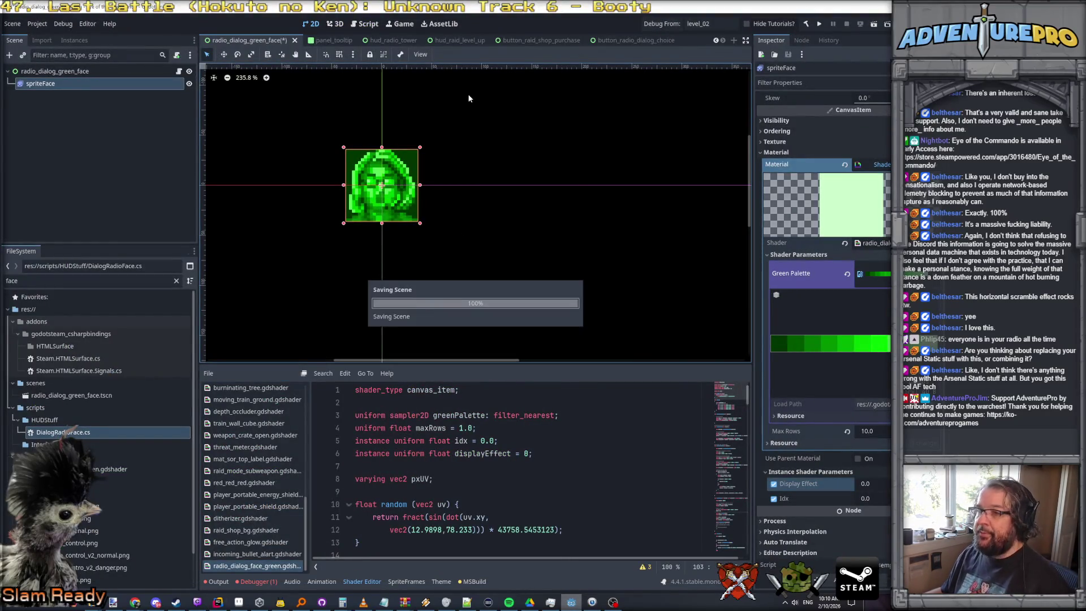
pyautogui.click(386, 40)
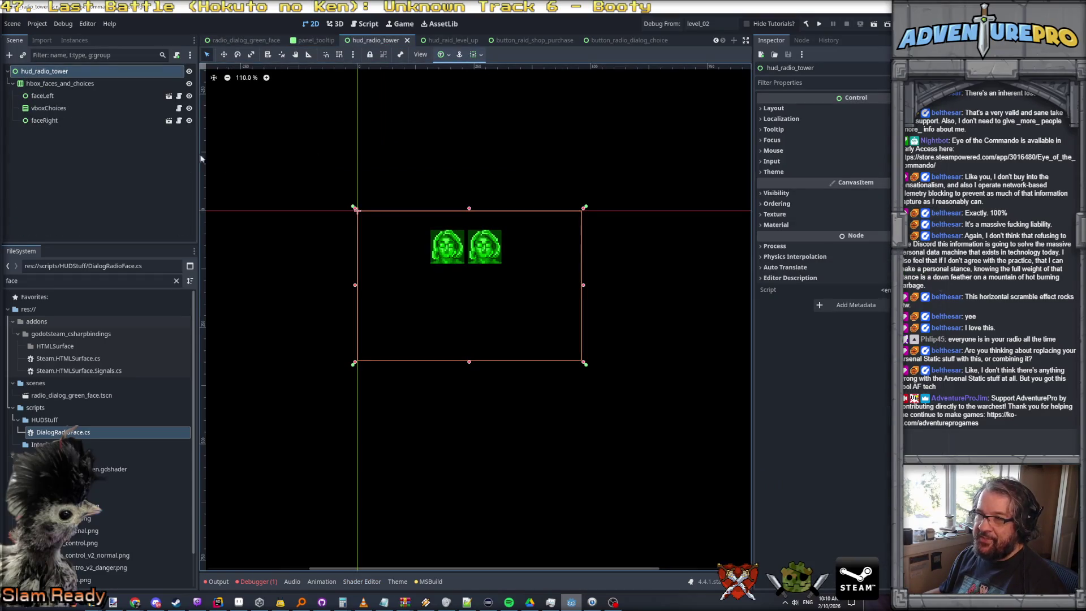
pyautogui.doubleClick(12, 281)
pyautogui.write('hud')
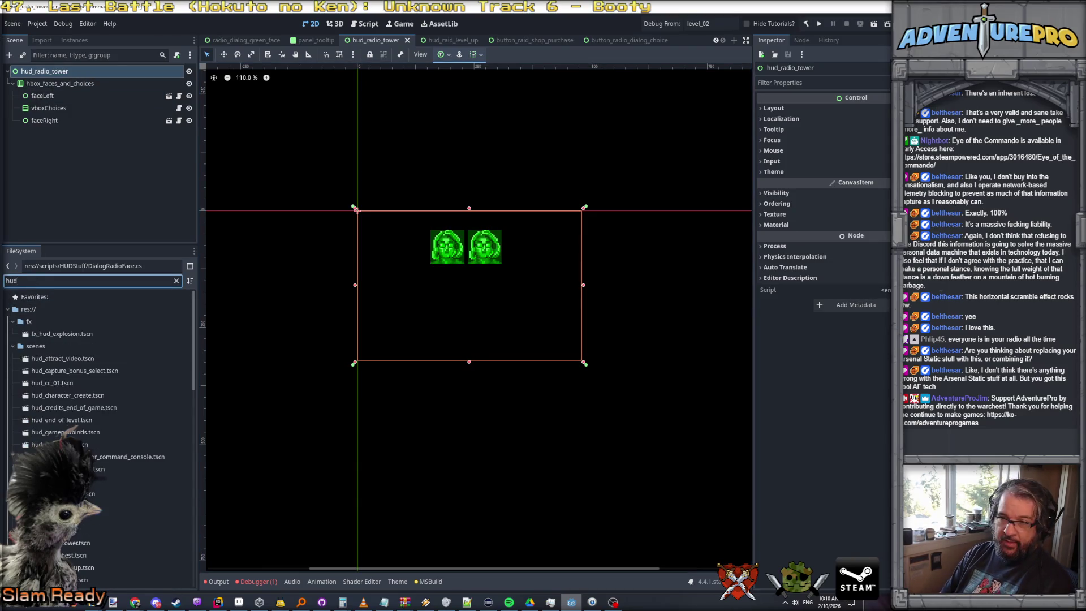
pyautogui.write('_radi')
pyautogui.moveTo(63, 383); pyautogui.dragTo(48, 73)
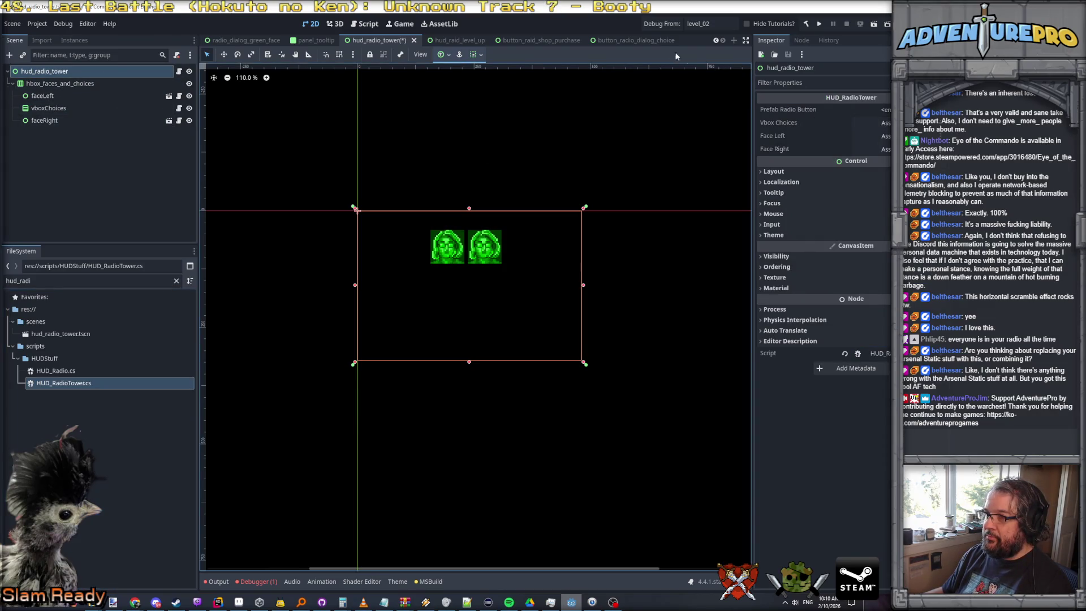
# Set Prefab Radio Button to button_radio_dialog_choice.tscn and assign vboxChoices to Vbox Choices
pyautogui.click(85, 281)
pyautogui.hotkey('ctrl', 'a')
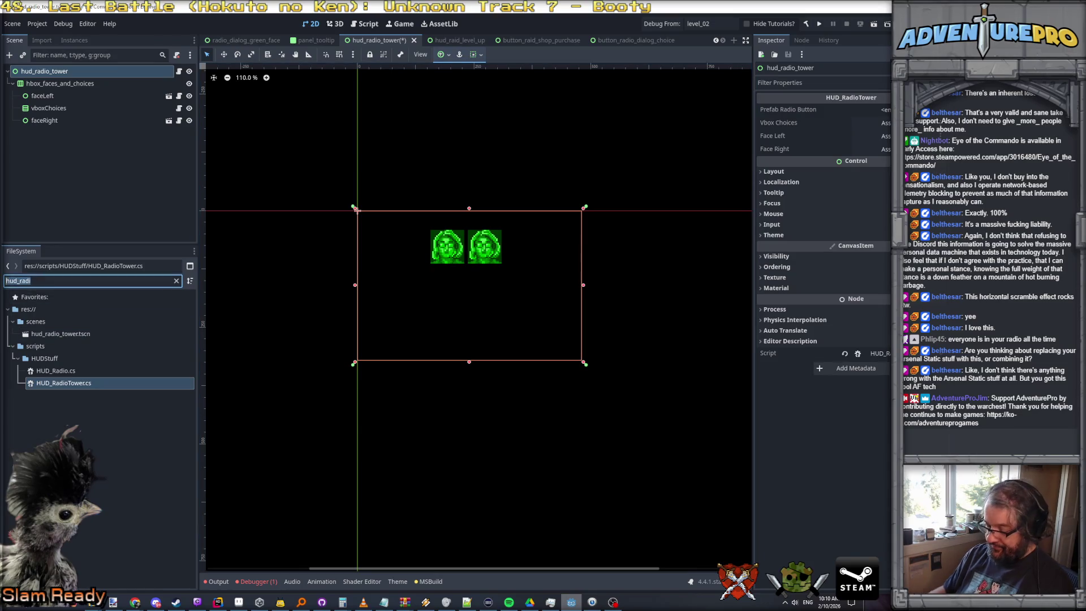
pyautogui.write('hutton_ra')
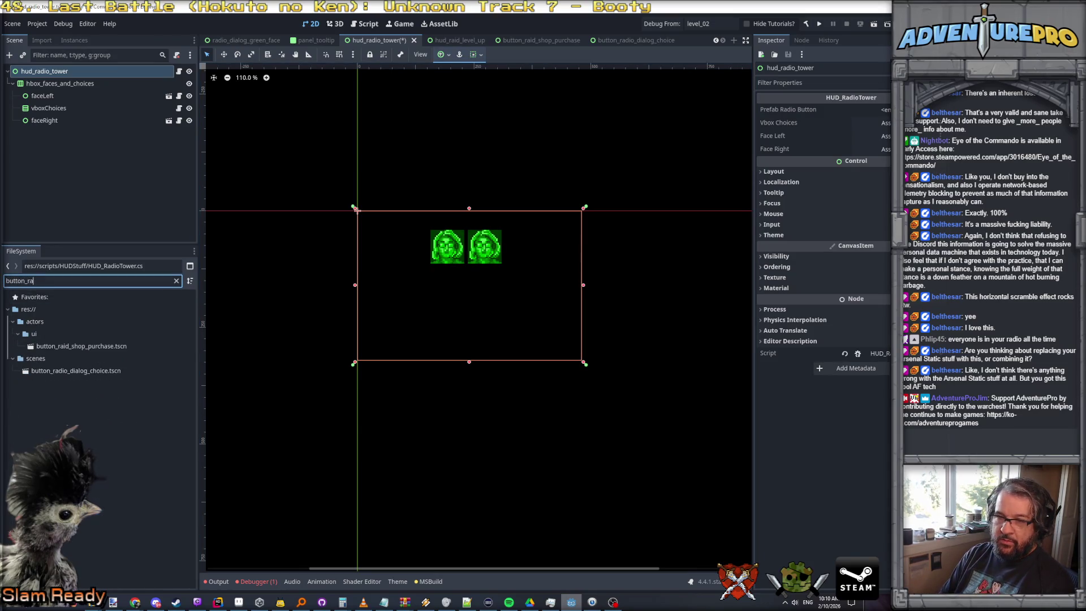
pyautogui.moveTo(77, 370); pyautogui.dragTo(887, 113)
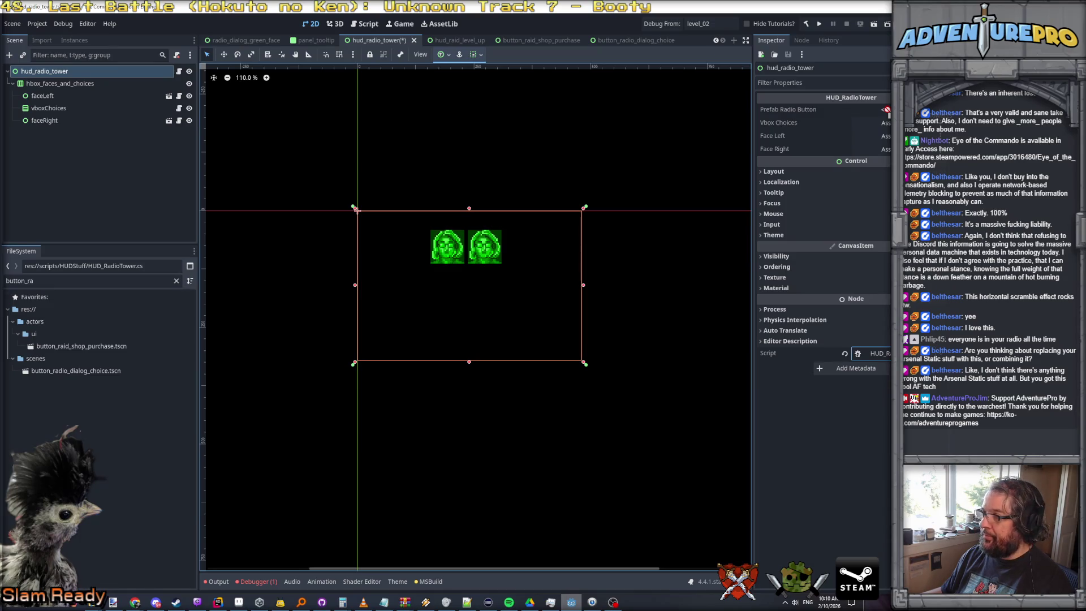
pyautogui.moveTo(886, 111); pyautogui.dragTo(888, 111)
pyautogui.click(885, 110)
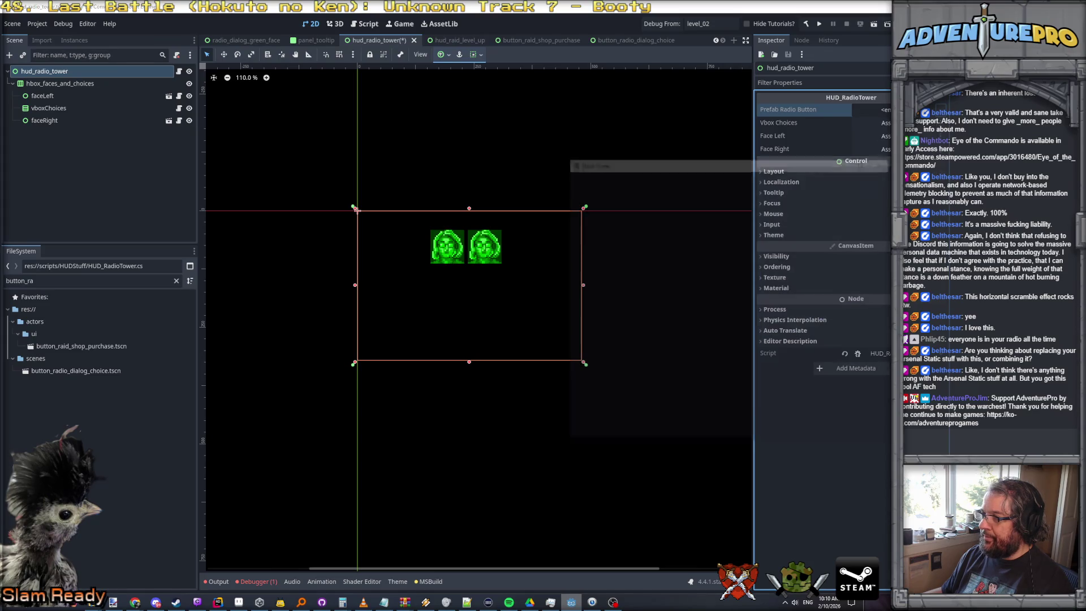
pyautogui.write('button_ra')
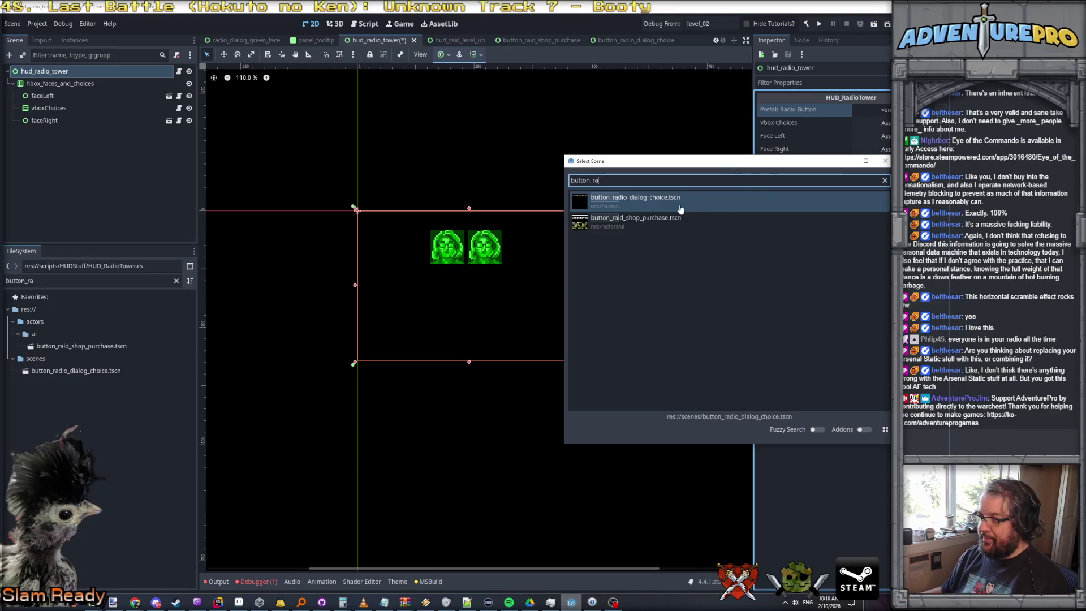
pyautogui.doubleClick(682, 207)
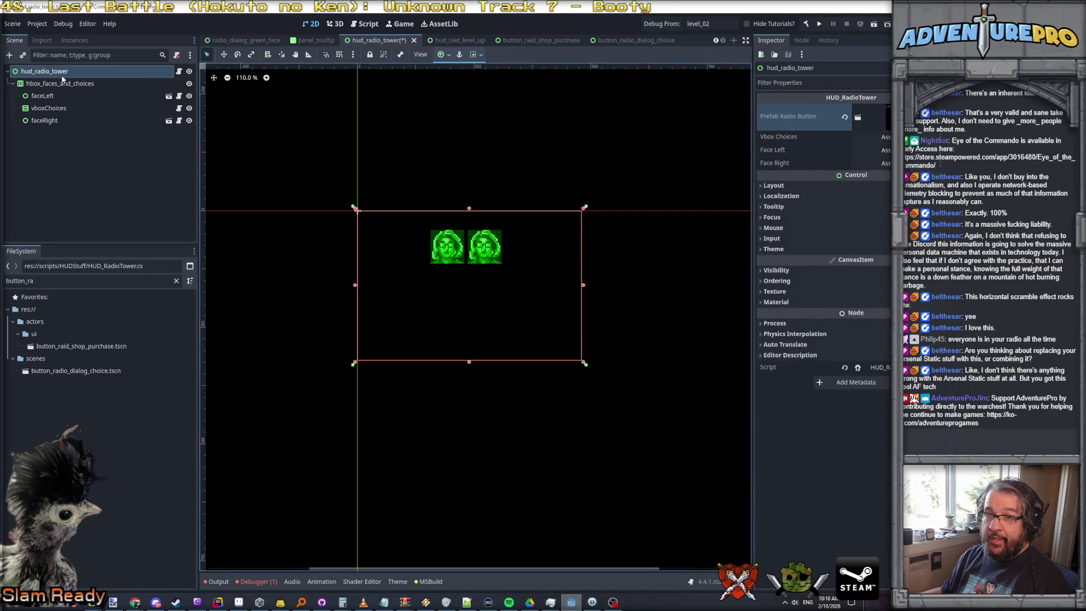
pyautogui.moveTo(48, 108); pyautogui.dragTo(870, 143)
# Assign faceLeft and faceRight to their exports and save the hud_radio_tower scene
pyautogui.moveTo(43, 96); pyautogui.dragTo(870, 149)
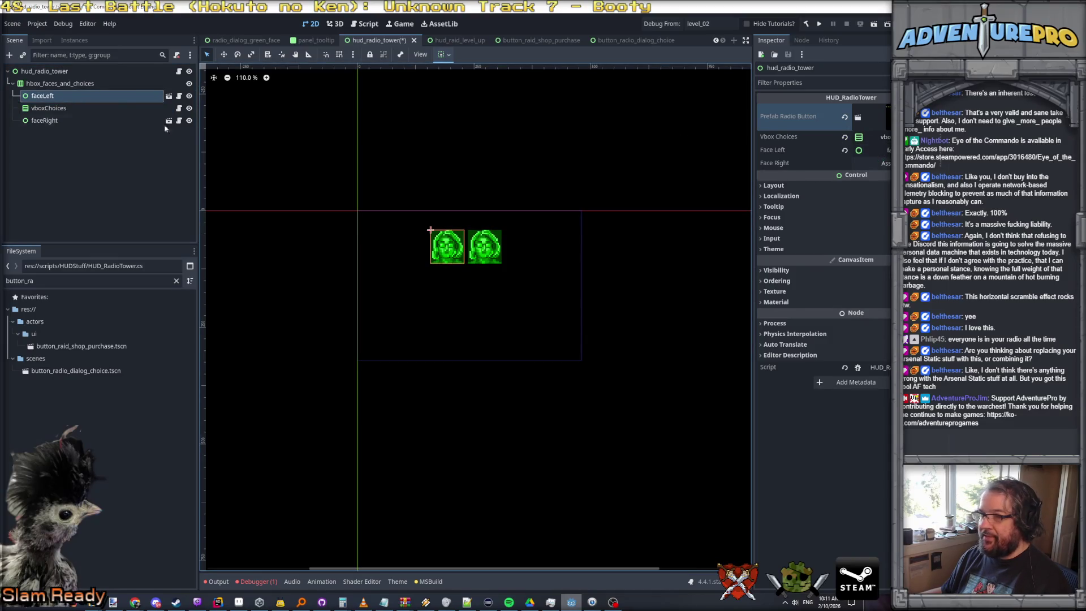
pyautogui.moveTo(44, 121); pyautogui.dragTo(870, 164)
pyautogui.hotkey('ctrl', 's')
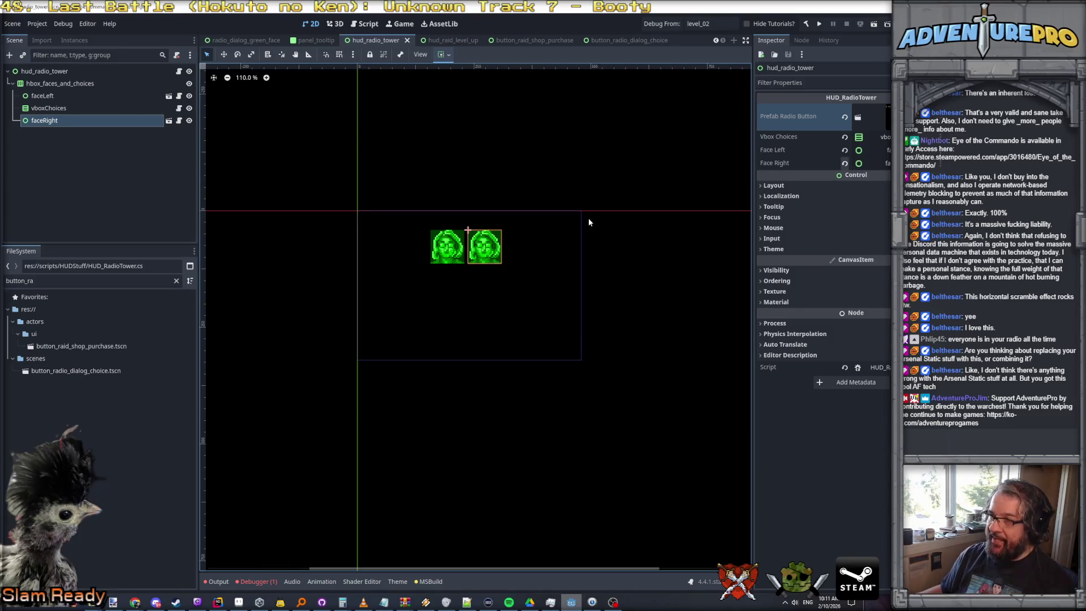
pyautogui.rightClick(368, 41)
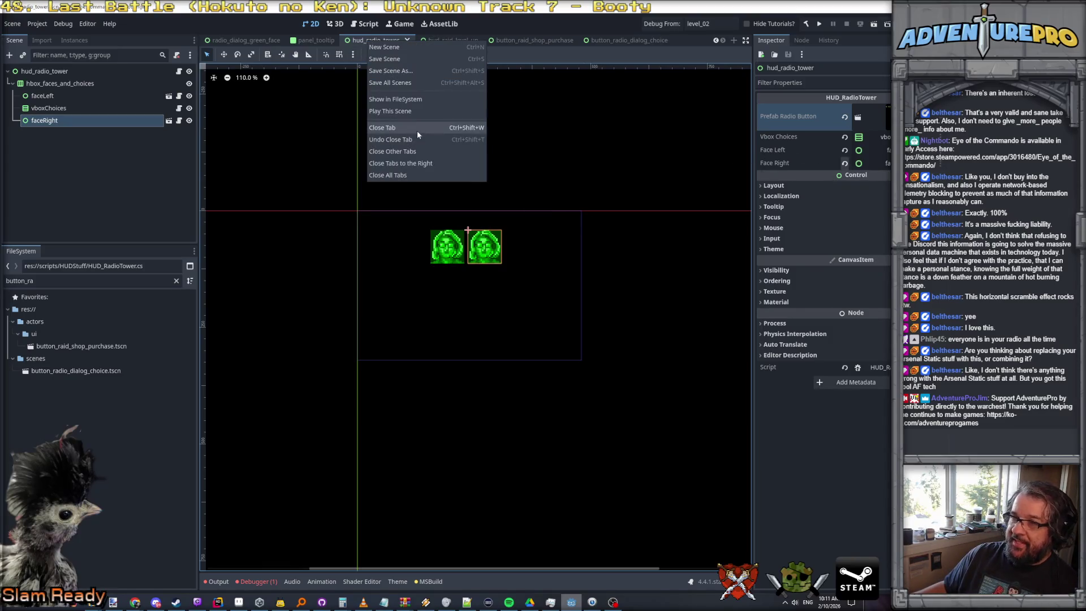
pyautogui.click(405, 111)
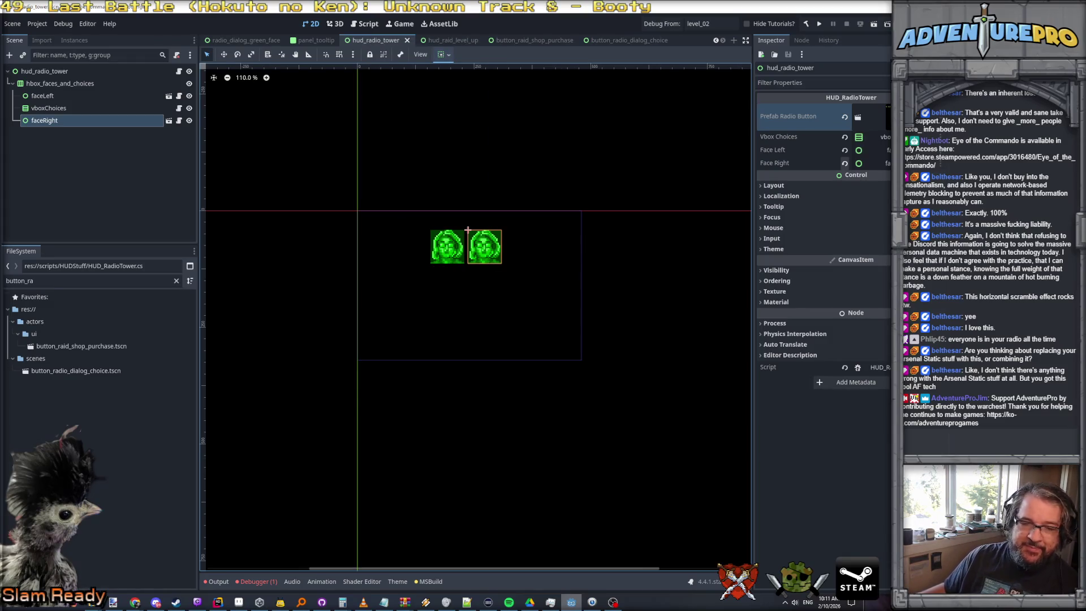
pyautogui.hotkey('ctrl', 's')
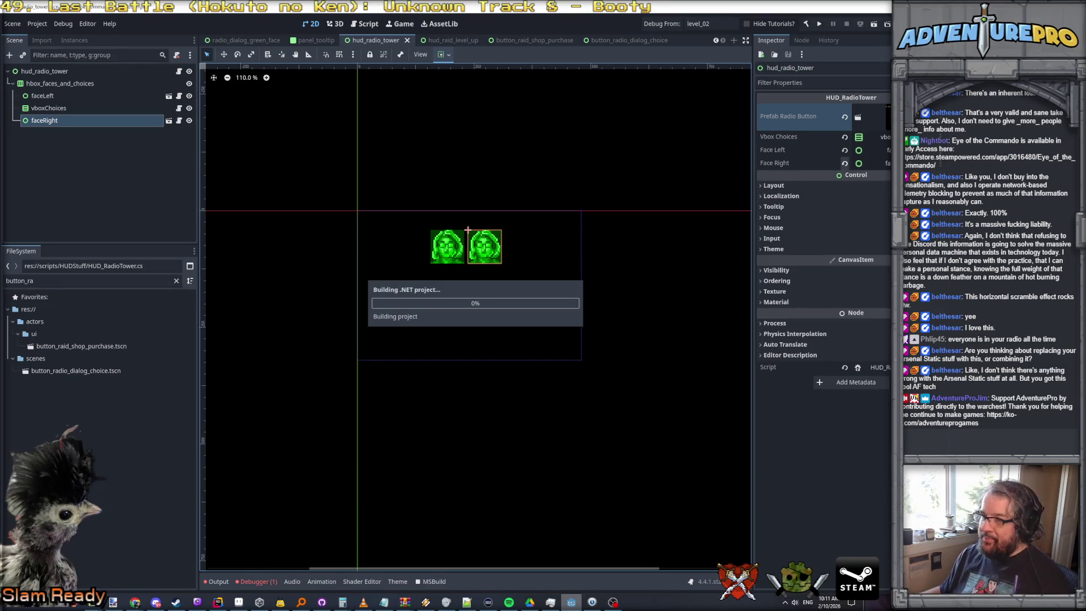
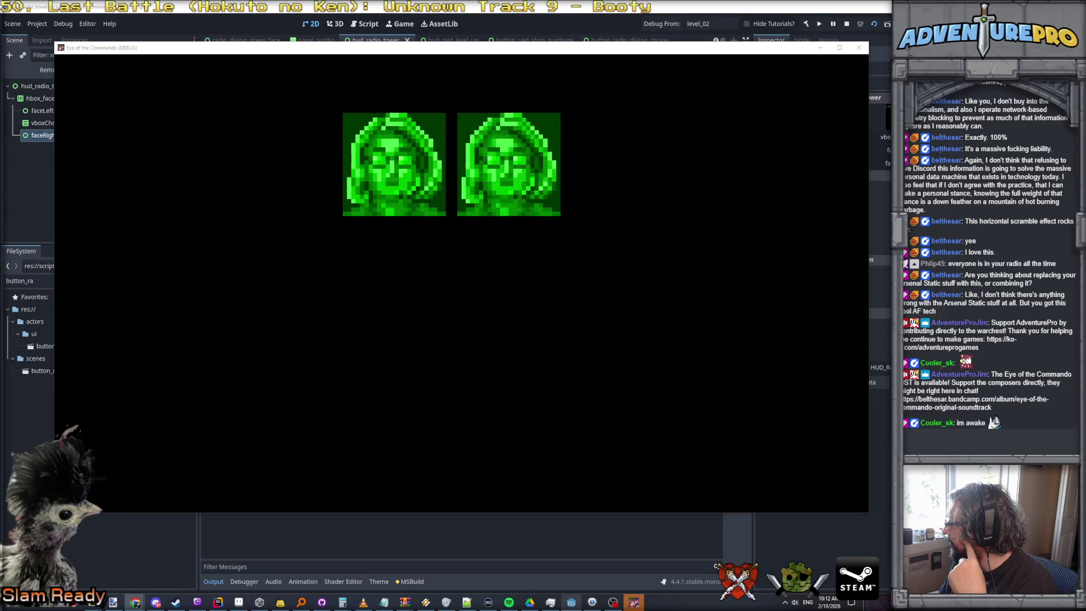
# Declare a private numDialogChoices field set to 4 below the face fields
pyautogui.hotkey('alt', 'Tab')
pyautogui.write('pri')
pyautogui.press('Return')
pyautogui.write('int numD')
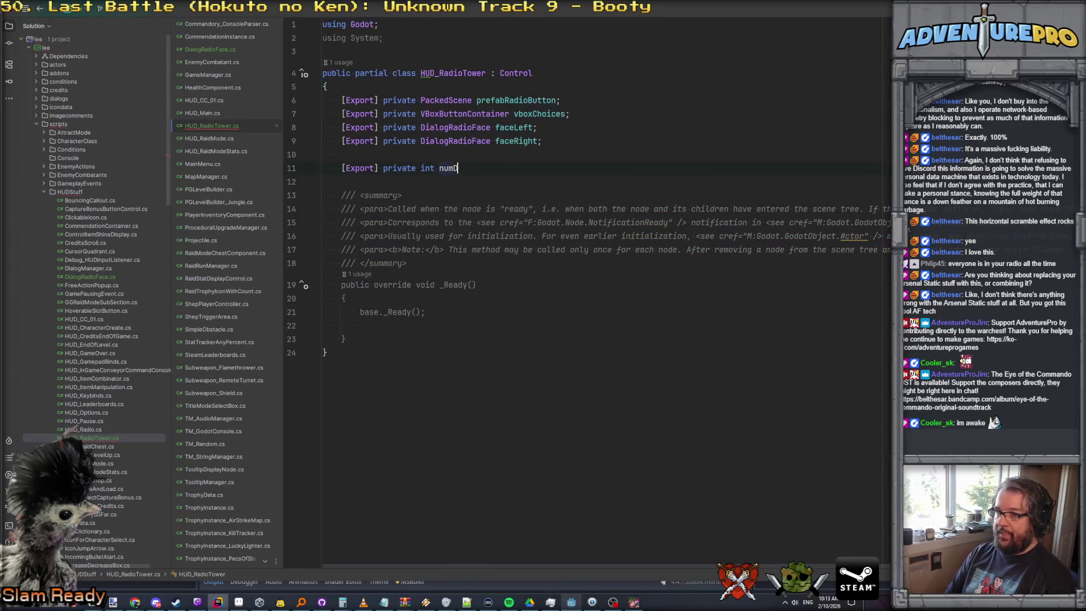
pyautogui.write(' 4;')
pyautogui.press('Down')
pyautogui.press('Down')
pyautogui.press('Down')
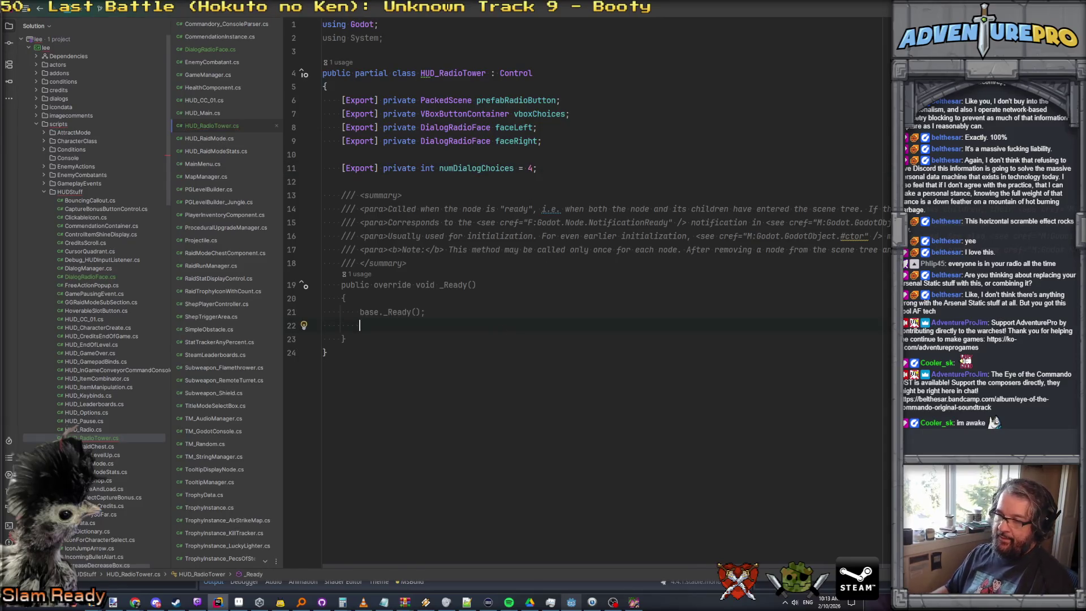
pyautogui.write('for(int t=0; t < n')
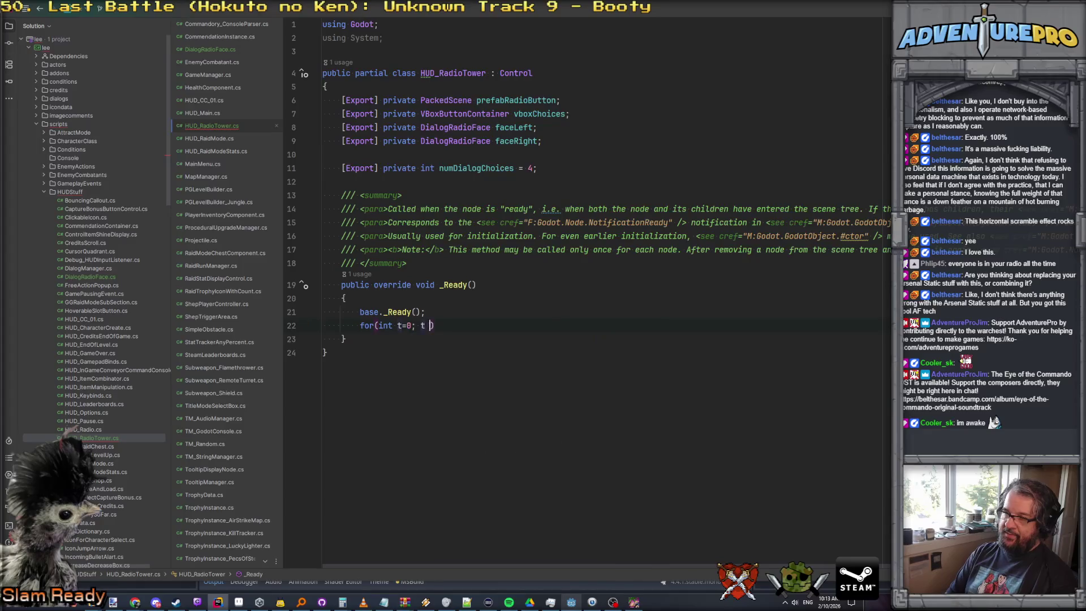
pyautogui.write('umD')
pyautogui.press('Return')
pyautogui.write('; t+')
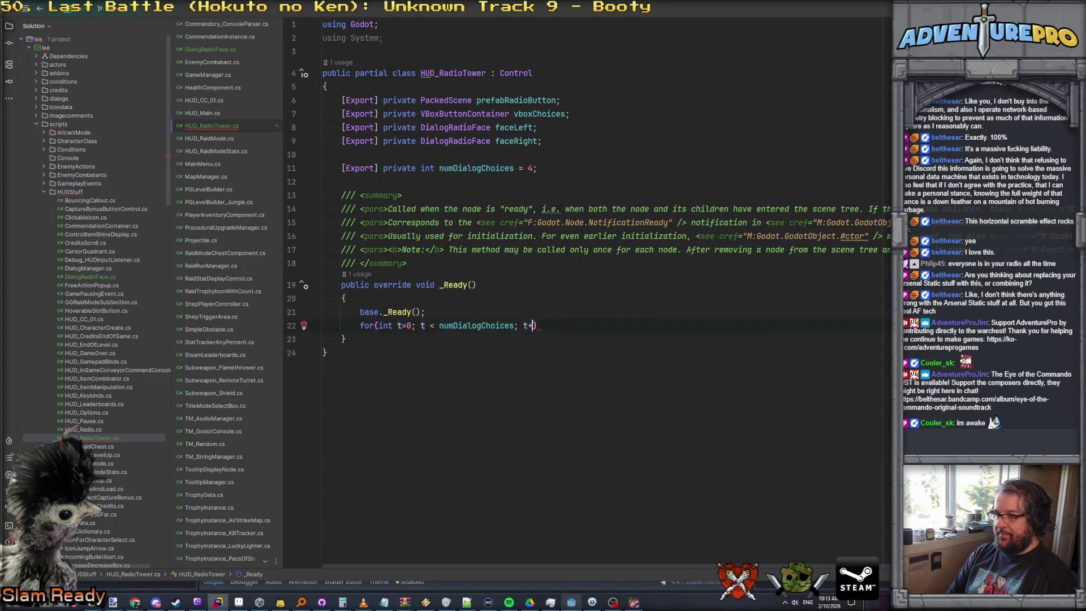
pyautogui.write('{')
# Write a for loop in _Ready over numDialogChoices calling vboxChoices.AddButton()
pyautogui.press('Return')
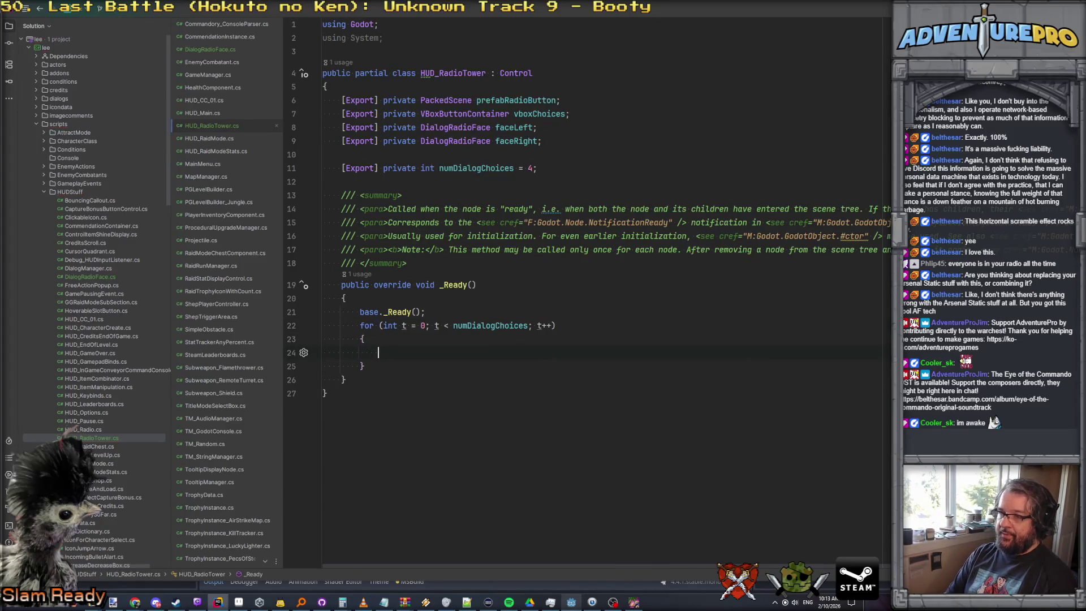
pyautogui.write('vboxChoices.Add')
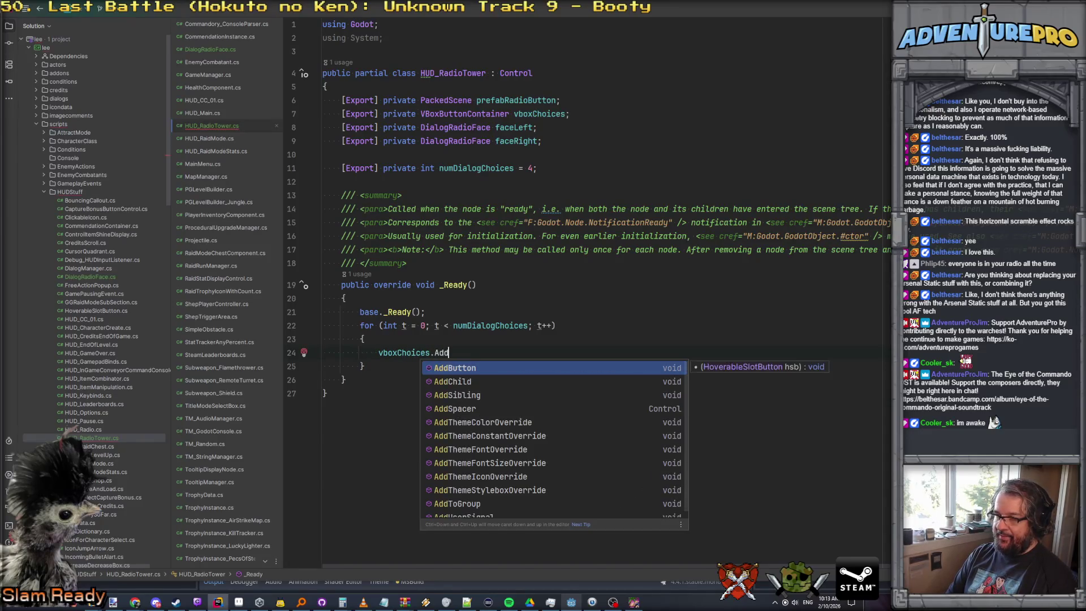
pyautogui.press('Return')
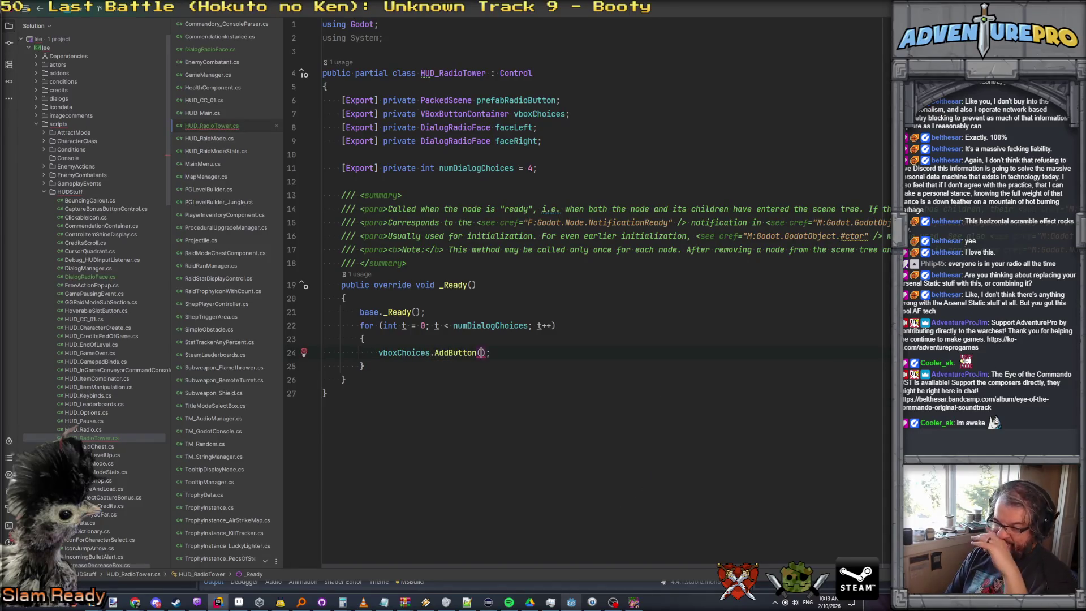
pyautogui.press('Home')
pyautogui.press('Return')
pyautogui.press('Up')
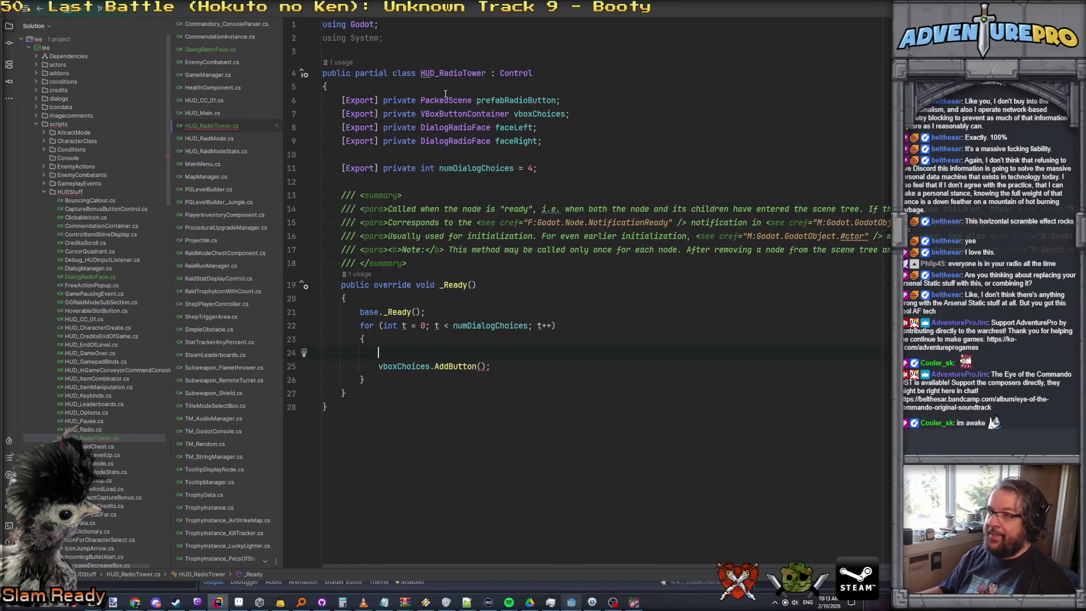
# Inspect the VBoxButtonContainer and prefabRadioButton fields, then close the running game window
pyautogui.click(462, 114)
pyautogui.click(514, 100)
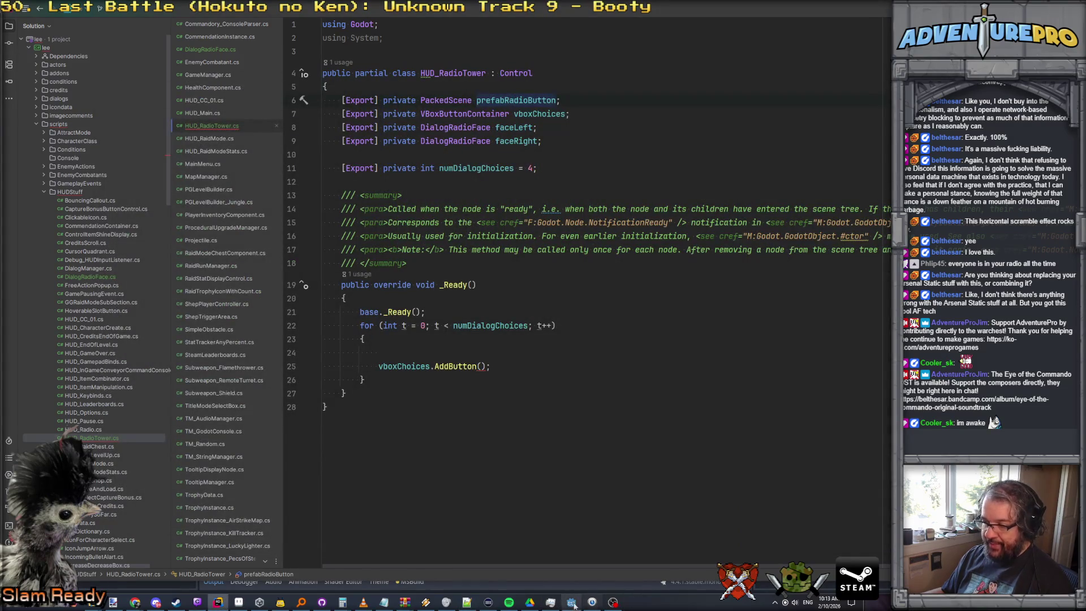
pyautogui.click(575, 602)
# View the button_radio_dialog_choice scene in Godot, then return to the HUD_RadioTower code
pyautogui.click(618, 40)
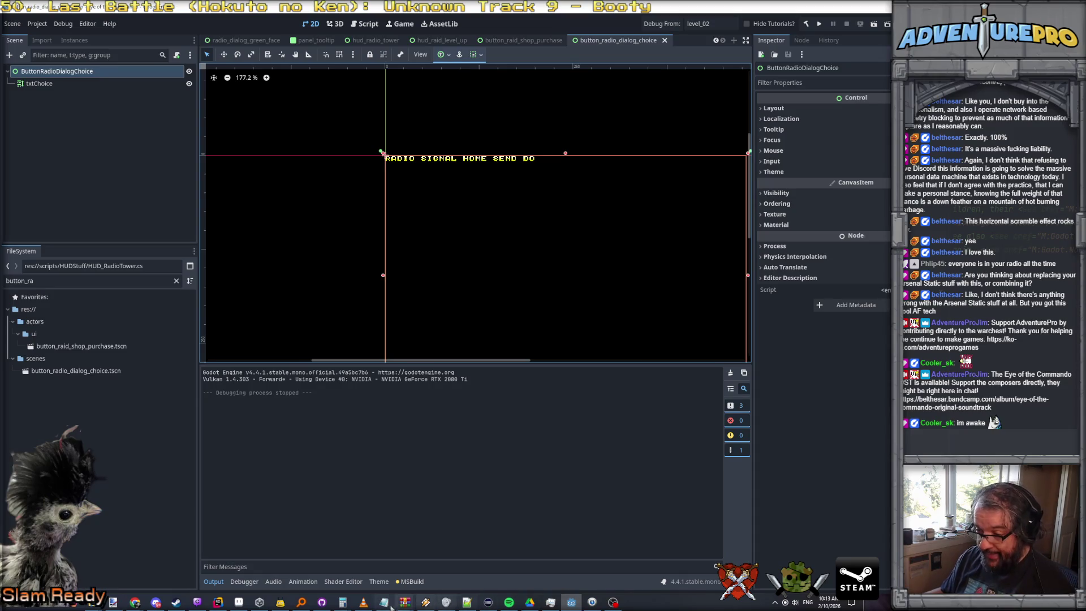
pyautogui.click(218, 603)
# Create a new class file HSBRadioDialog under HUDStuff and add it to Git
pyautogui.rightClick(74, 195)
pyautogui.moveTo(114, 200)
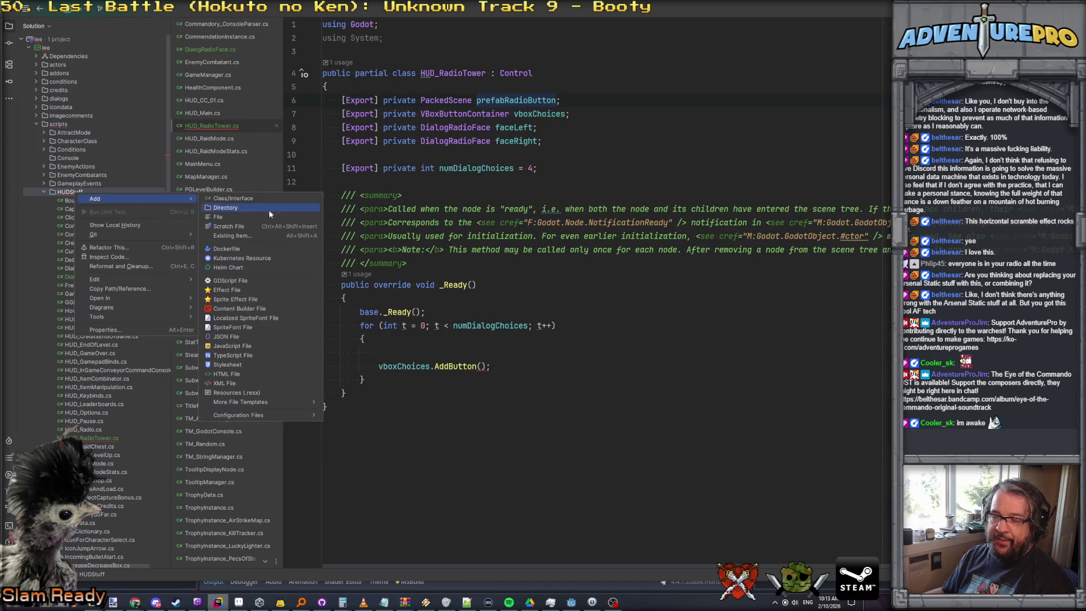
pyautogui.click(276, 201)
pyautogui.write('HUD_Rad')
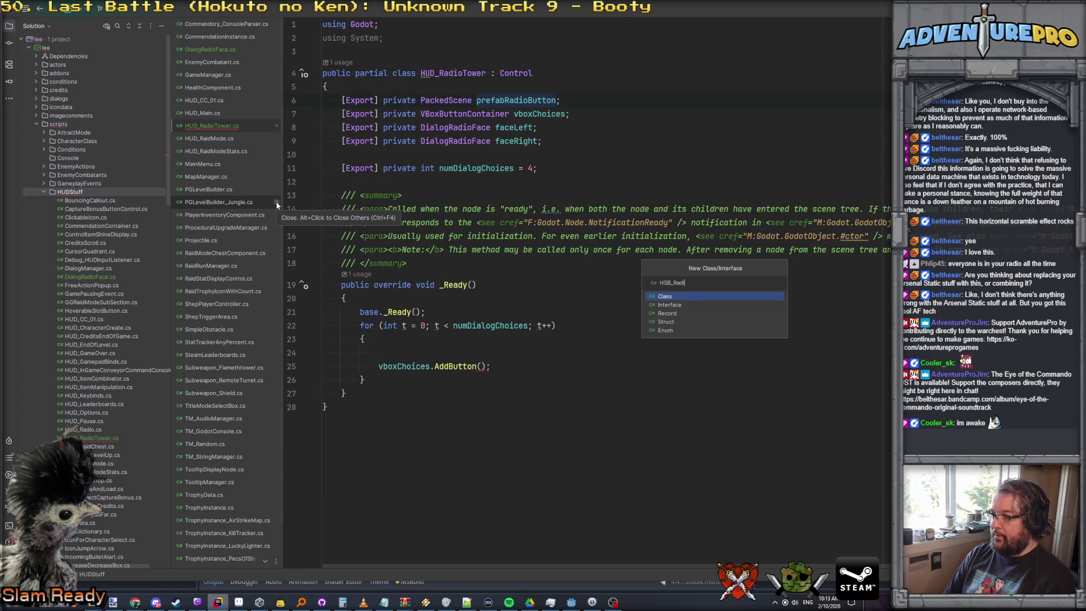
pyautogui.write('oDialog')
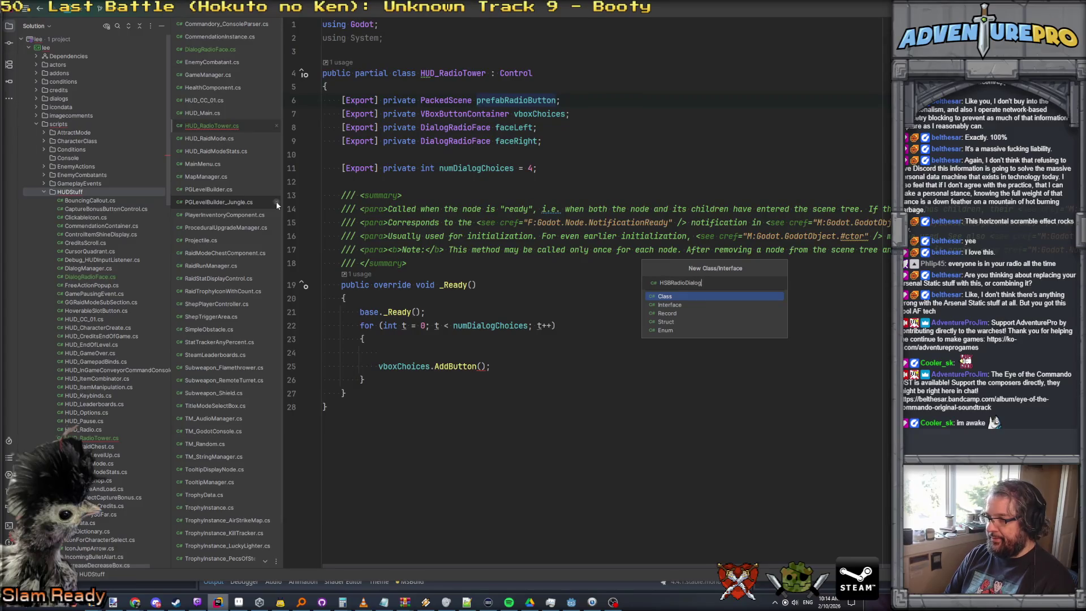
pyautogui.press('Return')
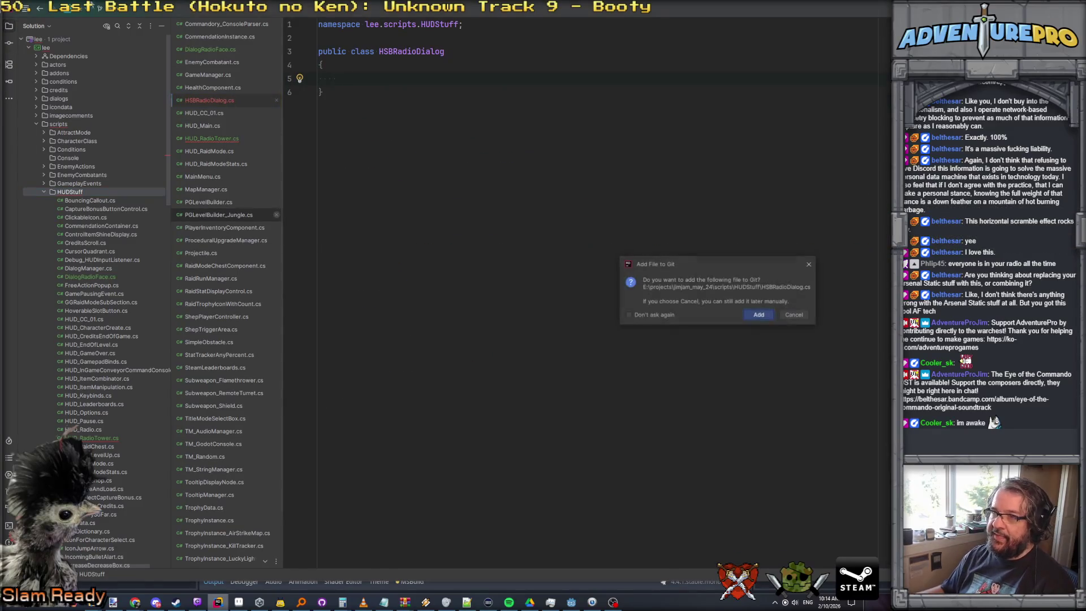
pyautogui.click(752, 315)
# Make HSBRadioDialog a partial class deriving from HoverableSlotButton
pyautogui.click(486, 53)
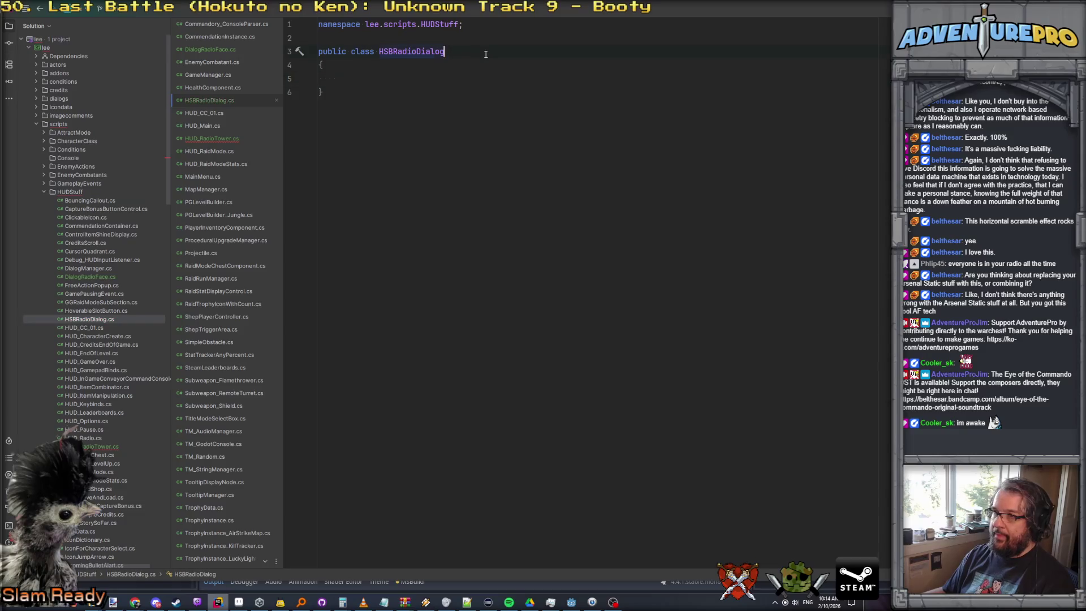
pyautogui.write(':Hov')
pyautogui.press('Return')
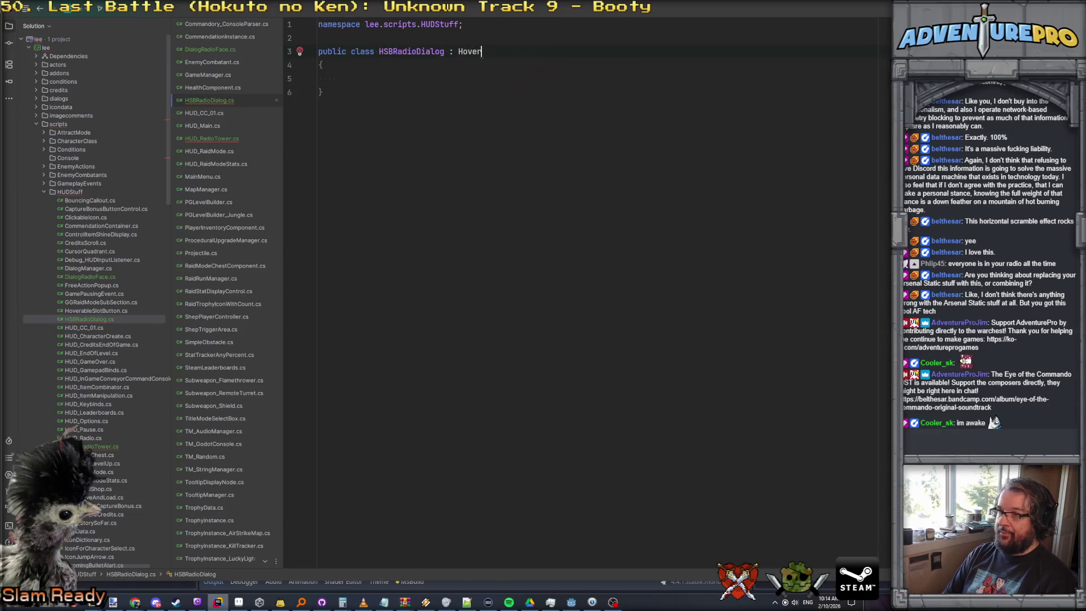
pyautogui.click(347, 51)
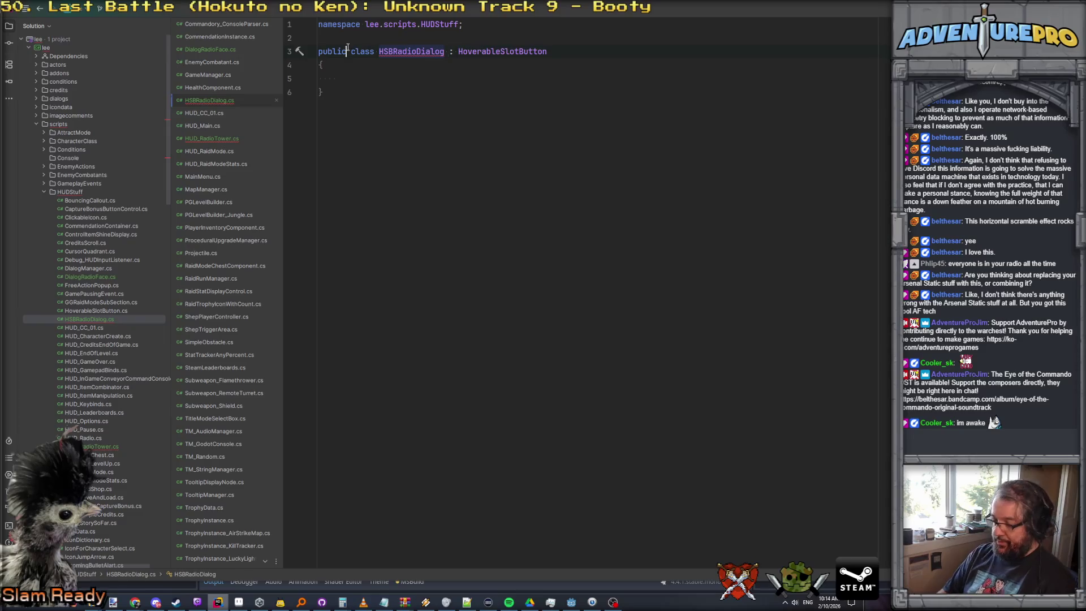
pyautogui.write('partia')
pyautogui.press('Return')
# Remove the namespace declaration and switch back to HUD_RadioTower.cs
pyautogui.click(382, 25)
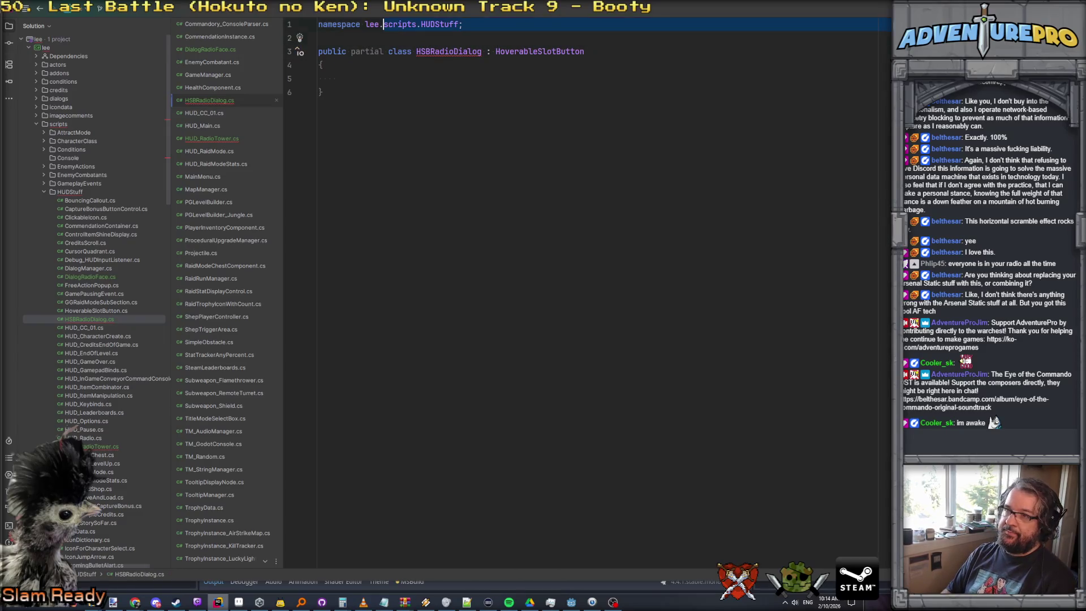
pyautogui.hotkey('shift', 'End')
pyautogui.press('Delete')
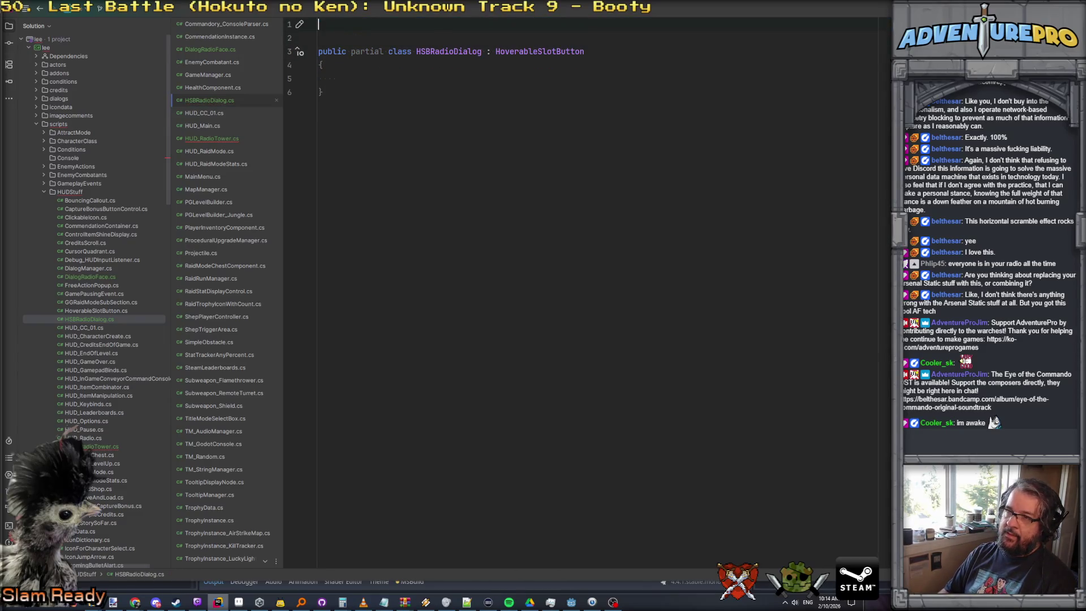
pyautogui.write('using Godot;')
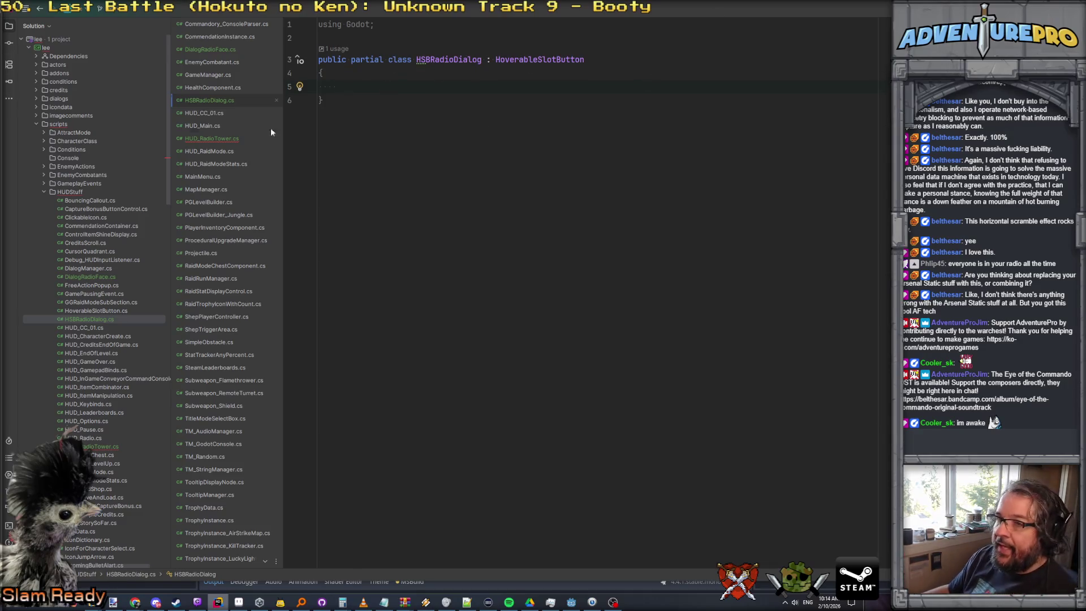
pyautogui.hotkey('ctrl', 'Tab')
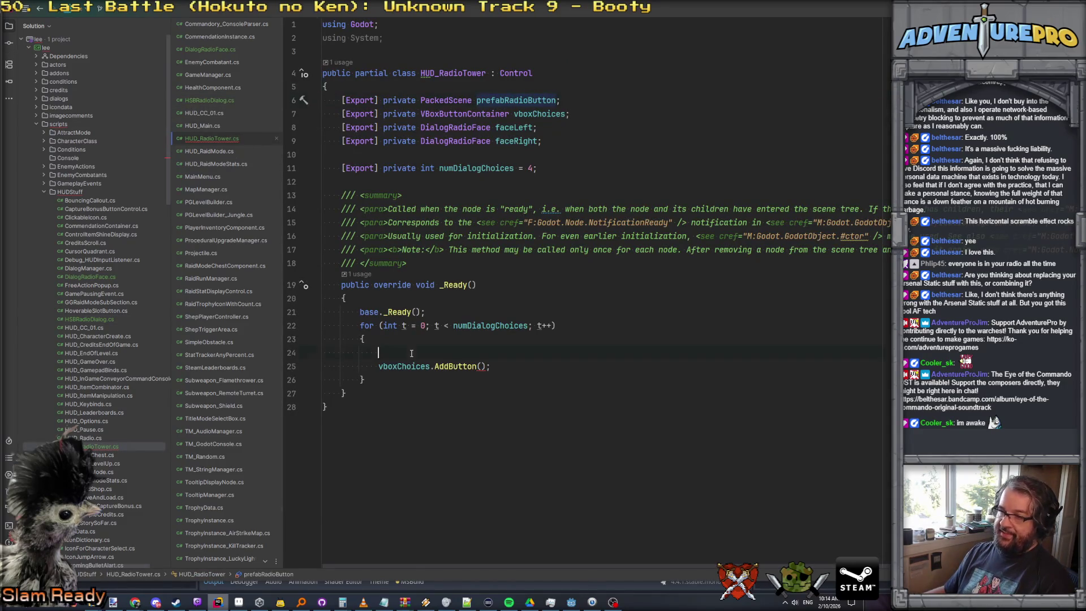
pyautogui.write('var newButan = ')
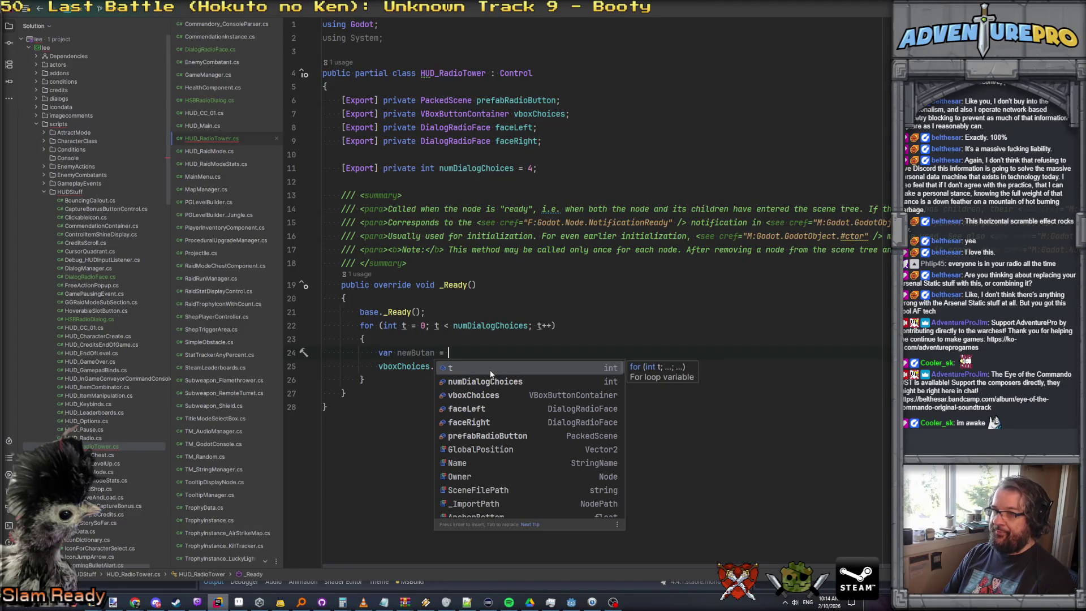
pyautogui.write('p')
# Instantiate newButan as HSBRadioDialog from prefabRadioButton inside the _Ready loop
pyautogui.press('Return')
pyautogui.write('.')
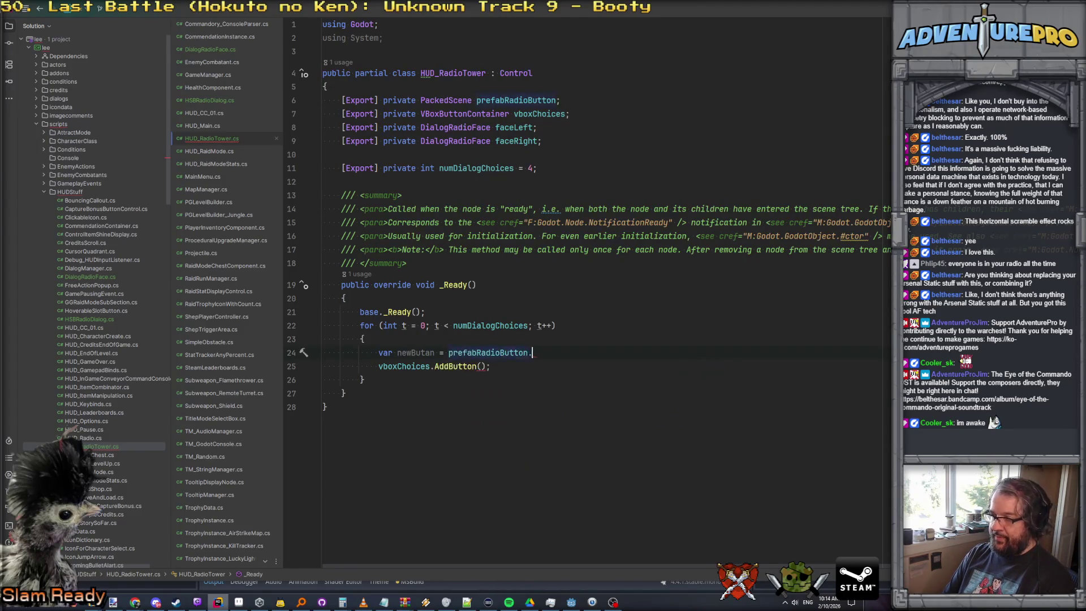
pyautogui.write('In')
pyautogui.press('Return')
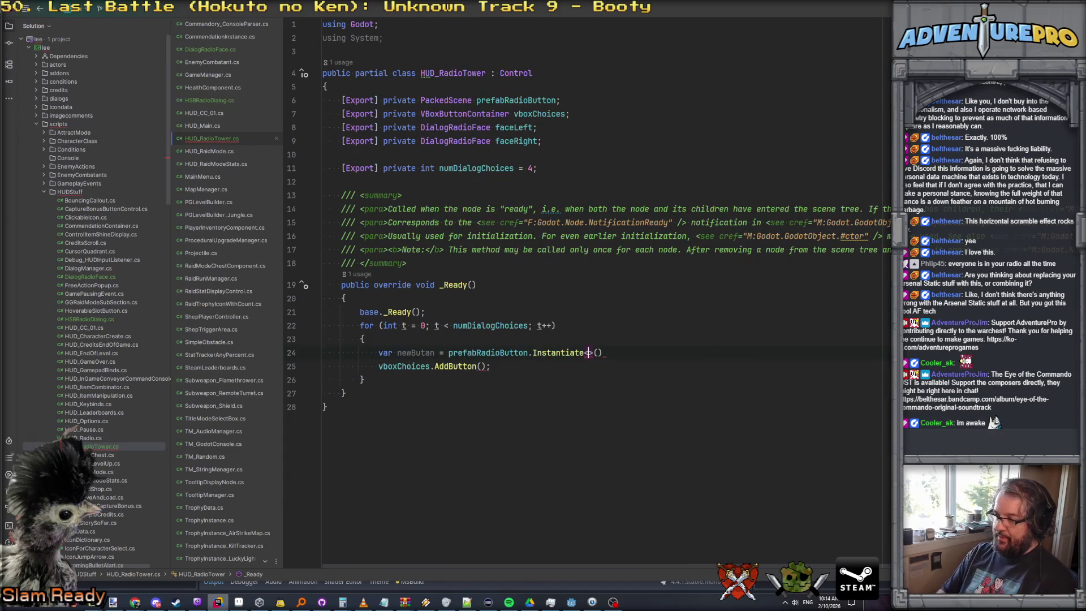
pyautogui.write('HSB')
pyautogui.press('Return')
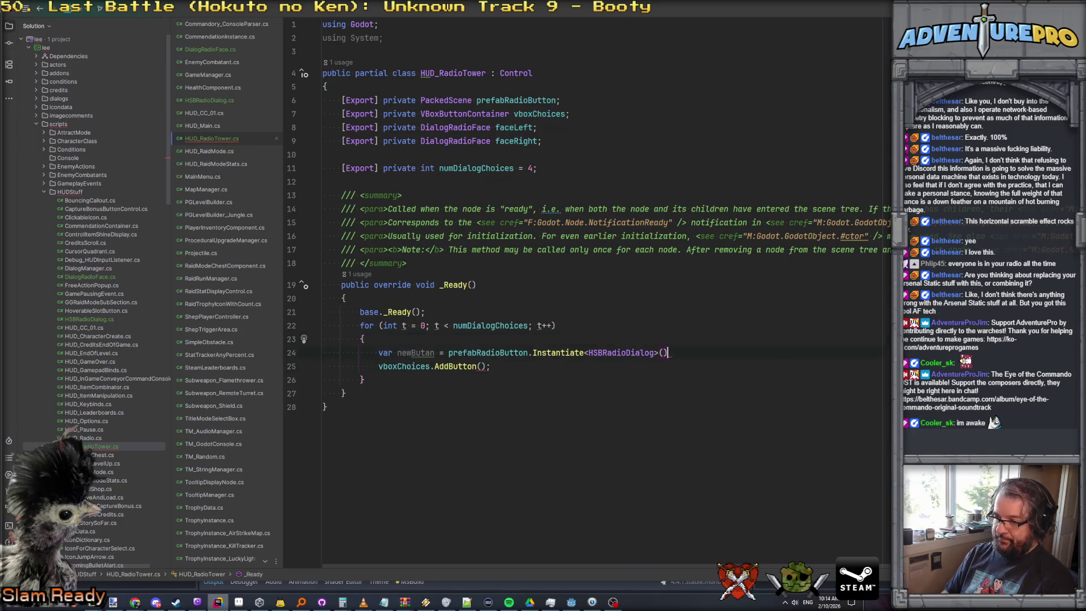
pyautogui.press('Down')
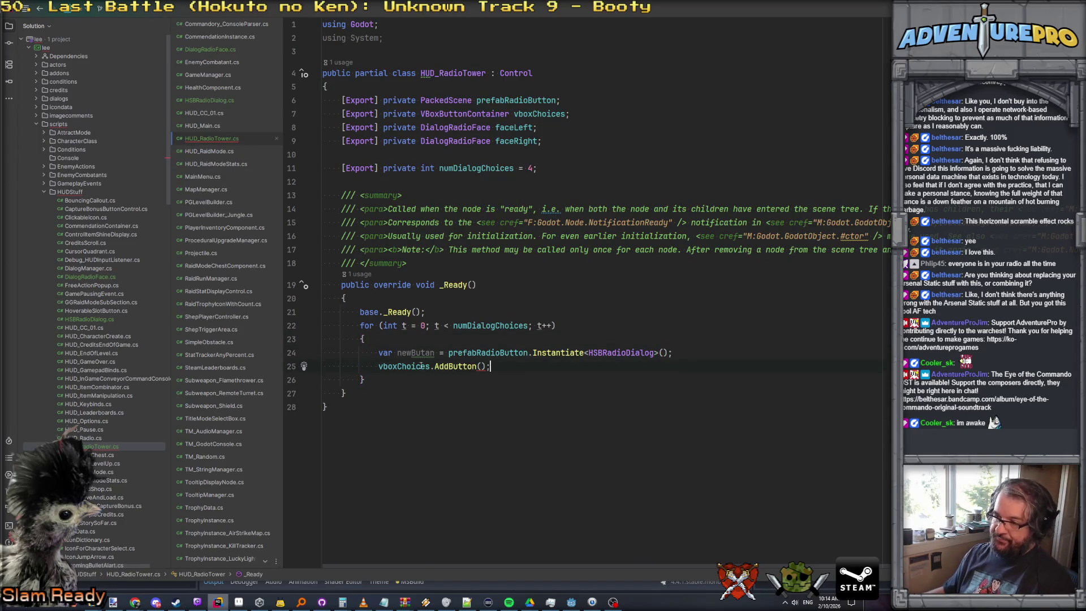
pyautogui.write('newButan')
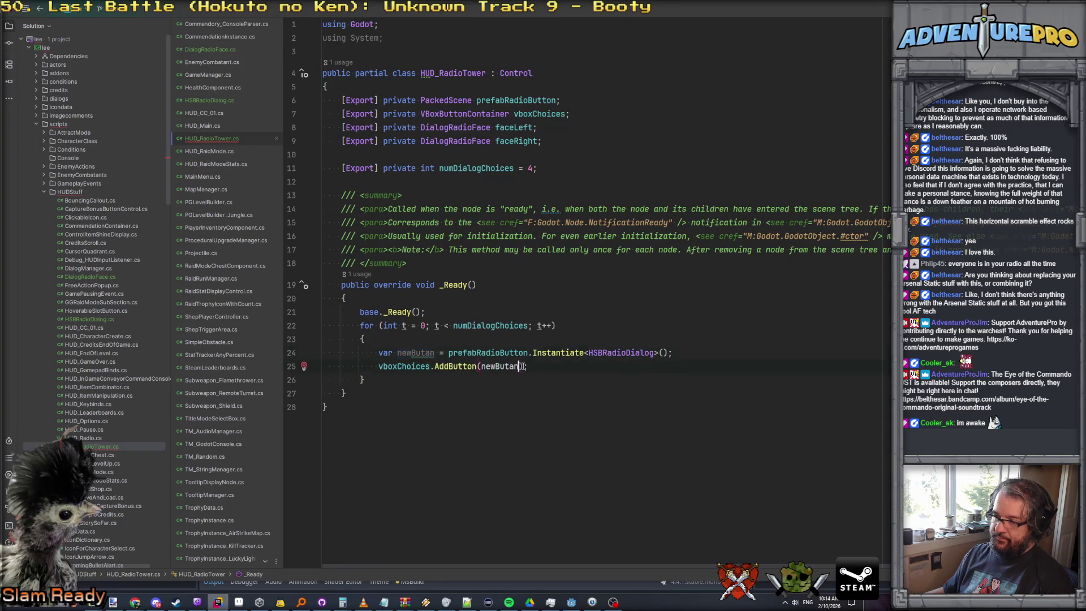
pyautogui.moveTo(456, 366)
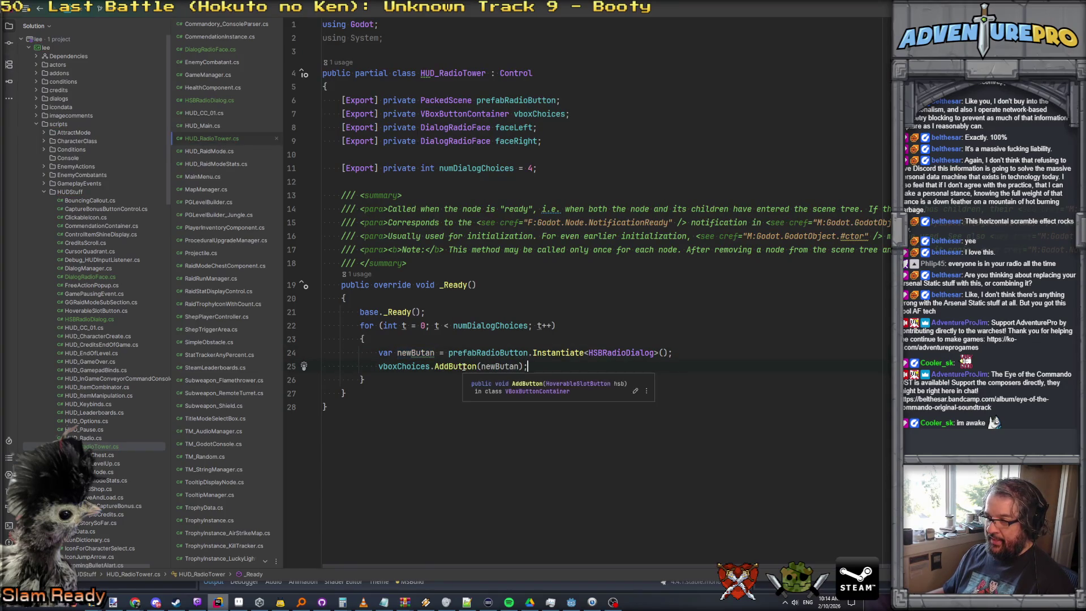
# Find all usages of the AddButton call with Alt+F7
pyautogui.click(465, 366)
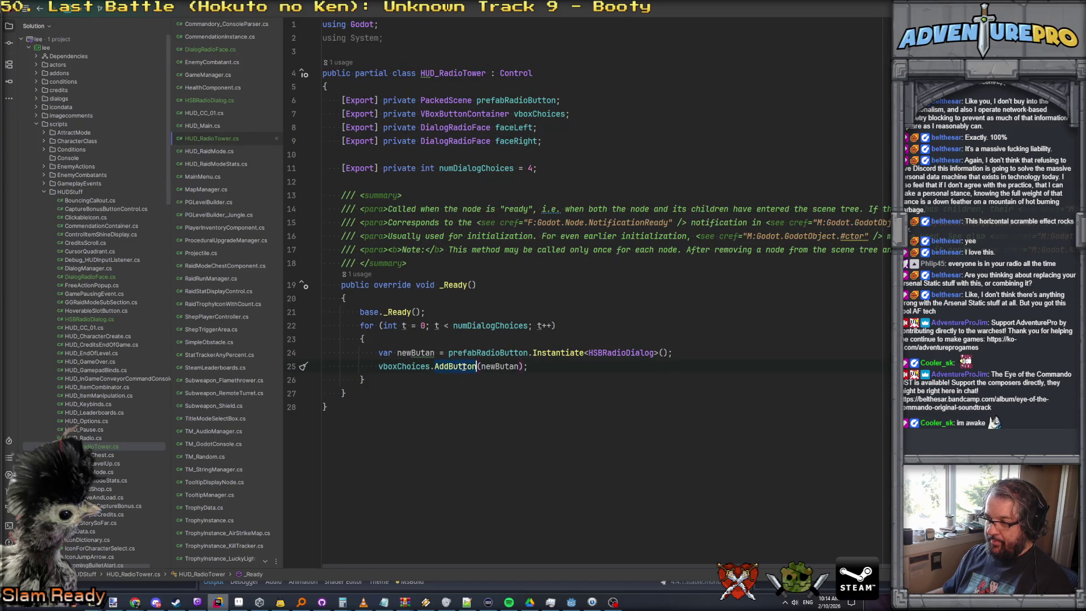
pyautogui.hotkey('alt', 'F7')
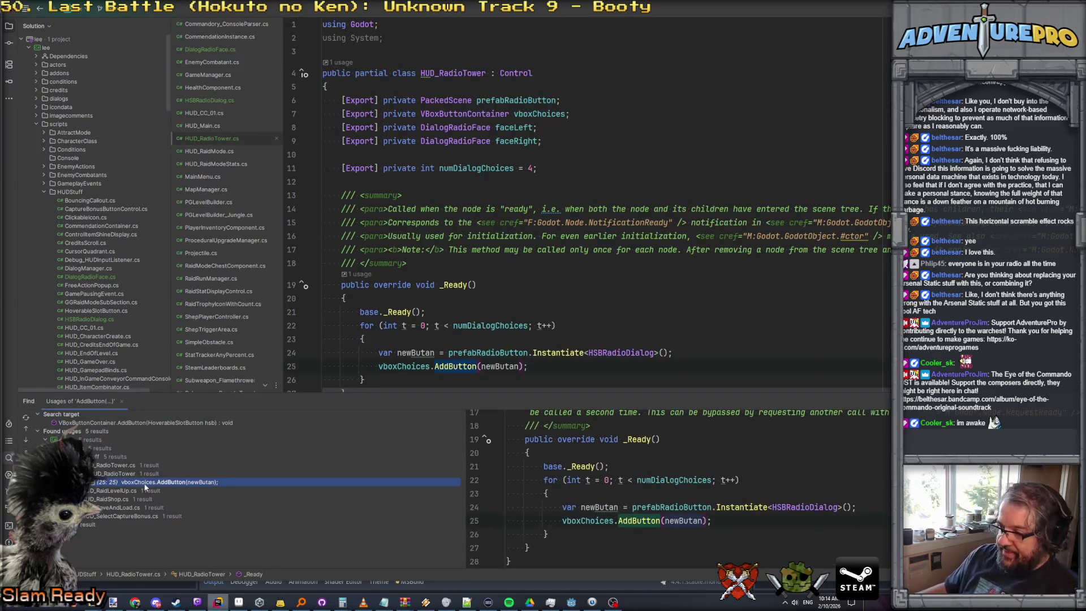
# Preview HUD_RaidLevelUp's AddButton usage and compare with newButan and vboxChoices in _Ready
pyautogui.click(89, 492)
pyautogui.click(171, 508)
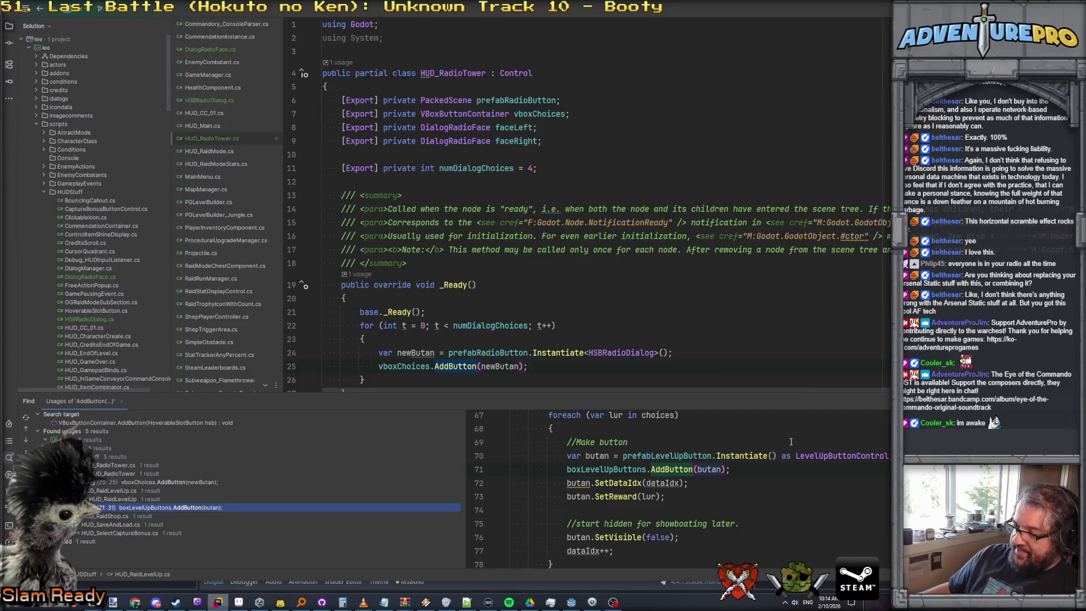
pyautogui.scroll(-3, 705, 379)
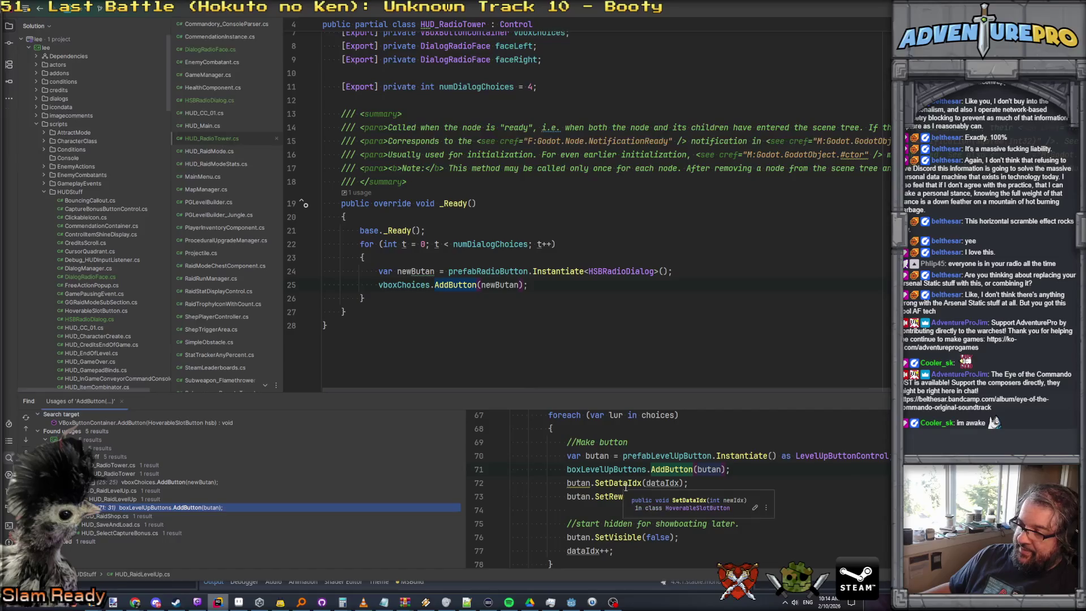
pyautogui.scroll(-1, 616, 480)
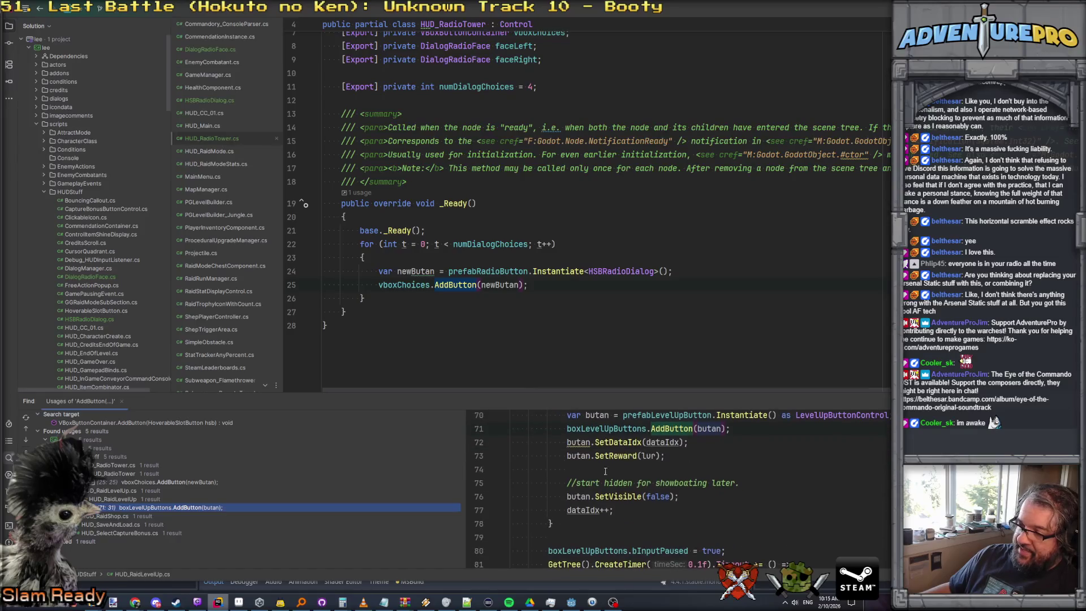
pyautogui.click(507, 285)
pyautogui.scroll(3, 555, 315)
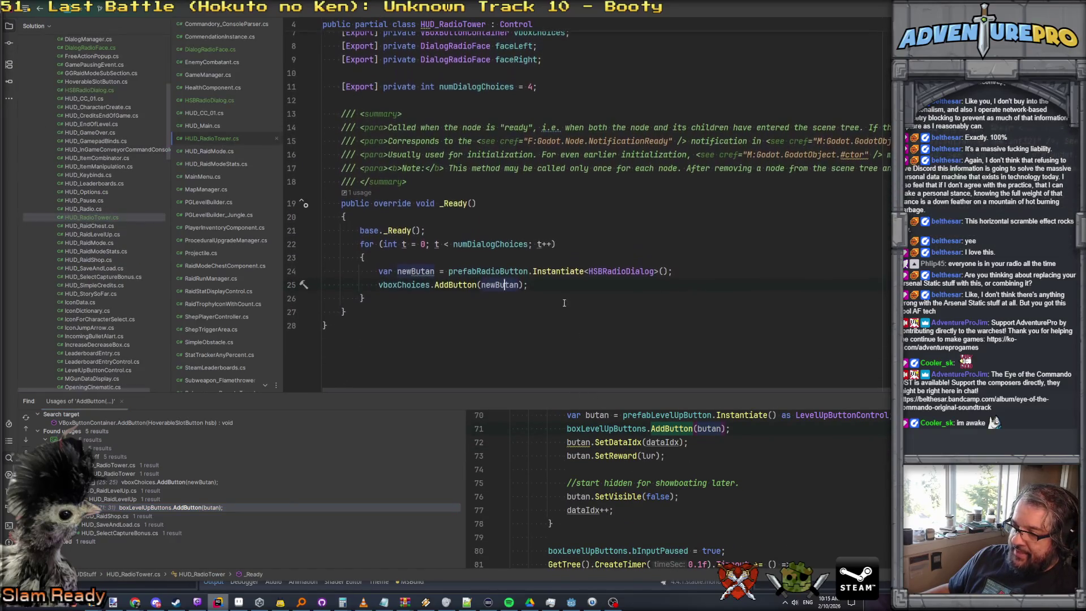
pyautogui.scroll(-1, 558, 331)
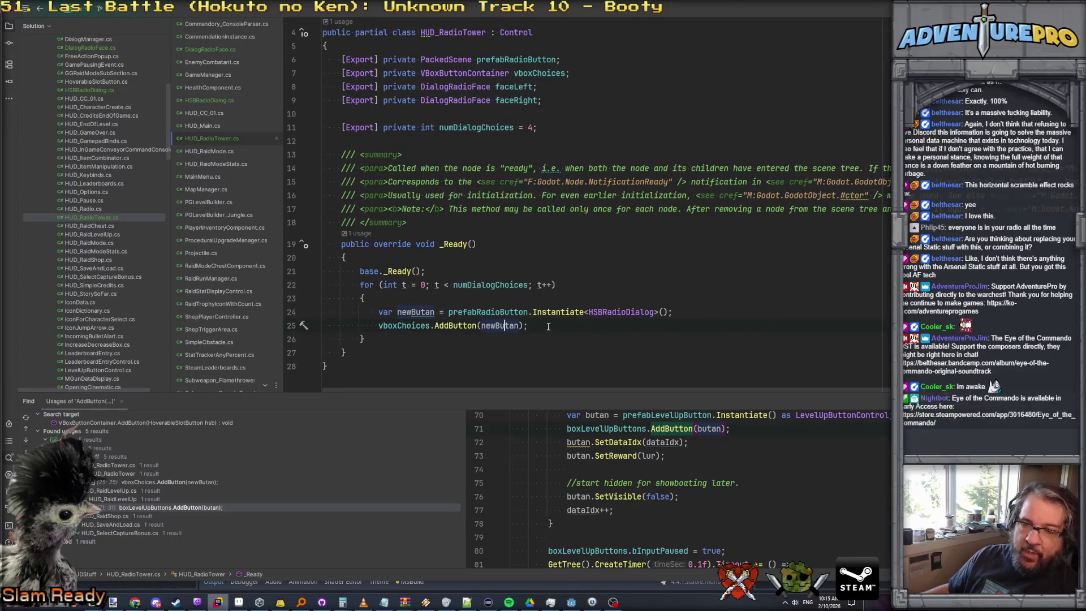
pyautogui.click(418, 326)
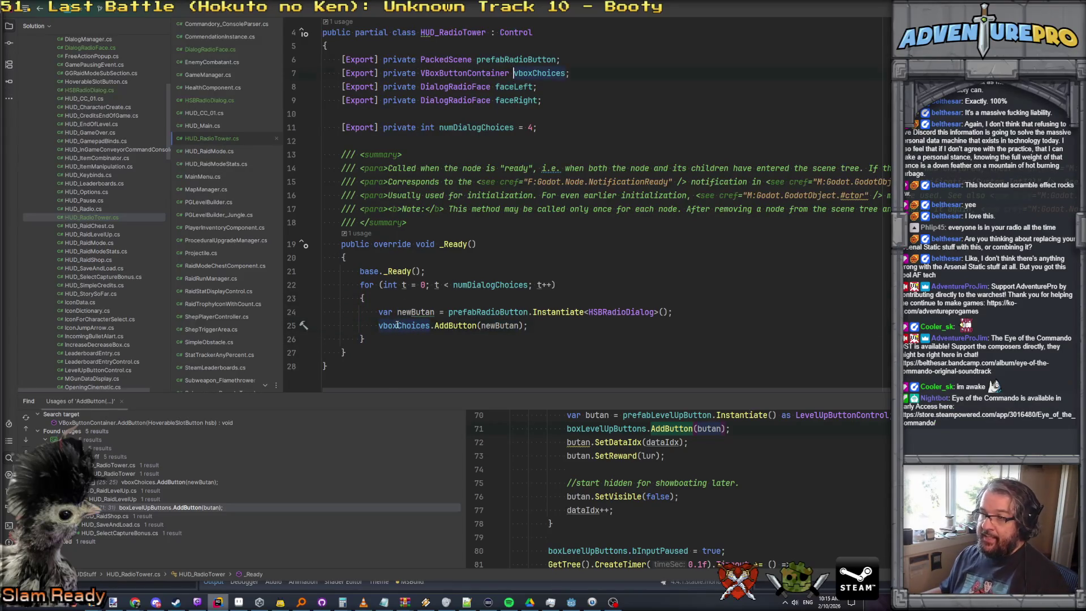
pyautogui.click(484, 73)
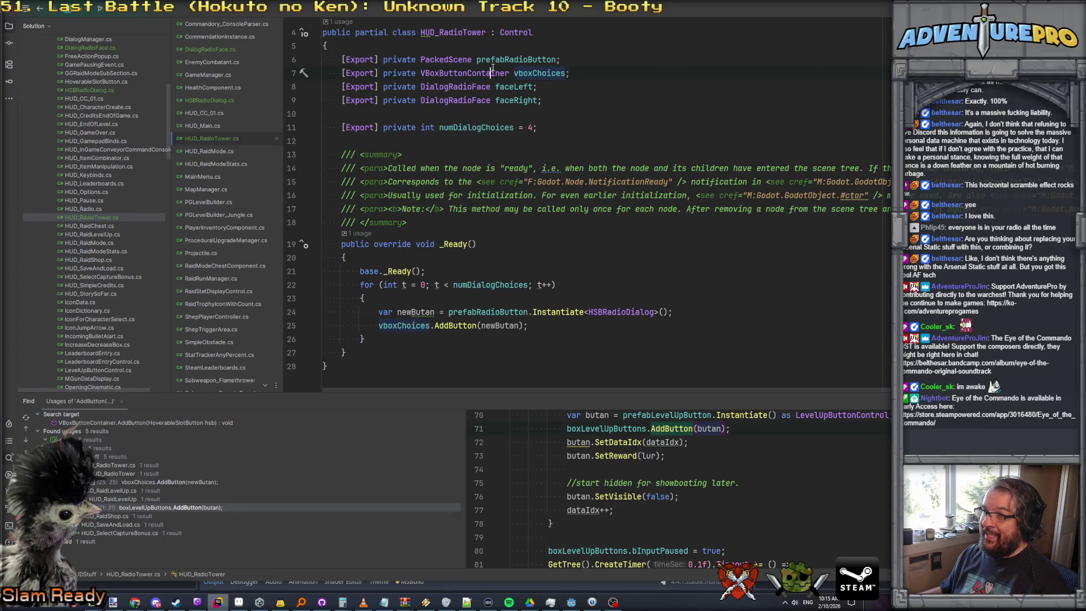
# In VBoxButtonContainer, start a public HoverableSlotButton GetButton(int idx) method below AddButton
pyautogui.keyDown('ctrl'); pyautogui.click(459, 73); pyautogui.keyUp('ctrl')
pyautogui.scroll(-3, 564, 311)
pyautogui.scroll(-3, 564, 312)
pyautogui.scroll(-3, 563, 311)
pyautogui.scroll(-2, 564, 312)
pyautogui.scroll(-3, 563, 312)
pyautogui.scroll(-4, 564, 311)
pyautogui.scroll(-6, 556, 284)
pyautogui.scroll(-4, 556, 284)
pyautogui.scroll(-4, 556, 283)
pyautogui.scroll(-5, 558, 280)
pyautogui.scroll(-4, 557, 279)
pyautogui.scroll(-4, 558, 278)
pyautogui.scroll(-4, 558, 278)
pyautogui.scroll(-3, 557, 279)
pyautogui.scroll(-2, 558, 278)
pyautogui.scroll(10, 558, 278)
pyautogui.scroll(10, 558, 279)
pyautogui.scroll(10, 557, 279)
pyautogui.scroll(11, 557, 279)
pyautogui.scroll(5, 558, 278)
pyautogui.scroll(5, 557, 278)
pyautogui.scroll(-2, 558, 279)
pyautogui.scroll(-4, 557, 279)
pyautogui.scroll(-1, 388, 230)
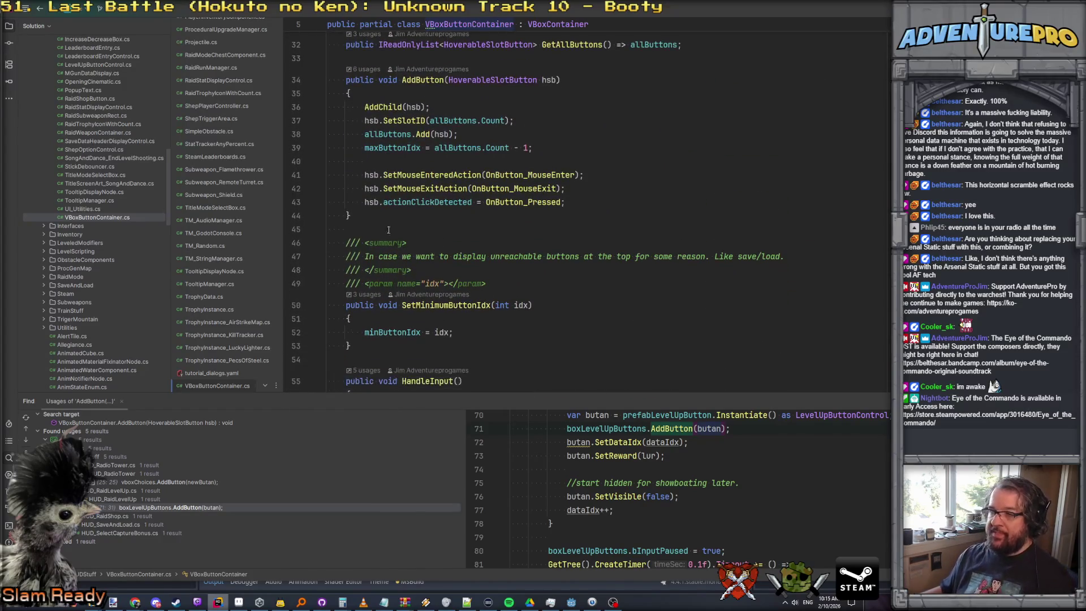
pyautogui.press('Return')
pyautogui.press('Return')
pyautogui.write('public Hover')
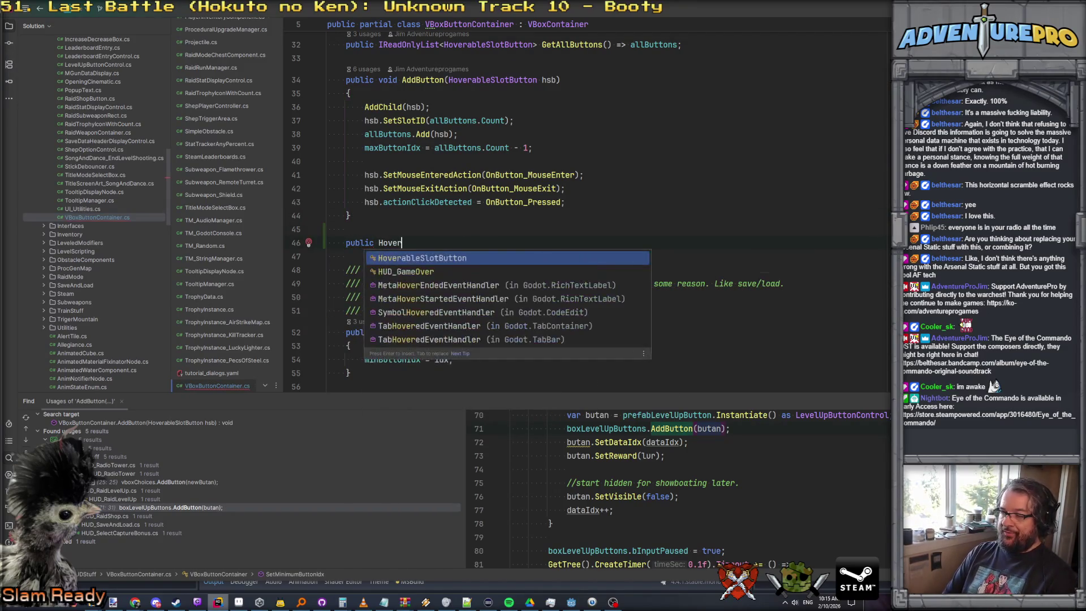
pyautogui.press('Return')
pyautogui.write('GetButto')
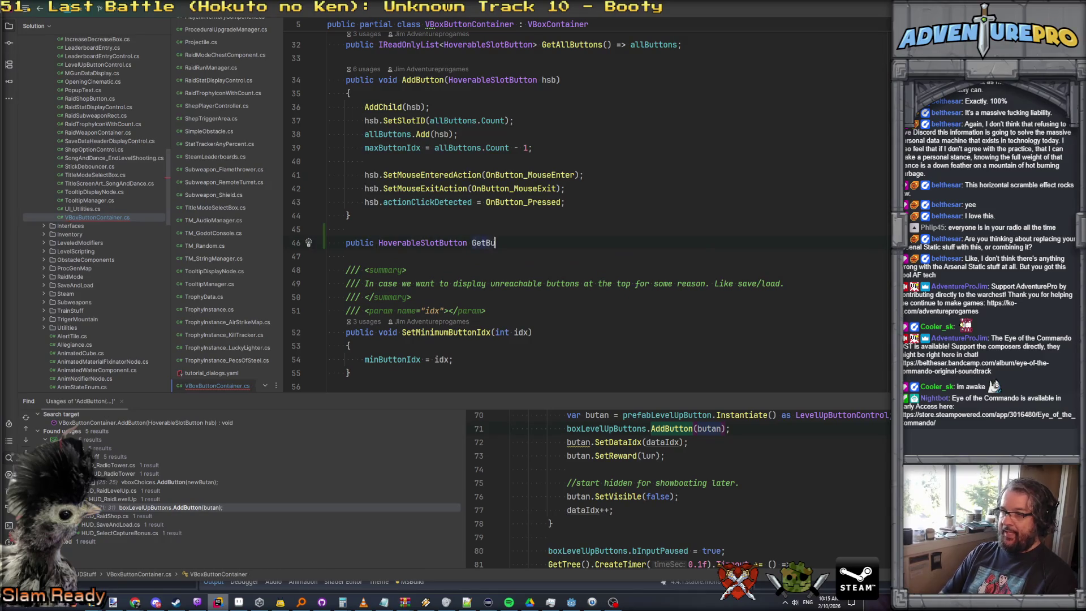
pyautogui.write('n(int')
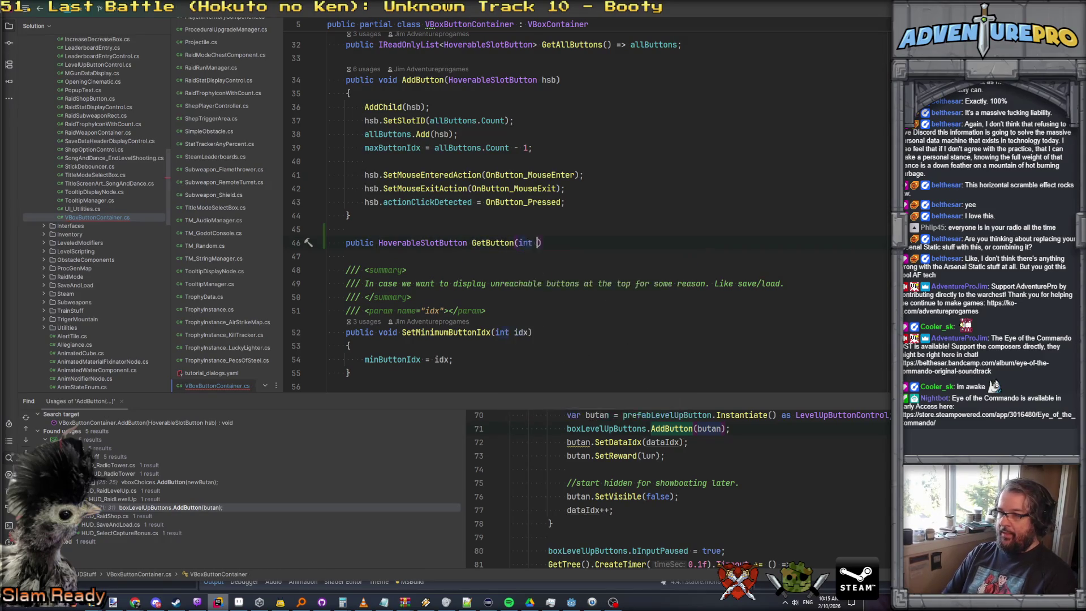
pyautogui.press('End')
pyautogui.press('Return')
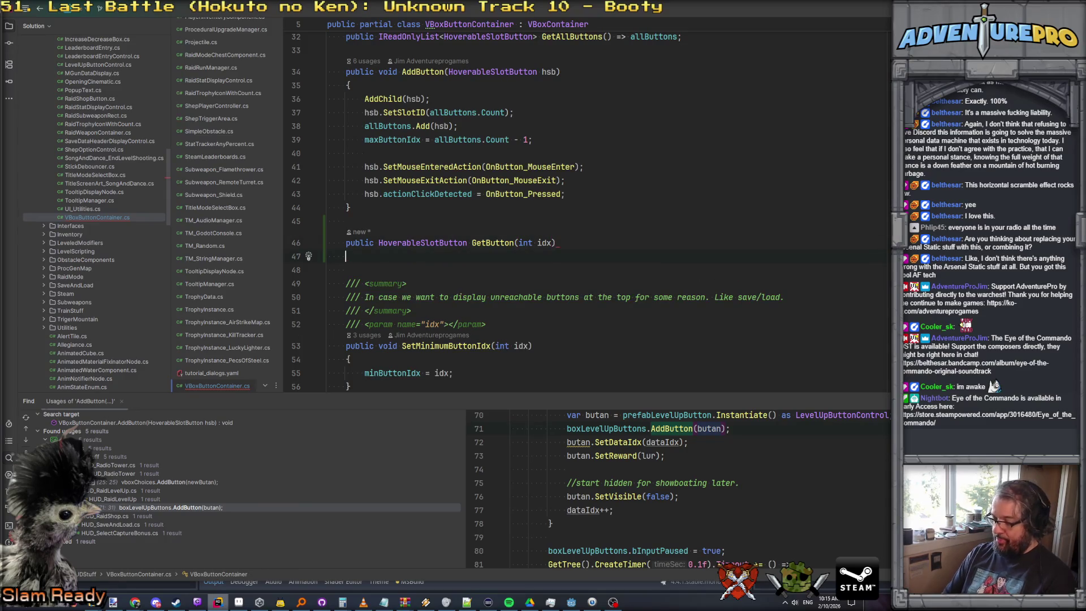
pyautogui.write('{')
pyautogui.press('Return')
pyautogui.scroll(3, 466, 225)
pyautogui.scroll(-2, 467, 225)
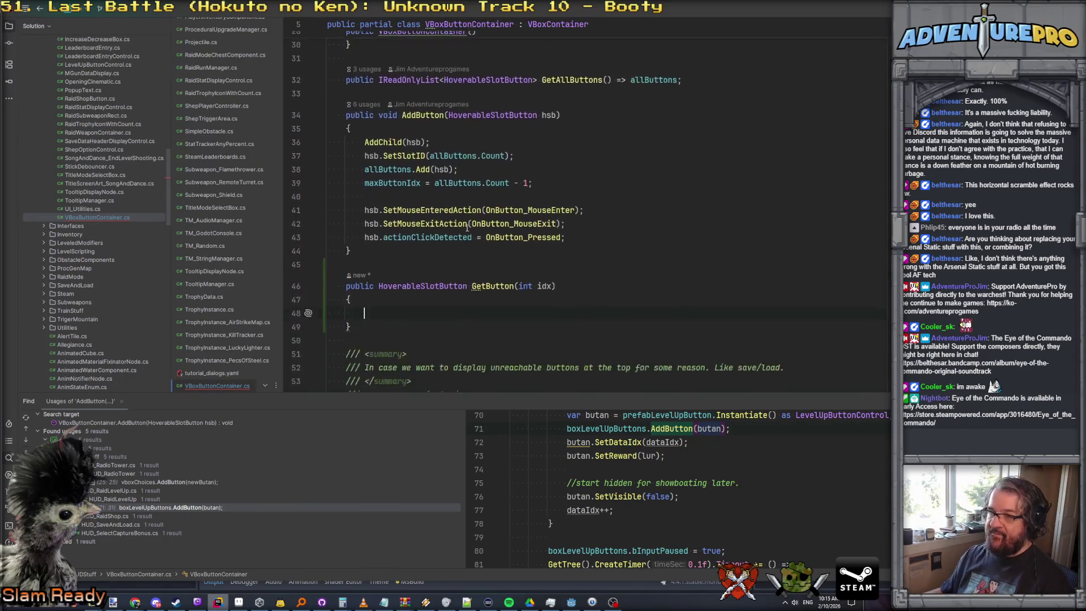
pyautogui.moveTo(384, 167)
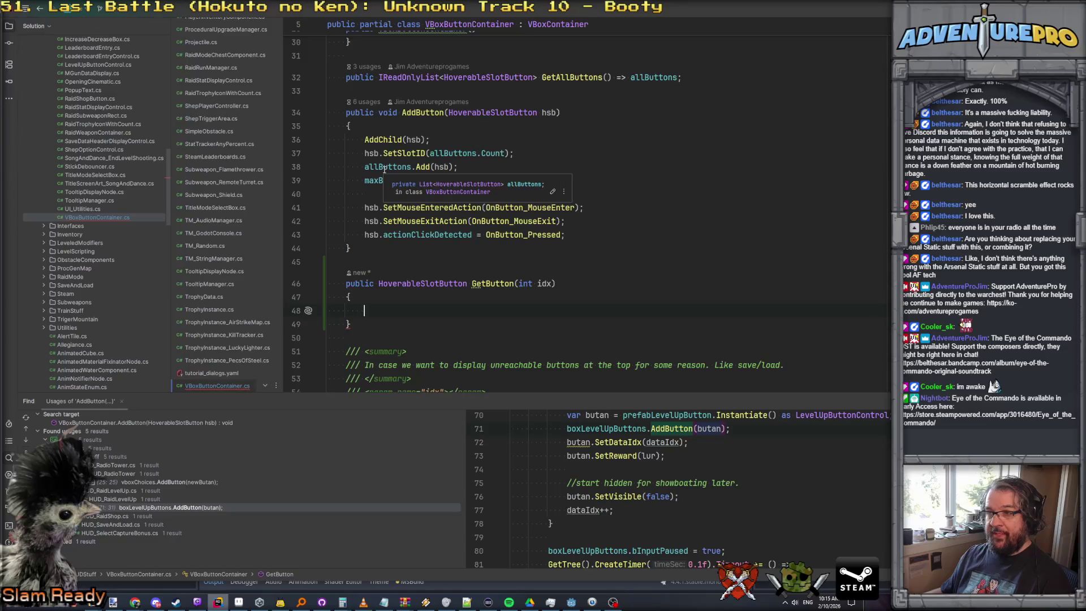
pyautogui.write('if( idx < 0 |')
# Return null for out-of-range idx, otherwise allButtons[idx], then go back to the radio tower script
pyautogui.hotkey('shift', 'Return')
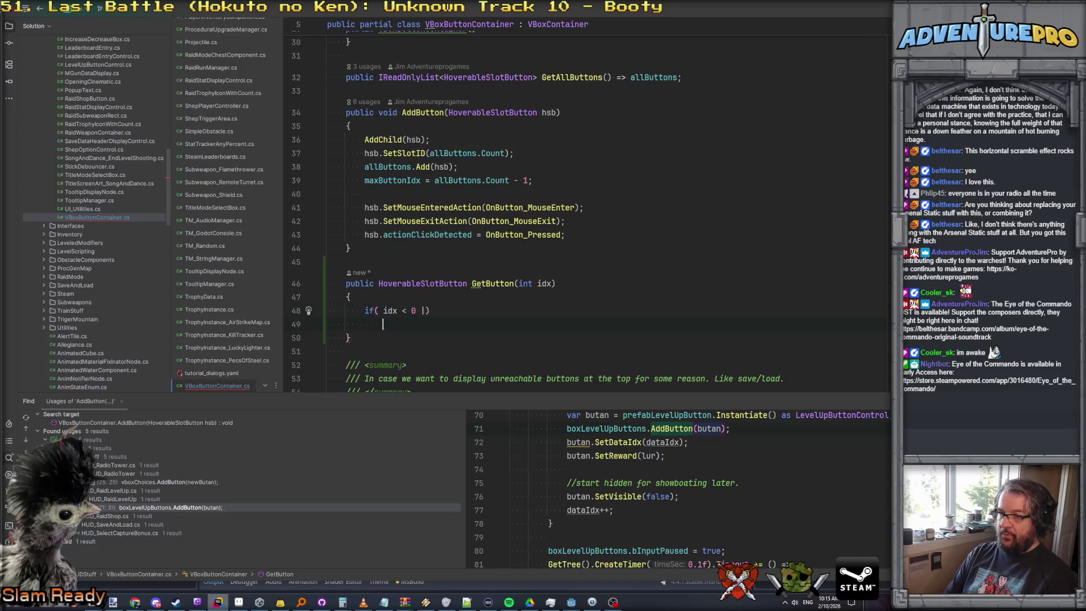
pyautogui.press('BackSpace')
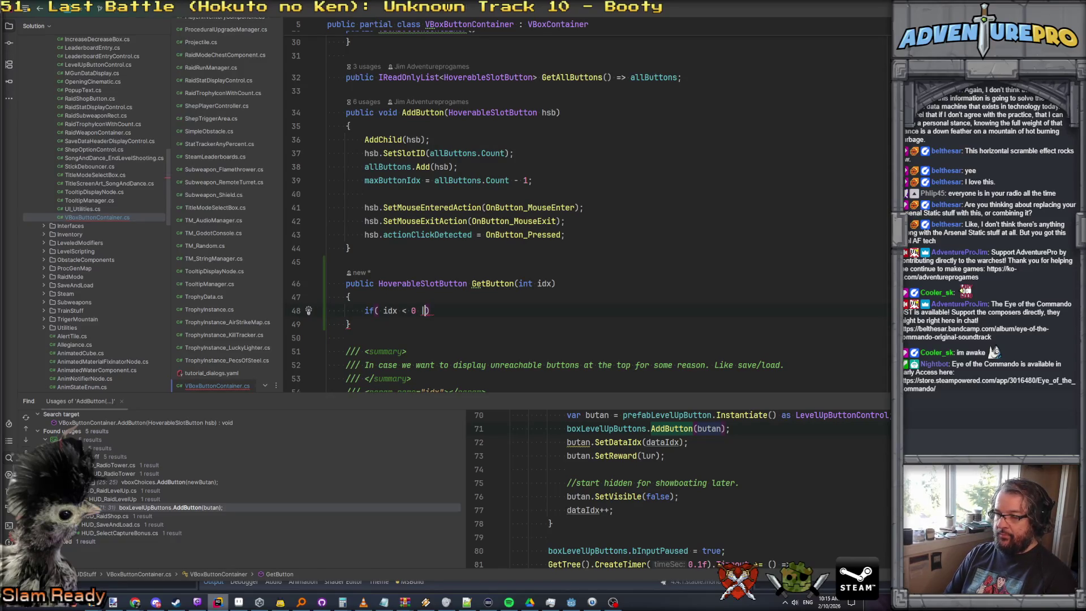
pyautogui.write('|| idx >')
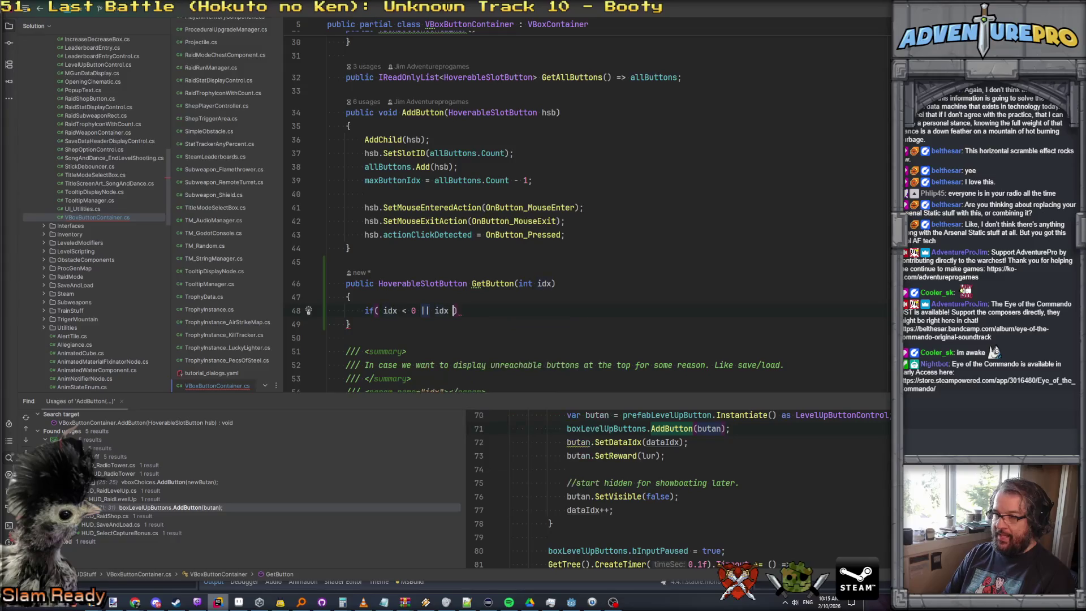
pyautogui.write('= a')
pyautogui.write('llButtons.')
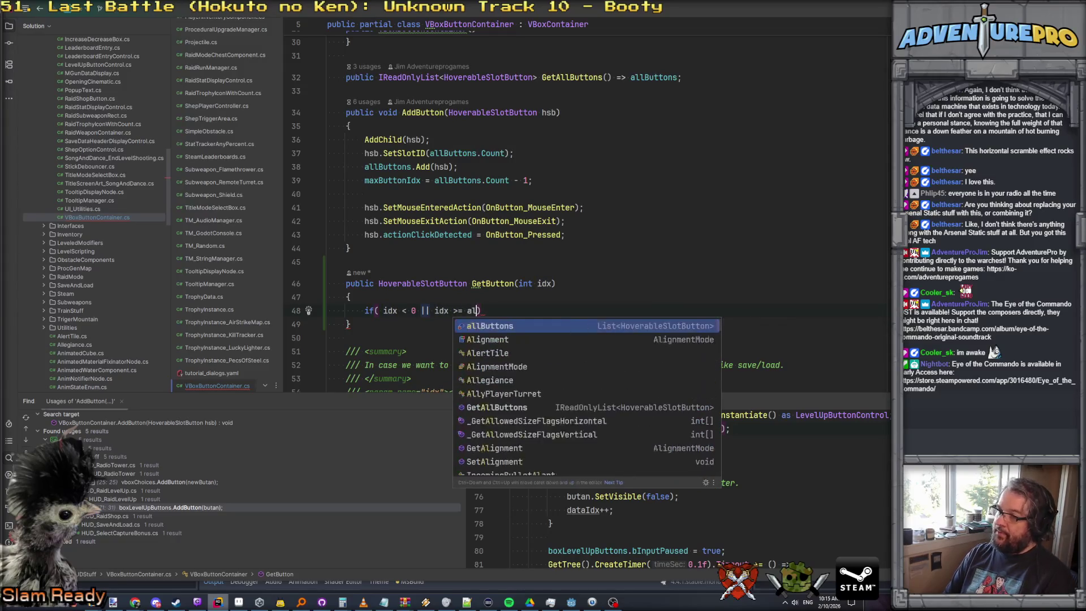
pyautogui.write('Cou')
pyautogui.press('Return')
pyautogui.press('End')
pyautogui.press('Return')
pyautogui.write('returnnu')
pyautogui.write(' null;')
pyautogui.press('Return')
pyautogui.press('Return')
pyautogui.write('etu')
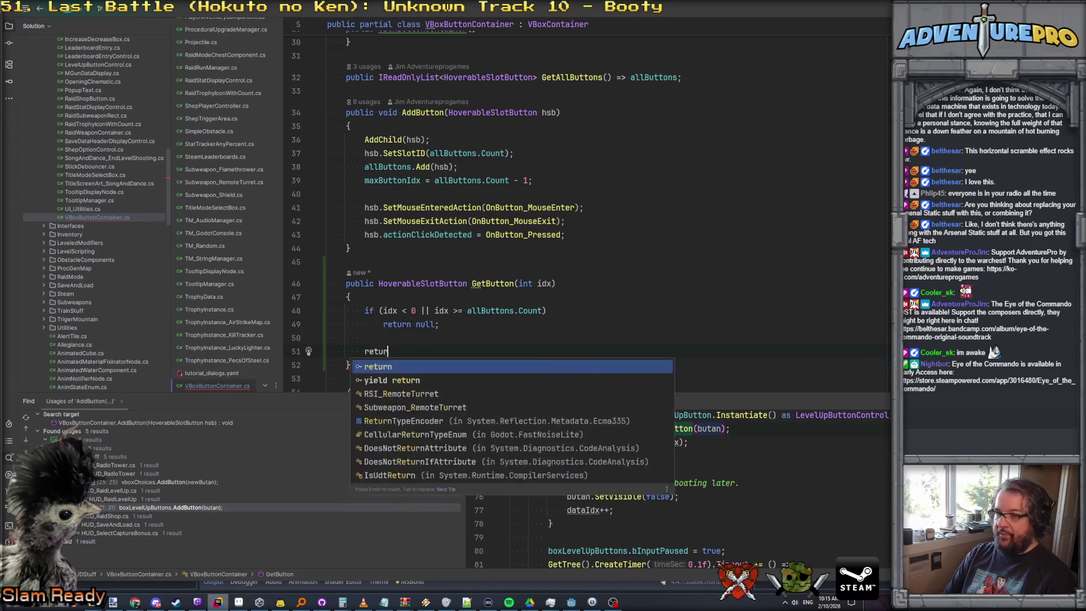
pyautogui.write('rn allB')
pyautogui.press('Return')
pyautogui.write('[idx];')
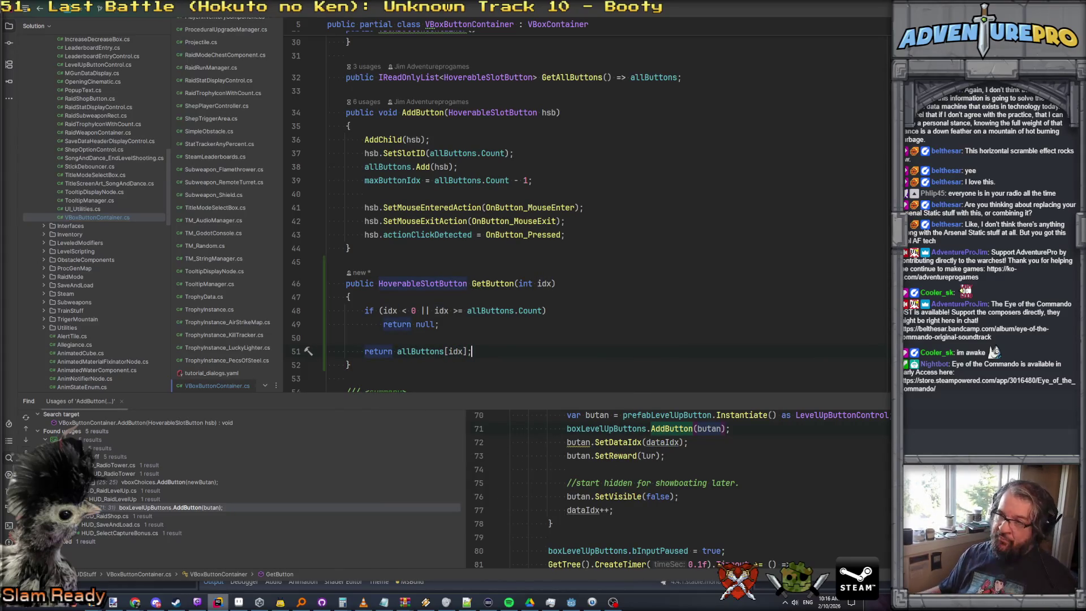
pyautogui.scroll(2, 458, 315)
pyautogui.scroll(2, 458, 315)
pyautogui.scroll(-5, 458, 316)
pyautogui.scroll(10, 458, 315)
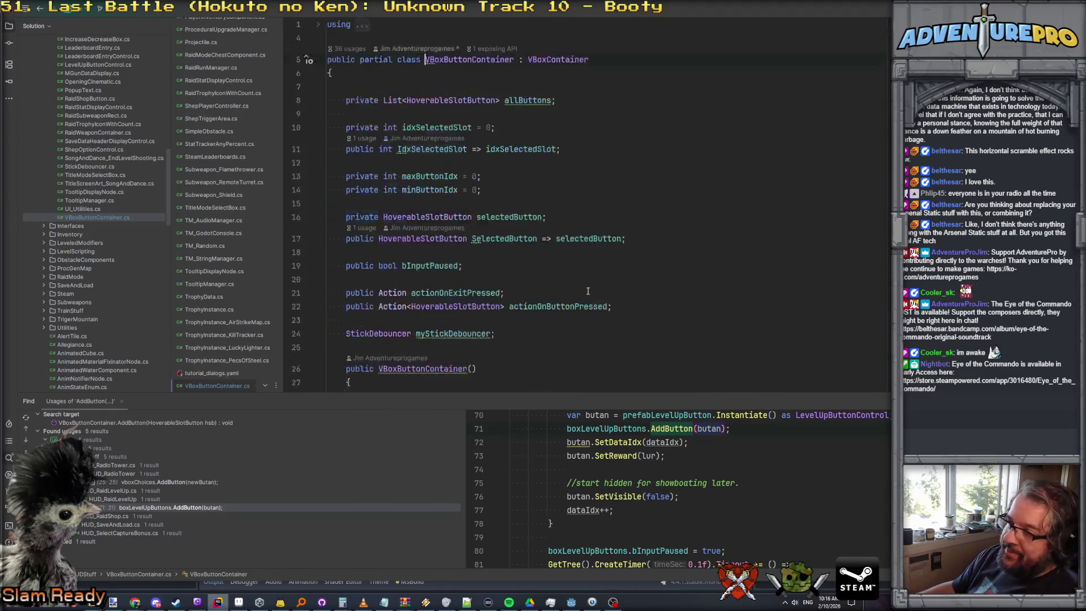
pyautogui.hotkey('ctrl', 'alt', 'Left')
pyautogui.scroll(-2, 587, 292)
# Navigate from the AddButton call into HSBRadioDialog and its HoverableSlotButton base class
pyautogui.click(525, 270)
pyautogui.scroll(2, 520, 265)
pyautogui.scroll(1, 594, 289)
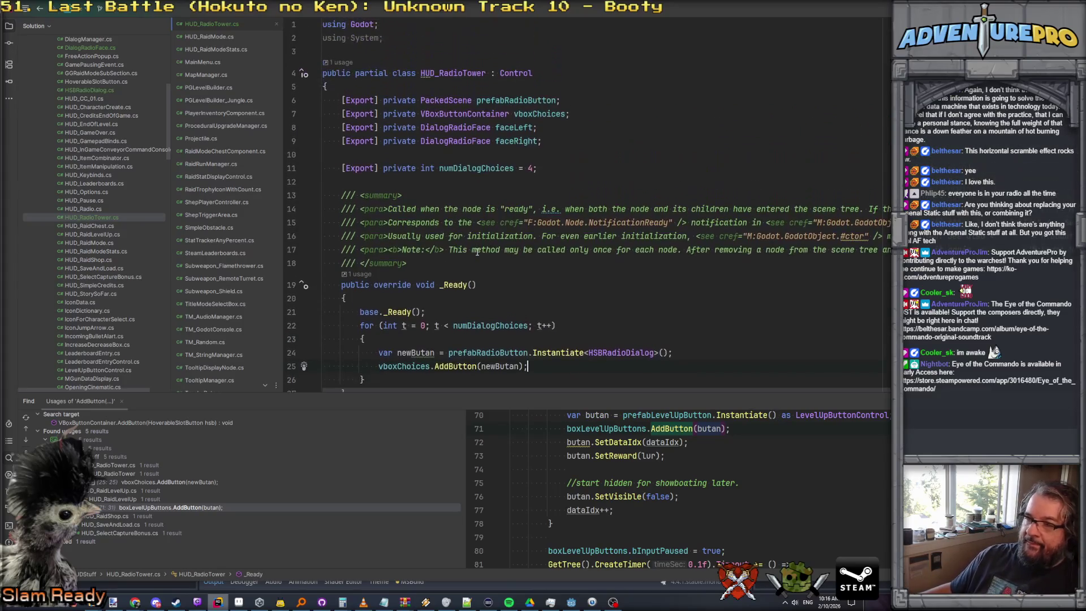
pyautogui.scroll(-1, 682, 315)
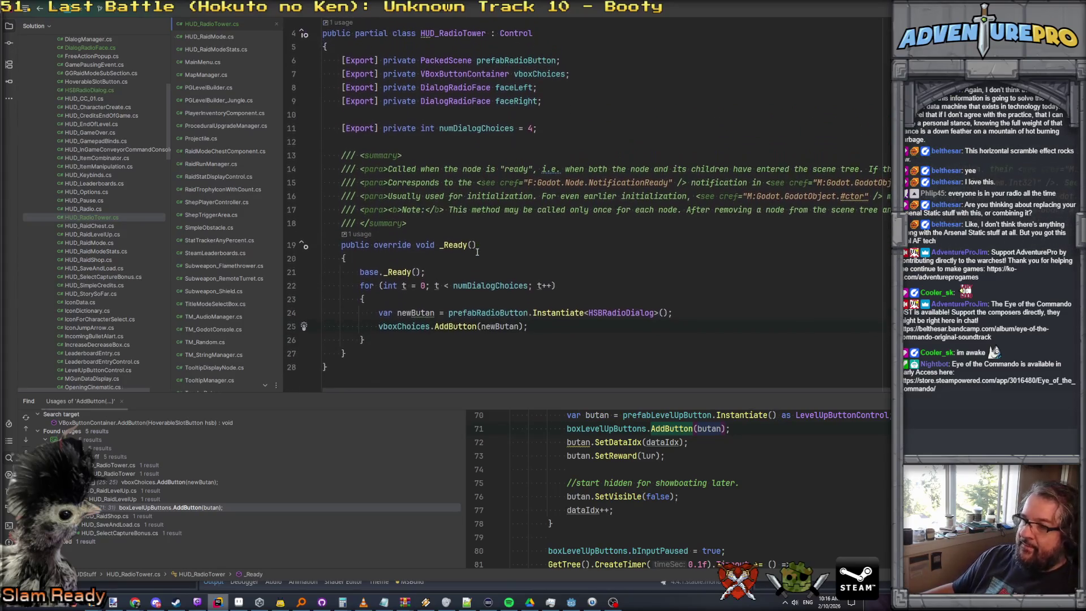
pyautogui.click(628, 312)
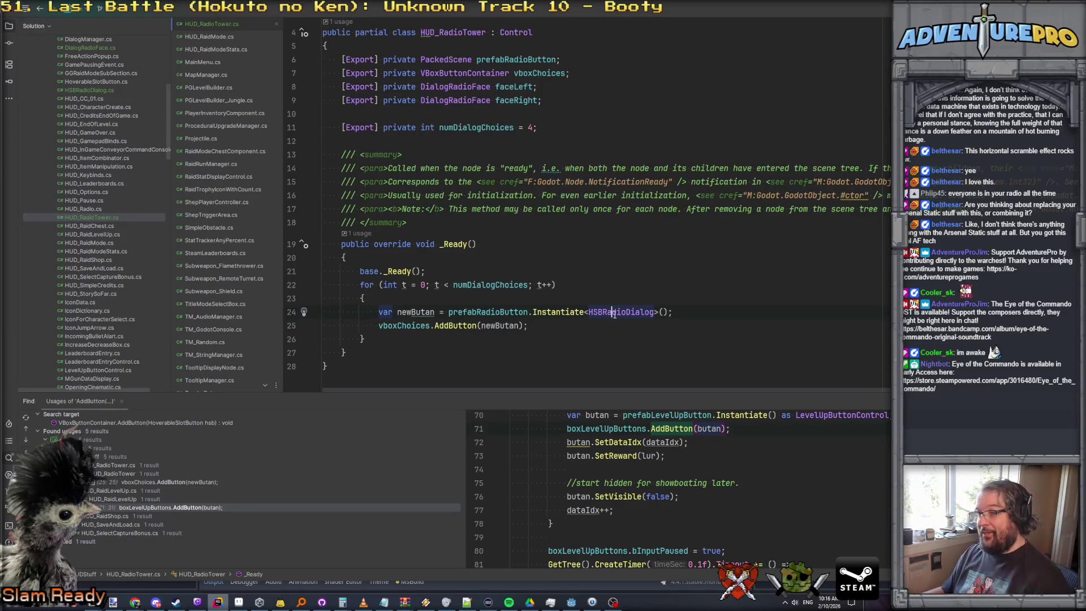
pyautogui.keyDown('ctrl'); pyautogui.click(614, 316); pyautogui.keyUp('ctrl')
pyautogui.keyDown('ctrl'); pyautogui.click(537, 60); pyautogui.keyUp('ctrl')
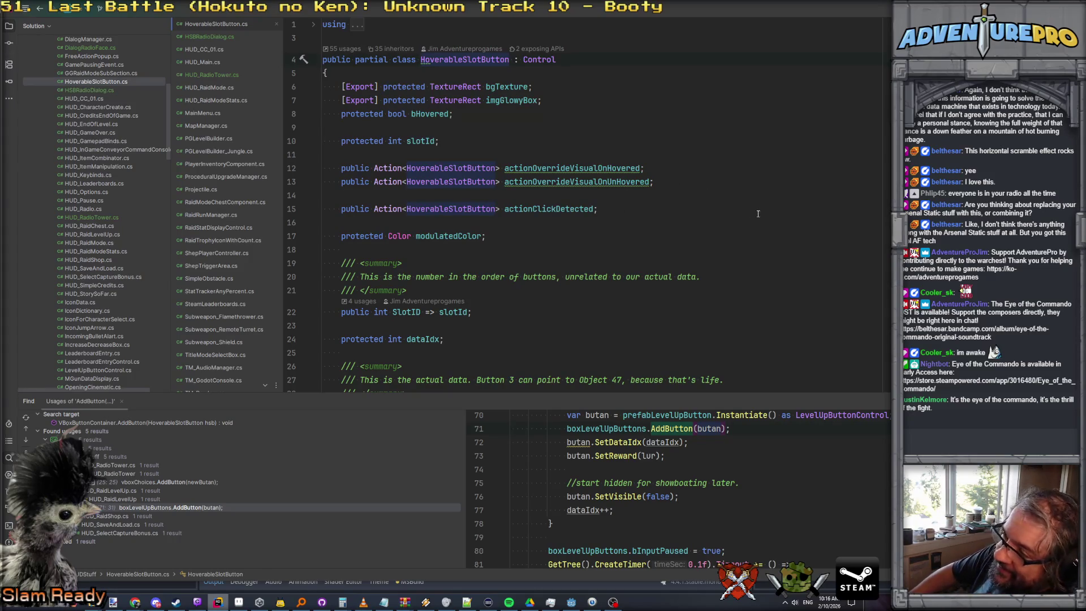
# Review the actionClickDetected and actionOverrideVisualOnUnHovered fields, then switch to Godot
pyautogui.click(726, 205)
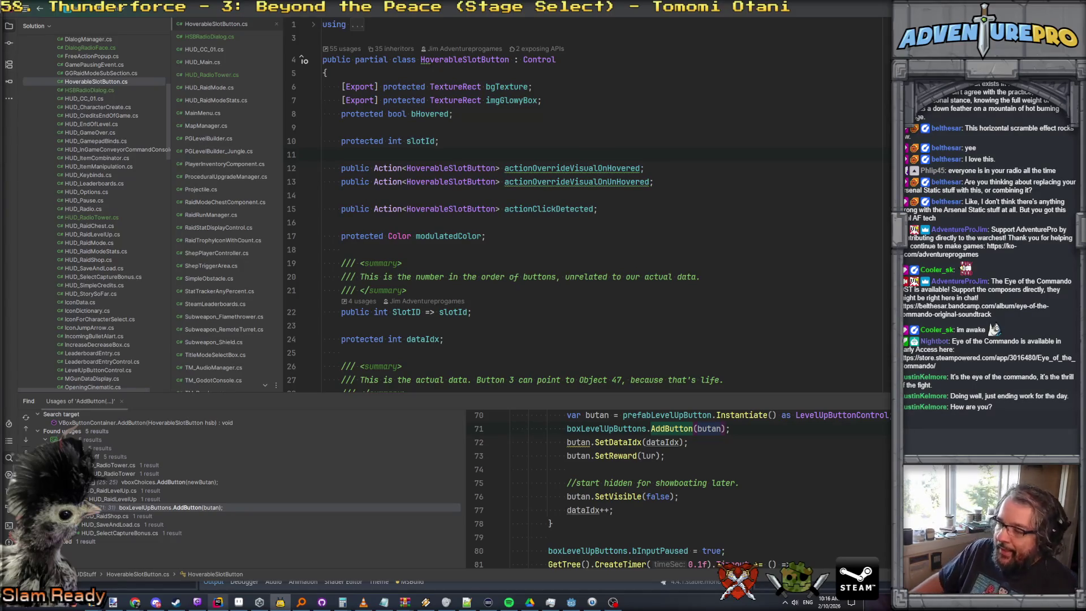
pyautogui.click(579, 181)
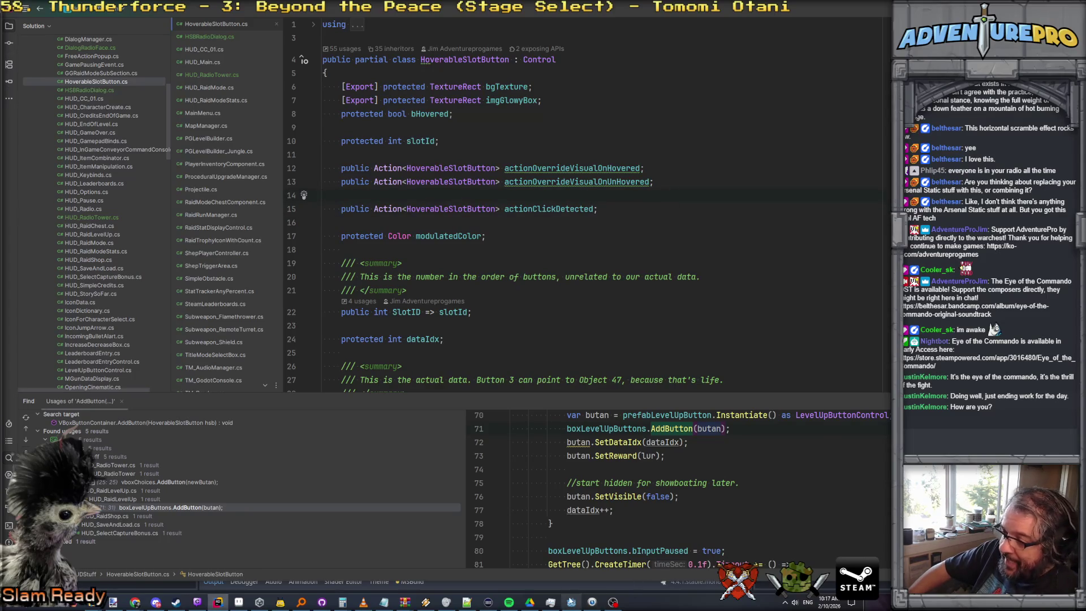
pyautogui.click(571, 602)
pyautogui.moveTo(523, 40)
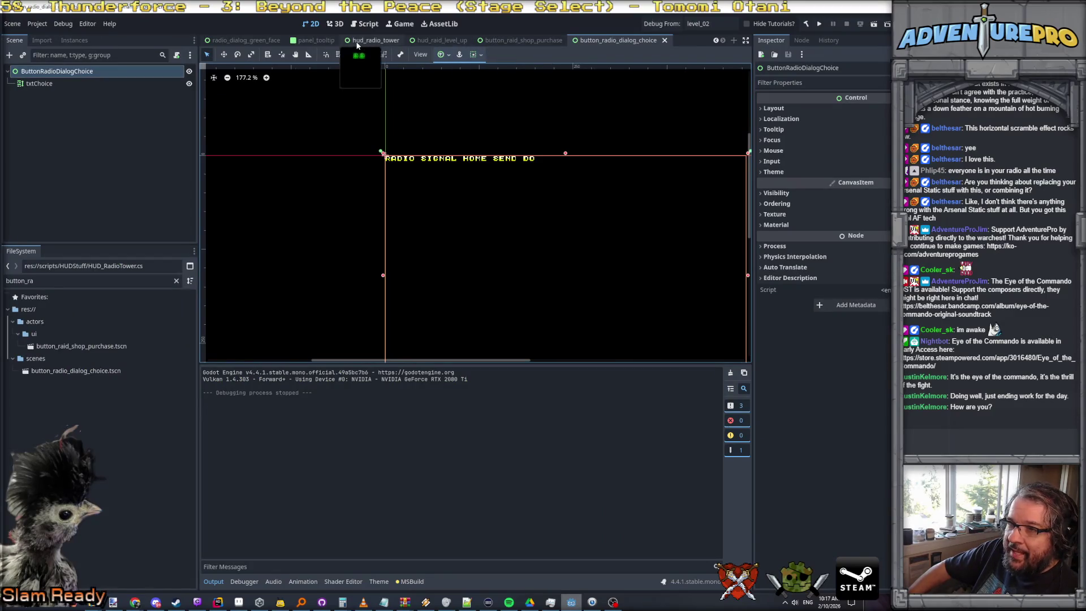
pyautogui.click(380, 44)
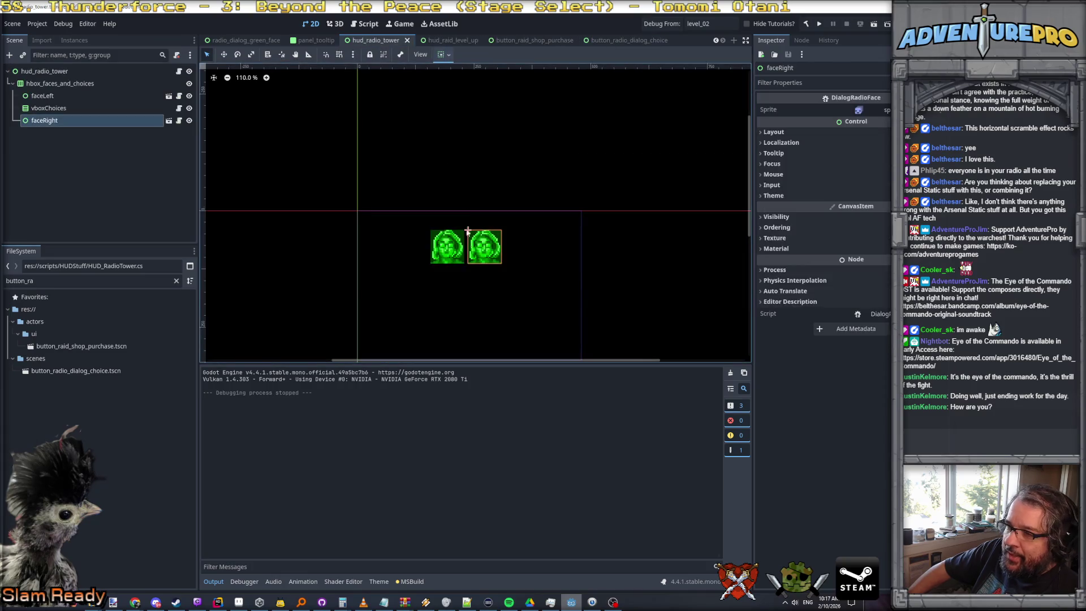
pyautogui.scroll(-3, 469, 254)
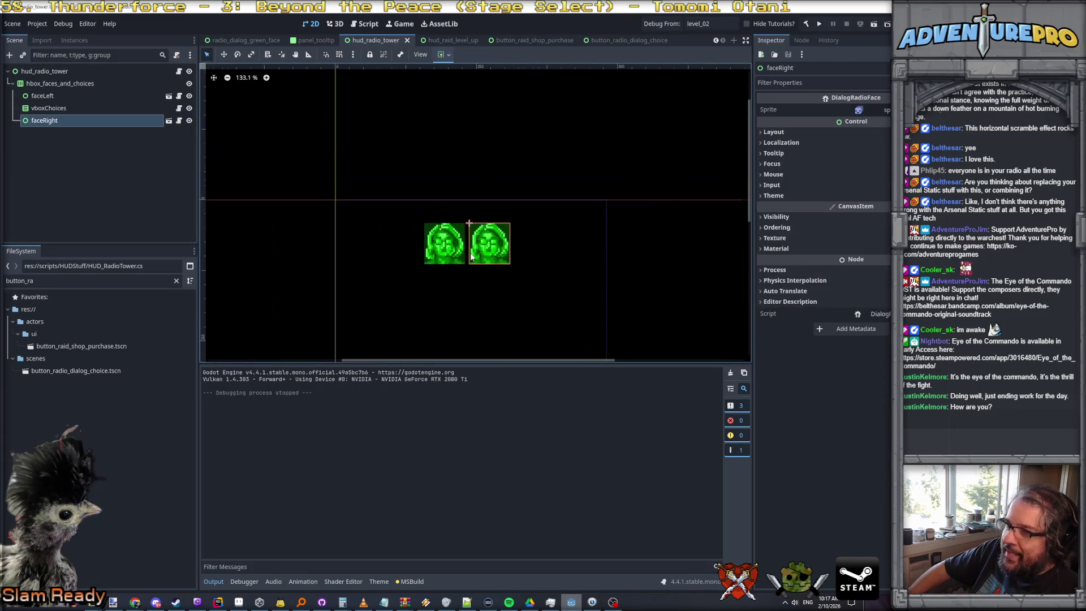
pyautogui.rightClick(376, 42)
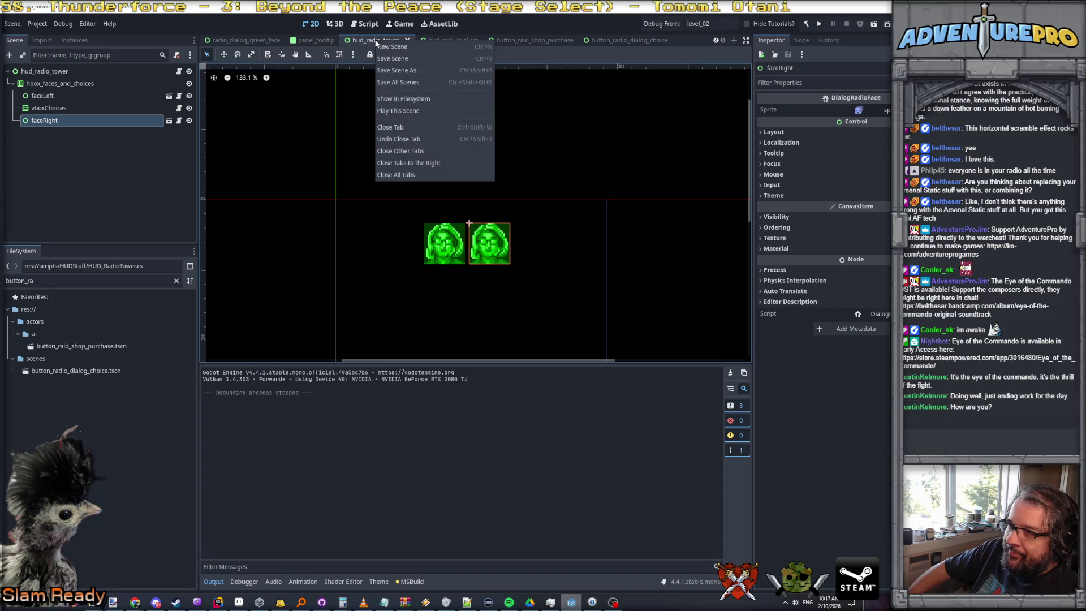
pyautogui.click(395, 110)
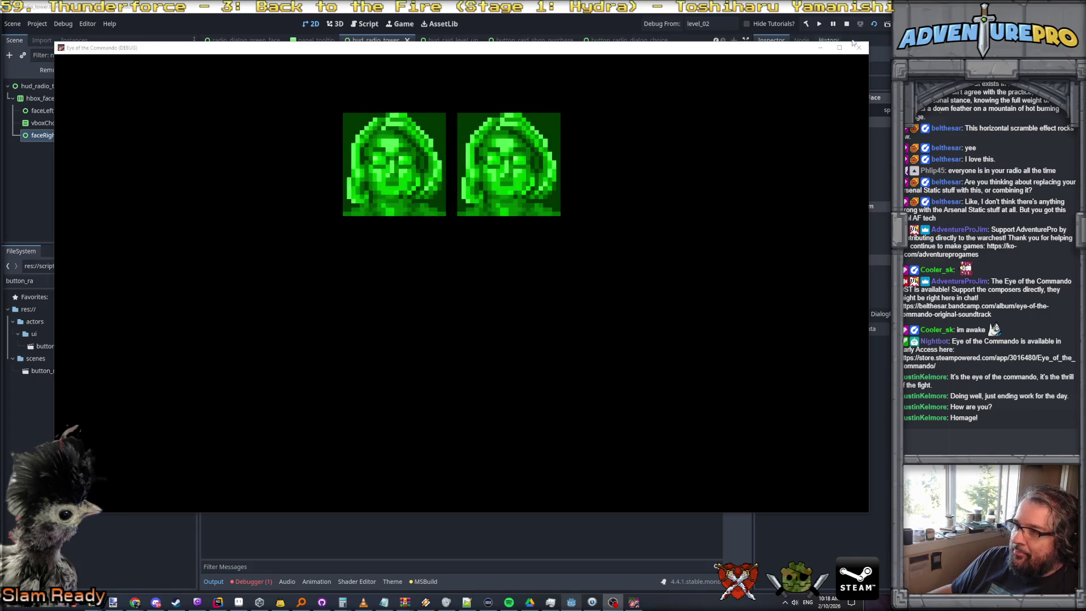
pyautogui.click(858, 47)
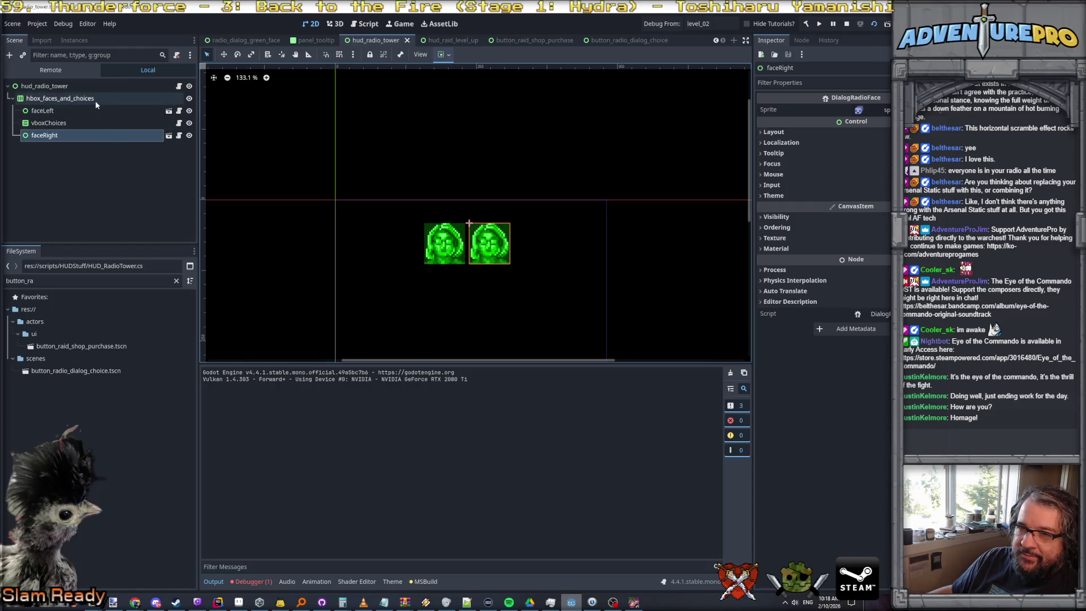
pyautogui.moveTo(314, 40)
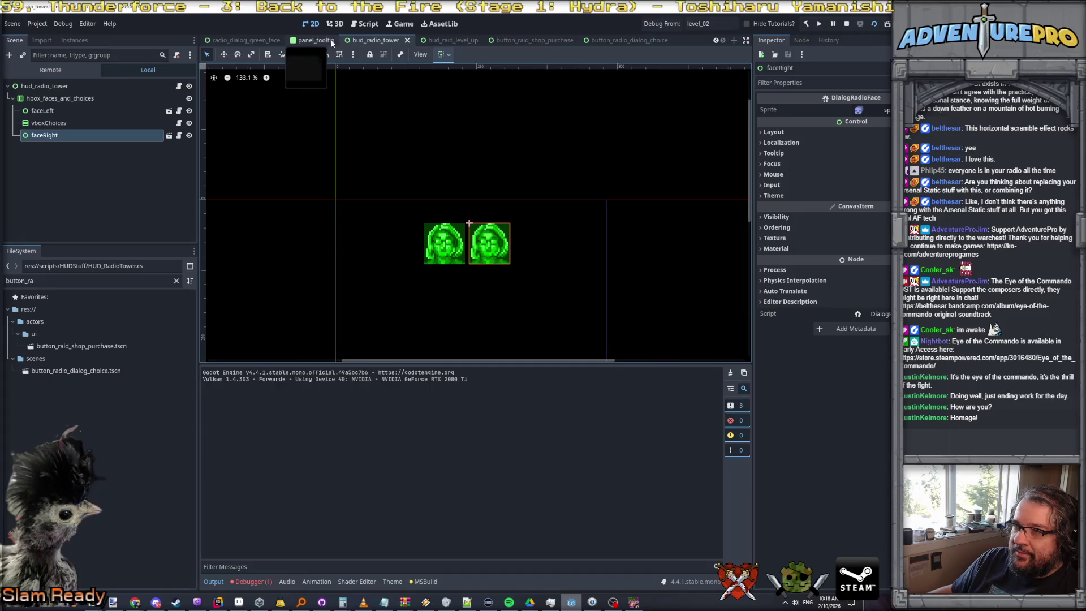
pyautogui.click(233, 40)
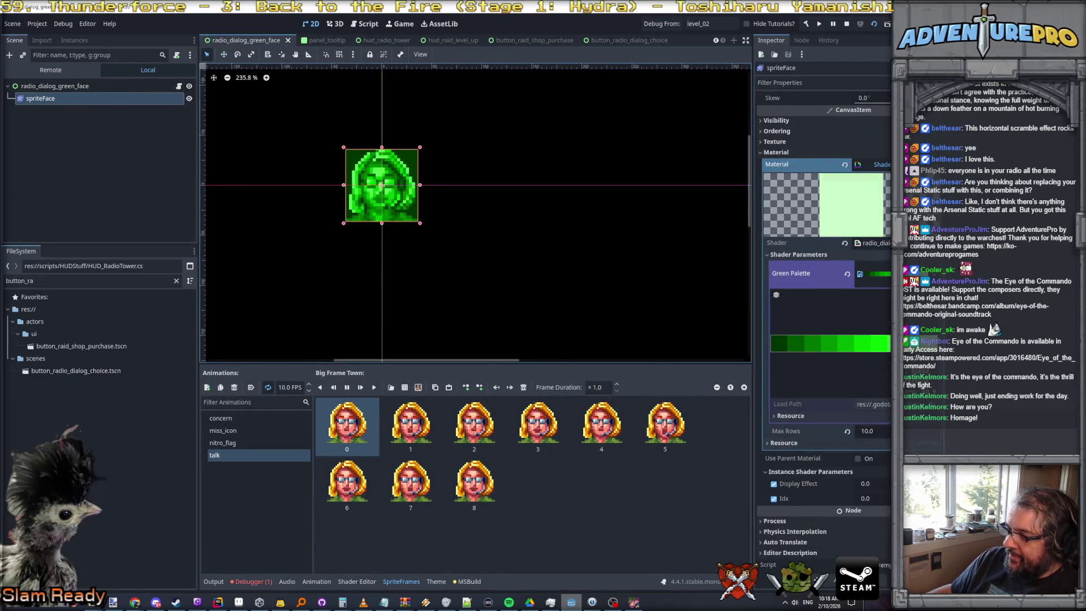
pyautogui.scroll(3, 398, 209)
pyautogui.scroll(3, 398, 208)
pyautogui.scroll(3, 398, 208)
pyautogui.scroll(-2, 399, 208)
pyautogui.scroll(-1, 399, 209)
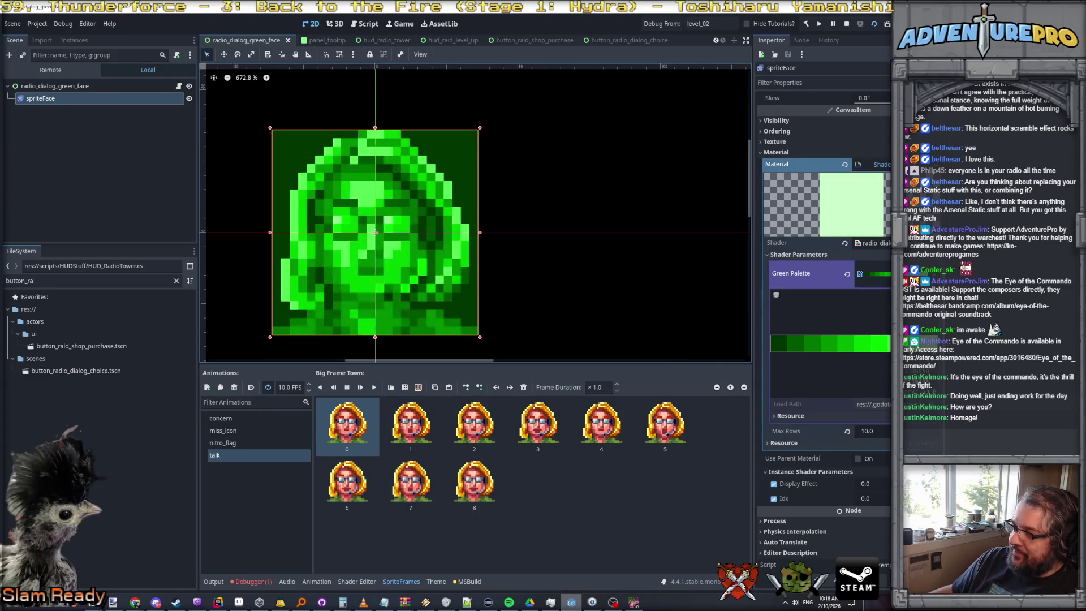
# Set spriteFace's Display Effect to -1 and bring up the face sprite's shader code
pyautogui.click(866, 483)
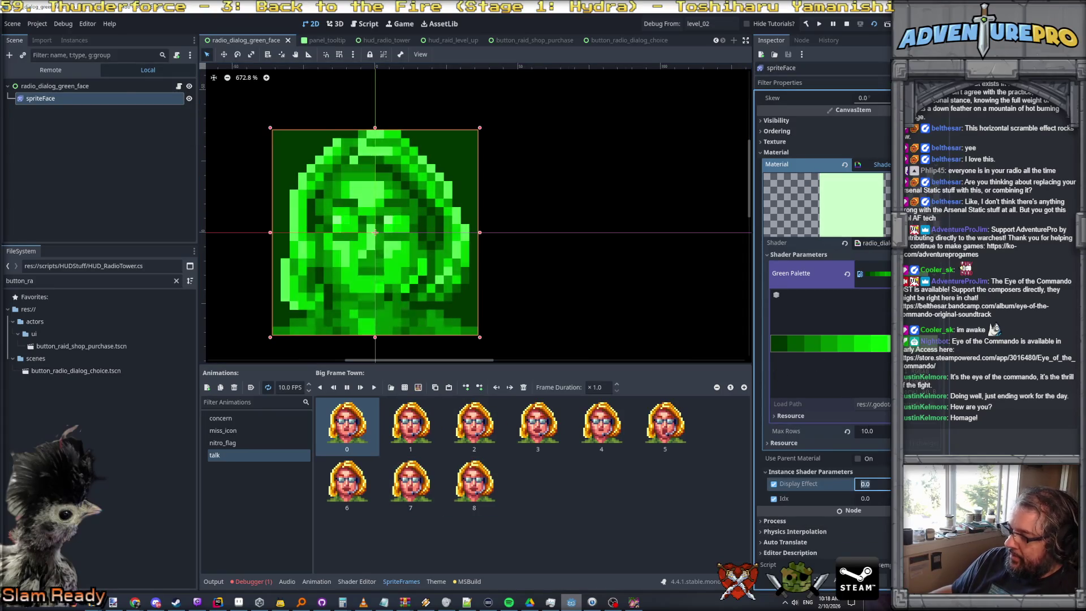
pyautogui.write('-1')
pyautogui.press('Return')
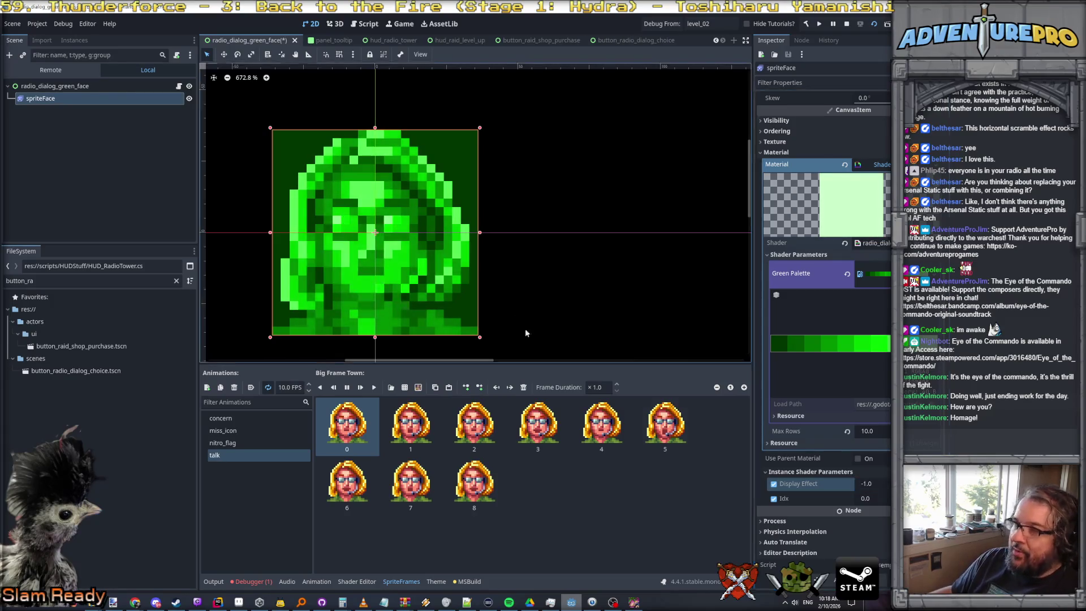
pyautogui.click(407, 581)
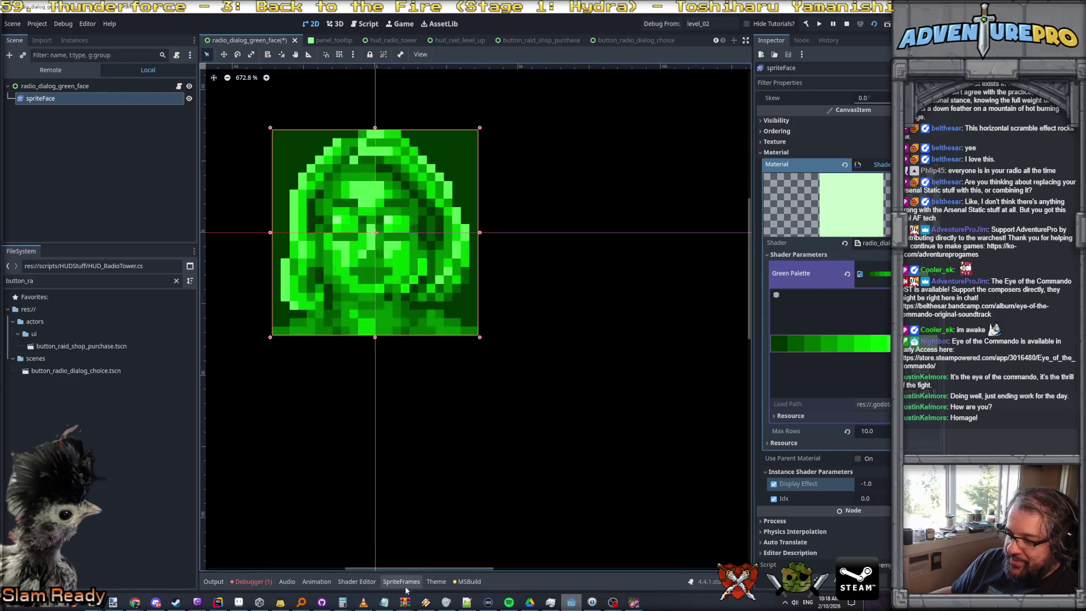
pyautogui.click(409, 583)
pyautogui.click(357, 581)
pyautogui.scroll(-2, 418, 509)
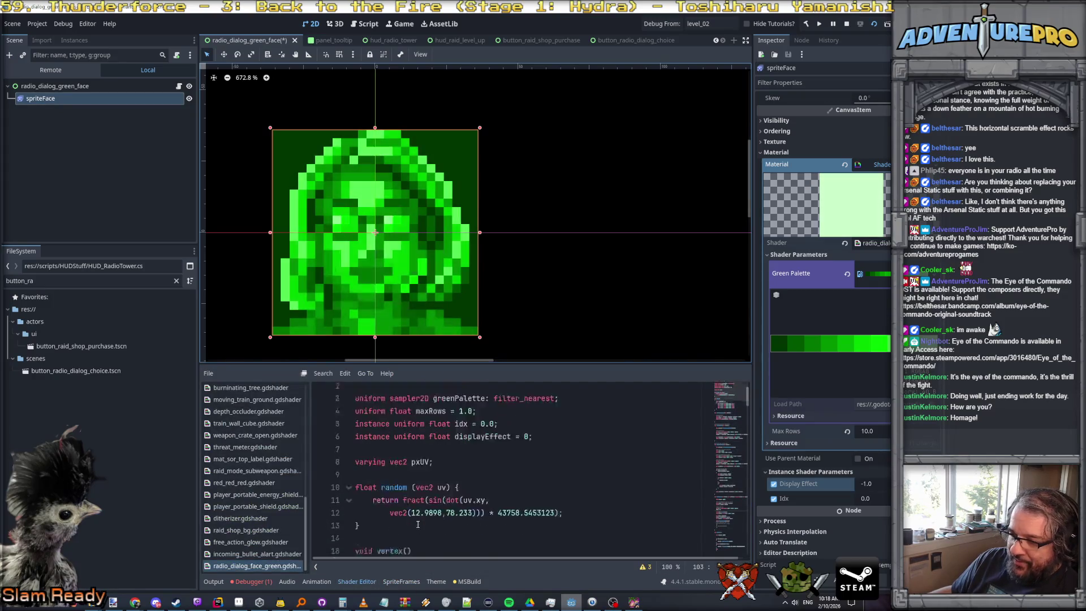
pyautogui.scroll(-8, 418, 525)
pyautogui.scroll(-8, 417, 524)
pyautogui.scroll(-9, 418, 524)
pyautogui.scroll(-9, 418, 525)
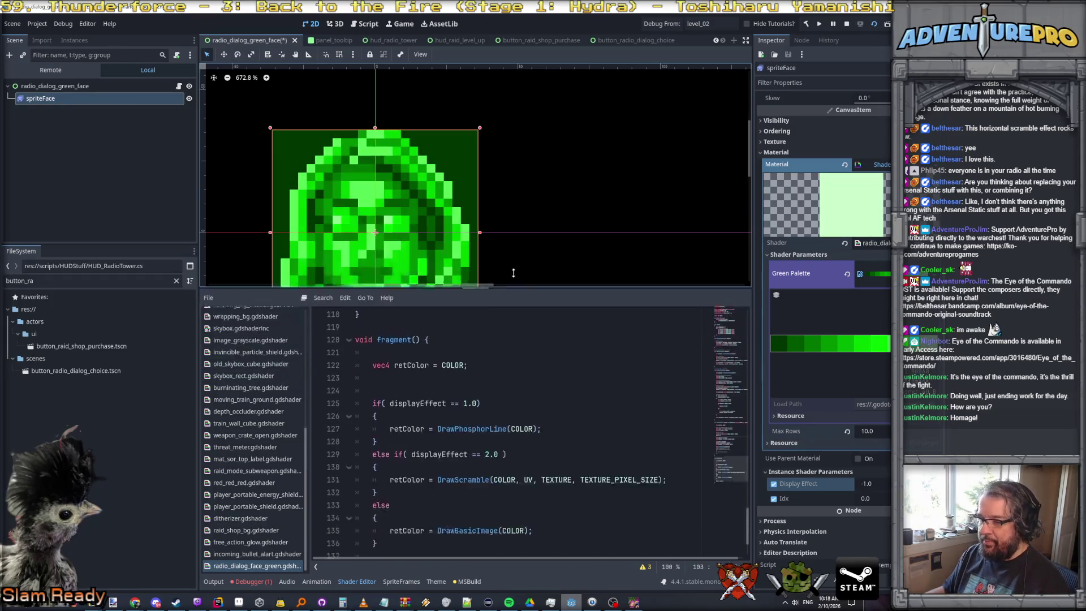
# Enlarge the shader editor and review the existing display effect branches in fragment()
pyautogui.moveTo(510, 370); pyautogui.dragTo(522, 207)
pyautogui.click(451, 317)
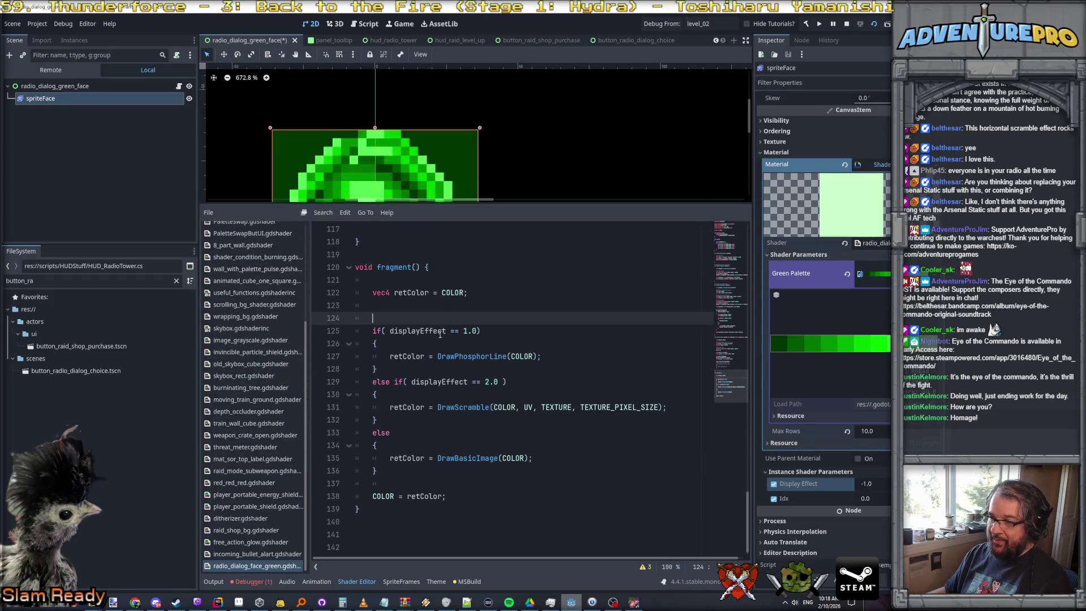
pyautogui.click(438, 382)
pyautogui.click(434, 434)
pyautogui.click(431, 458)
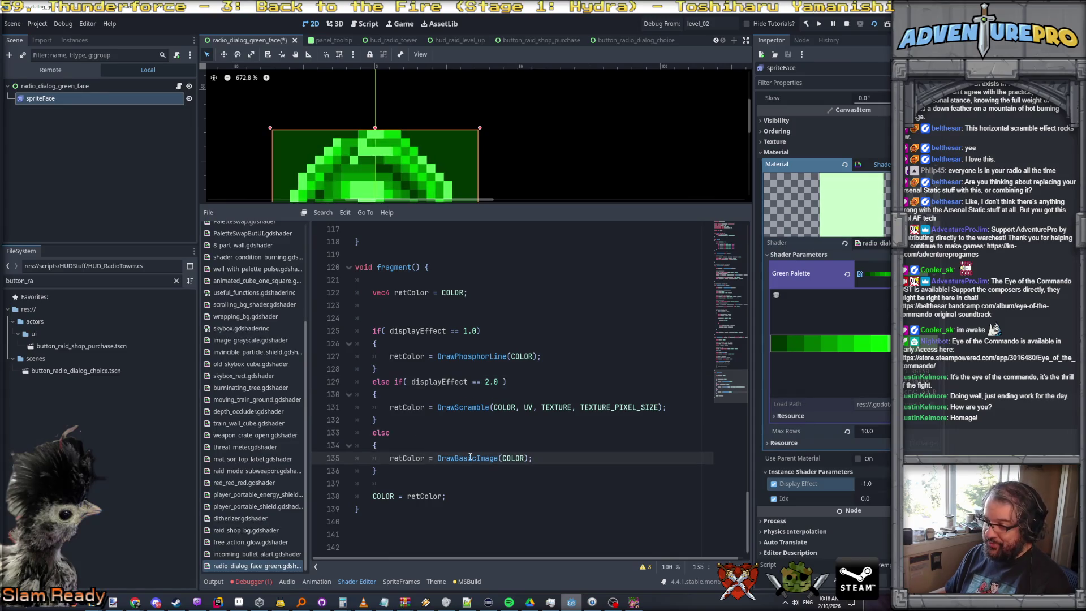
pyautogui.click(380, 313)
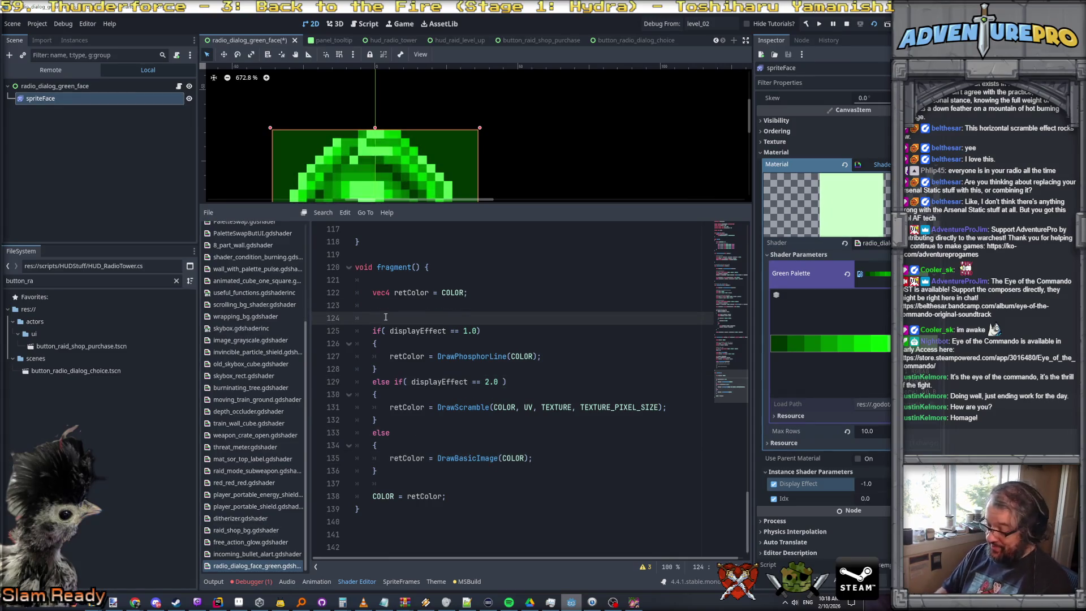
pyautogui.write('if( d)')
# Insert an 'if( displayEffect < 0.0f )' block before the other branches
pyautogui.press('Return')
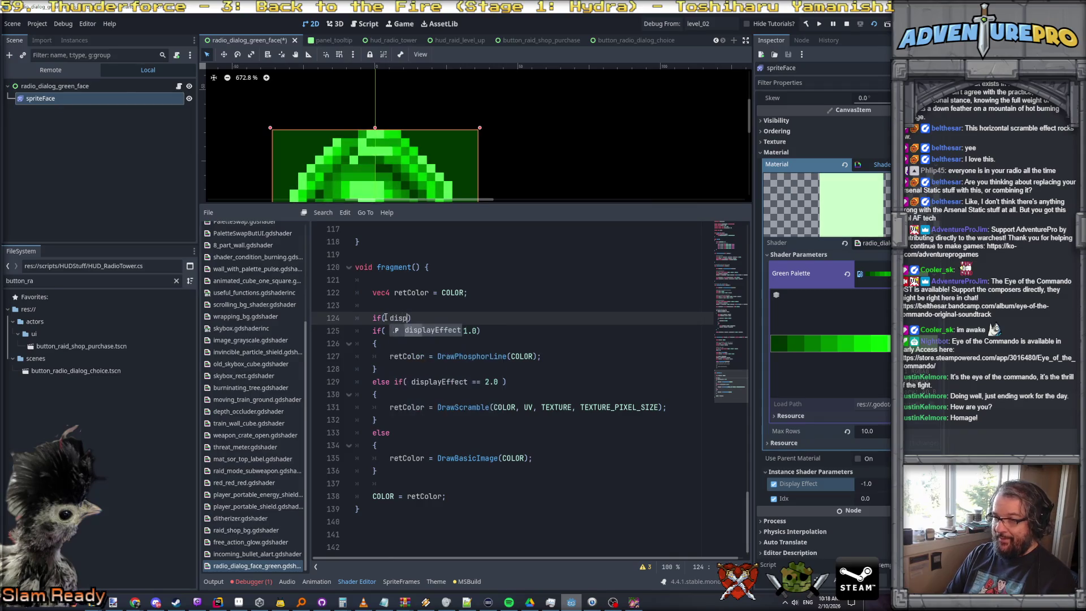
pyautogui.press('Delete')
pyautogui.write(')')
pyautogui.press('Return')
pyautogui.write('{')
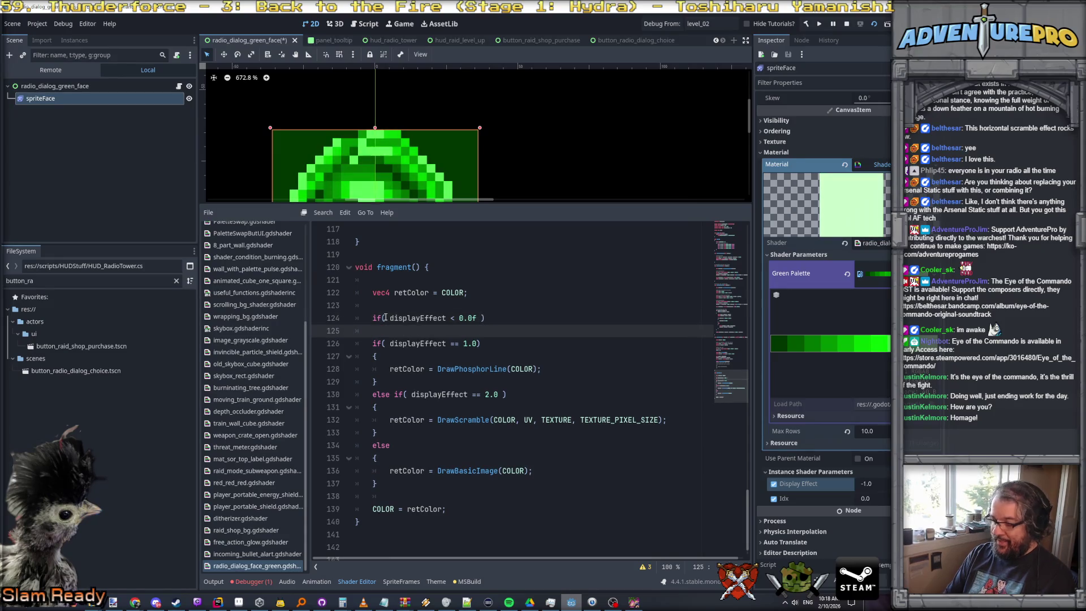
pyautogui.press('Return')
pyautogui.write('return COLOR;')
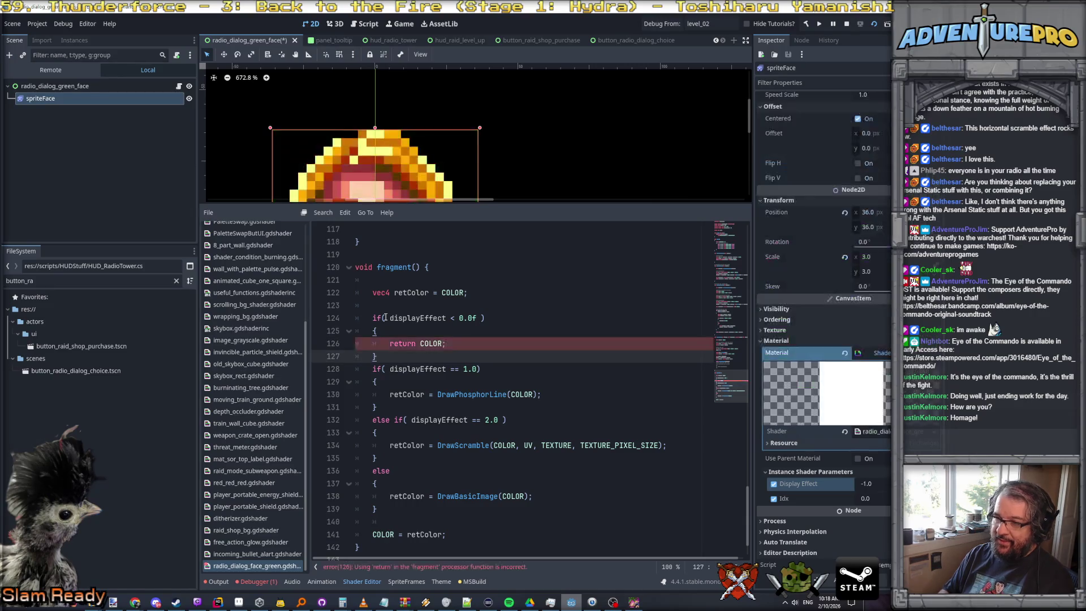
pyautogui.click(543, 127)
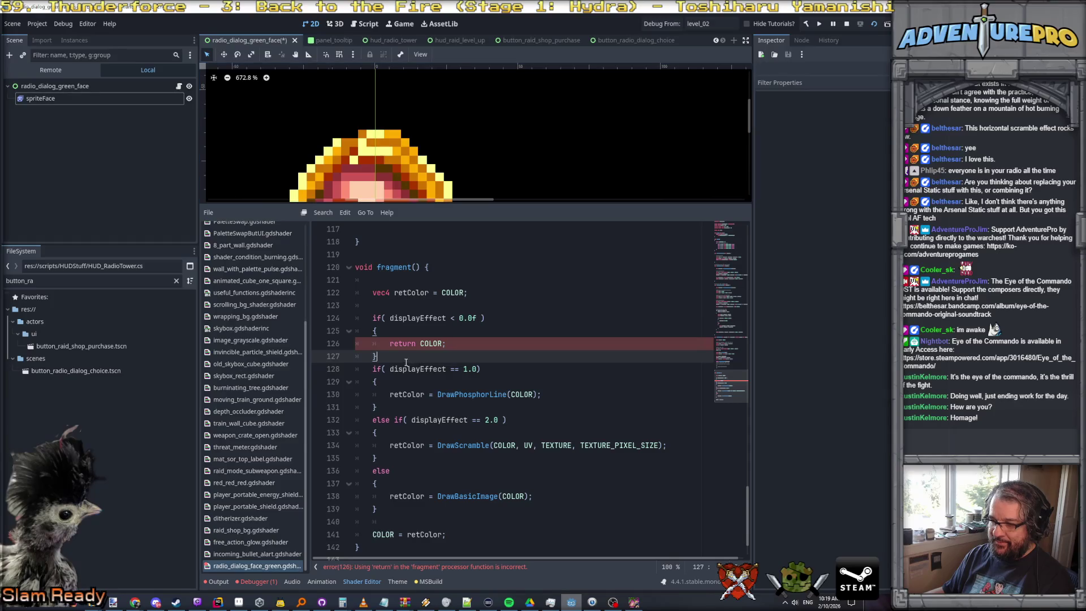
pyautogui.scroll(-1, 406, 363)
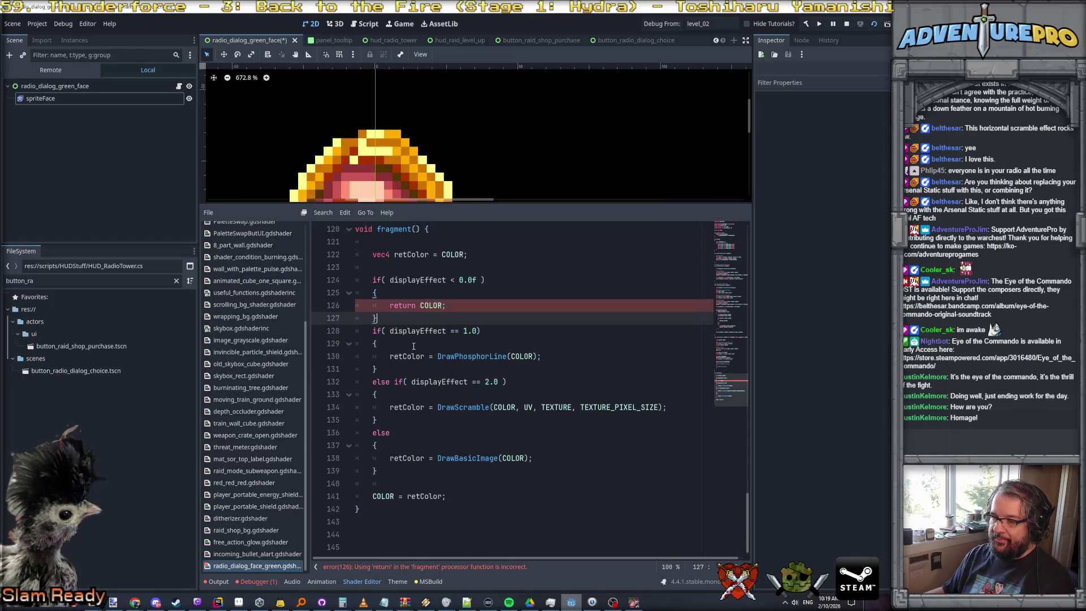
# Replace the invalid return statement so the block sets retColor = COLOR
pyautogui.click(408, 307)
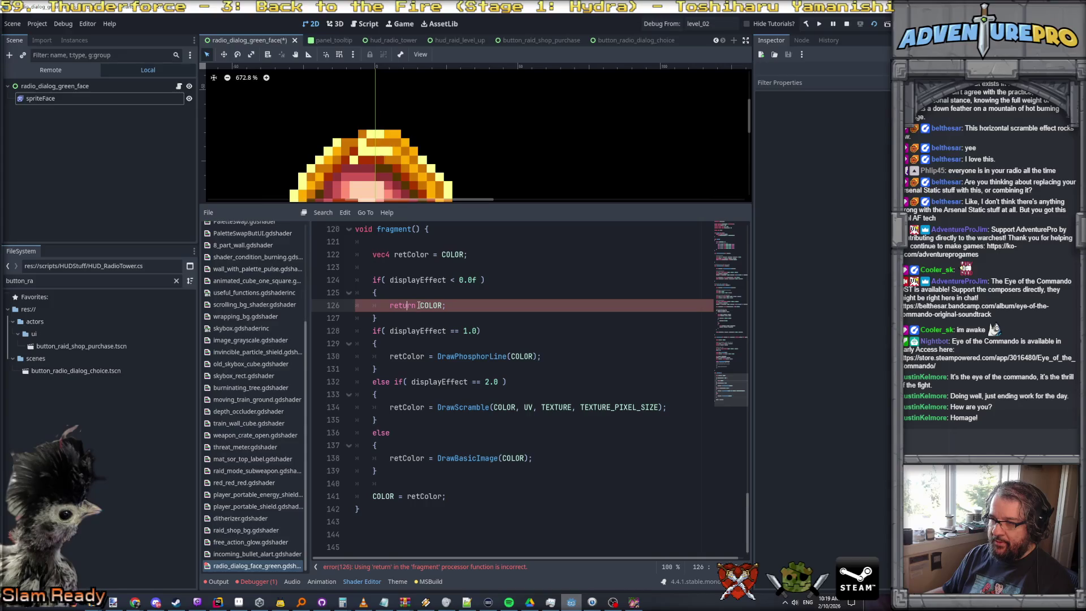
pyautogui.press('BackSpace')
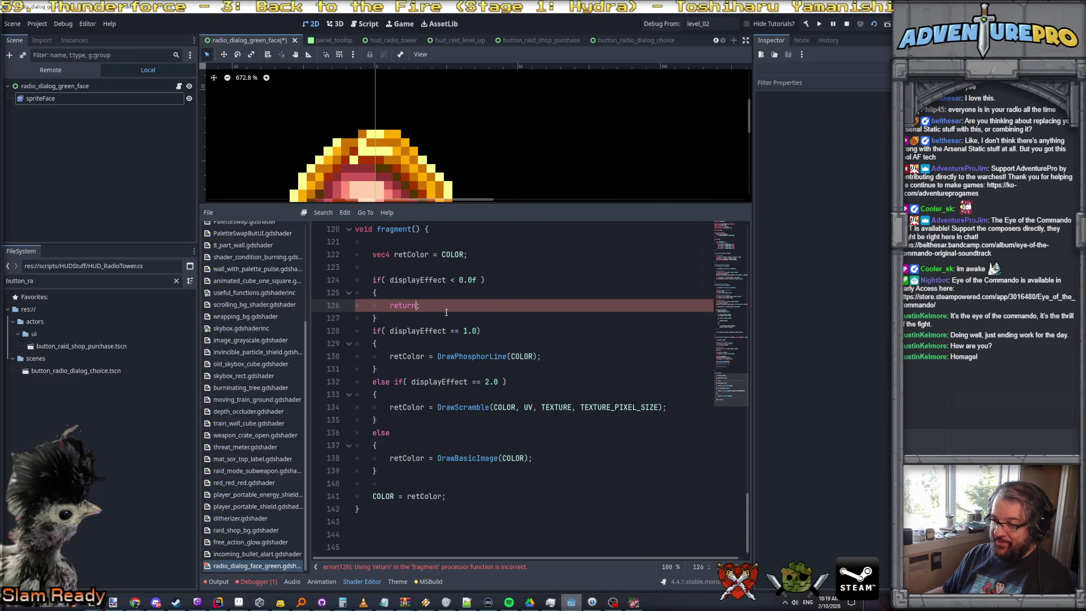
pyautogui.click(419, 296)
pyautogui.hotkey('shift', 'Down')
pyautogui.hotkey('shift', 'End')
pyautogui.press('Delete')
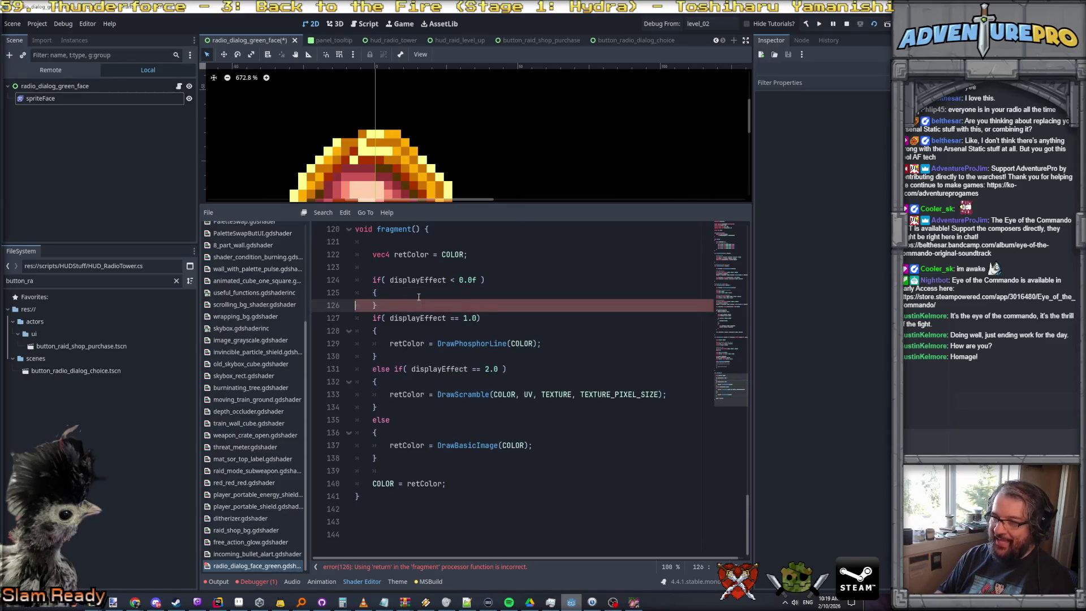
pyautogui.press('Return')
pyautogui.press('Up')
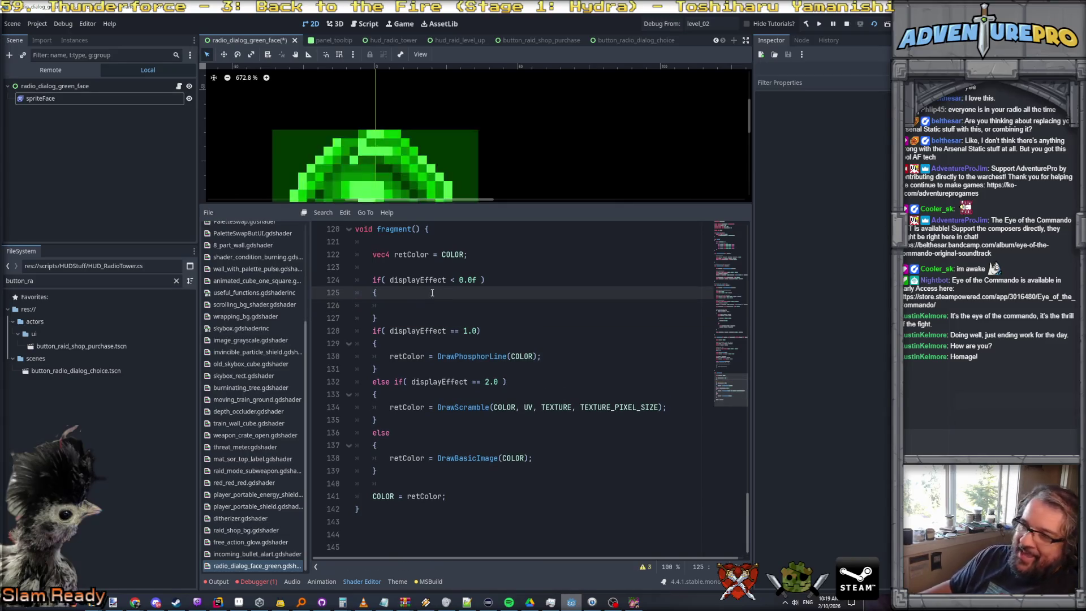
pyautogui.scroll(-1, 414, 303)
pyautogui.scroll(3, 414, 302)
pyautogui.scroll(-3, 415, 302)
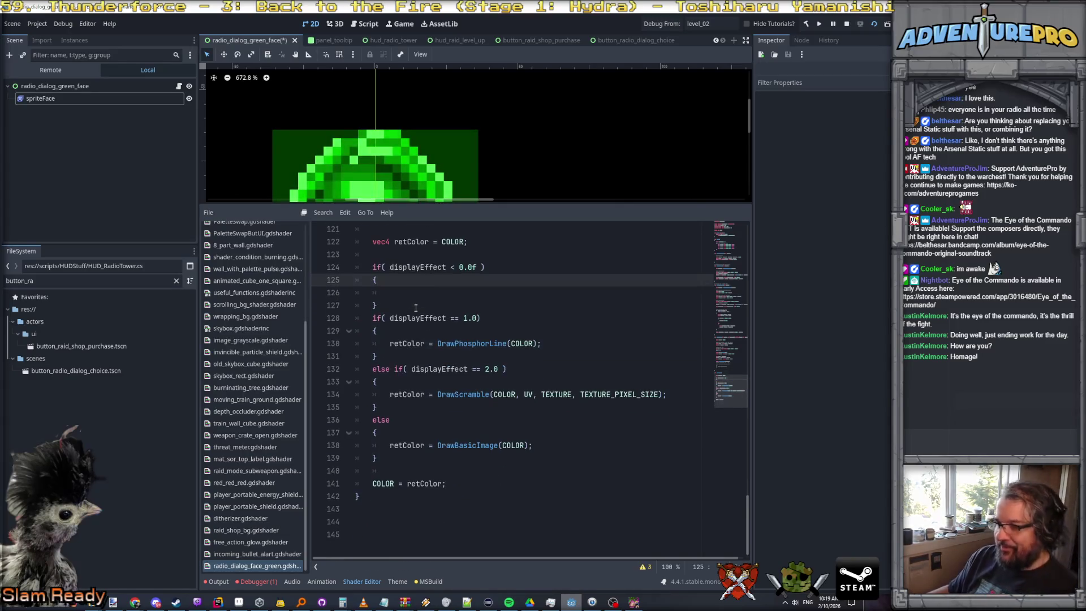
pyautogui.press('Down')
pyautogui.press('Down')
pyautogui.press('Up')
pyautogui.write('retColor = COL')
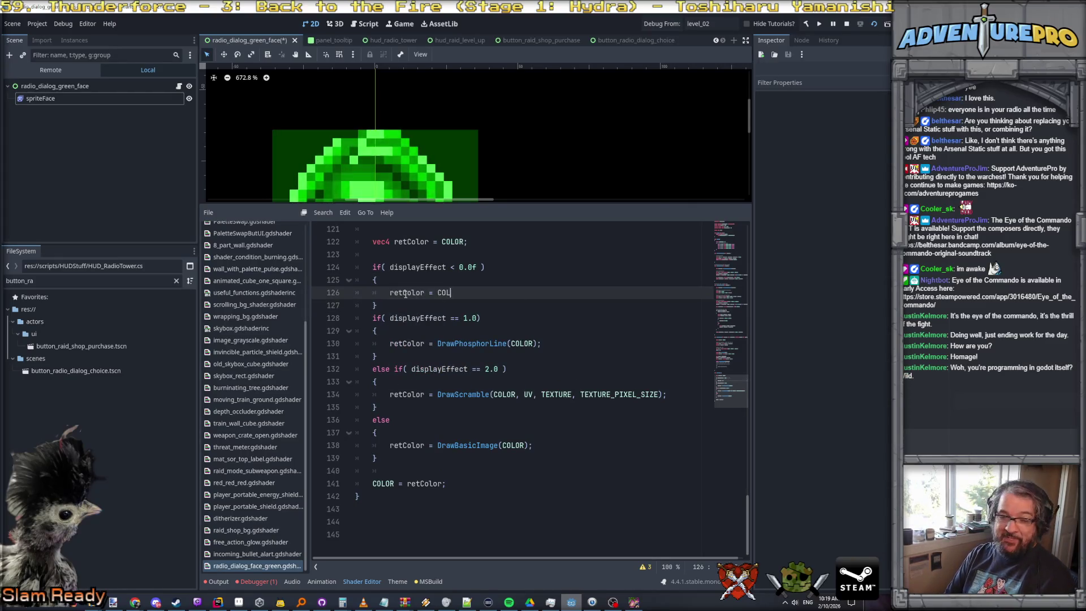
# Save the face scene and shader, then switch over to Rider
pyautogui.hotkey('ctrl', 's')
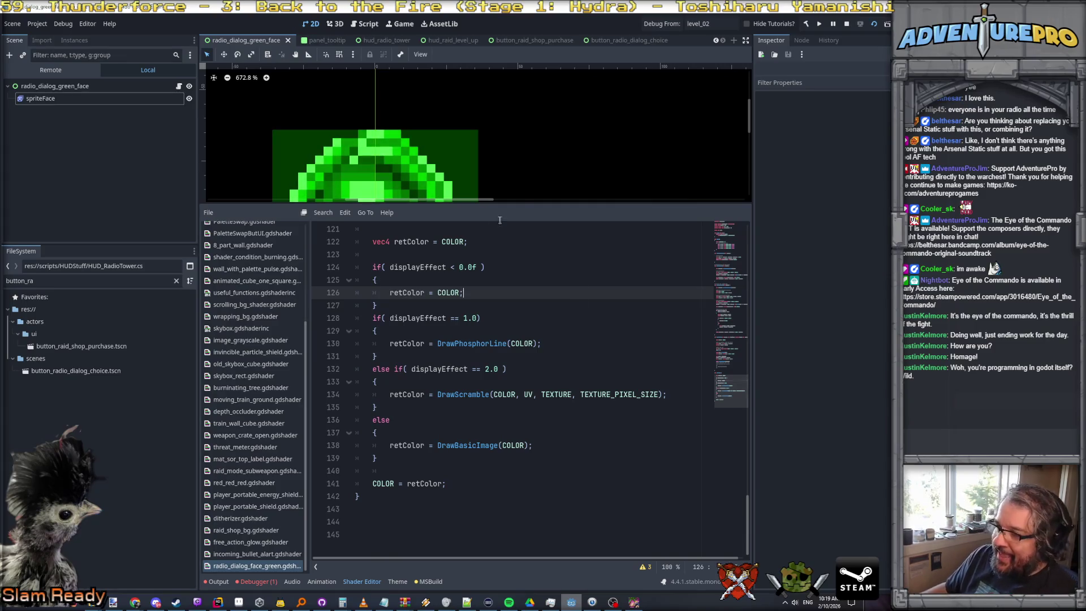
pyautogui.hscroll(10, 524, 201)
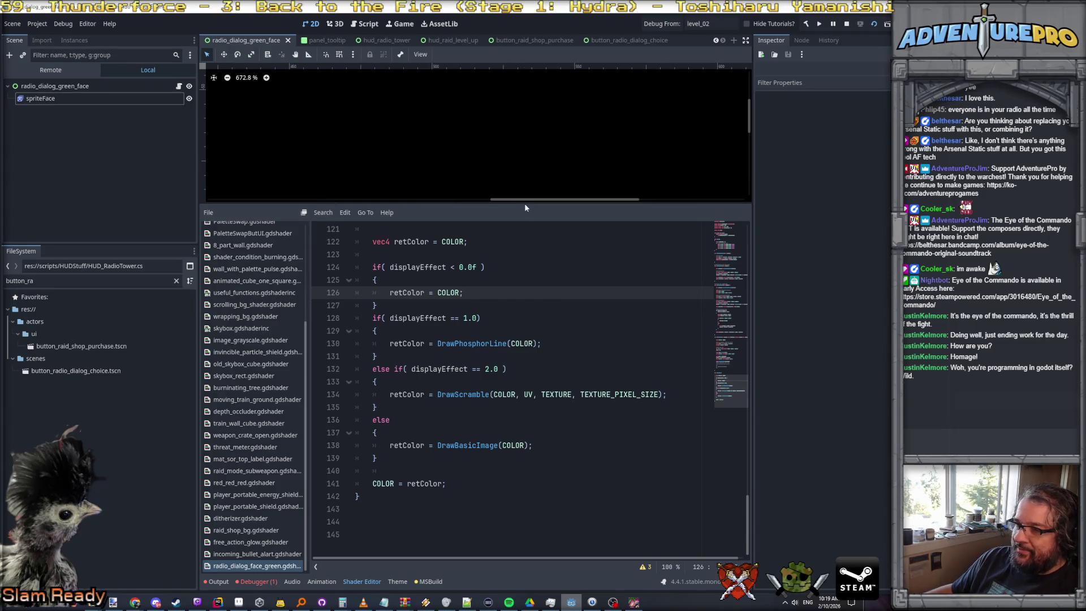
pyautogui.scroll(-10, 443, 182)
pyautogui.scroll(5, 277, 188)
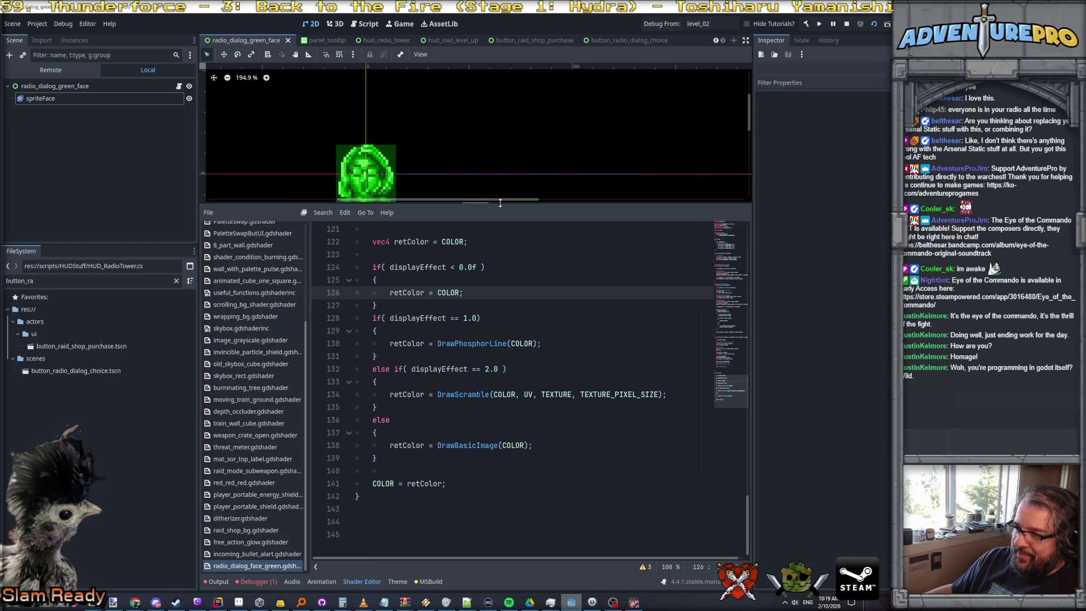
pyautogui.moveTo(500, 201); pyautogui.dragTo(500, 327)
pyautogui.hotkey('alt', 'Tab')
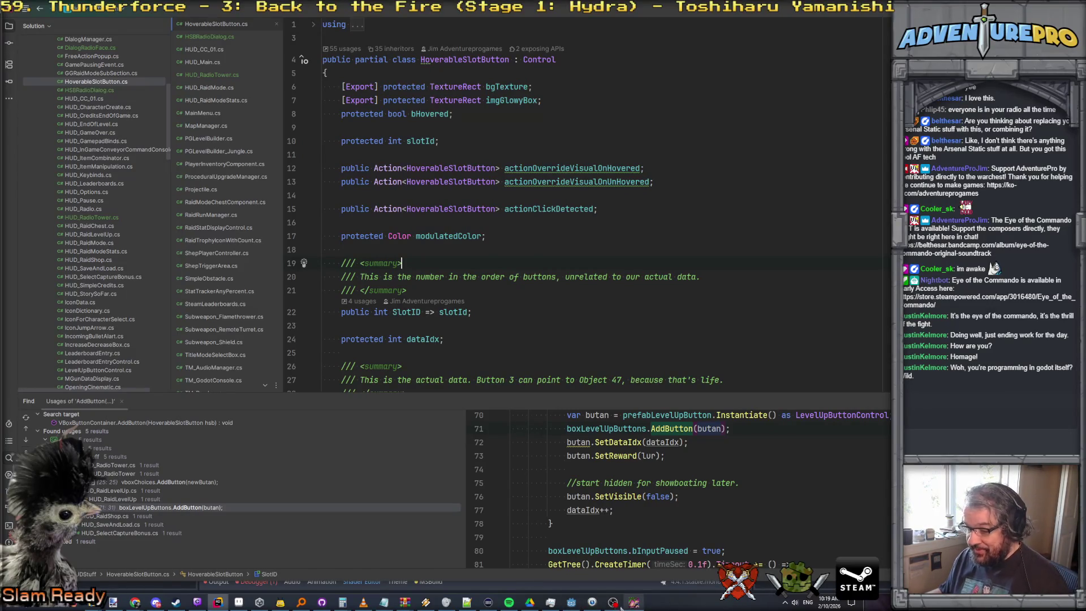
# Check the Script workspace docs and the running game's two green faces, then return to the Godot editor
pyautogui.click(572, 603)
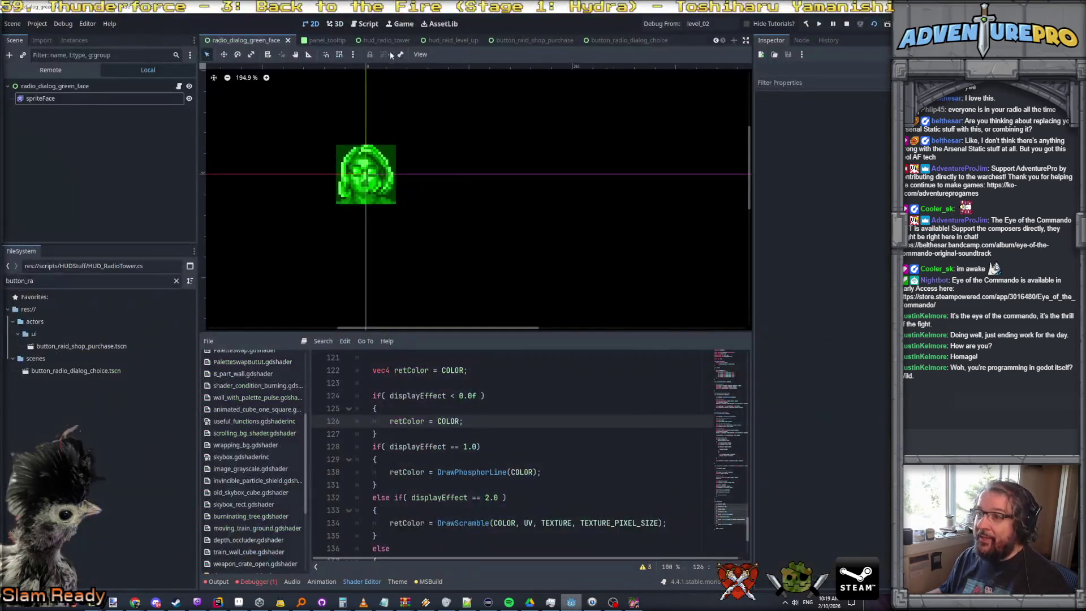
pyautogui.click(367, 25)
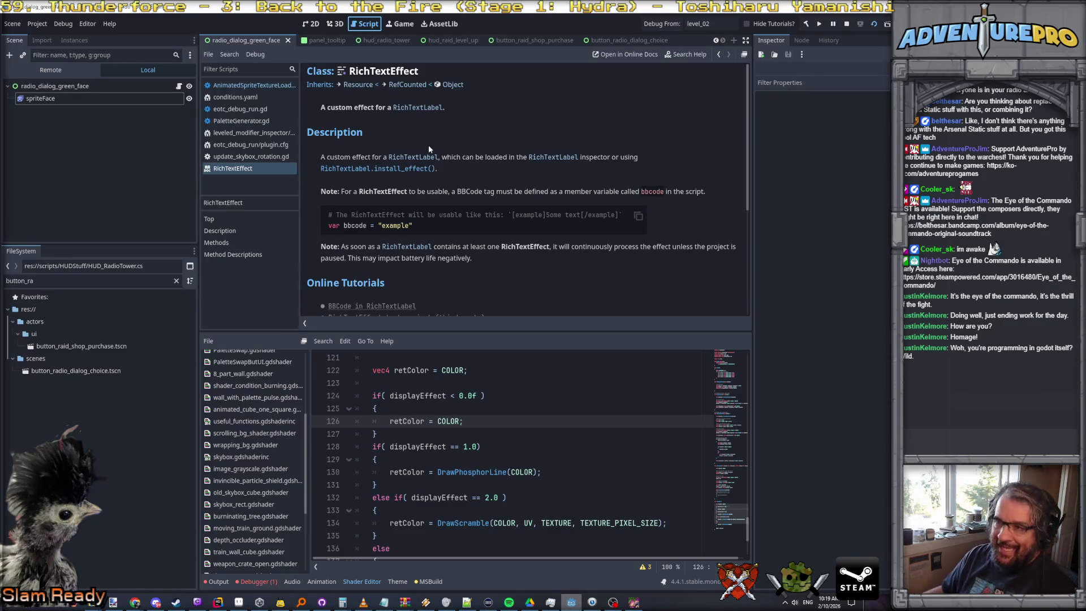
pyautogui.click(313, 24)
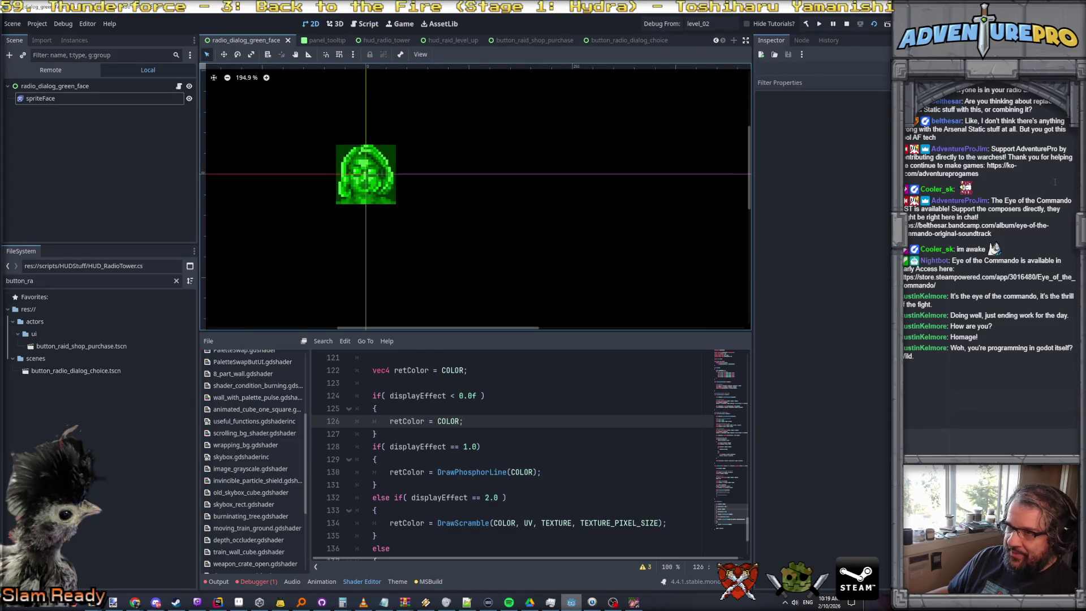
pyautogui.hotkey('alt', 'Tab')
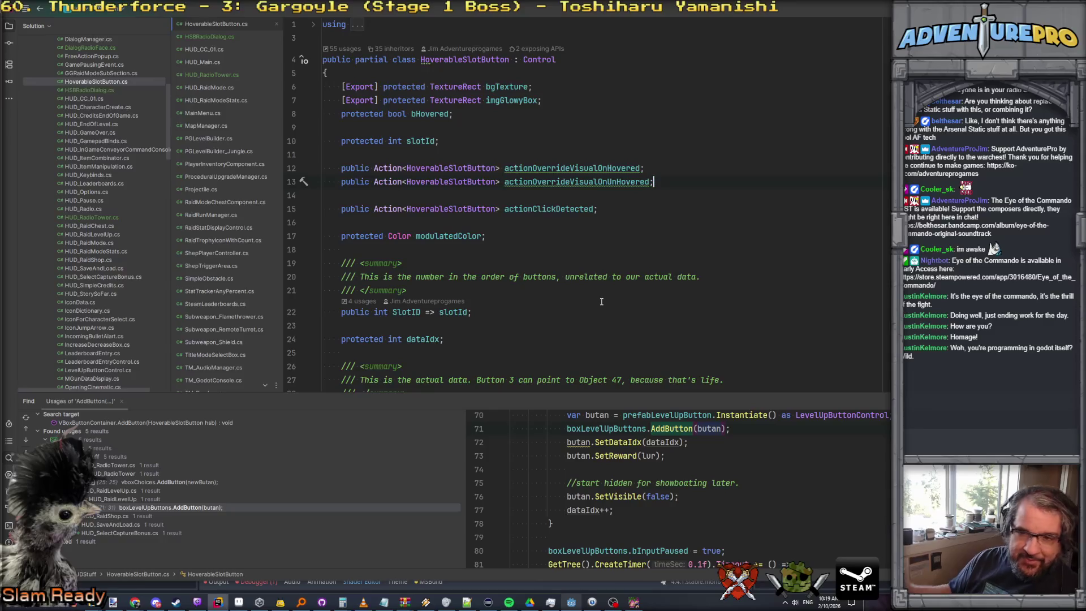
pyautogui.click(635, 603)
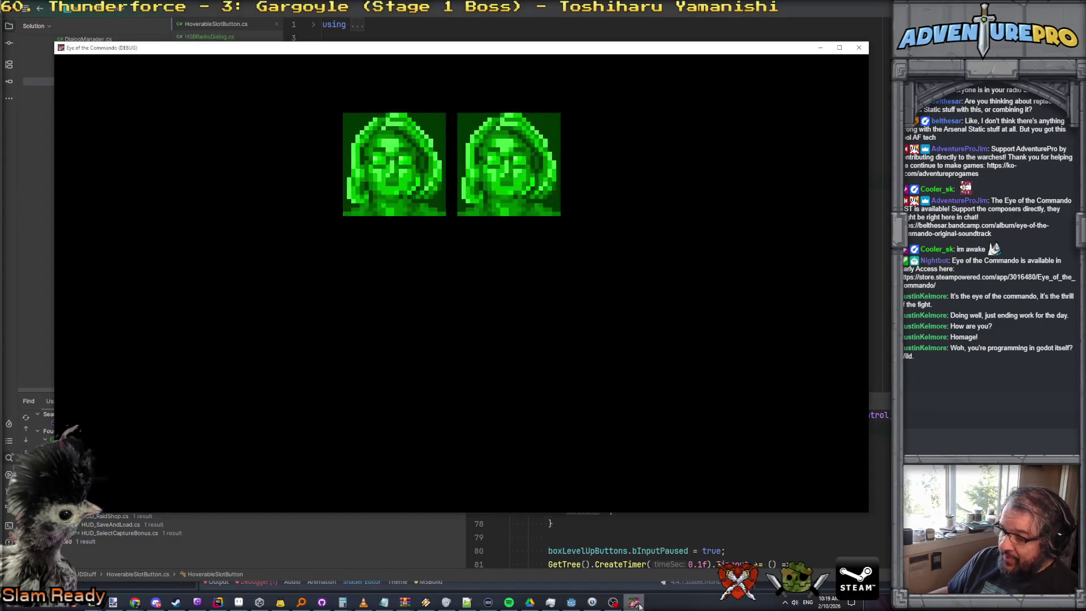
pyautogui.click(571, 603)
pyautogui.scroll(3, 434, 423)
pyautogui.scroll(-3, 431, 407)
pyautogui.scroll(2, 431, 395)
pyautogui.scroll(-2, 429, 376)
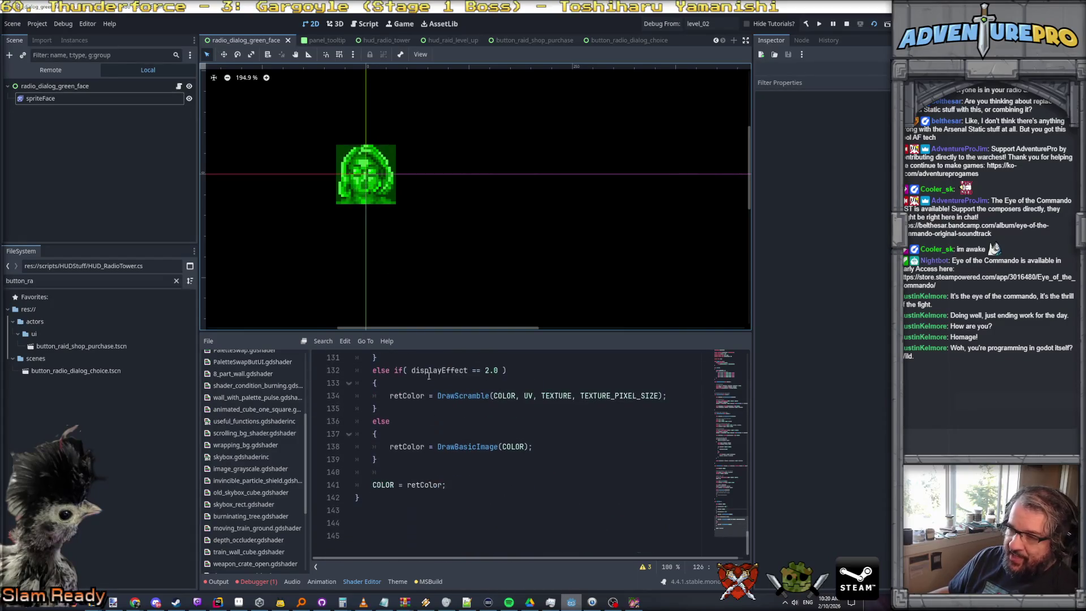
pyautogui.scroll(5, 431, 430)
pyautogui.scroll(1, 431, 430)
pyautogui.scroll(-6, 431, 430)
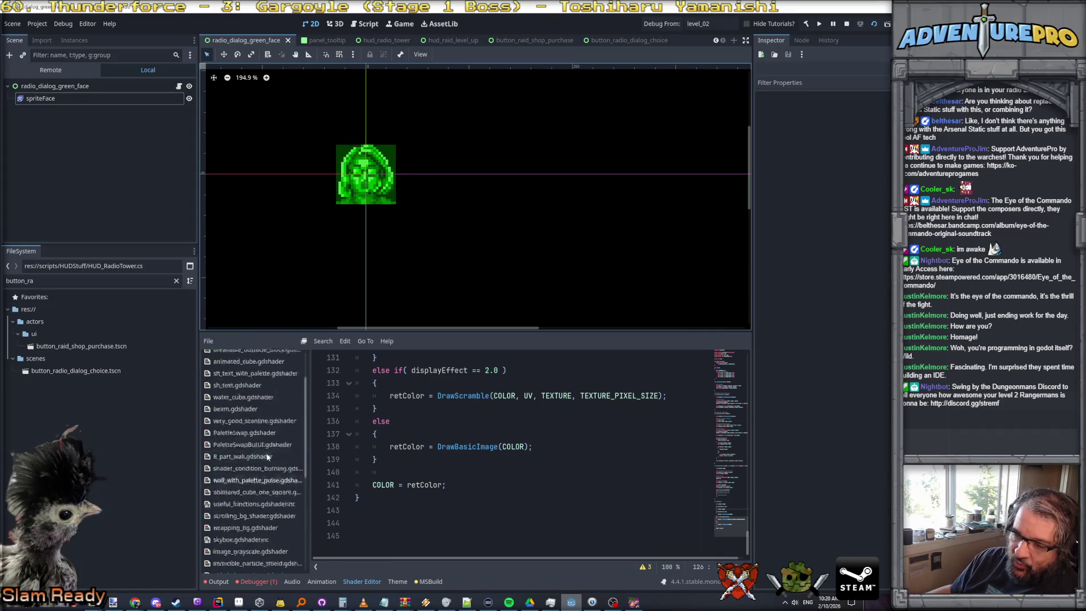
pyautogui.scroll(5, 267, 455)
pyautogui.scroll(-2, 259, 442)
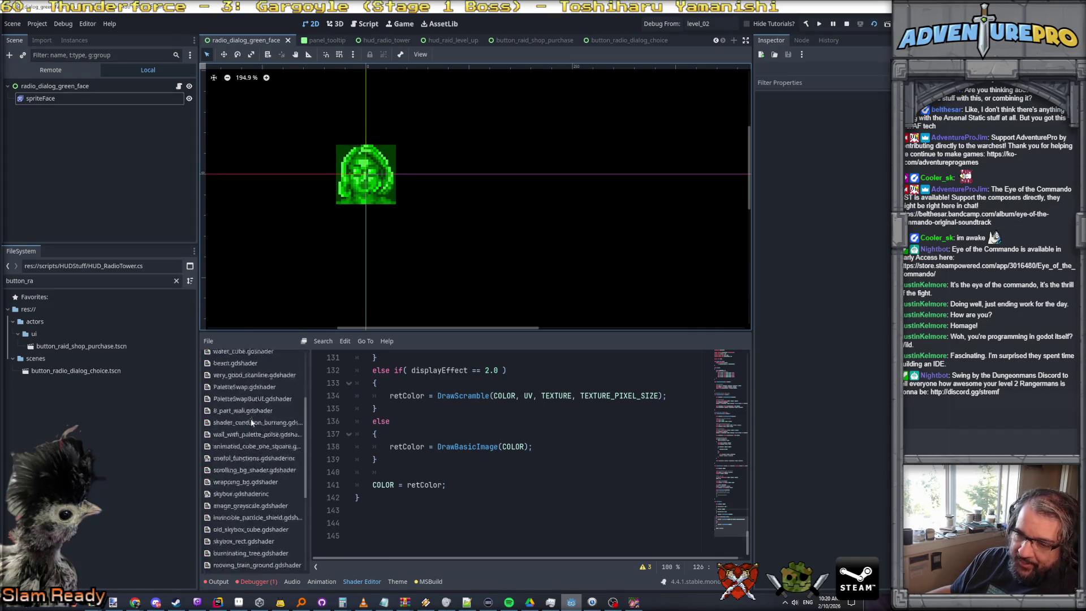
pyautogui.scroll(2, 253, 426)
# Drag the splitter up so the whole displayEffect branch in the face shader is visible
pyautogui.moveTo(476, 332); pyautogui.dragTo(311, 237)
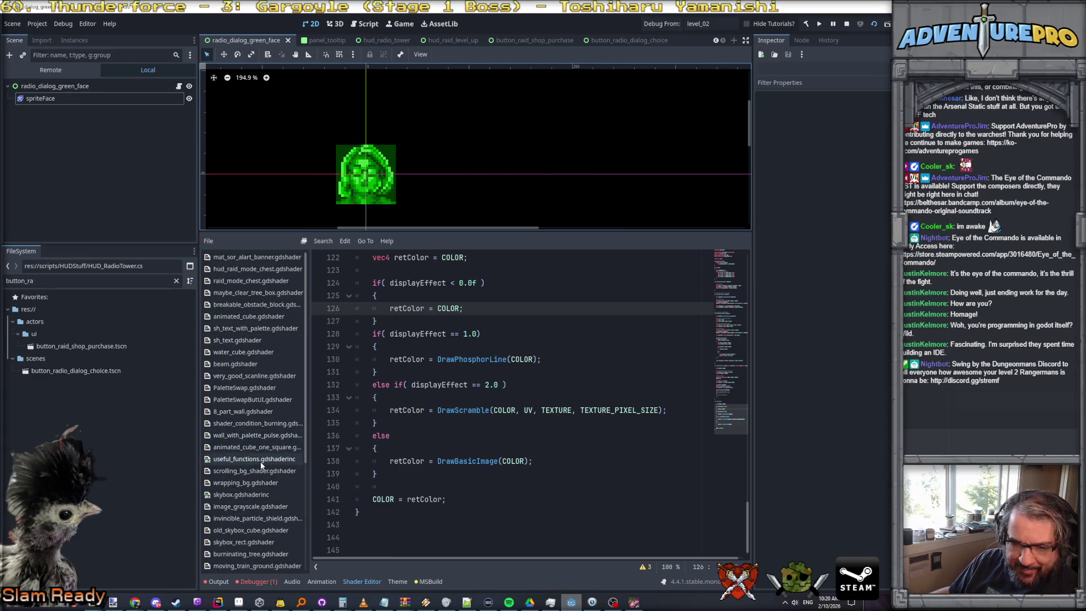
pyautogui.scroll(-5, 257, 298)
pyautogui.scroll(5, 260, 368)
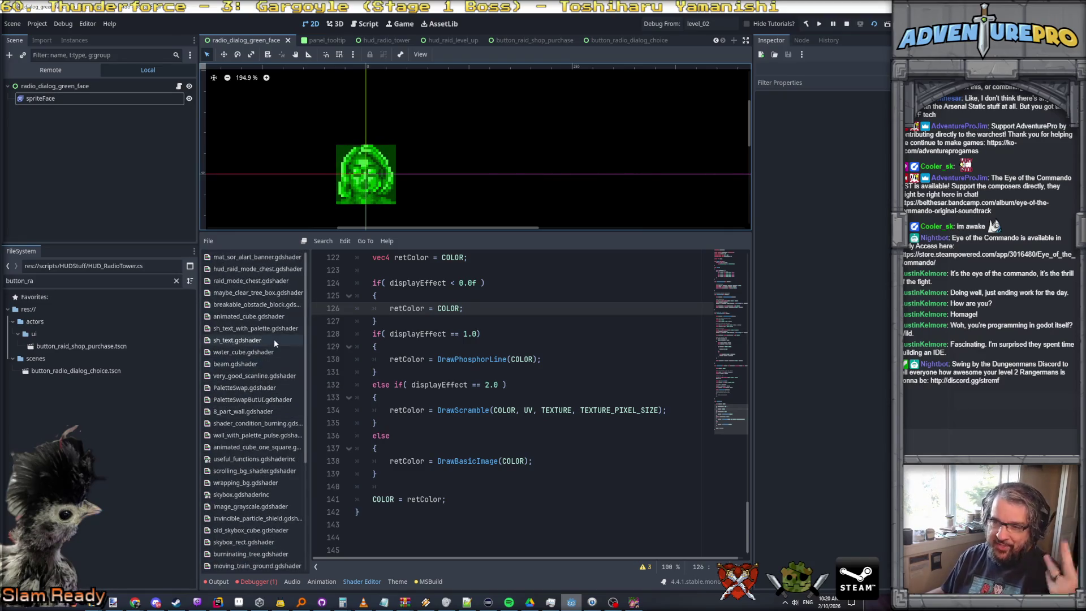
# Show the debugger's Errors list and recenter the face sprite in the enlarged 2D canvas
pyautogui.click(258, 583)
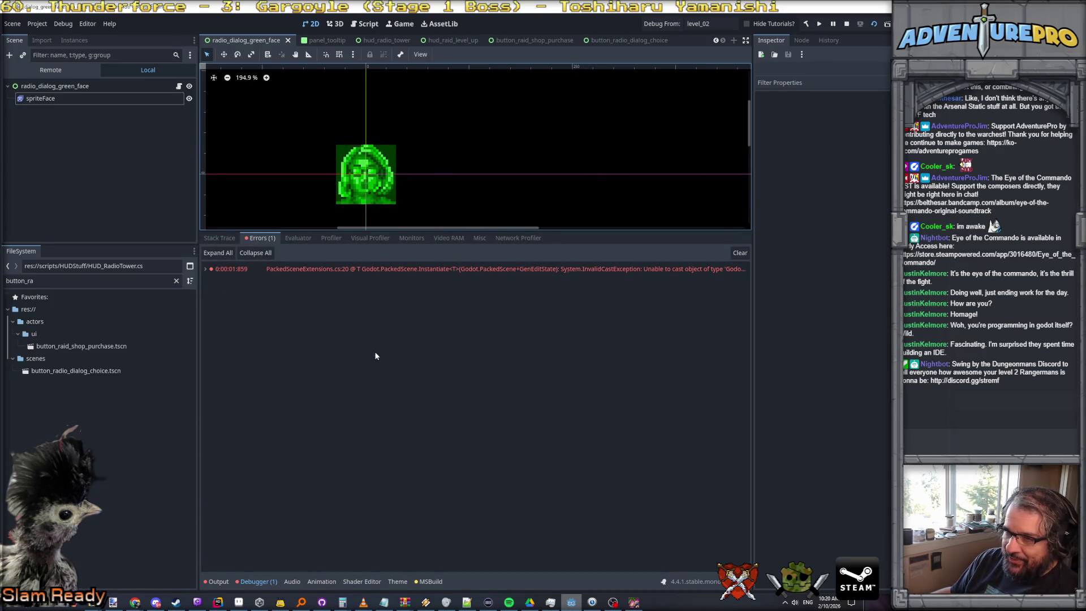
pyautogui.moveTo(396, 231); pyautogui.dragTo(396, 297)
pyautogui.scroll(1, 386, 250)
pyautogui.scroll(1, 387, 250)
pyautogui.moveTo(379, 243); pyautogui.dragTo(463, 274)
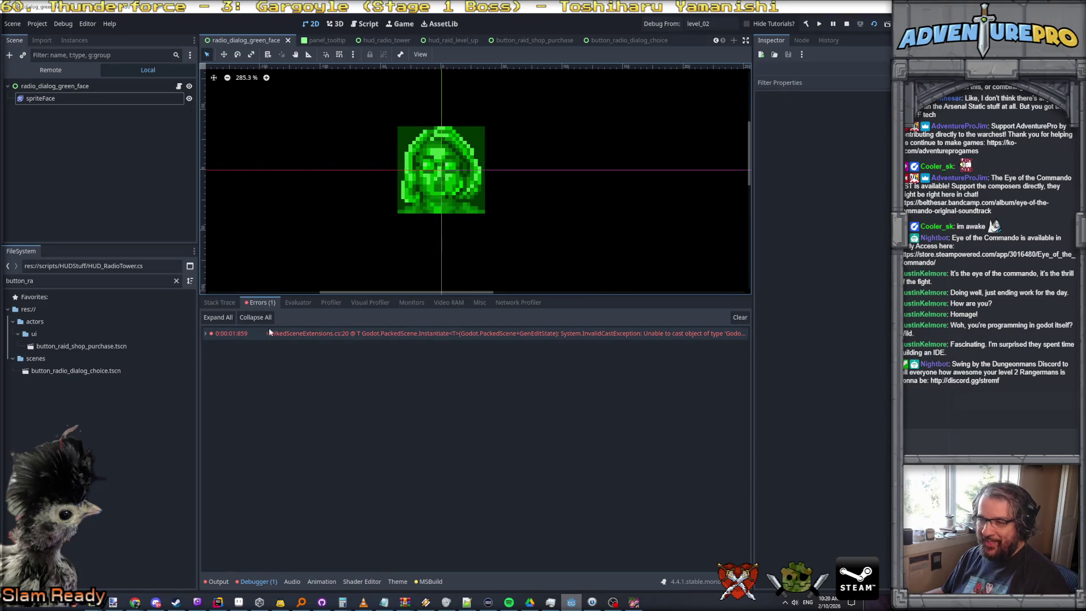
# Expand the InvalidCastException from HUD_RadioTower._Ready to its full stack trace, then switch to Rider
pyautogui.click(648, 333)
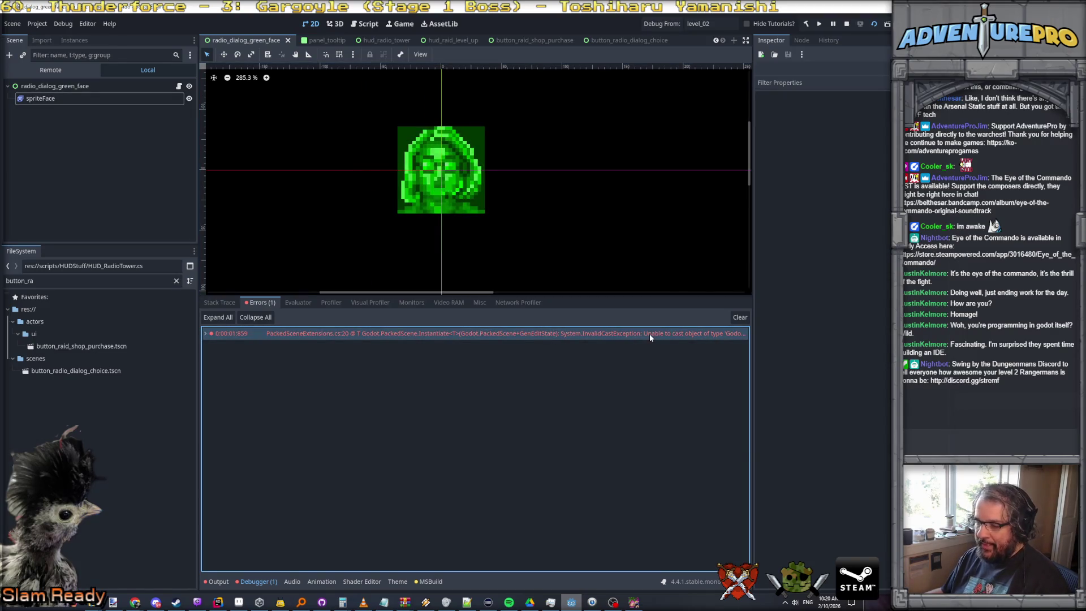
pyautogui.click(206, 333)
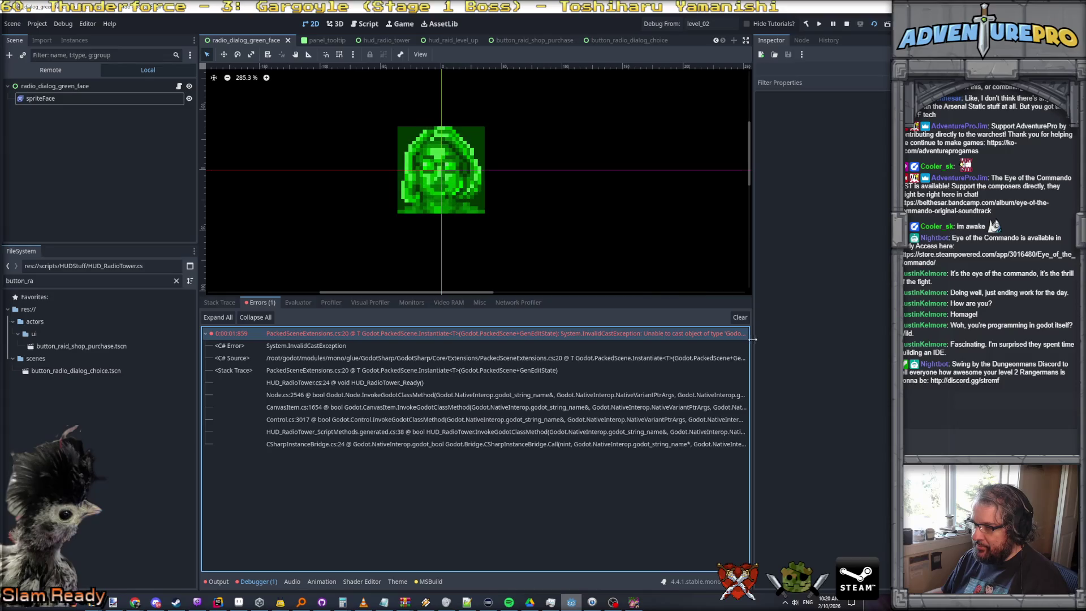
pyautogui.moveTo(753, 338); pyautogui.dragTo(799, 343)
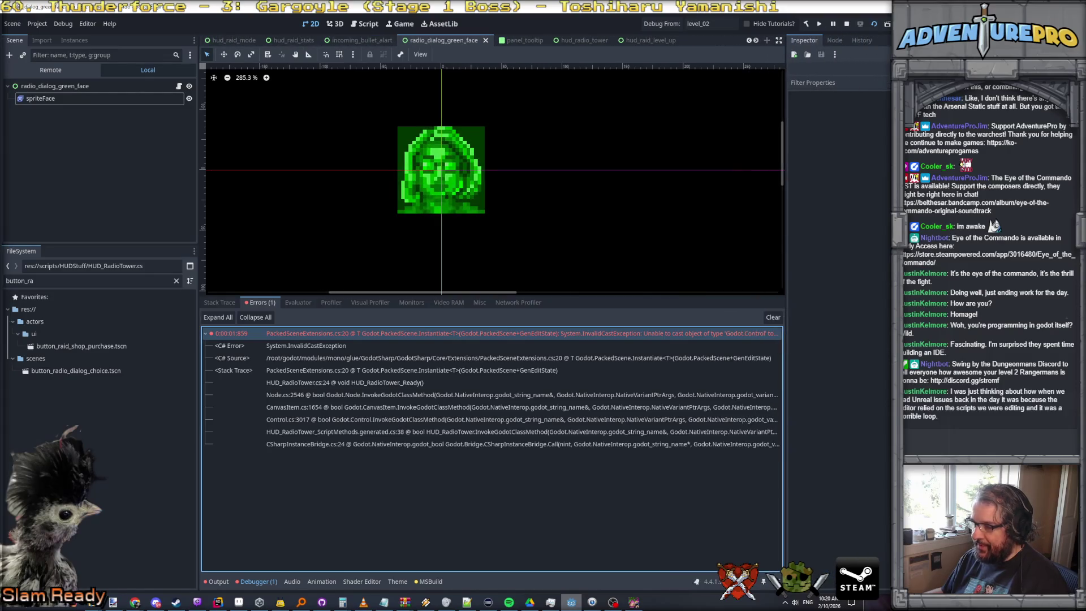
pyautogui.hotkey('alt', 'Tab')
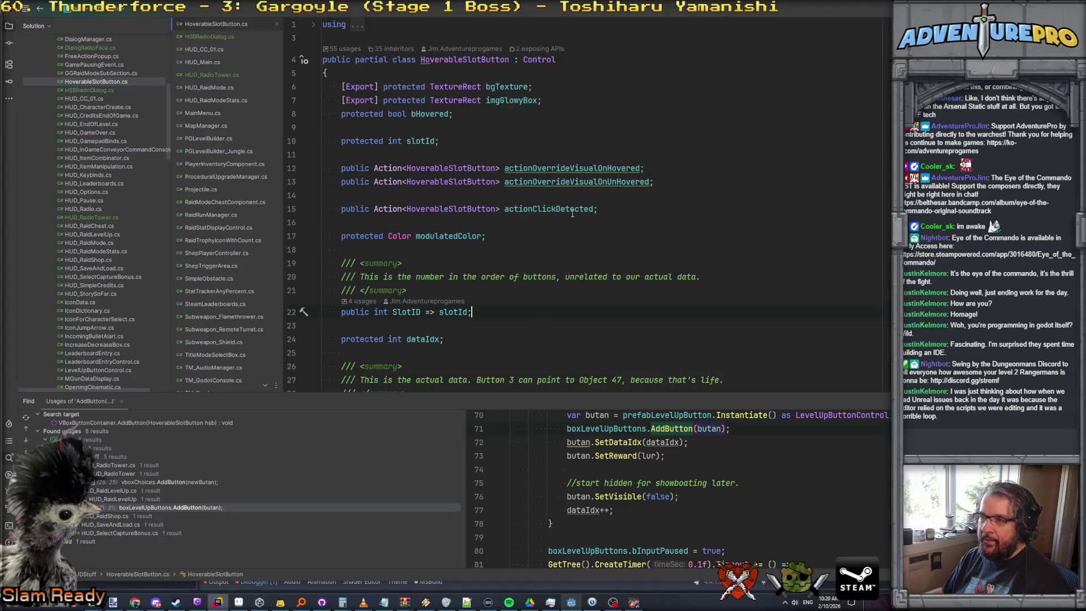
# Look at HSBRadioDialog.cs, then return to HUD_RadioTower.cs
pyautogui.click(220, 36)
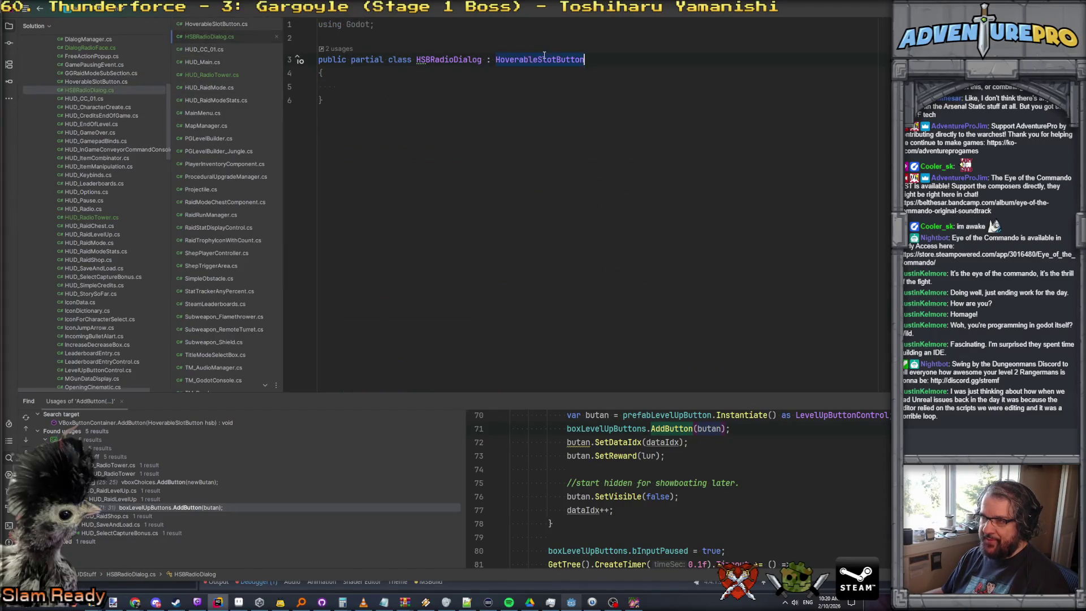
pyautogui.click(227, 76)
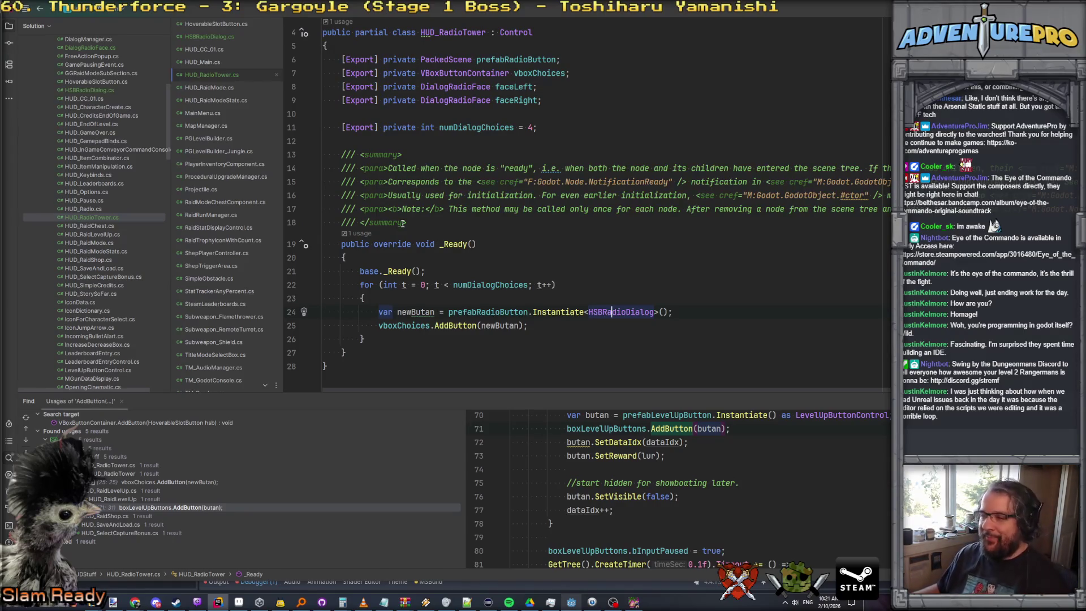
# Delete the summary comment above _Ready and its leftover blank line
pyautogui.hotkey('shift', 'Up')
pyautogui.hotkey('shift', 'Up')
pyautogui.hotkey('shift', 'Up')
pyautogui.hotkey('shift', 'Up')
pyautogui.hotkey('shift', 'Up')
pyautogui.hotkey('shift', 'Up')
pyautogui.hotkey('shift', 'Up')
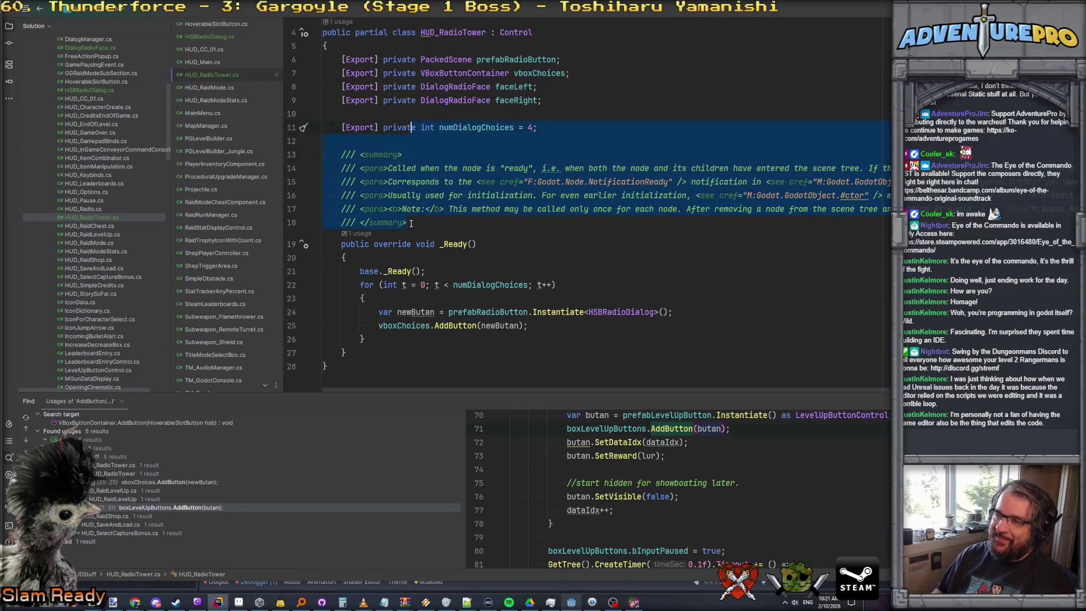
pyautogui.press('BackSpace')
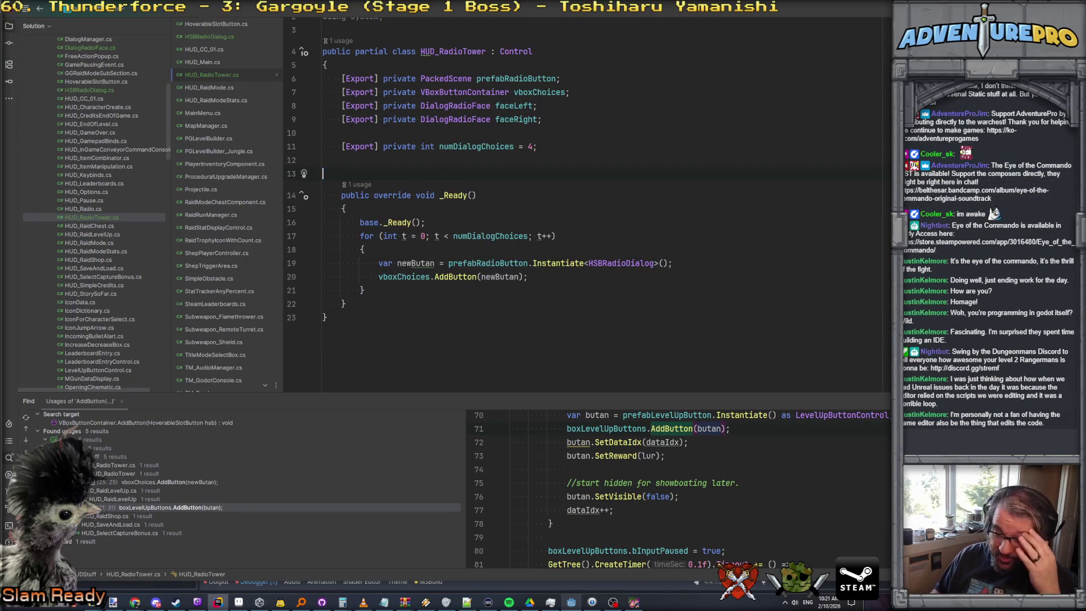
pyautogui.press('Delete')
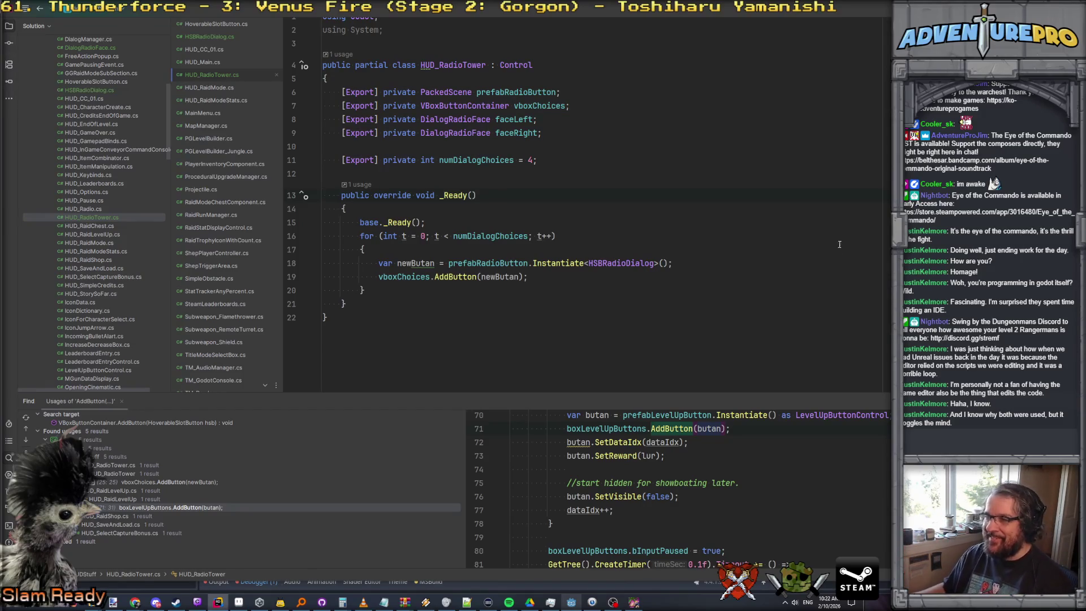
# Look up the declaration of the HSBRadioDialog type used in the Instantiate call
pyautogui.click(599, 290)
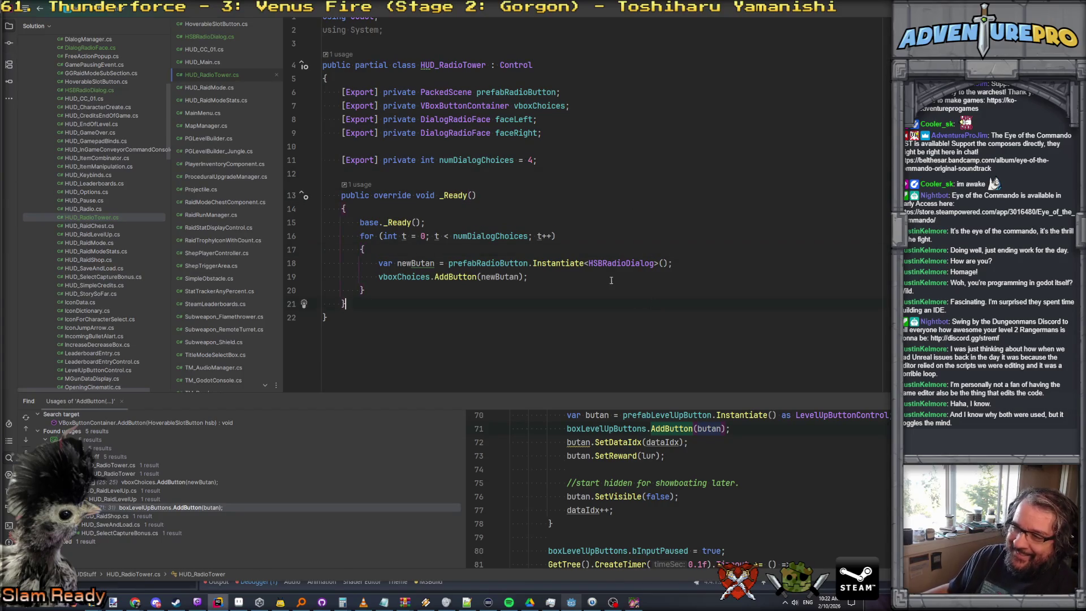
pyautogui.click(592, 278)
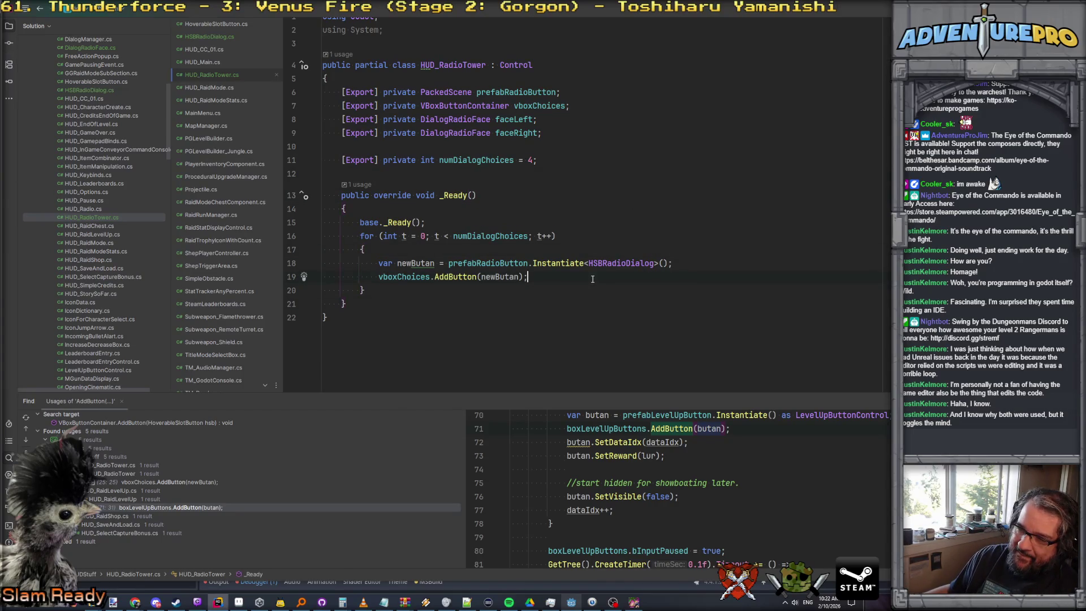
pyautogui.doubleClick(625, 264)
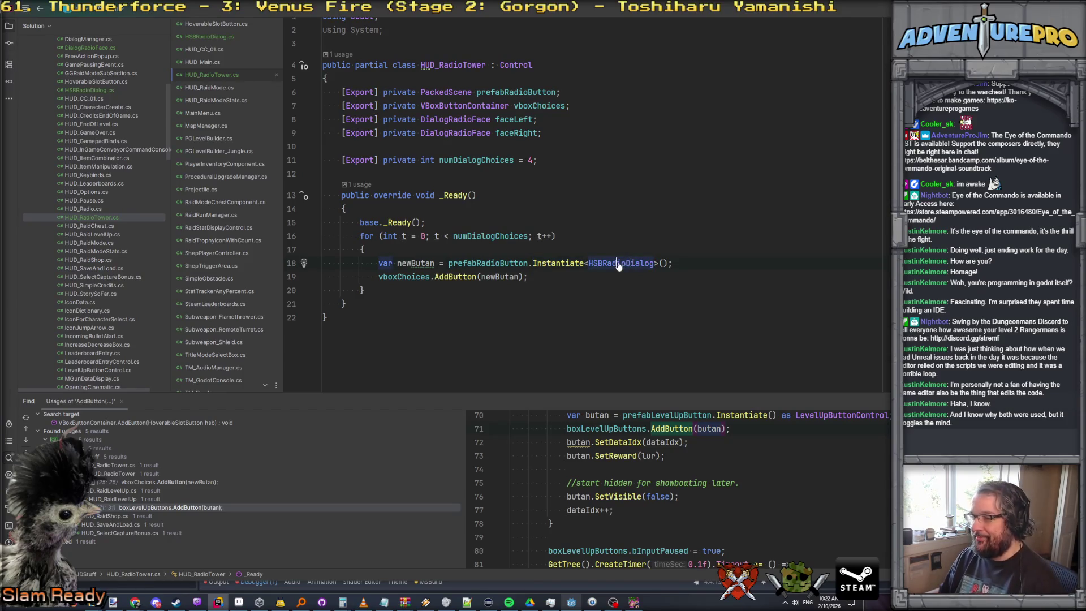
pyautogui.press('F12')
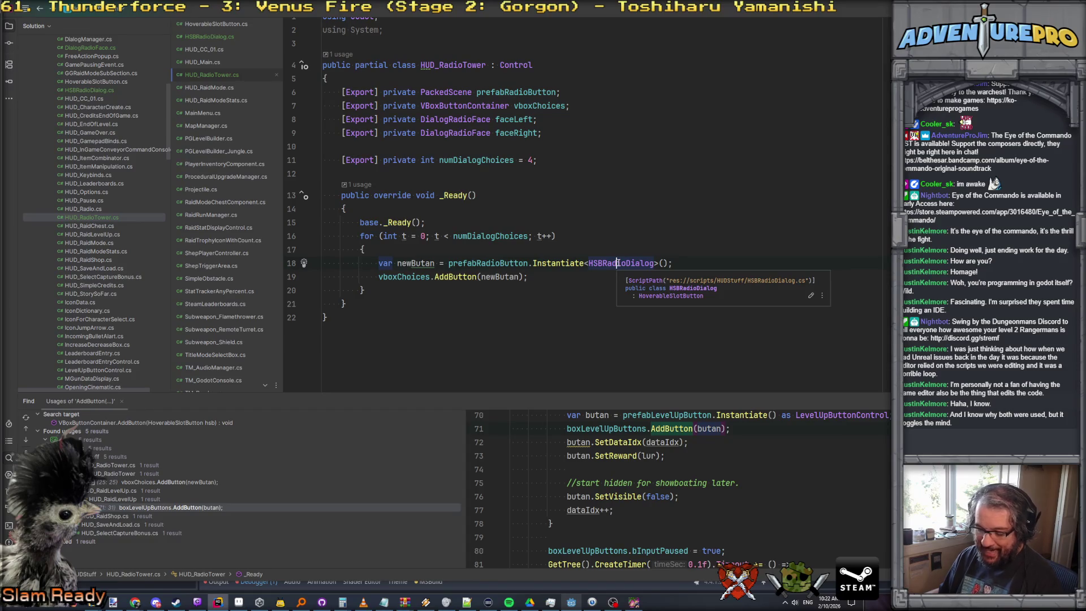
pyautogui.click(564, 251)
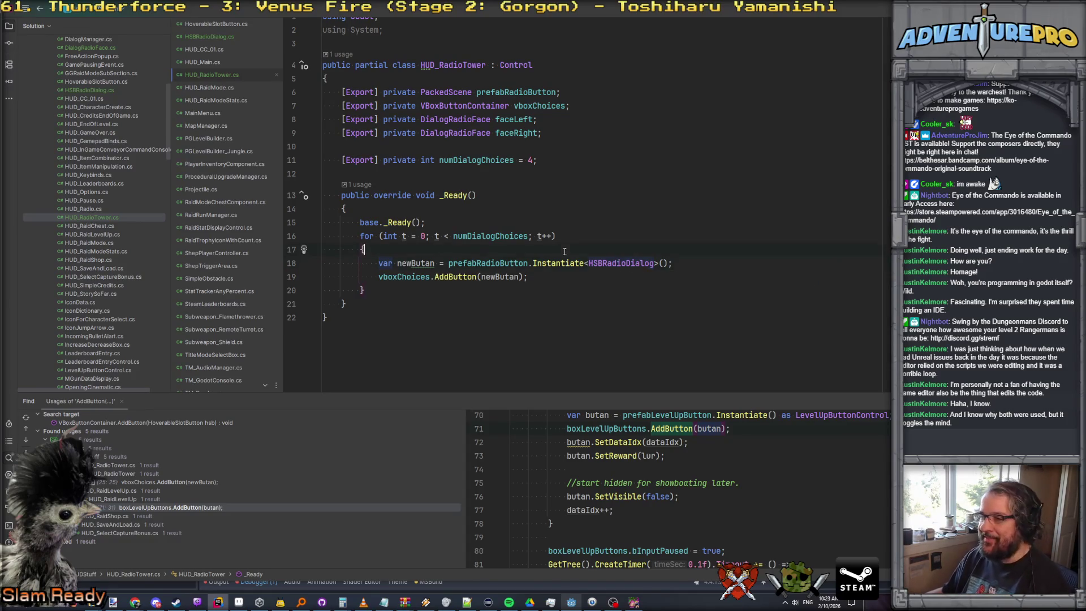
# Check where prefabRadioButton is used, then switch back to the Godot editor
pyautogui.click(434, 264)
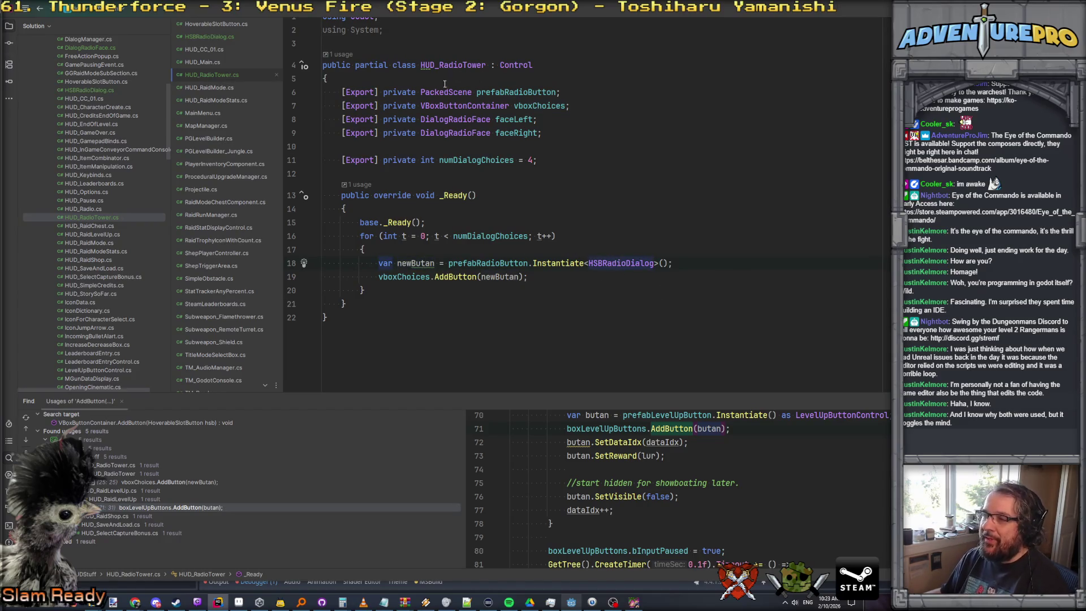
pyautogui.click(513, 94)
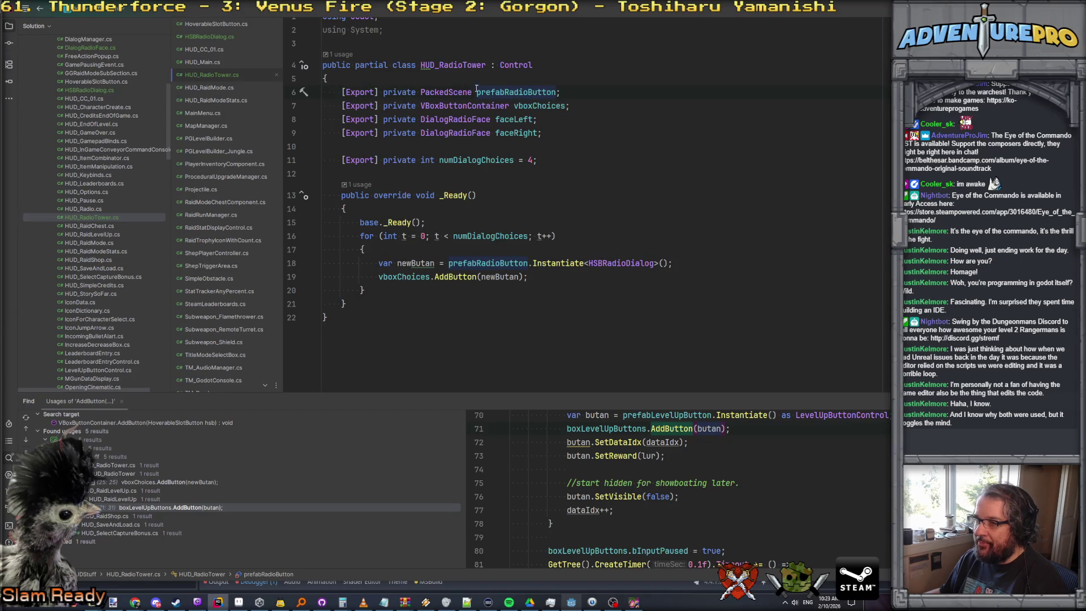
pyautogui.hotkey('alt', 'Tab')
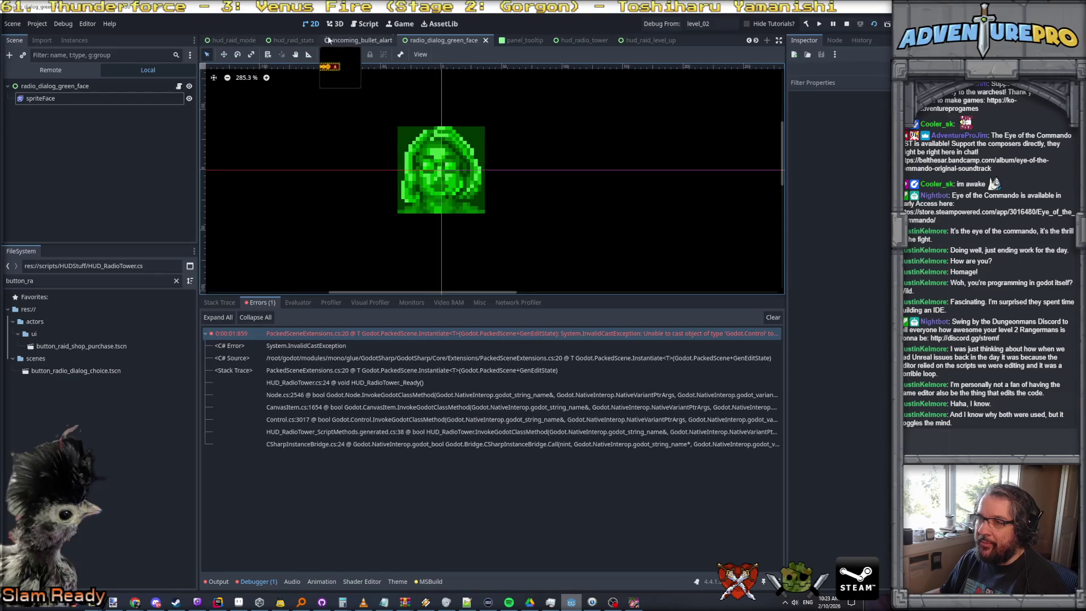
# From hud_radio_tower's root, follow the Prefab Radio Button property into button_radio_dialog_choice
pyautogui.click(586, 41)
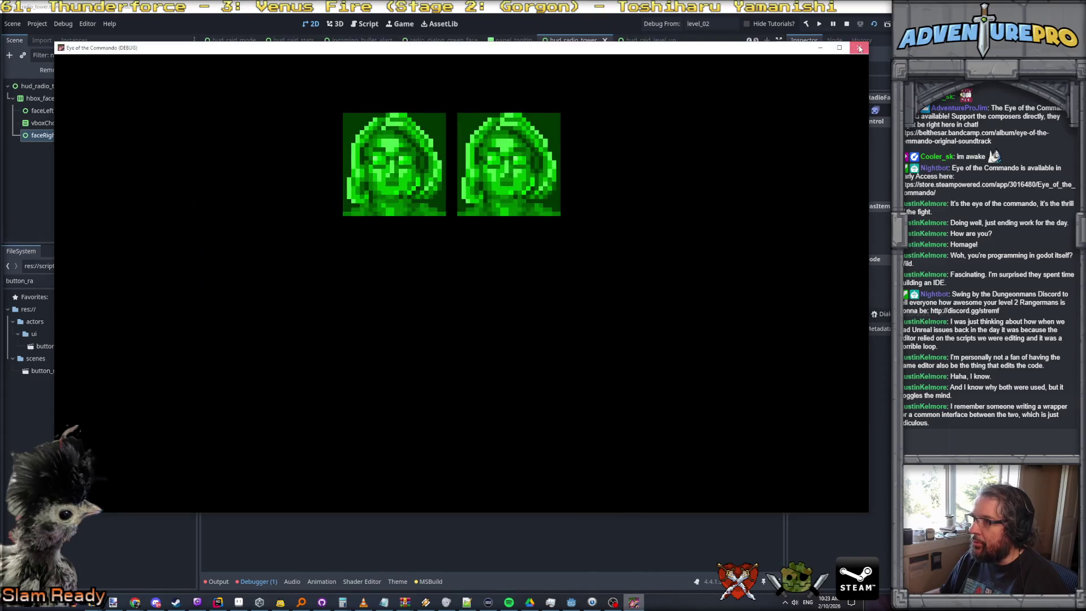
pyautogui.click(863, 49)
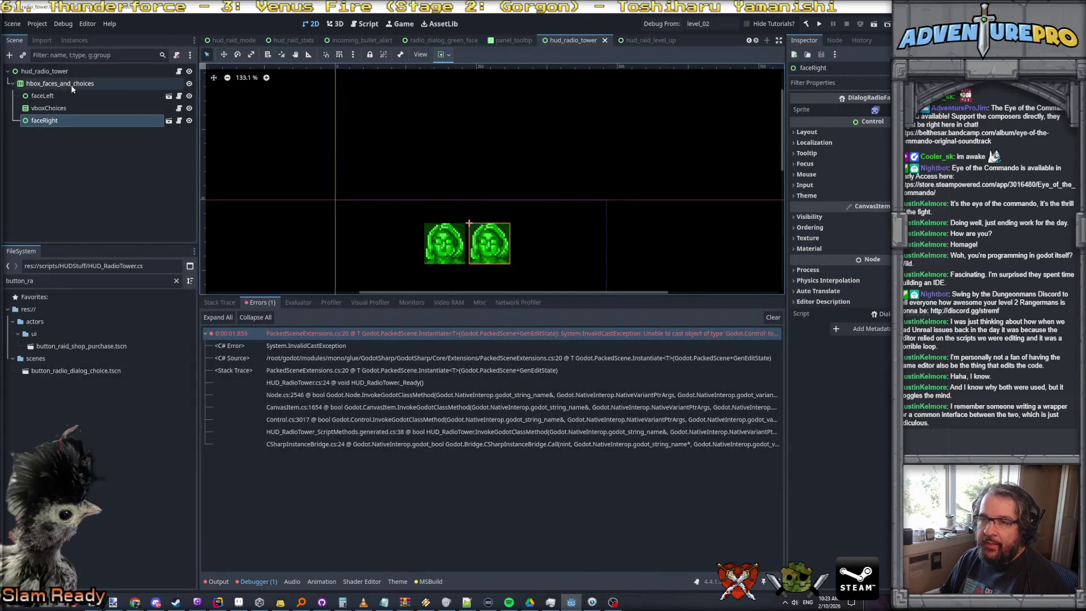
pyautogui.click(60, 73)
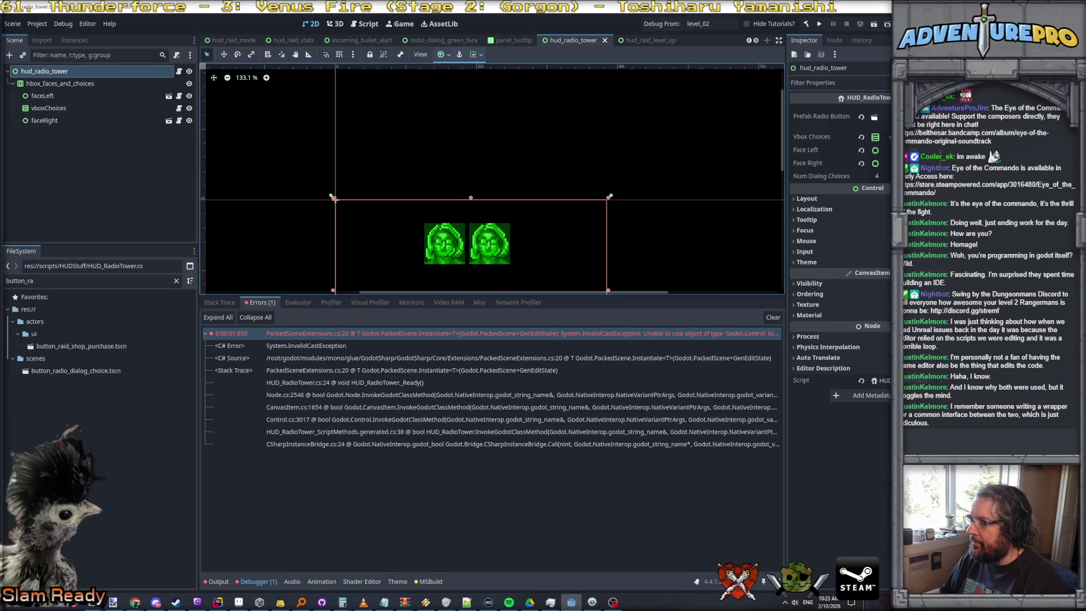
pyautogui.click(874, 116)
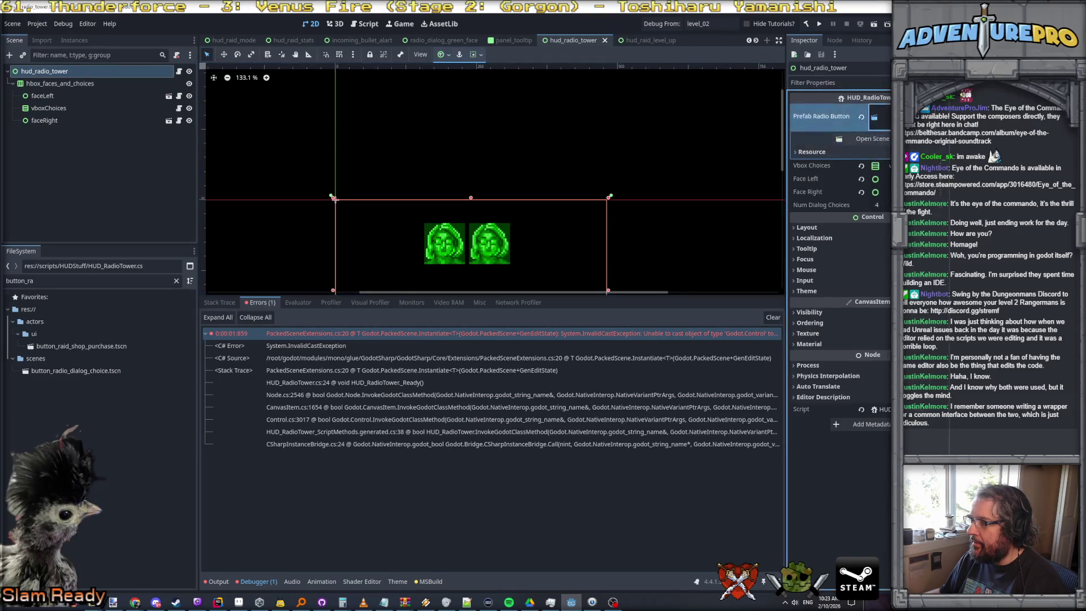
pyautogui.click(867, 138)
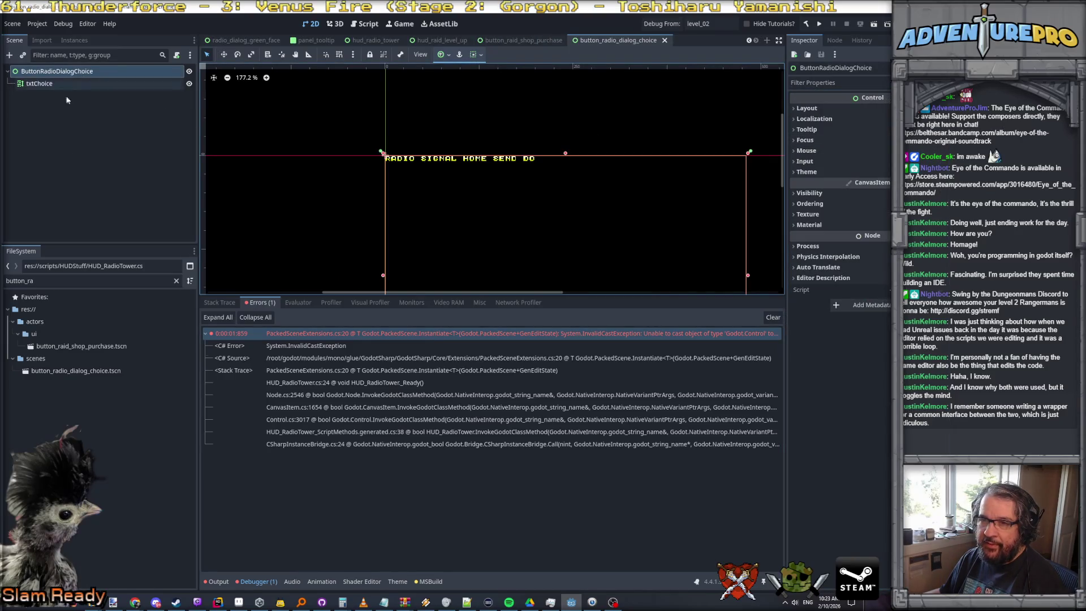
# Attach HSBRadioDialog.cs to the ButtonRadioDialogChoice root and save the scene
pyautogui.doubleClick(21, 280)
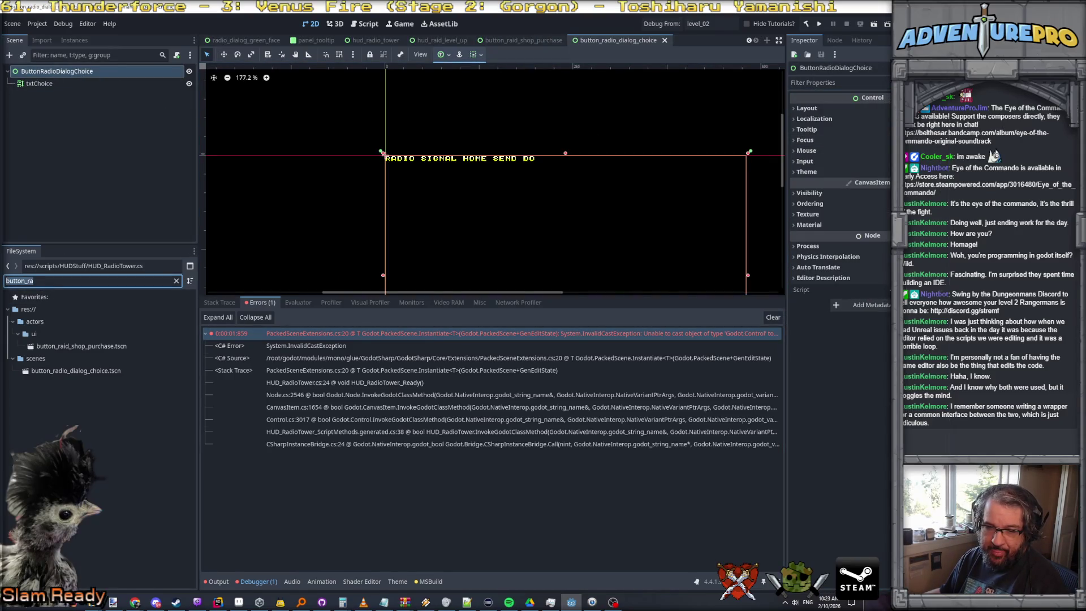
pyautogui.write('hsb')
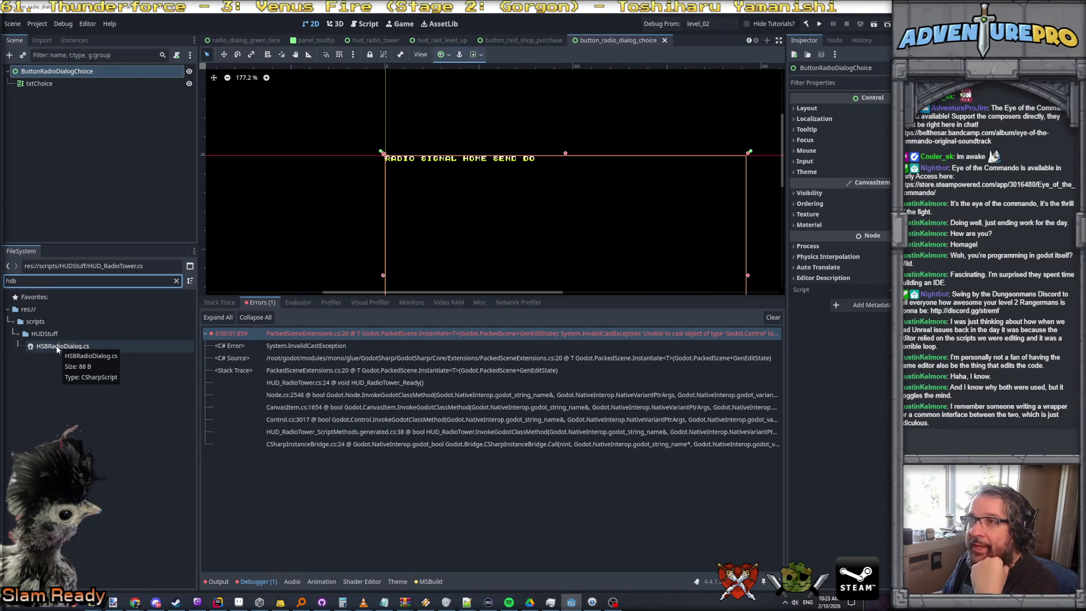
pyautogui.moveTo(60, 348); pyautogui.dragTo(63, 74)
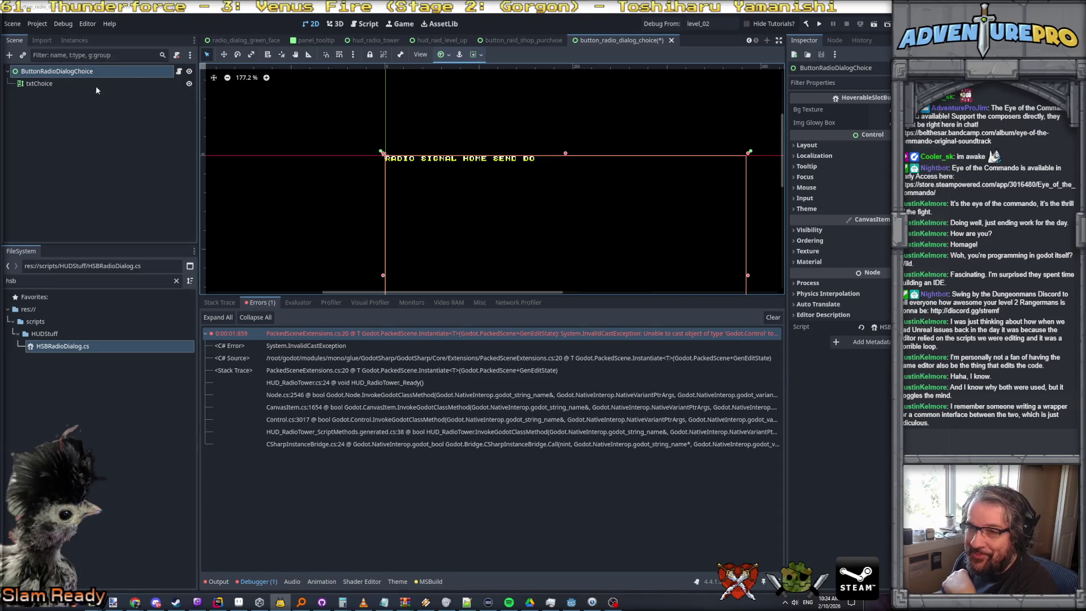
pyautogui.click(49, 84)
pyautogui.click(54, 71)
pyautogui.click(39, 83)
pyautogui.hotkey('ctrl', 's')
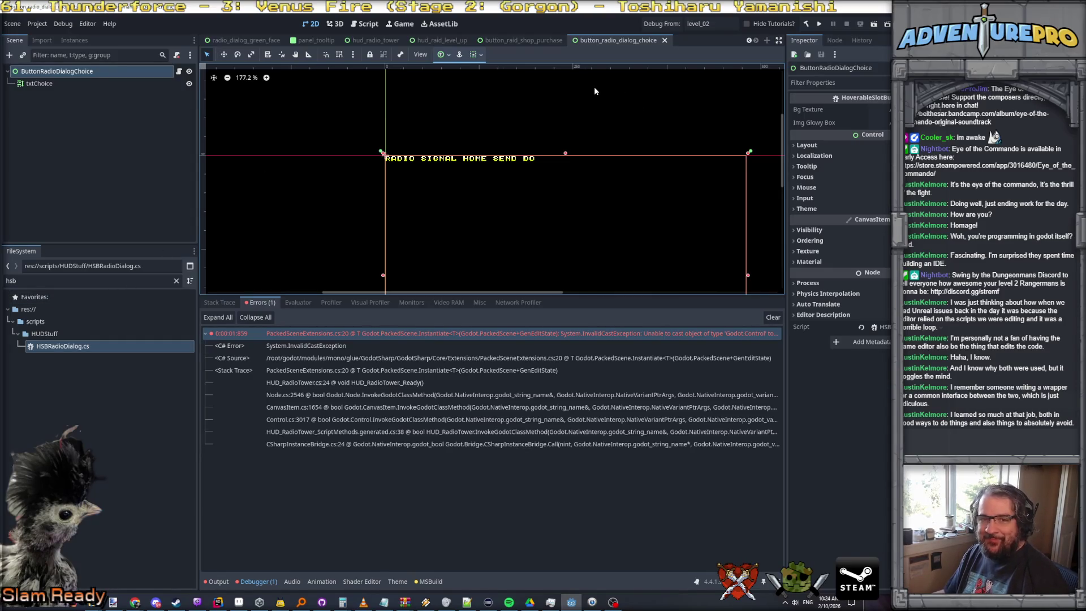
pyautogui.click(530, 40)
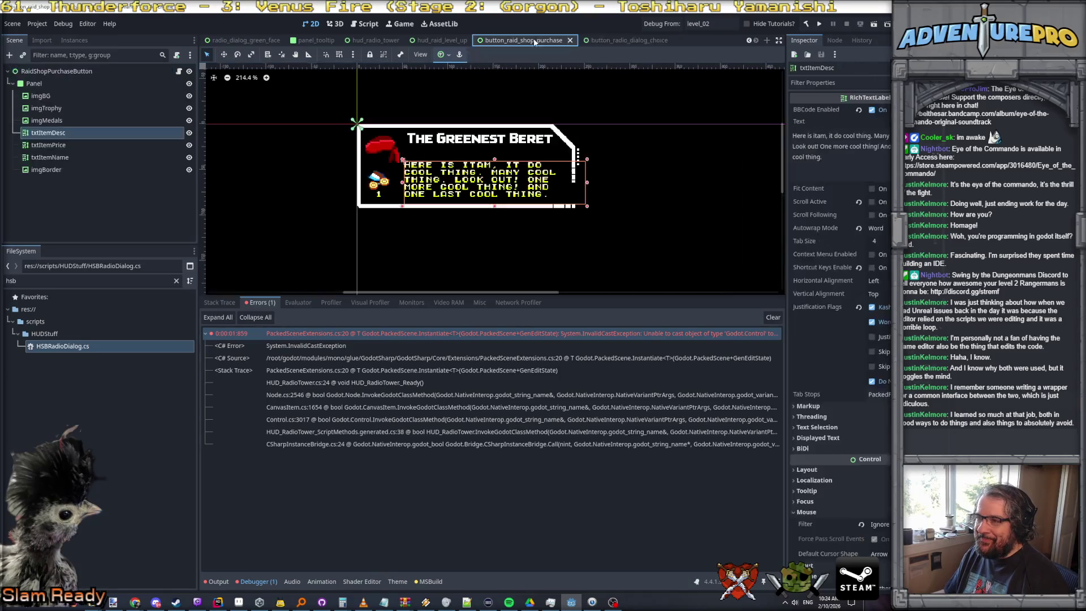
# Compare the radio dialog choice button's layout with the shop purchase button scene
pyautogui.click(620, 39)
pyautogui.scroll(-1, 527, 181)
pyautogui.scroll(-2, 527, 181)
pyautogui.scroll(3, 527, 180)
pyautogui.scroll(1, 527, 181)
pyautogui.scroll(-1, 527, 181)
pyautogui.moveTo(523, 182)
pyautogui.mouseDown()
pyautogui.moveTo(462, 154)
pyautogui.moveTo(463, 142)
pyautogui.moveTo(419, 133)
pyautogui.mouseUp()
pyautogui.scroll(-2, 462, 141)
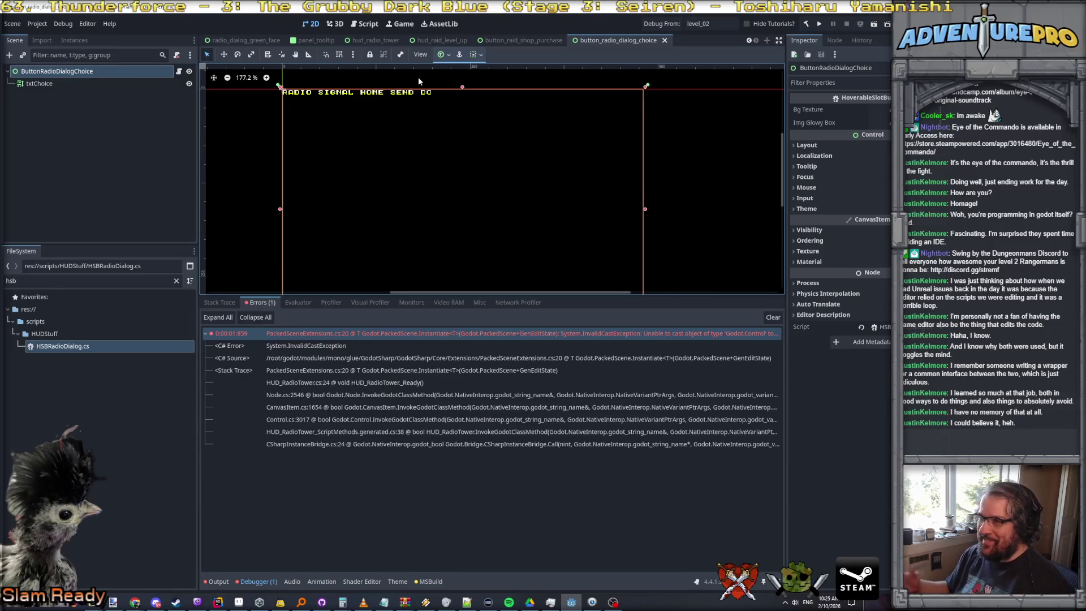
pyautogui.click(532, 41)
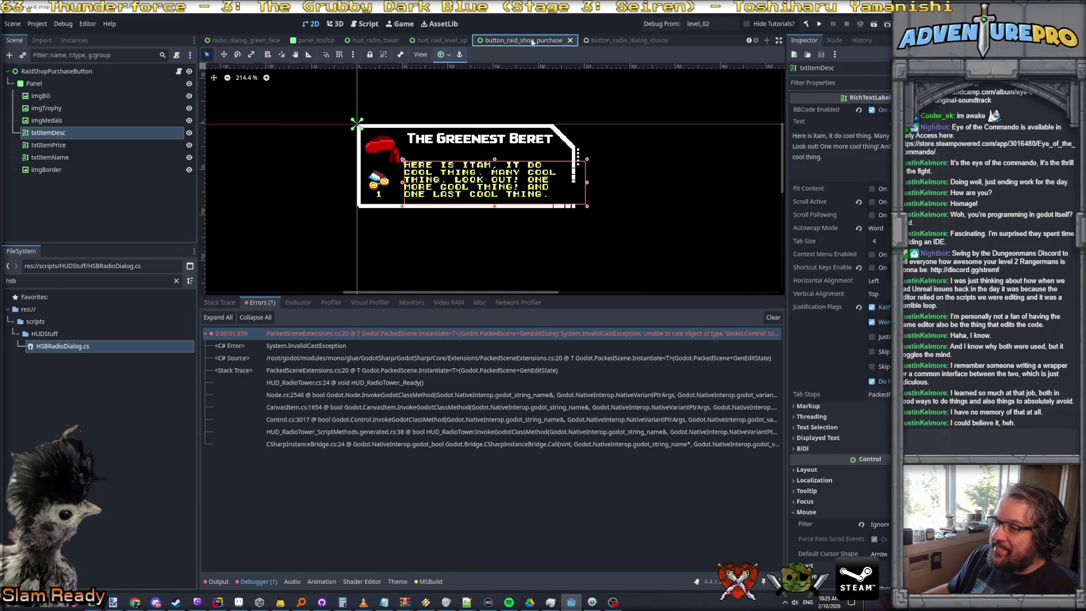
pyautogui.click(614, 41)
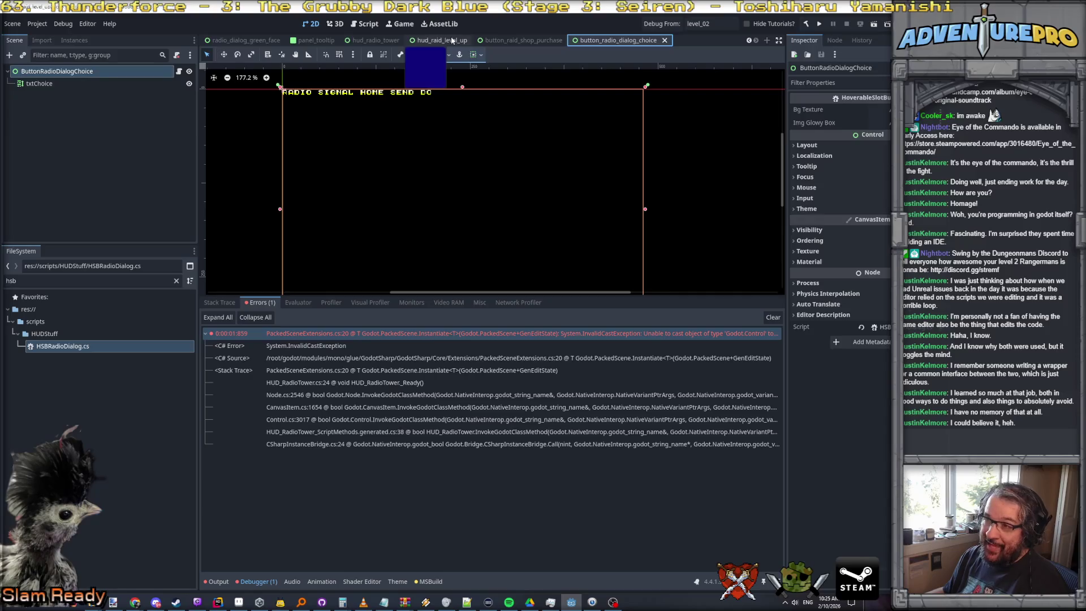
# Flip through the other open button scenes, then bring up hud_radio_tower
pyautogui.click(439, 41)
pyautogui.click(521, 41)
pyautogui.click(614, 40)
pyautogui.click(561, 41)
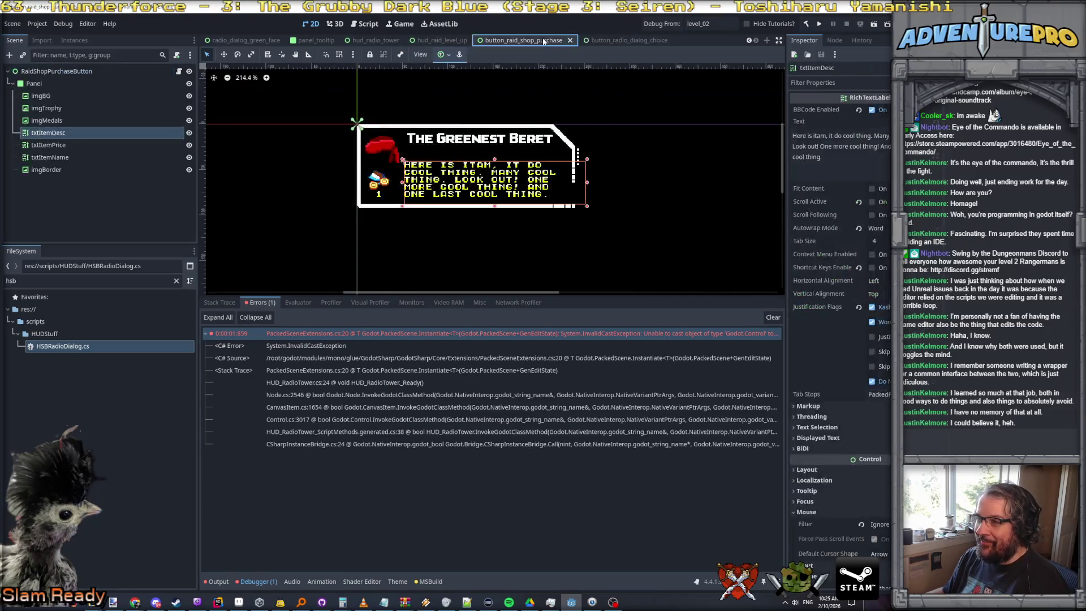
pyautogui.click(624, 42)
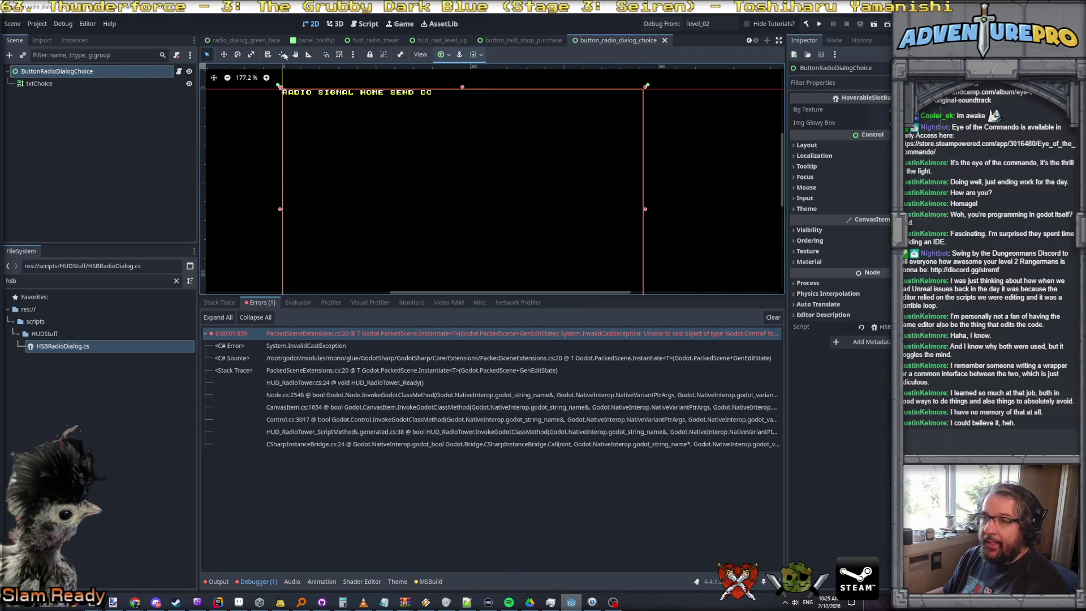
pyautogui.click(378, 42)
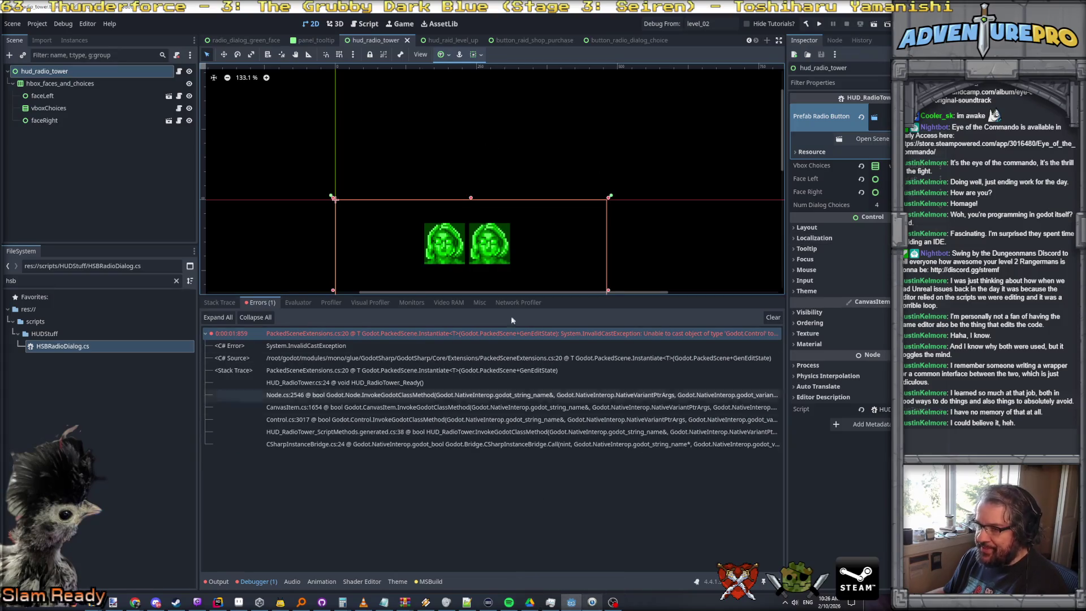
# Run hud_radio_tower on its own via Play This Scene
pyautogui.rightClick(375, 40)
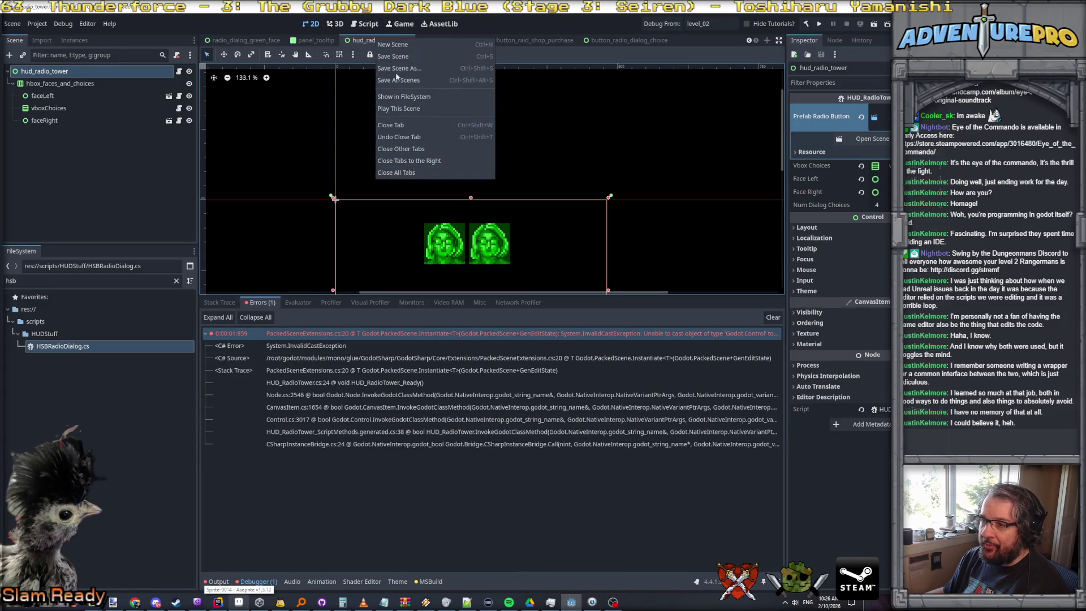
pyautogui.click(406, 108)
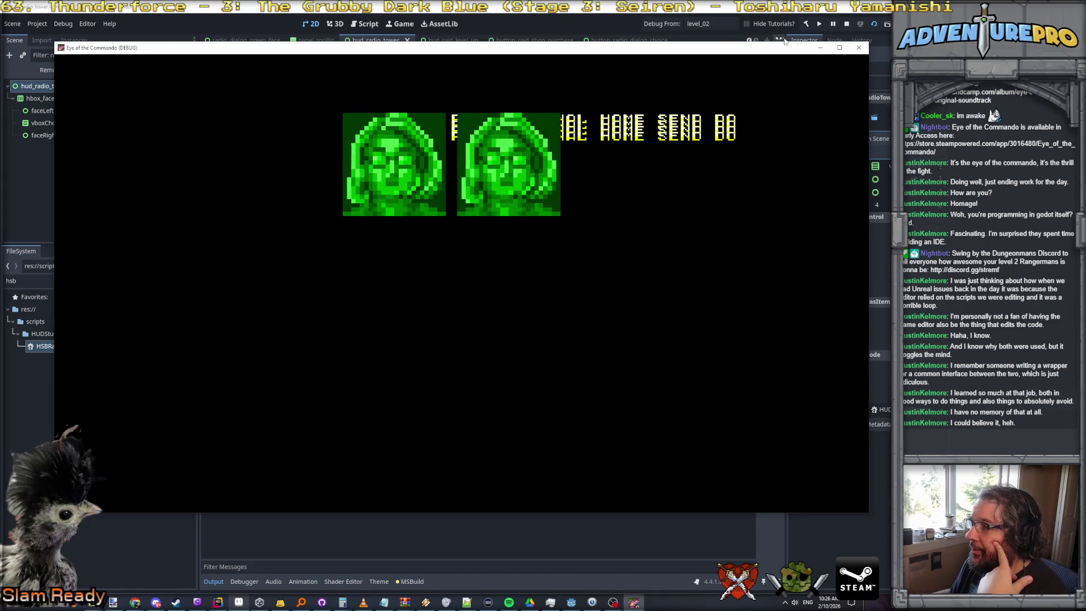
# Close the running game preview window
pyautogui.click(820, 48)
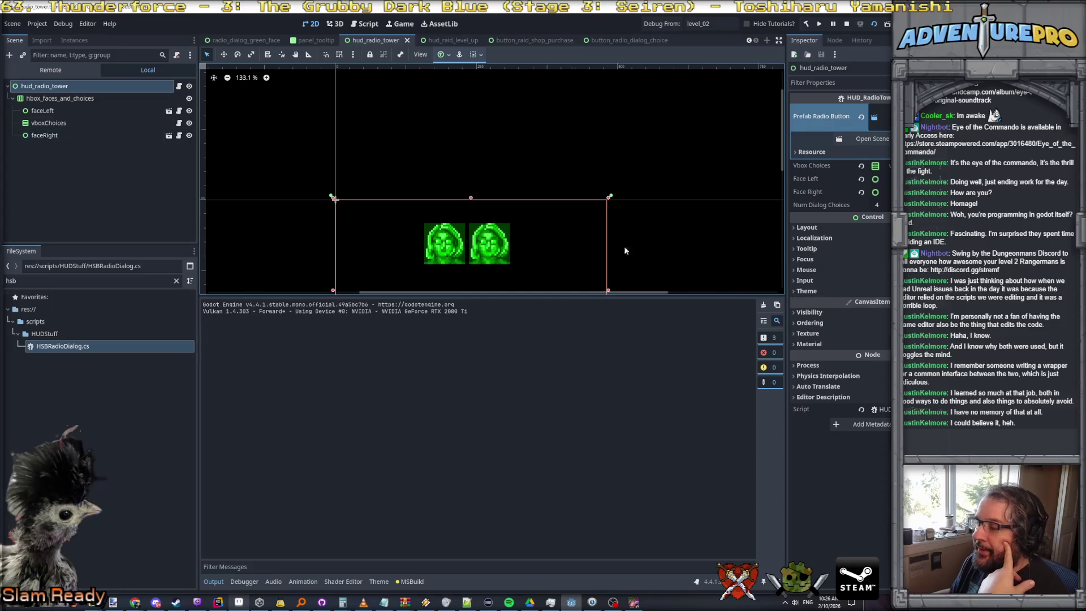
pyautogui.click(635, 603)
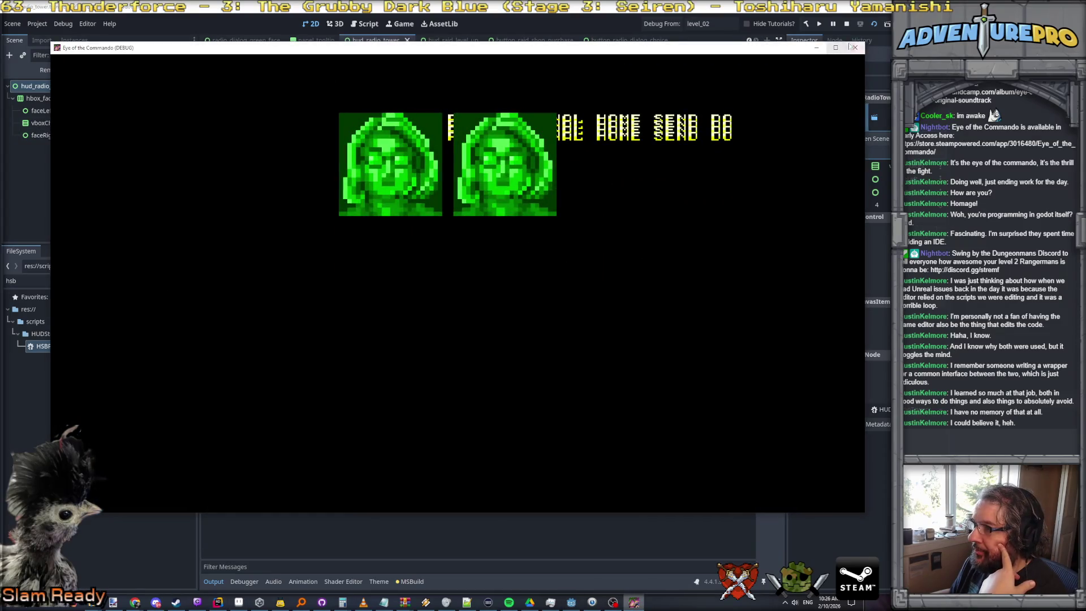
pyautogui.click(854, 44)
# Select vboxChoices, then open the button_radio_dialog_choice scene
pyautogui.click(48, 107)
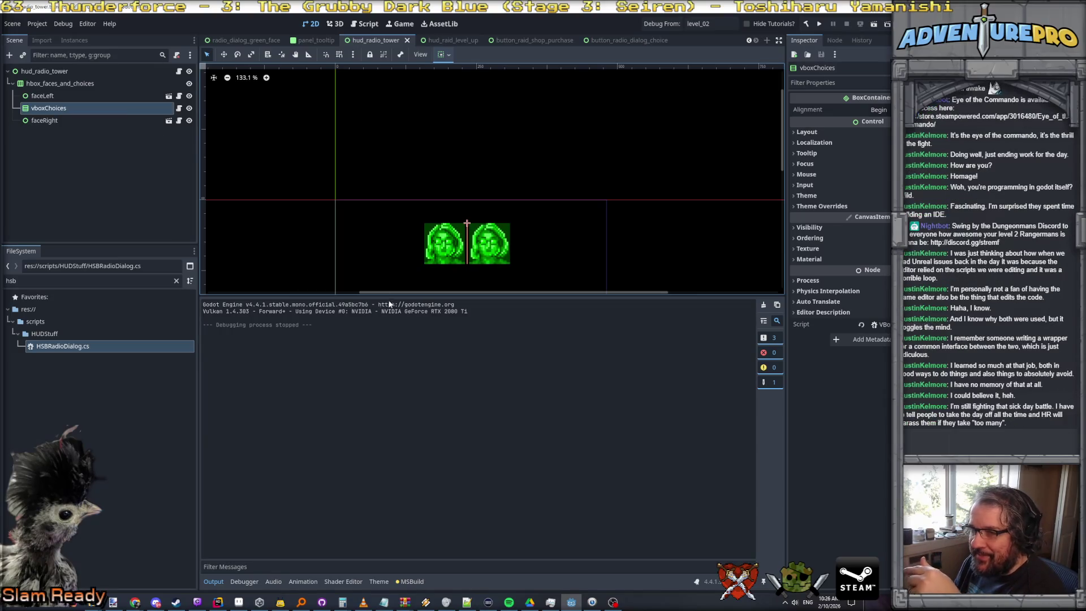
pyautogui.click(540, 40)
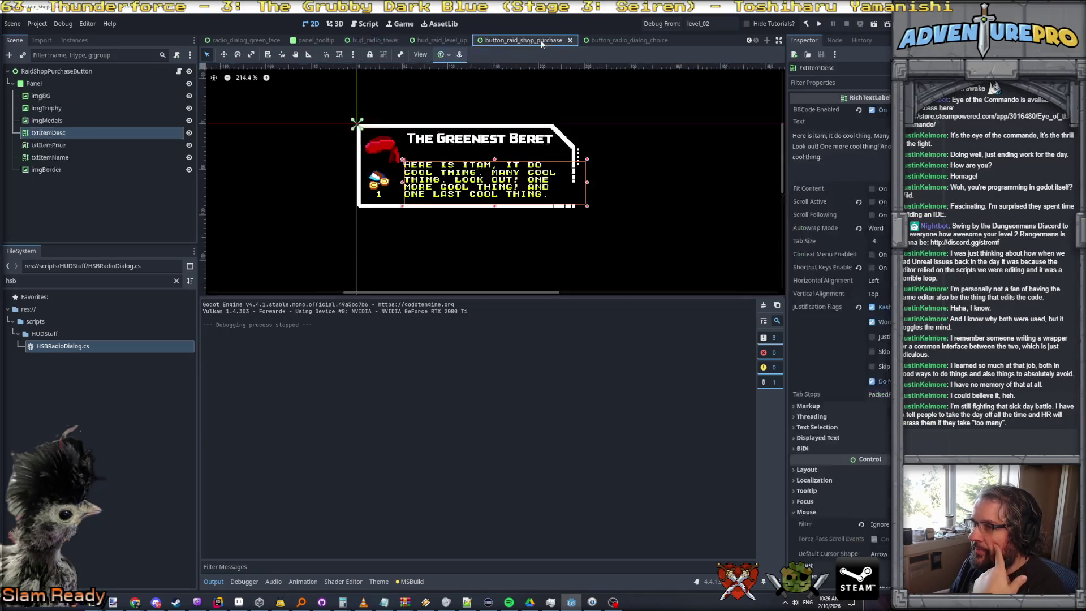
pyautogui.click(620, 41)
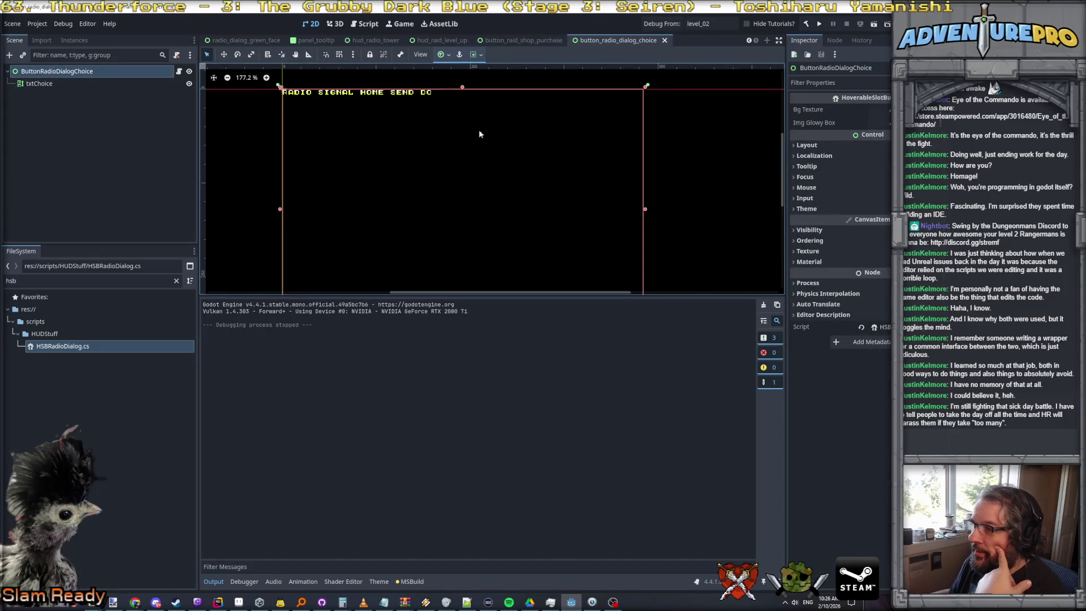
# Set the choice button's Custom Minimum Size to 240 wide and save the scene
pyautogui.click(806, 145)
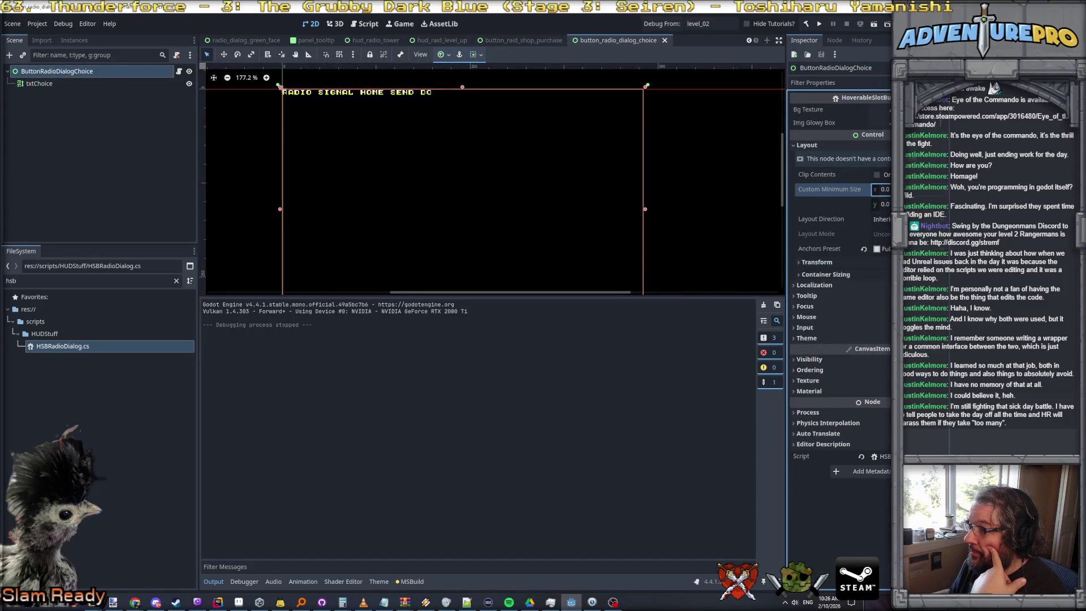
pyautogui.write('40')
pyautogui.press('Tab')
pyautogui.write('12.')
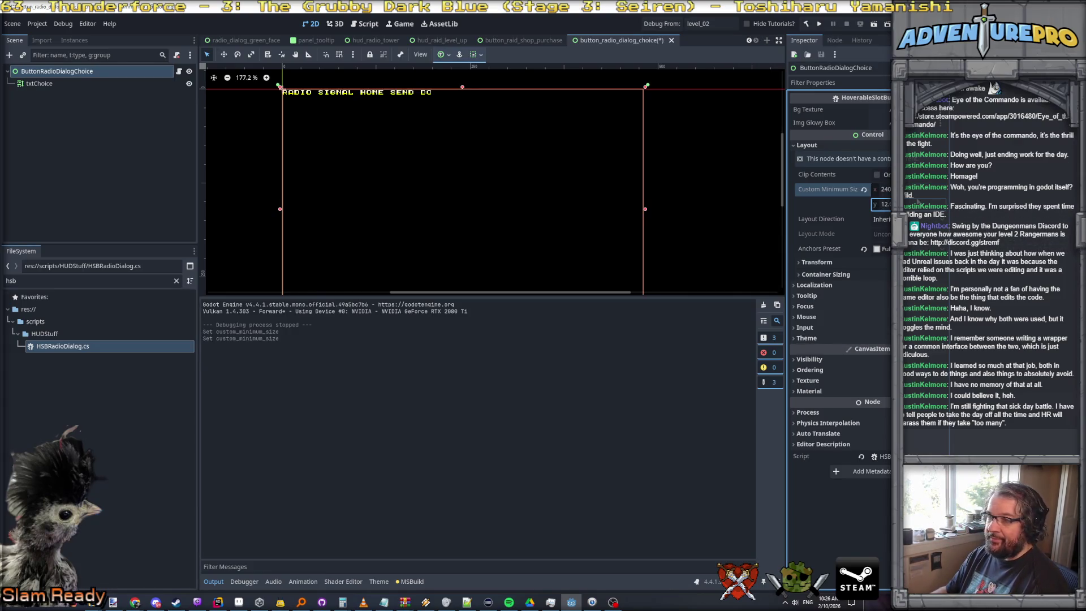
pyautogui.press('Return')
pyautogui.click(53, 89)
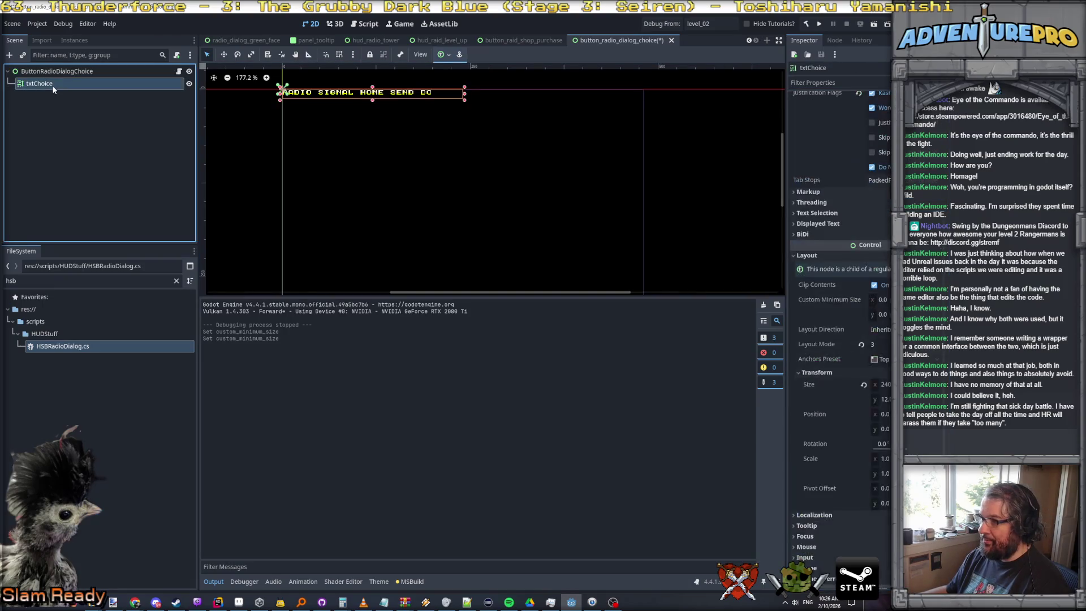
pyautogui.scroll(3, 840, 274)
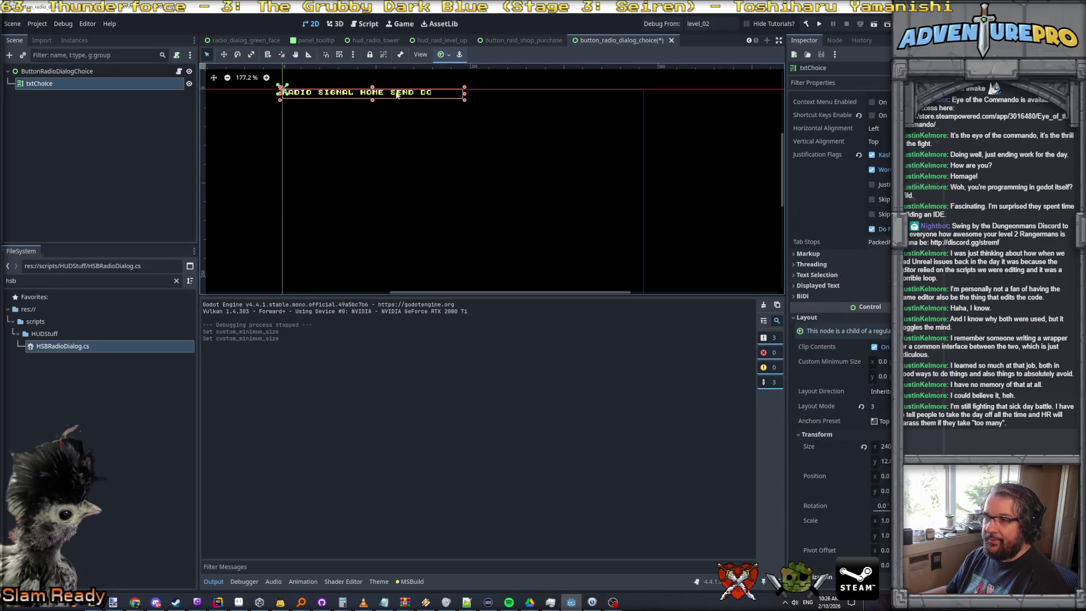
pyautogui.hotkey('ctrl', 's')
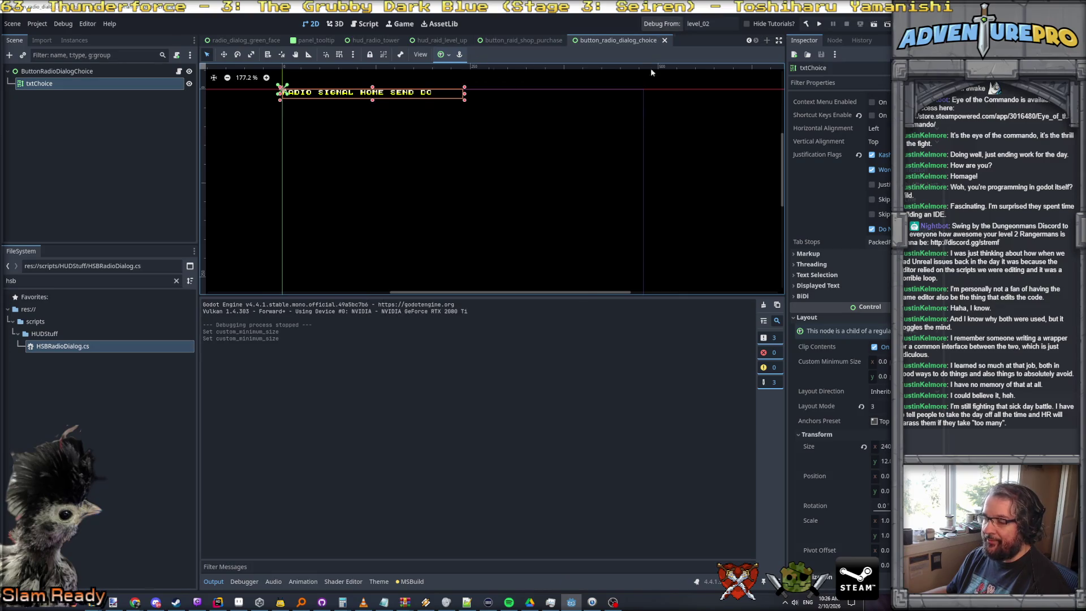
# Switch to hud_raid_level_up, then bring up hud_radio_tower's scene options
pyautogui.click(435, 40)
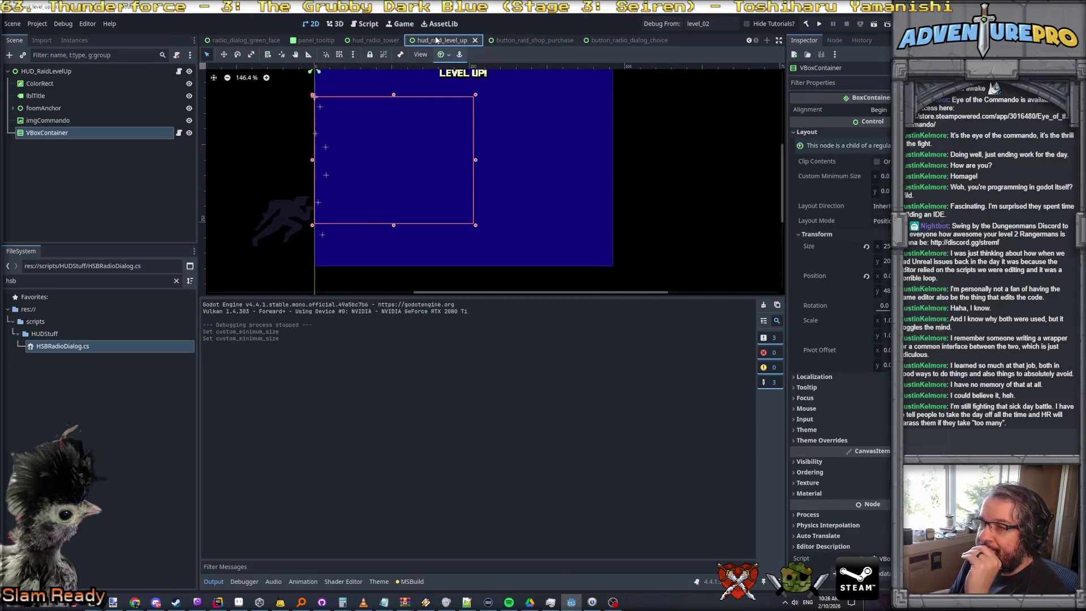
pyautogui.click(373, 41)
pyautogui.rightClick(373, 41)
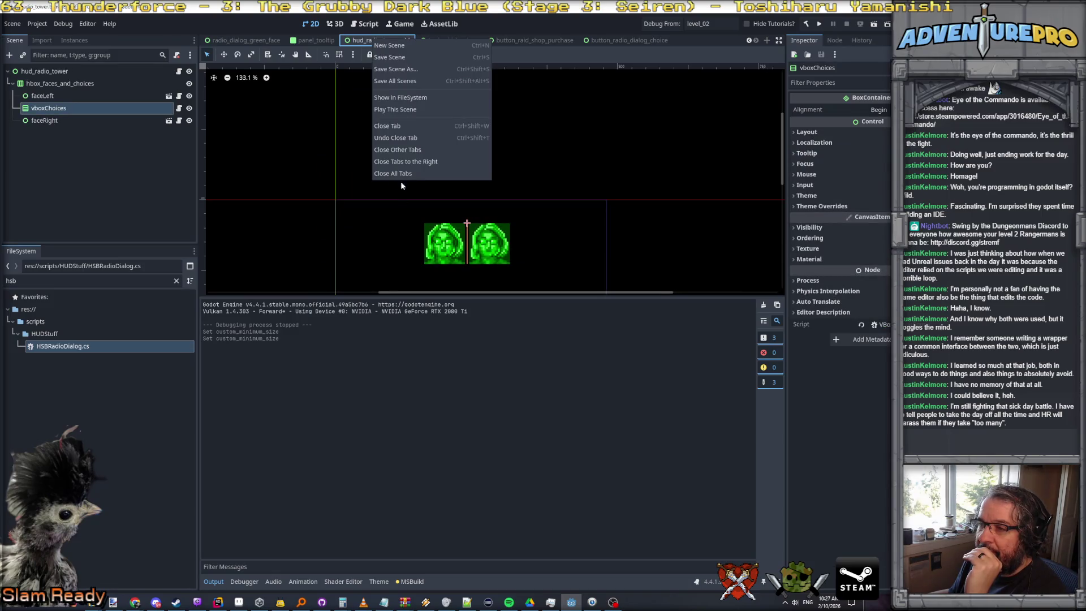
pyautogui.click(398, 111)
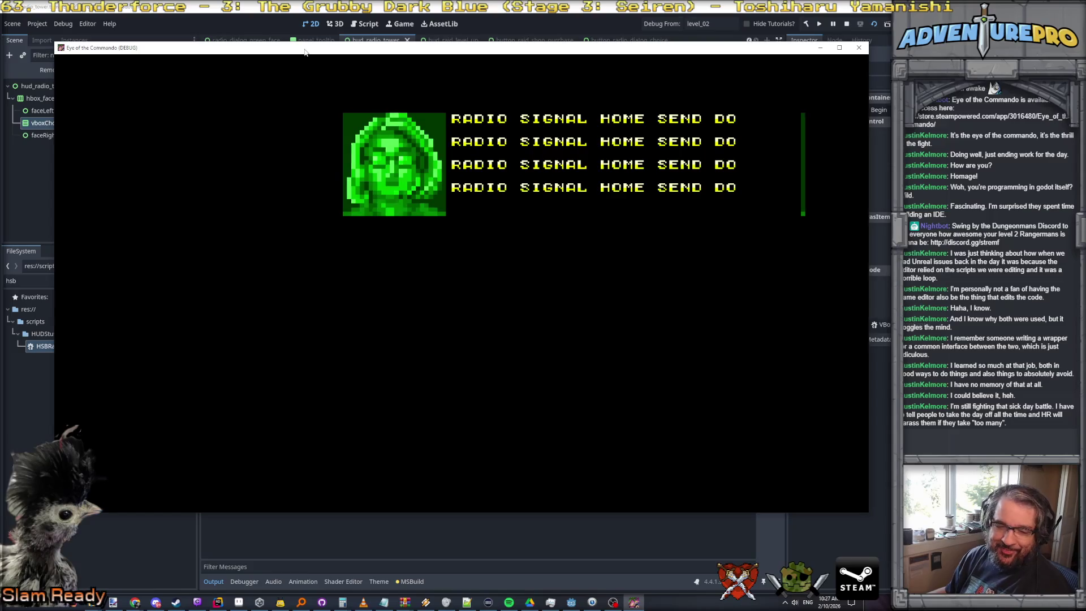
pyautogui.moveTo(305, 49); pyautogui.dragTo(370, 174)
pyautogui.scroll(-6, 391, 112)
pyautogui.scroll(-4, 400, 114)
pyautogui.scroll(2, 441, 128)
pyautogui.moveTo(422, 176)
pyautogui.mouseDown()
pyautogui.moveTo(450, 240)
pyautogui.moveTo(415, 264)
pyautogui.mouseUp()
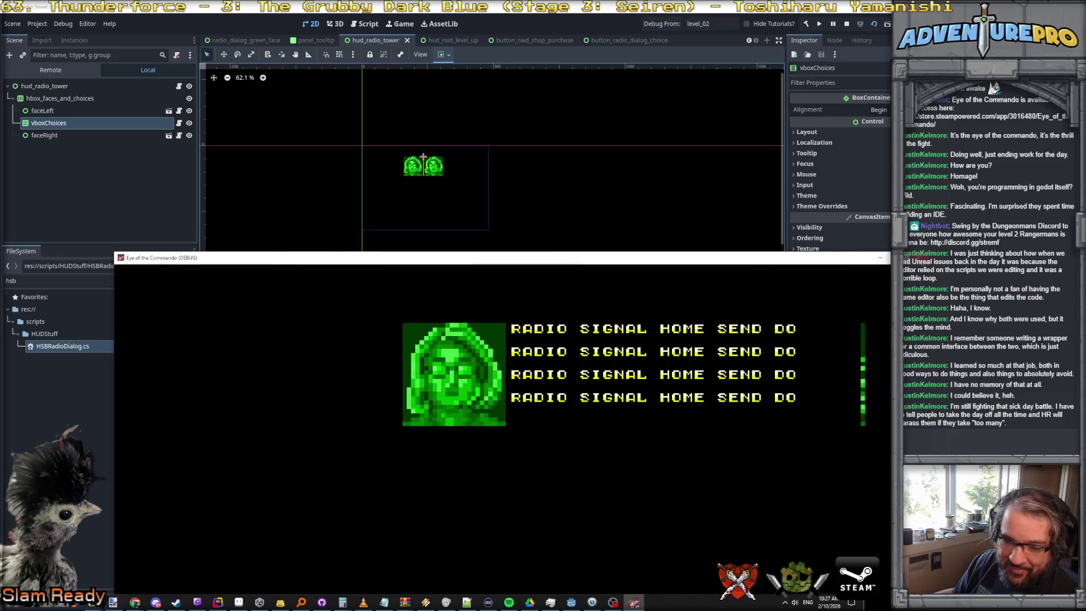
pyautogui.click(880, 258)
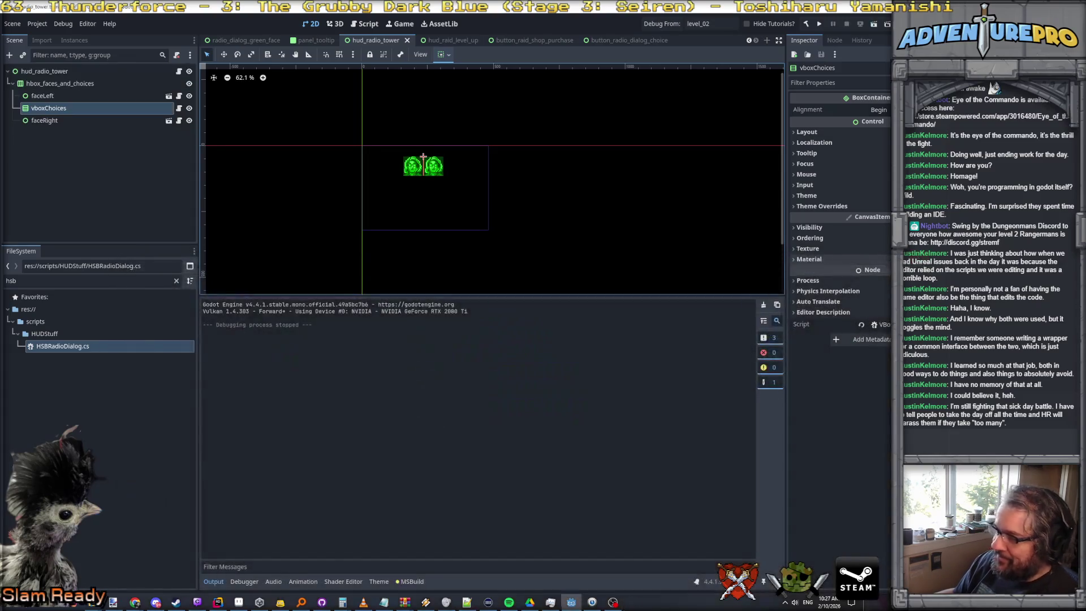
pyautogui.scroll(4, 406, 171)
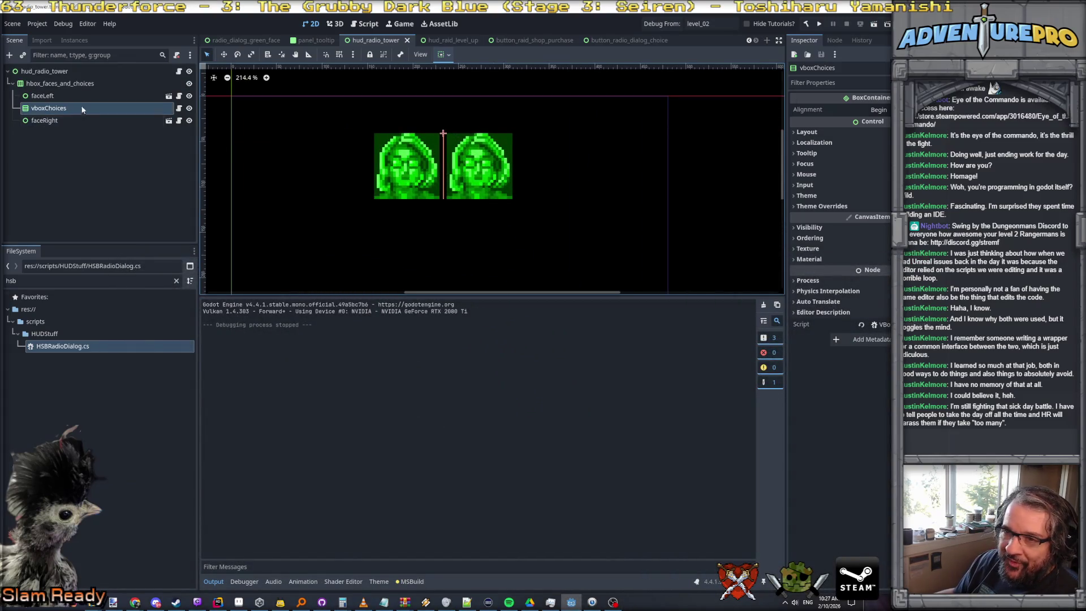
# Select hbox_faces_and_choices and drag it up and to the left in the canvas
pyautogui.click(59, 84)
pyautogui.scroll(-3, 293, 144)
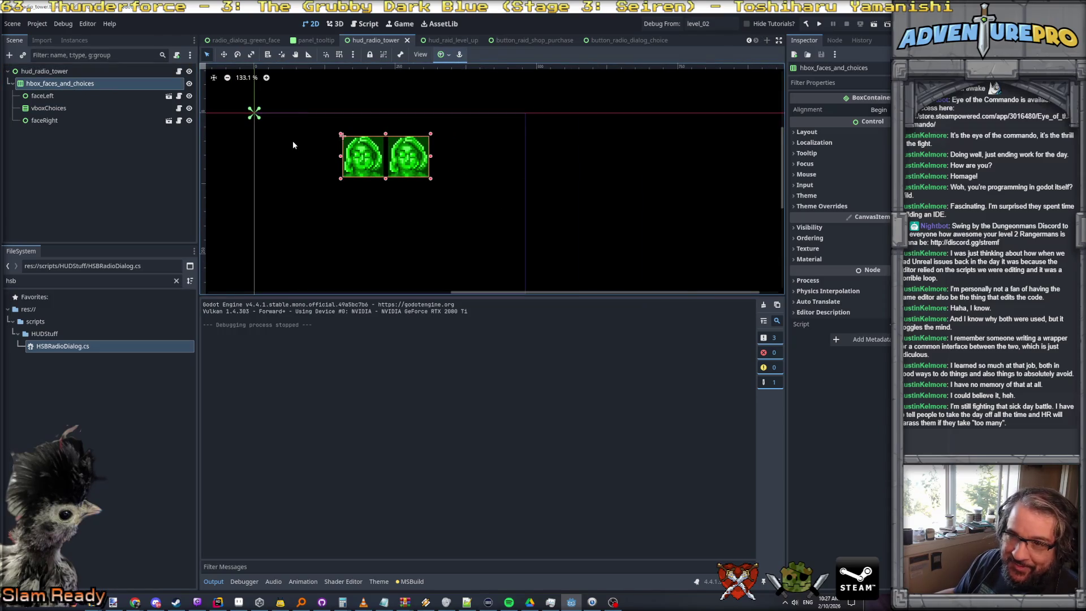
pyautogui.click(369, 157)
pyautogui.click(55, 83)
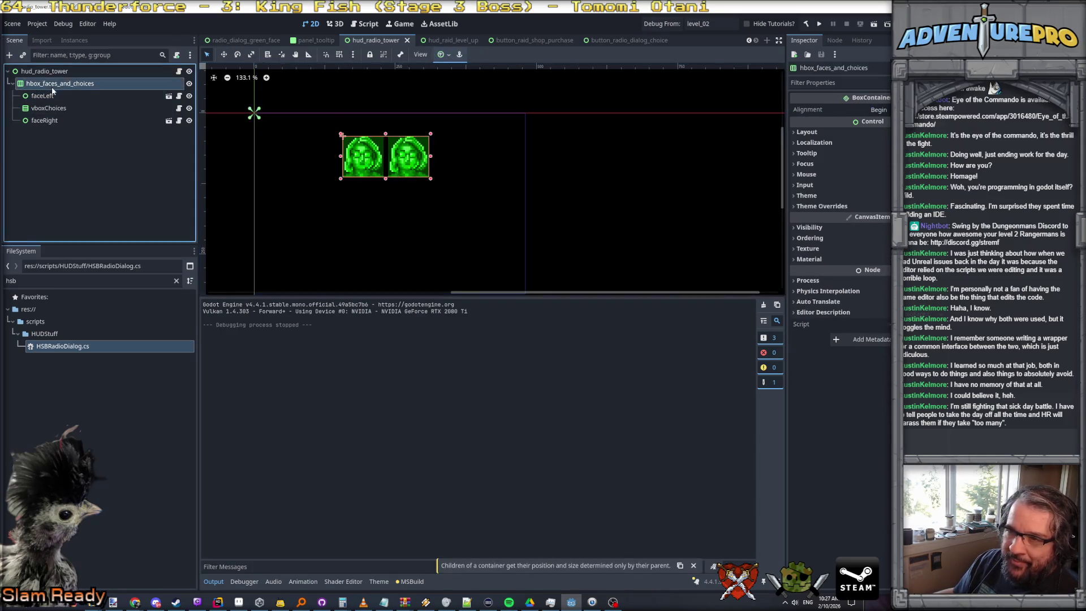
pyautogui.click(50, 72)
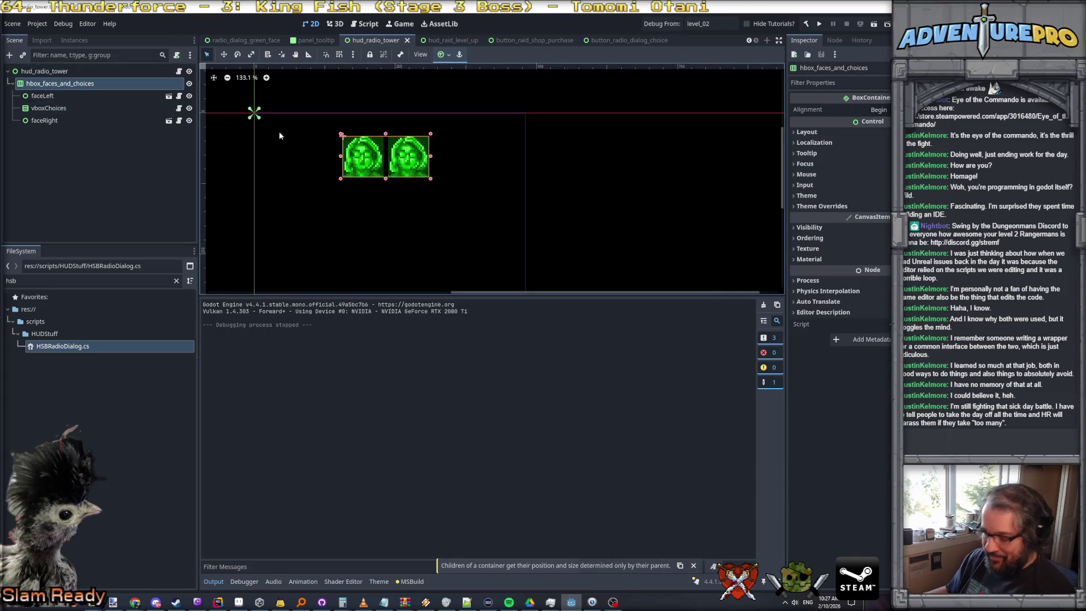
pyautogui.moveTo(350, 161); pyautogui.dragTo(312, 157)
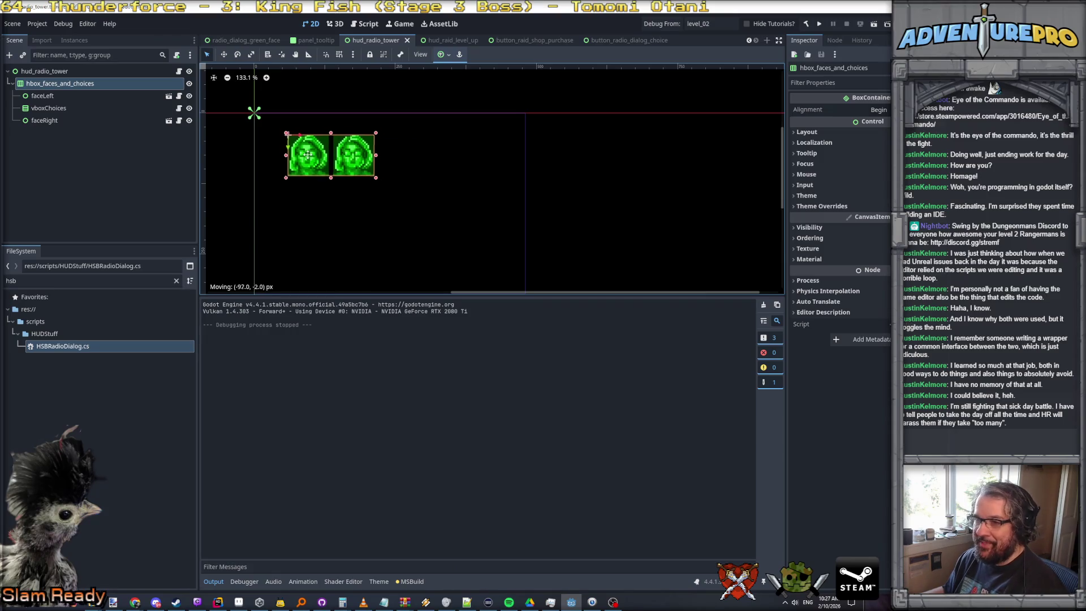
pyautogui.moveTo(312, 155); pyautogui.dragTo(307, 152)
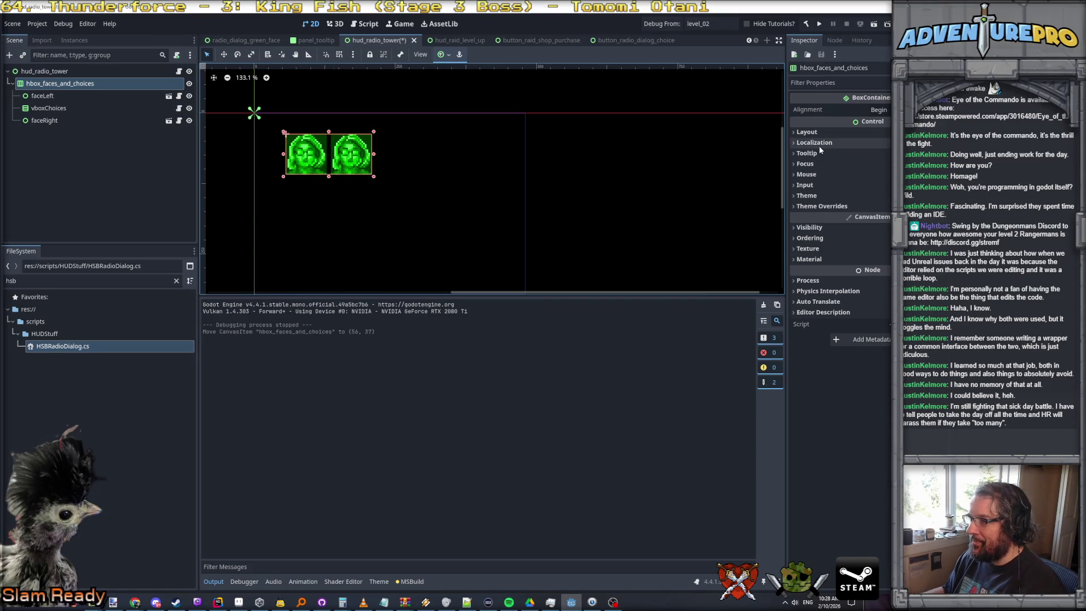
# Set the container's Transform Position to 32, 32 and save hud_radio_tower
pyautogui.click(816, 249)
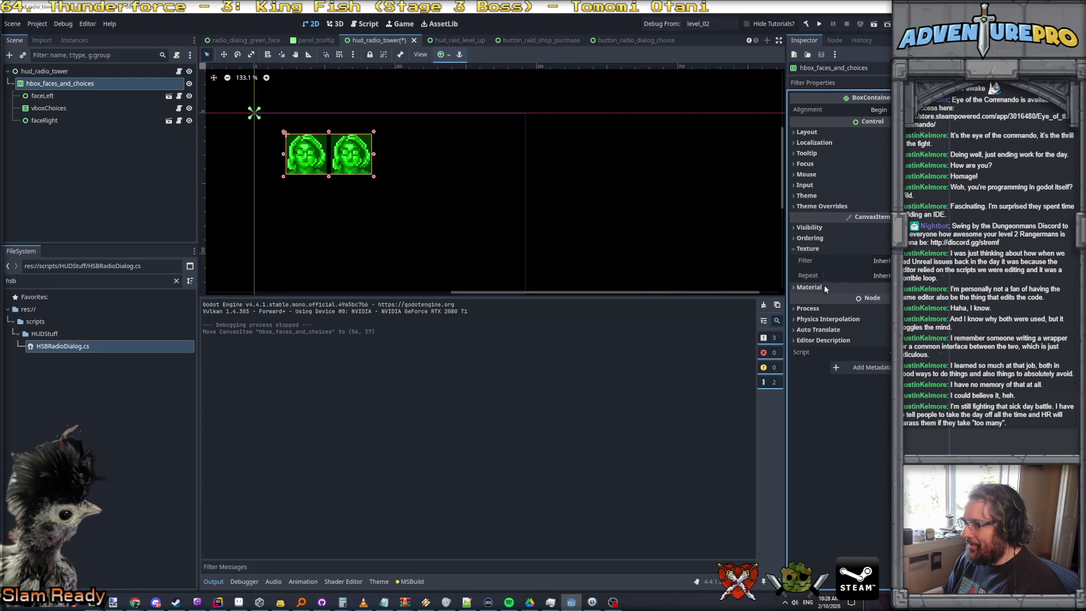
pyautogui.click(828, 133)
pyautogui.click(818, 234)
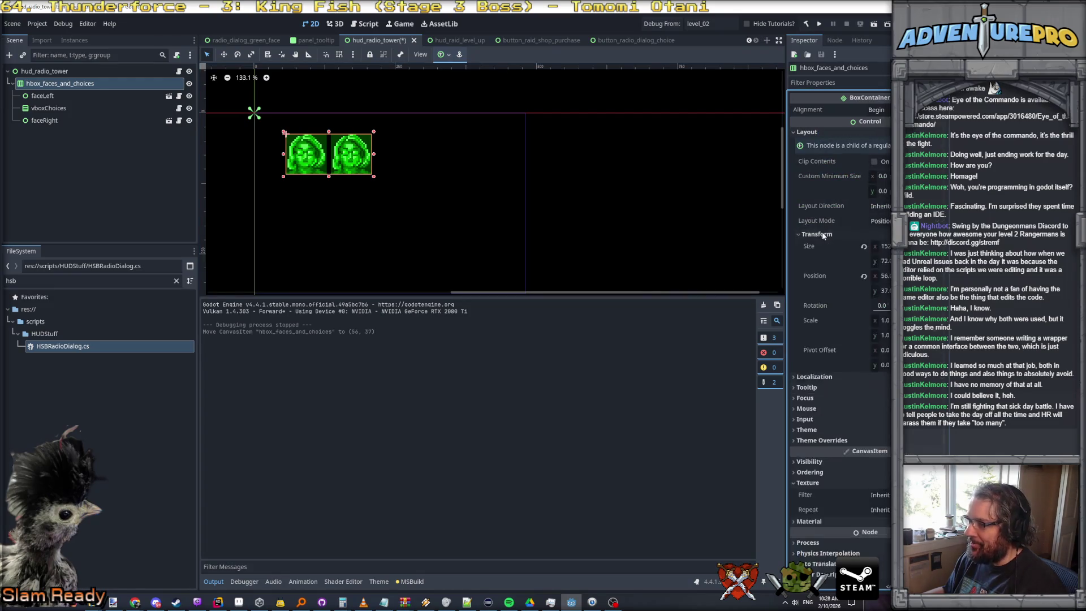
pyautogui.click(883, 247)
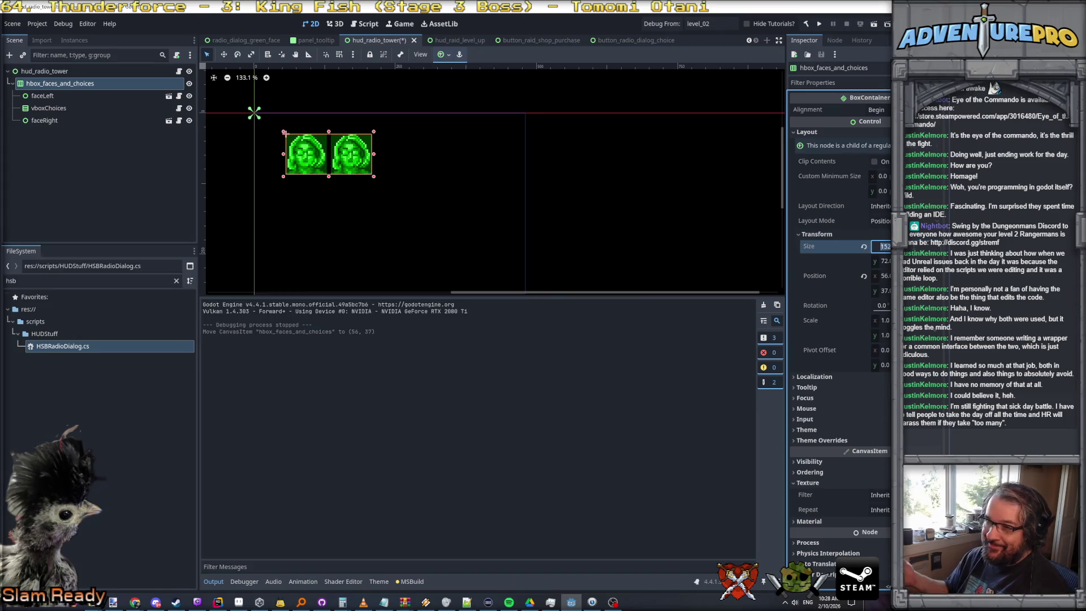
pyautogui.press('Tab')
pyautogui.press('Tab')
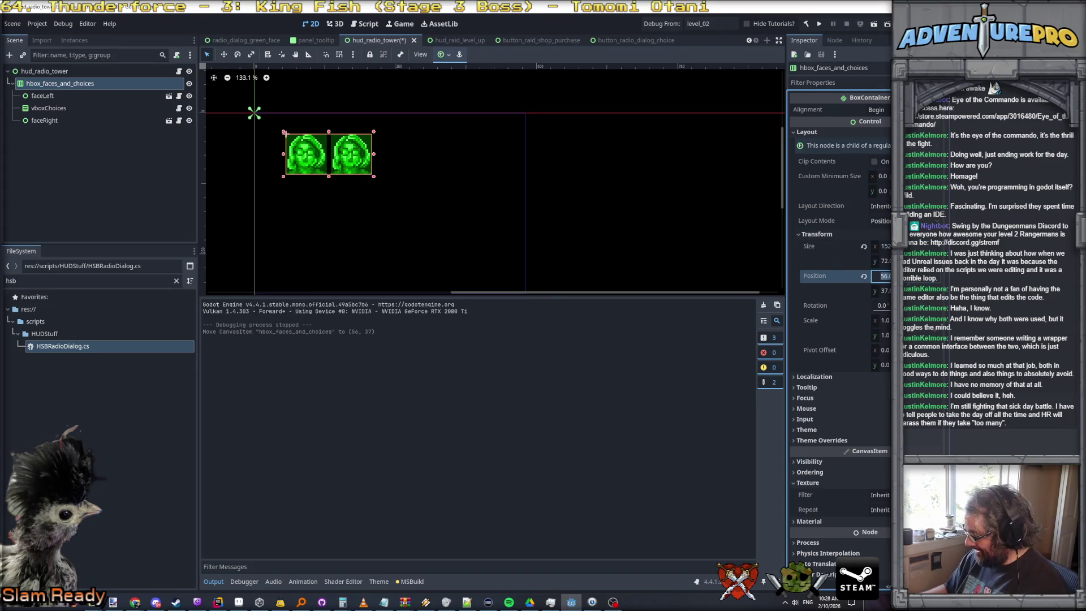
pyautogui.write('32')
pyautogui.press('Tab')
pyautogui.press('Return')
pyautogui.hotkey('ctrl', 's')
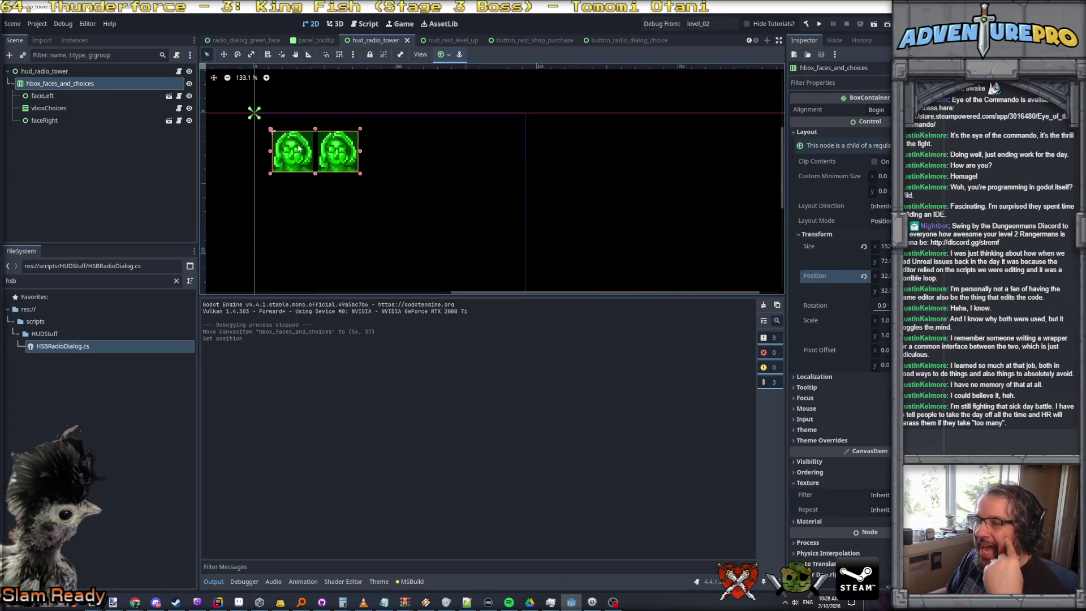
# Select vboxChoices and bring up hud_radio_tower's scene options
pyautogui.click(71, 108)
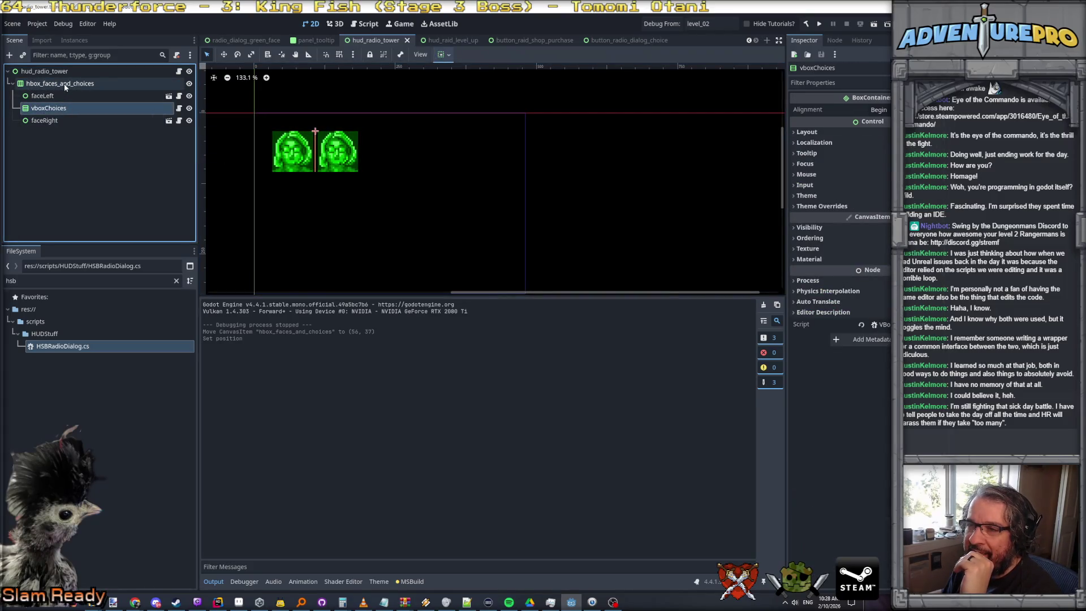
pyautogui.rightClick(380, 40)
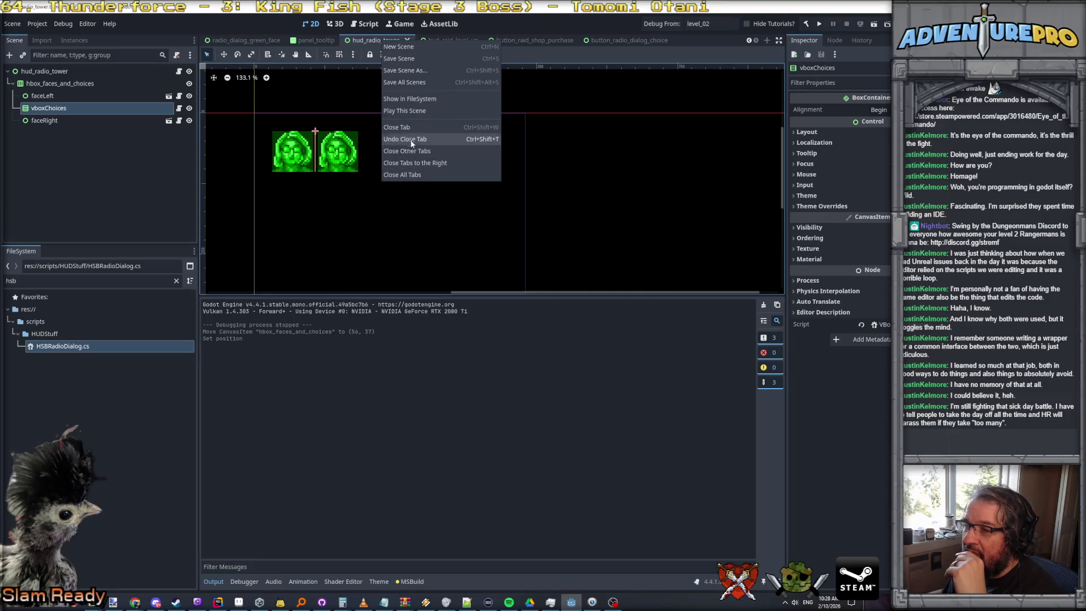
# Save the radio tower scene, preview the radio HUD in-game and close the running window
pyautogui.press('Escape')
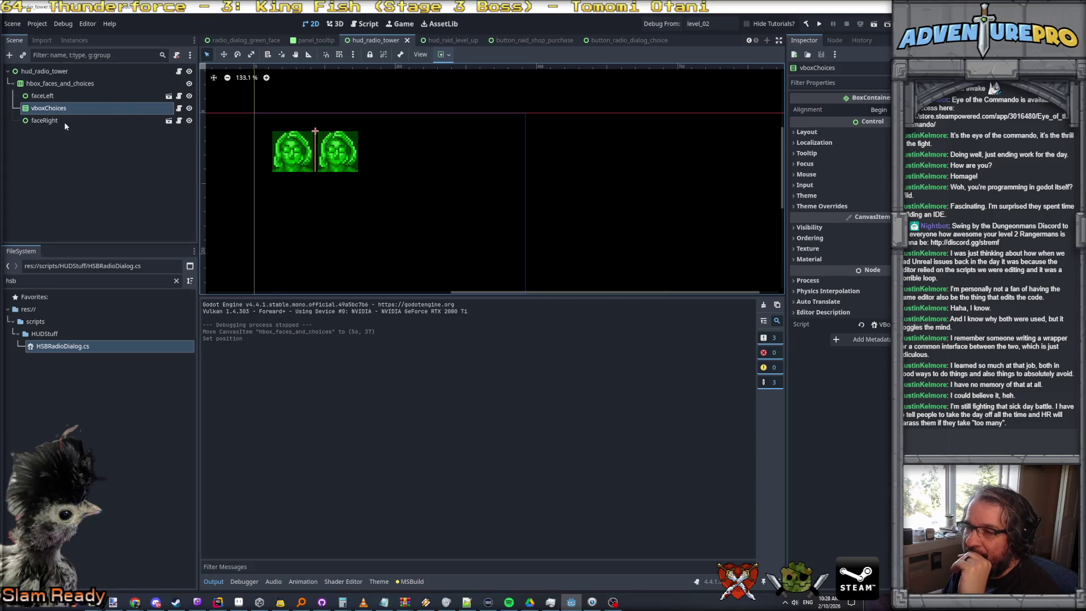
pyautogui.hotkey('ctrl', 's')
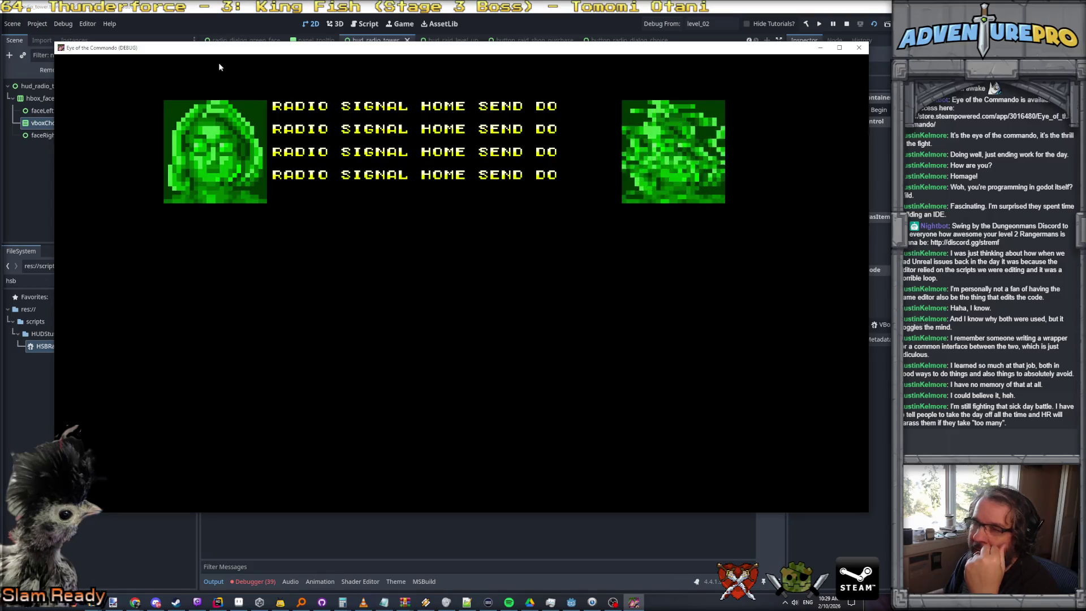
pyautogui.moveTo(229, 48); pyautogui.dragTo(477, 239)
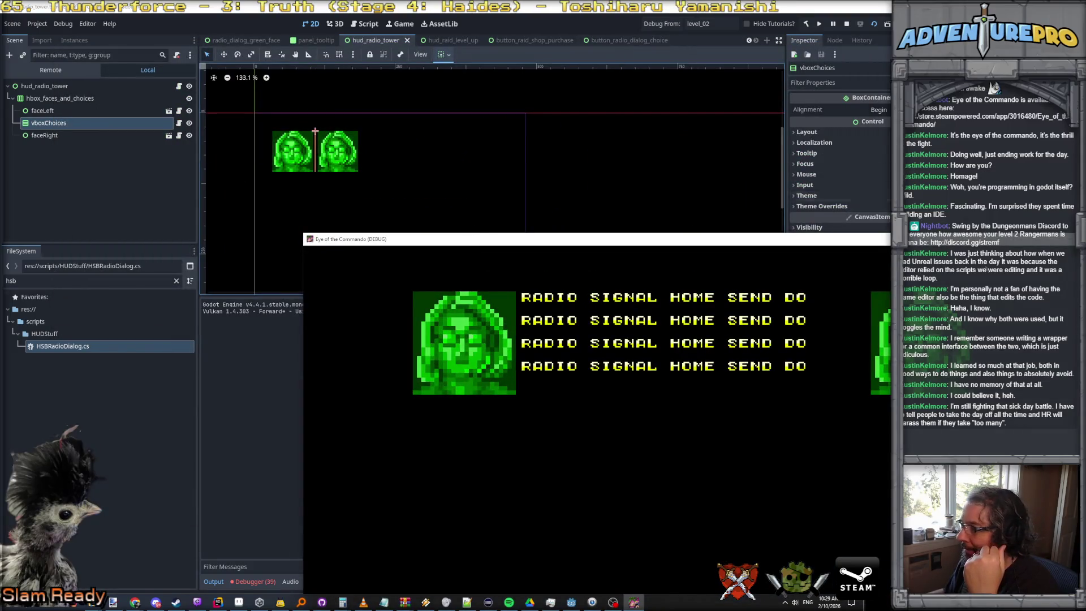
pyautogui.click(846, 22)
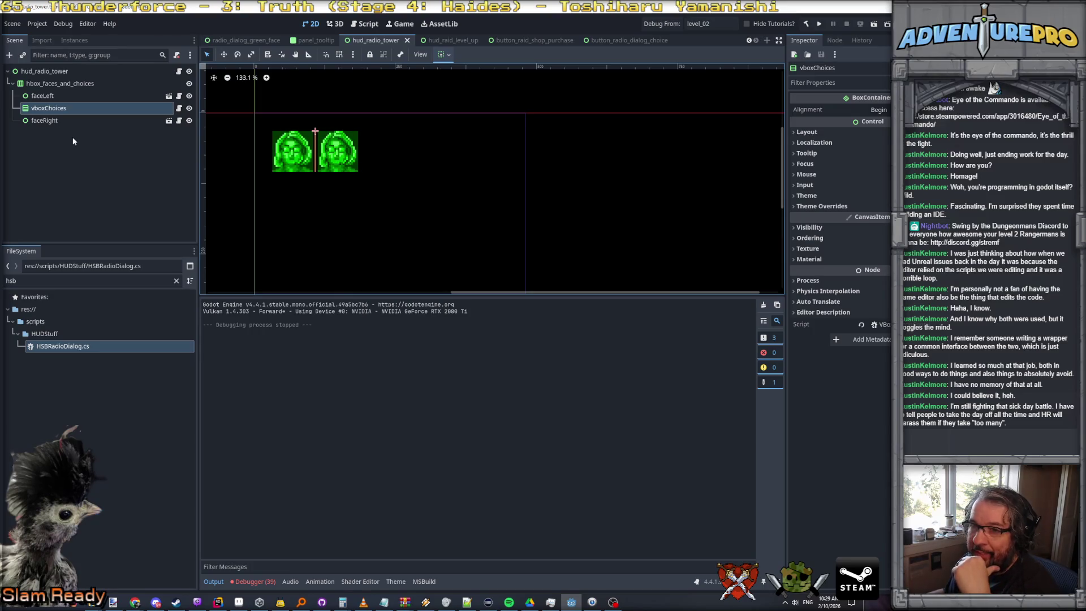
# Reselect hbox_faces_and_choices, then switch over to the Chrome codec image results
pyautogui.click(43, 96)
pyautogui.click(50, 96)
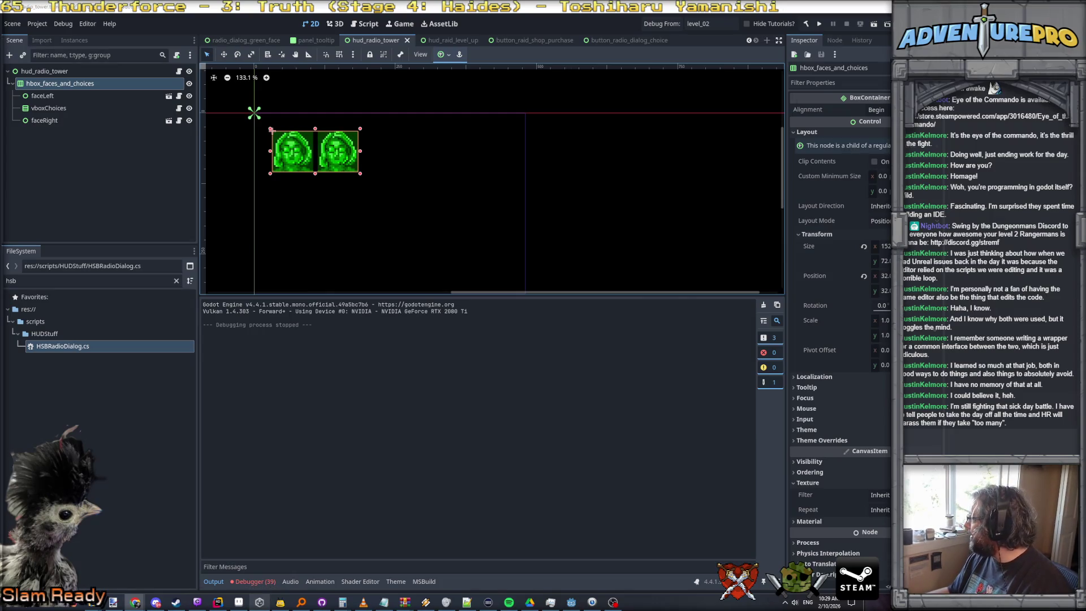
pyautogui.hotkey('alt', 'Tab')
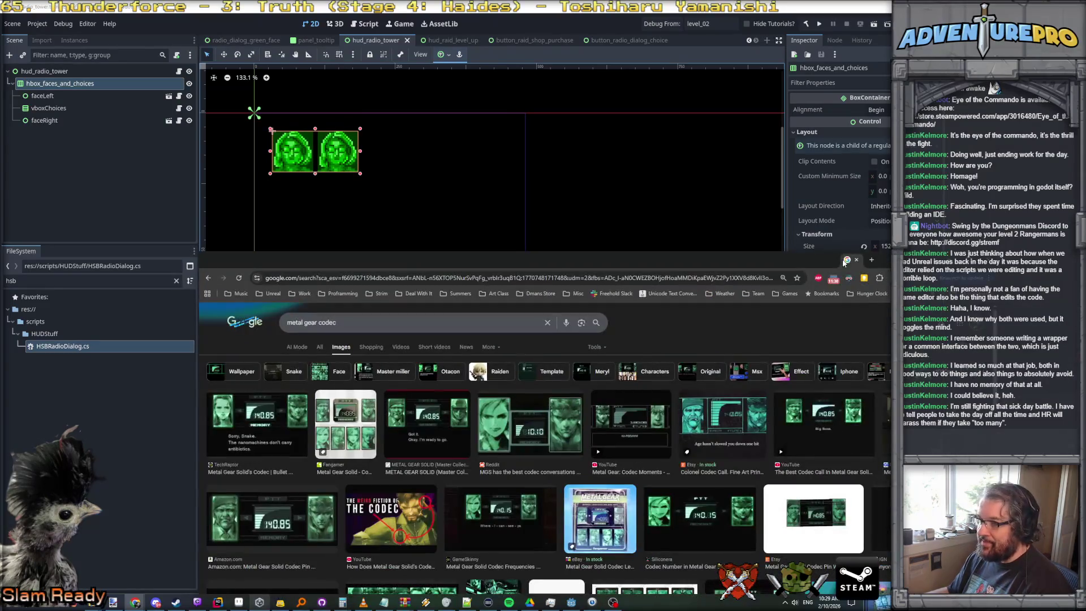
# Browse the Metal Gear codec image results full-screen, previewing pins, posters and screenshots
pyautogui.moveTo(845, 261); pyautogui.dragTo(646, 7)
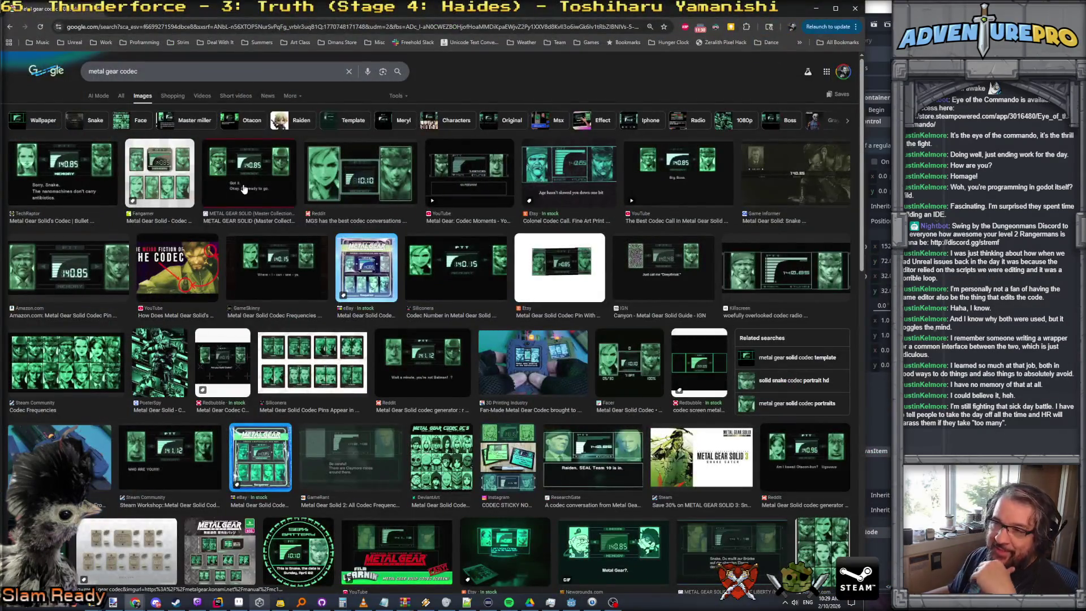
pyautogui.click(220, 186)
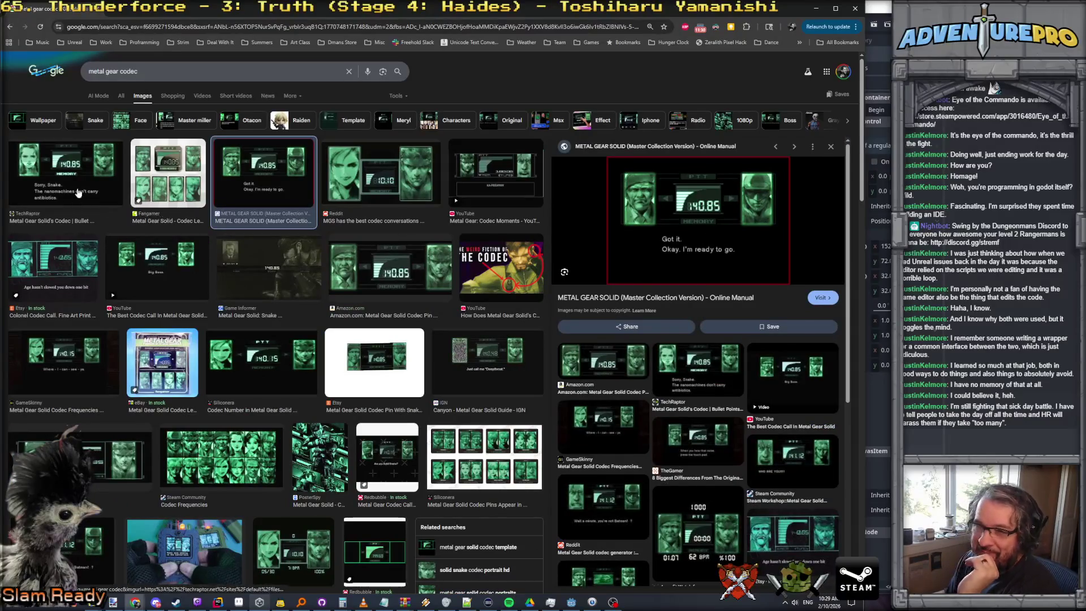
pyautogui.click(80, 195)
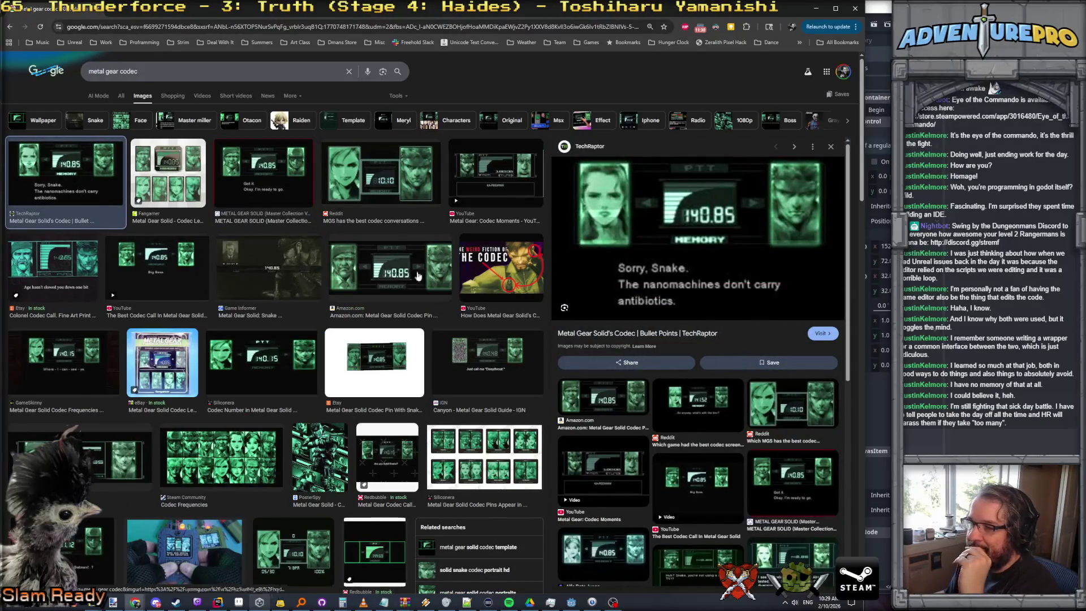
pyautogui.click(375, 276)
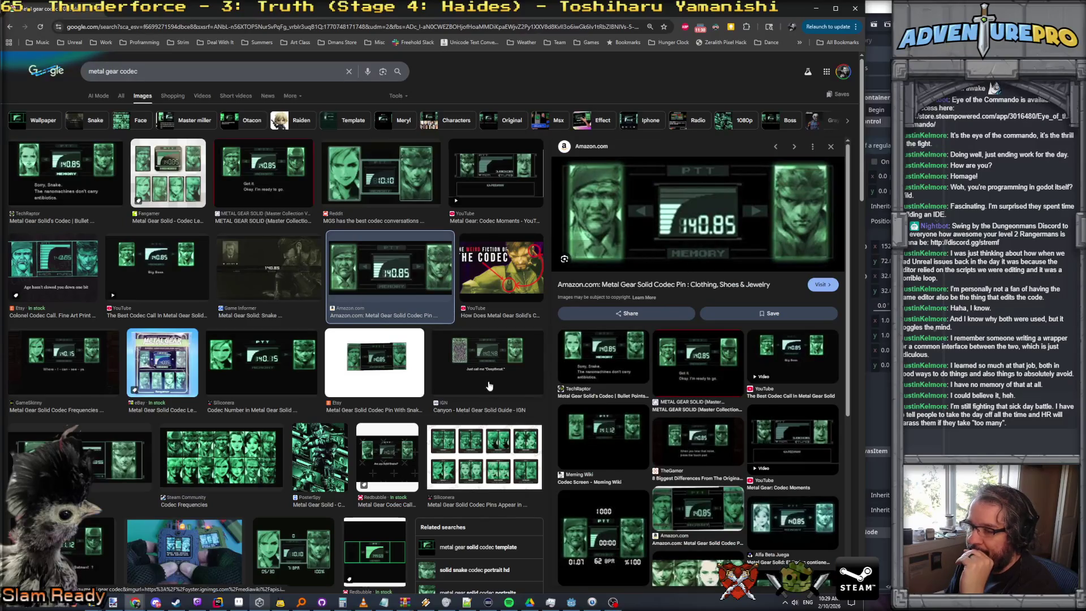
pyautogui.click(493, 362)
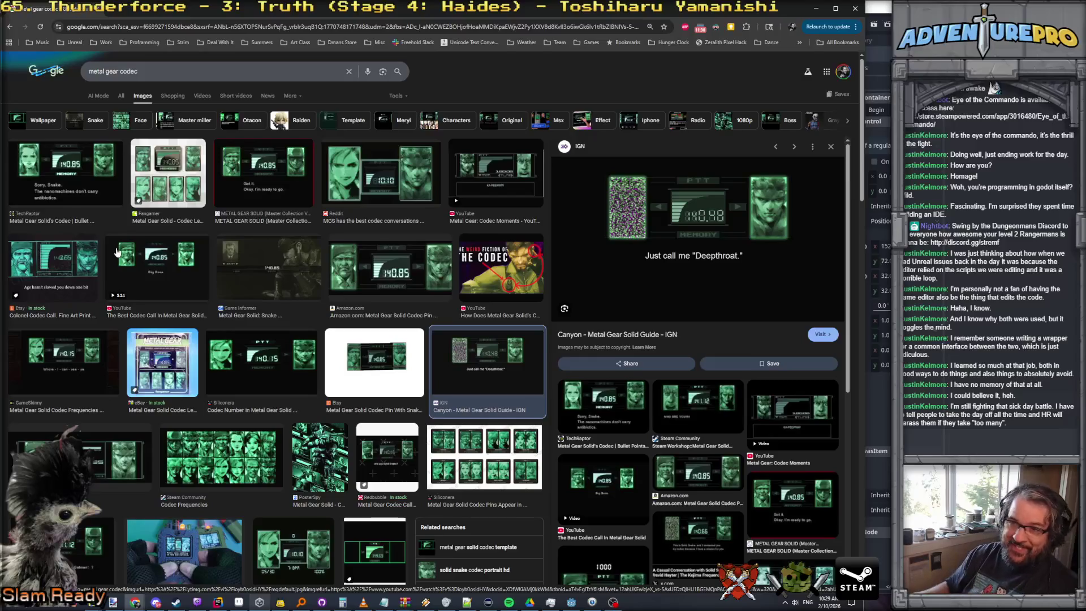
pyautogui.scroll(-3, 258, 400)
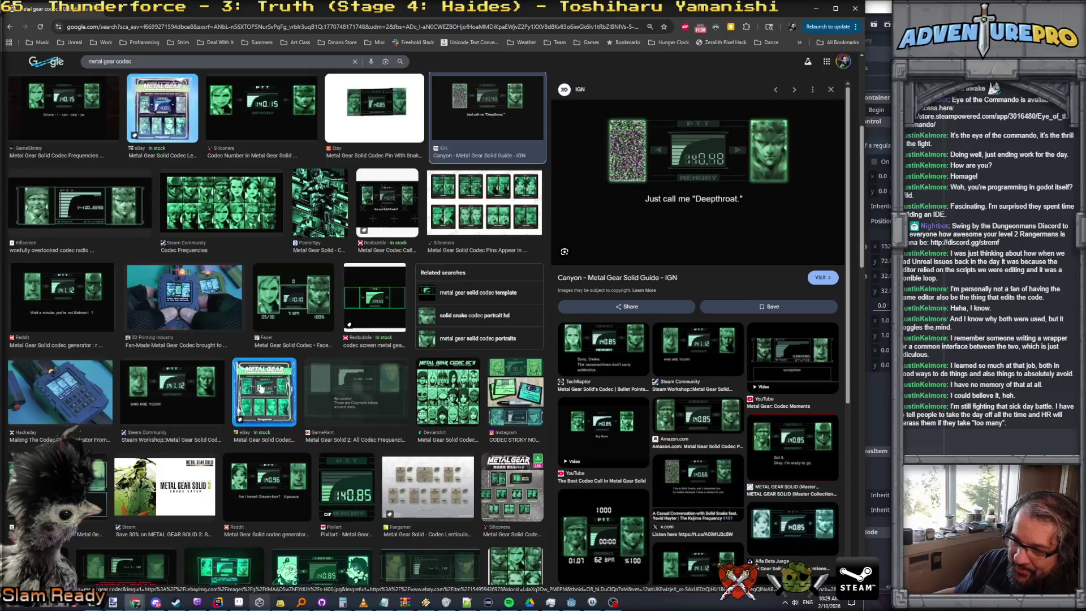
pyautogui.click(263, 389)
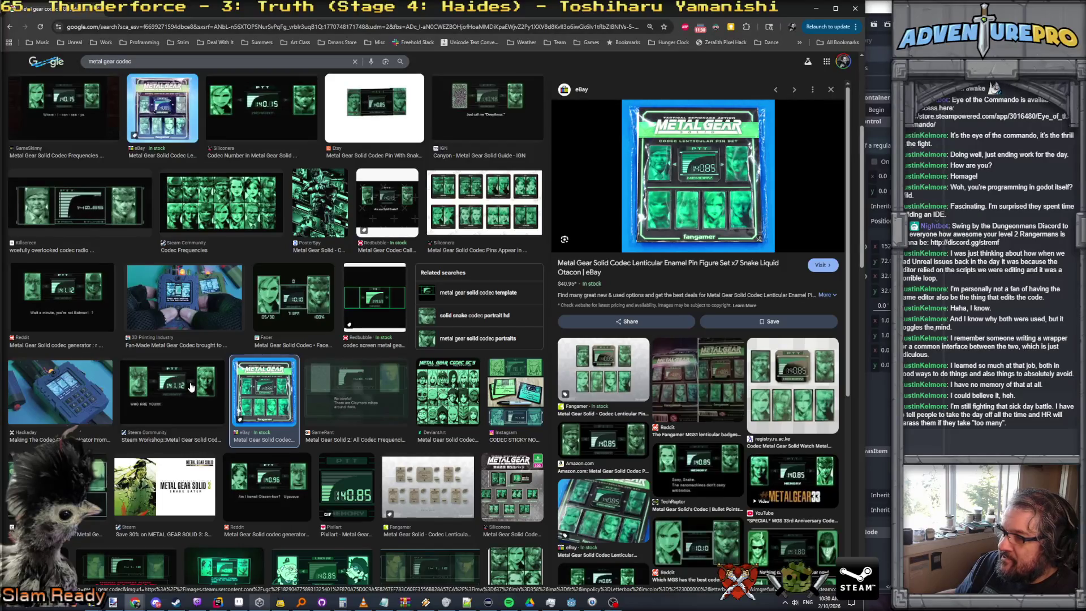
pyautogui.click(61, 297)
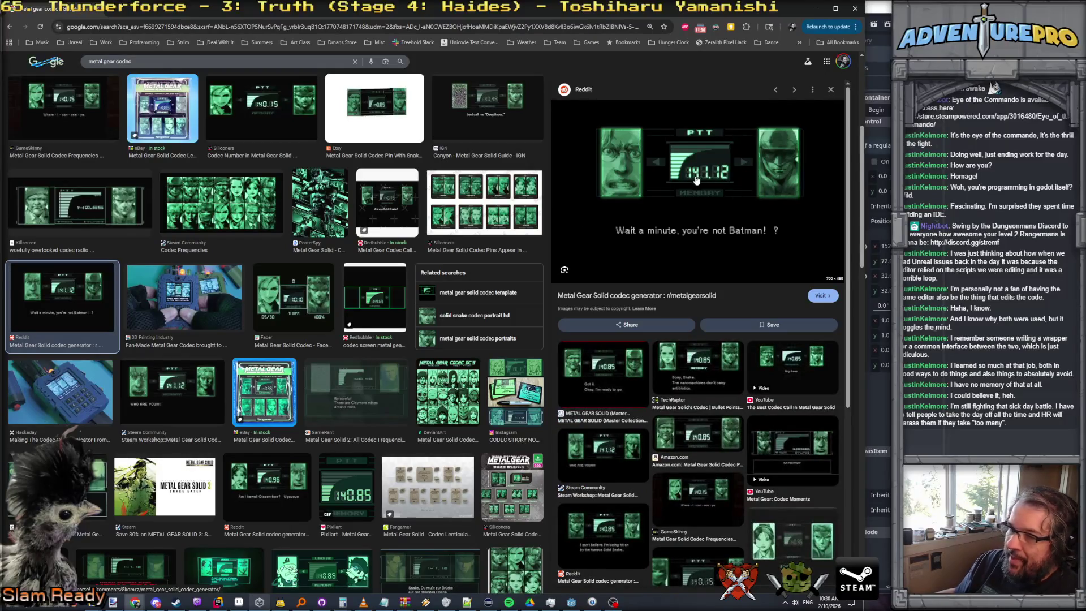
pyautogui.click(217, 202)
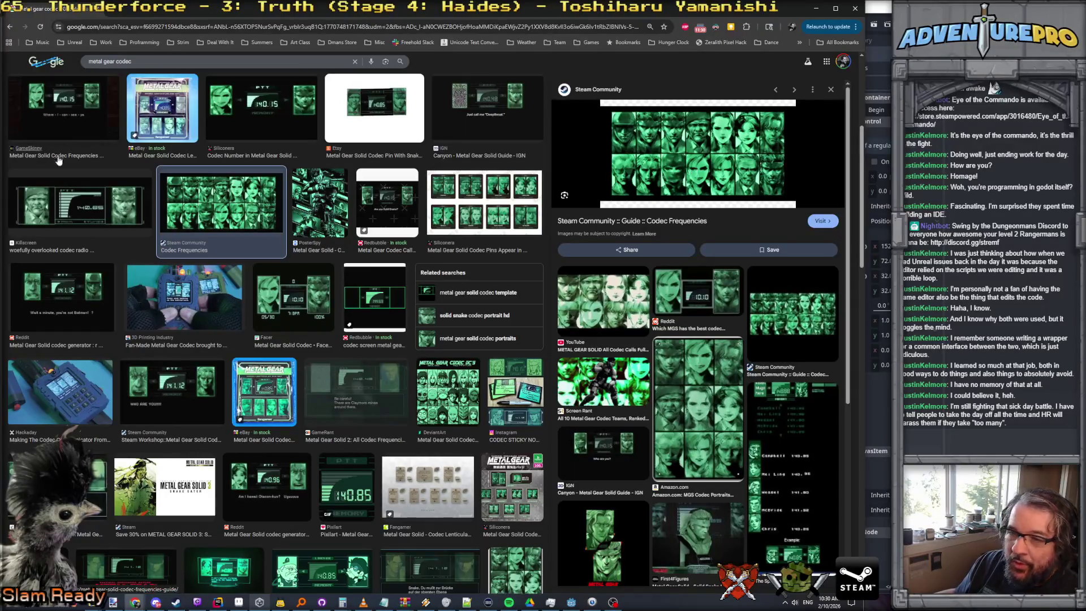
pyautogui.click(321, 216)
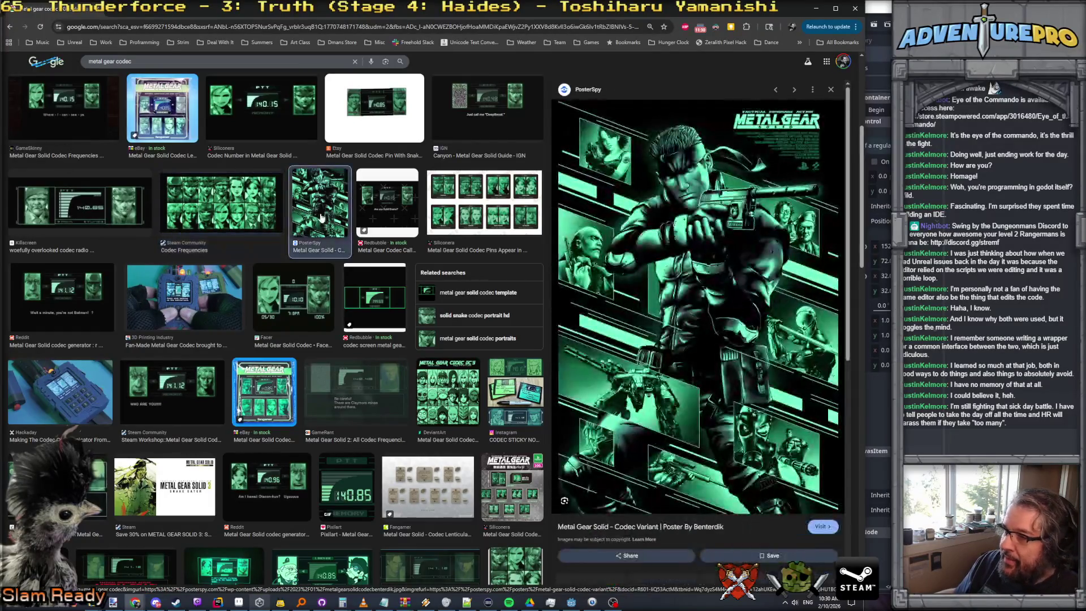
pyautogui.scroll(-1, 747, 247)
pyautogui.scroll(-2, 747, 246)
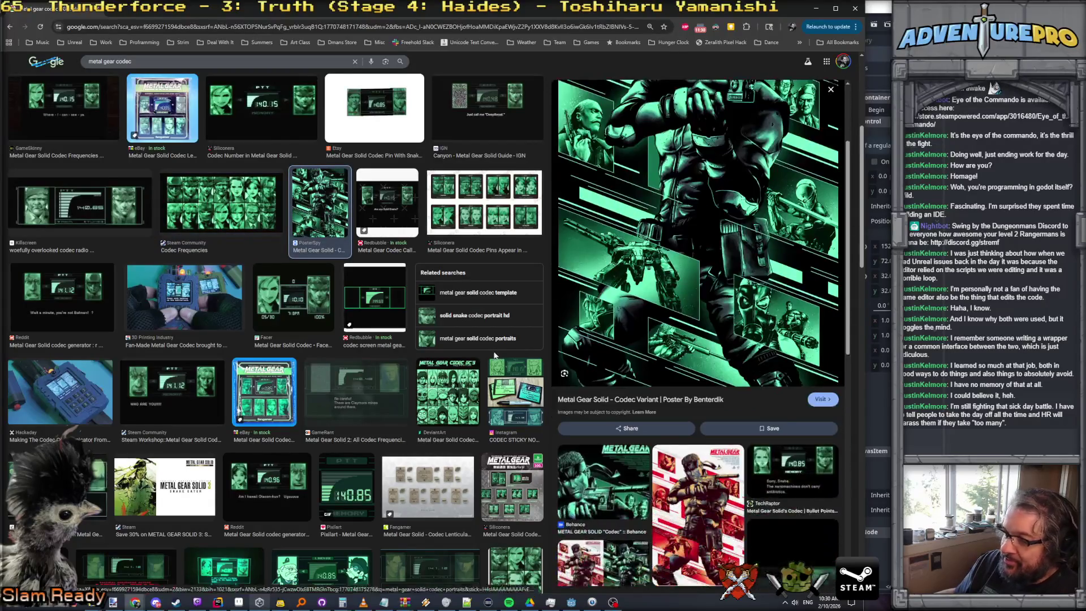
pyautogui.scroll(-1, 339, 338)
pyautogui.scroll(-1, 339, 337)
pyautogui.scroll(-1, 340, 338)
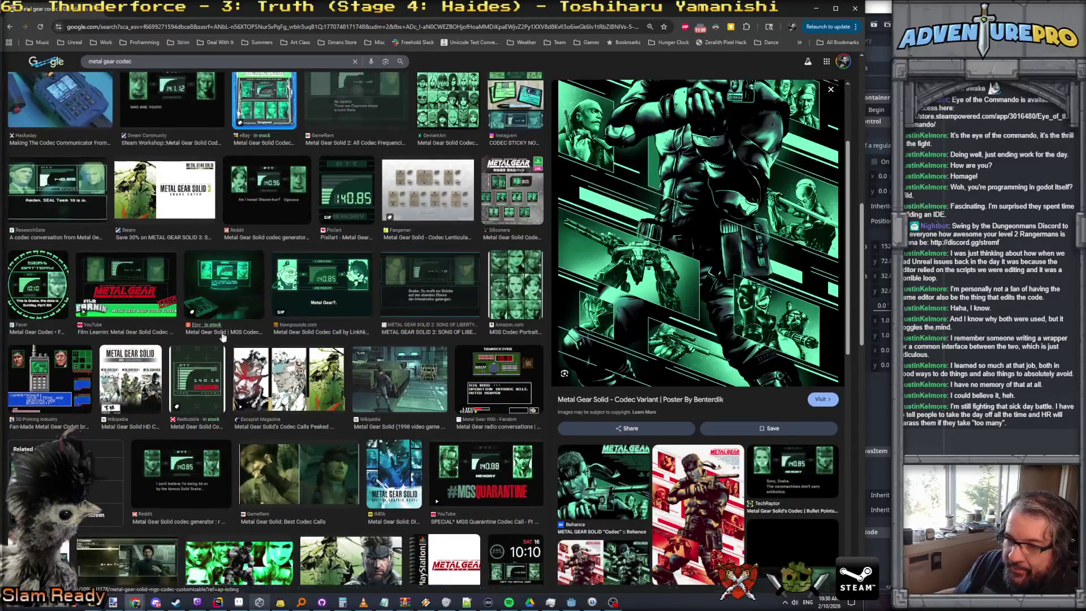
pyautogui.scroll(1, 340, 338)
pyautogui.click(224, 365)
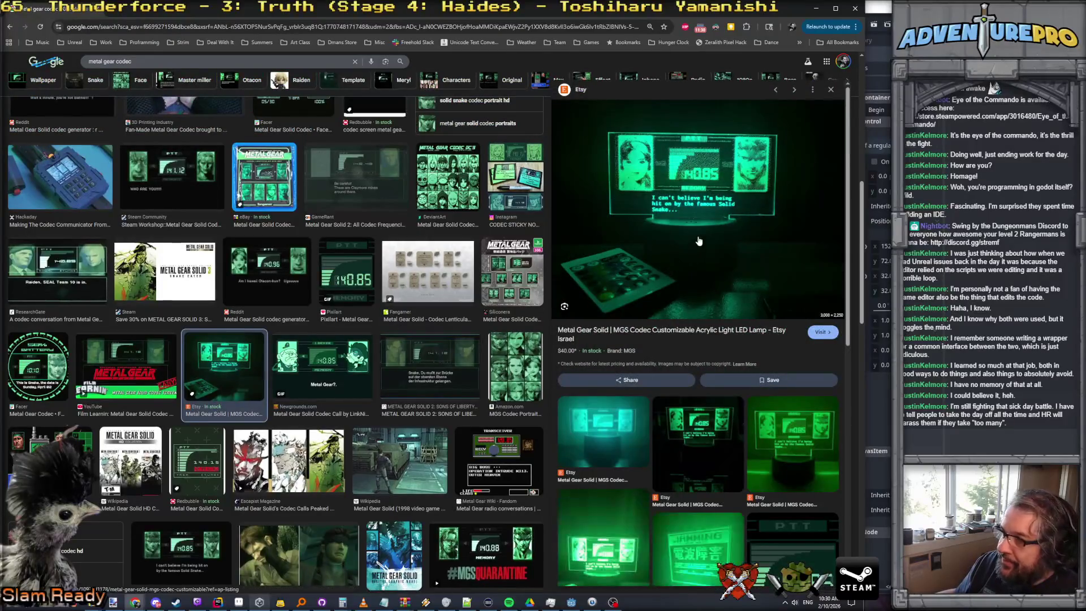
pyautogui.scroll(2, 403, 261)
pyautogui.scroll(1, 403, 262)
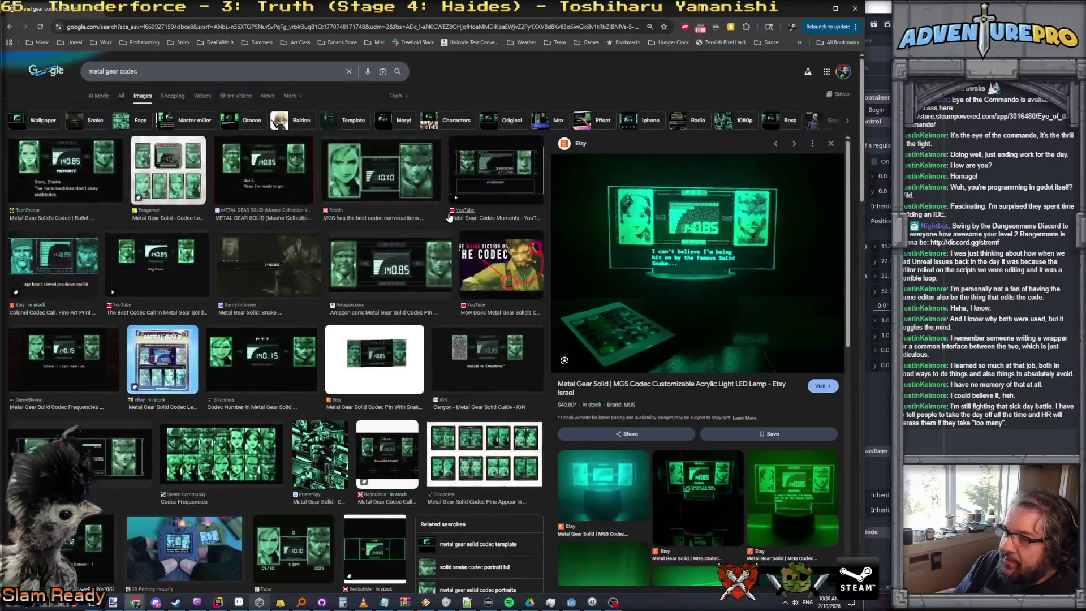
pyautogui.click(403, 261)
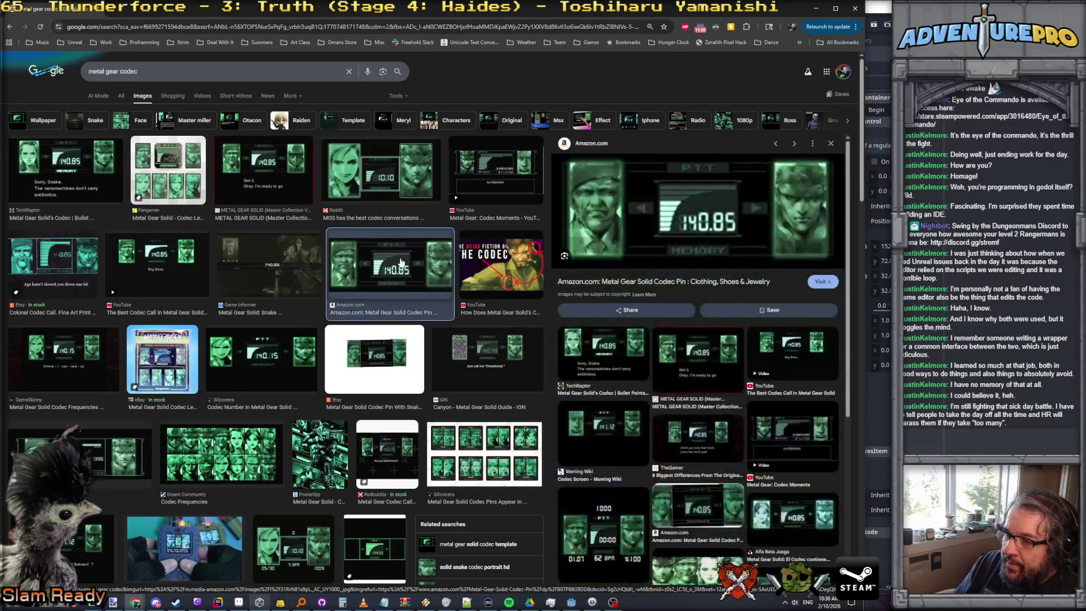
pyautogui.click(298, 261)
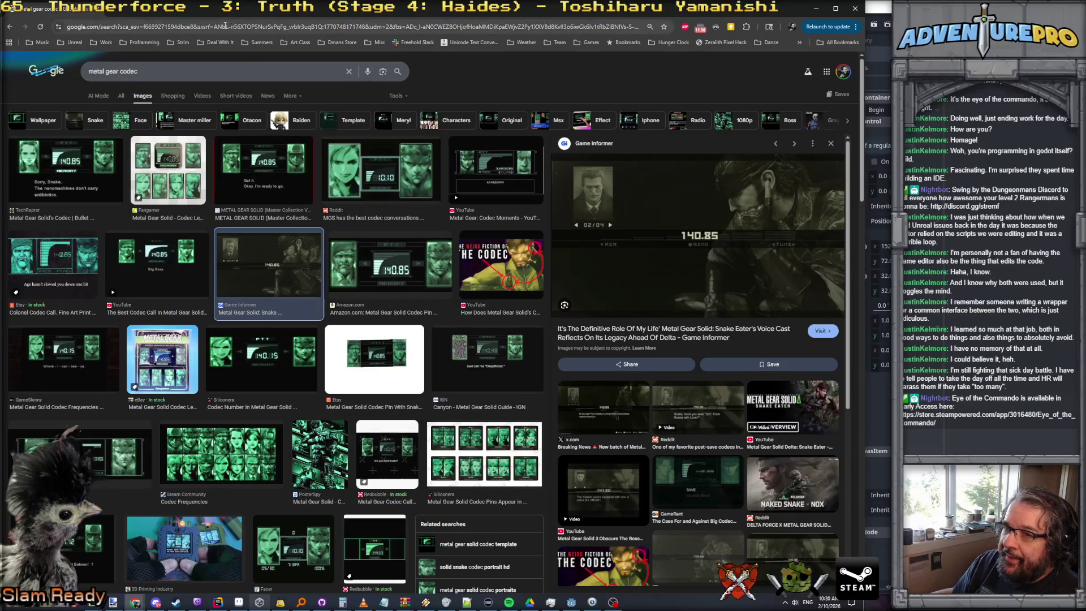
# Refine the search to NES codec images and settle on the Hundstrasse transceiver screen
pyautogui.click(160, 68)
pyautogui.write('nes')
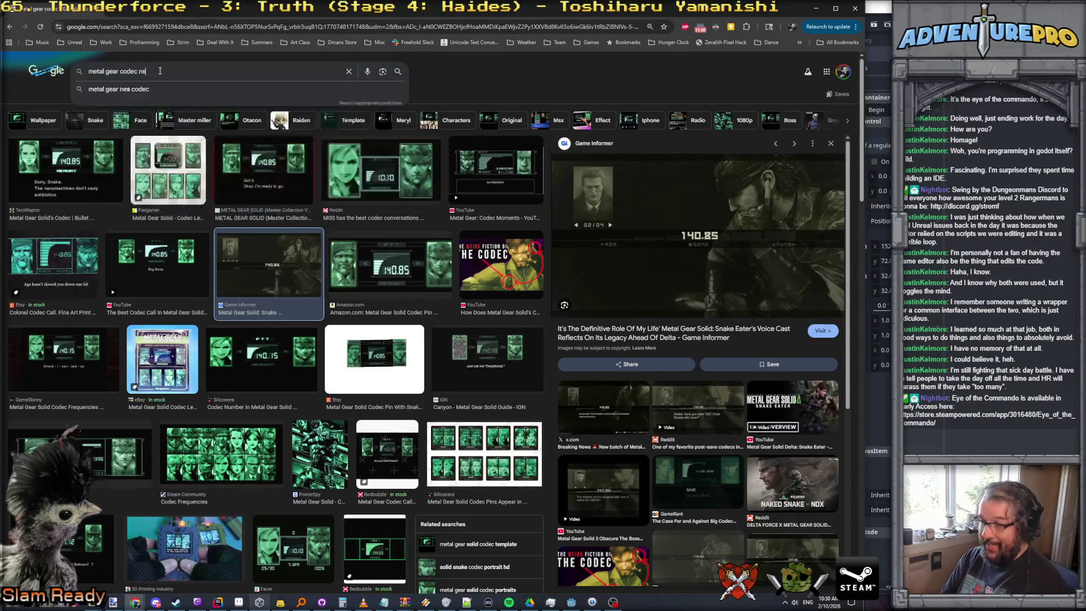
pyautogui.press('Return')
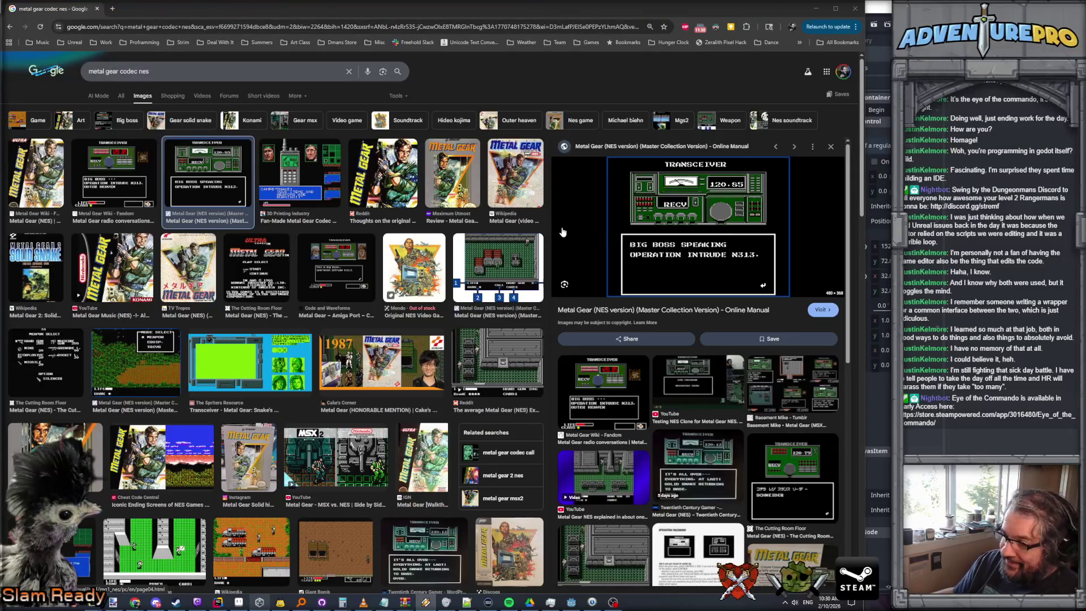
pyautogui.click(683, 464)
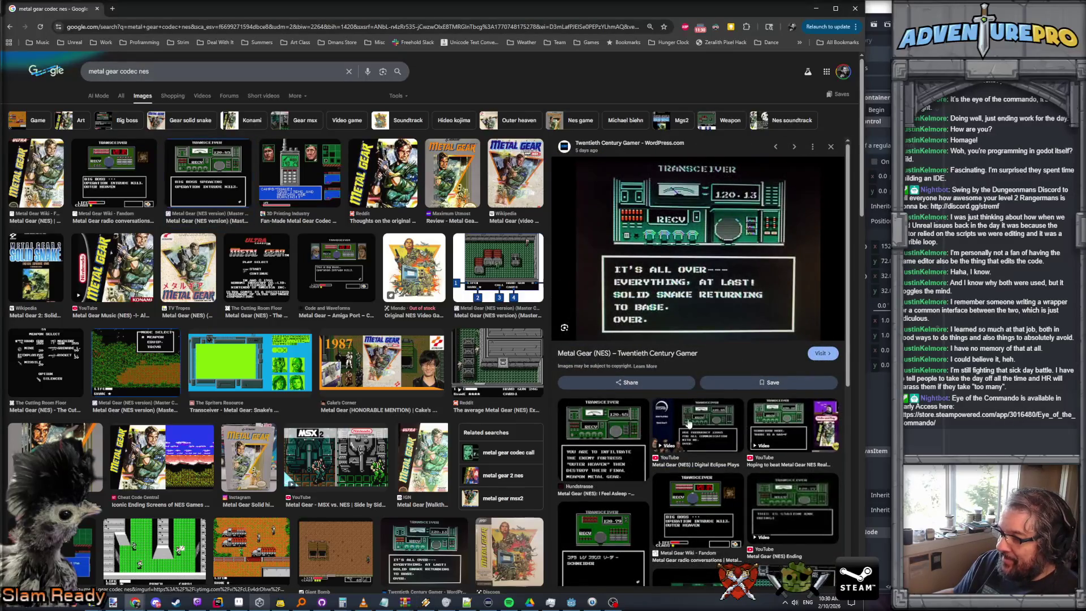
pyautogui.click(598, 458)
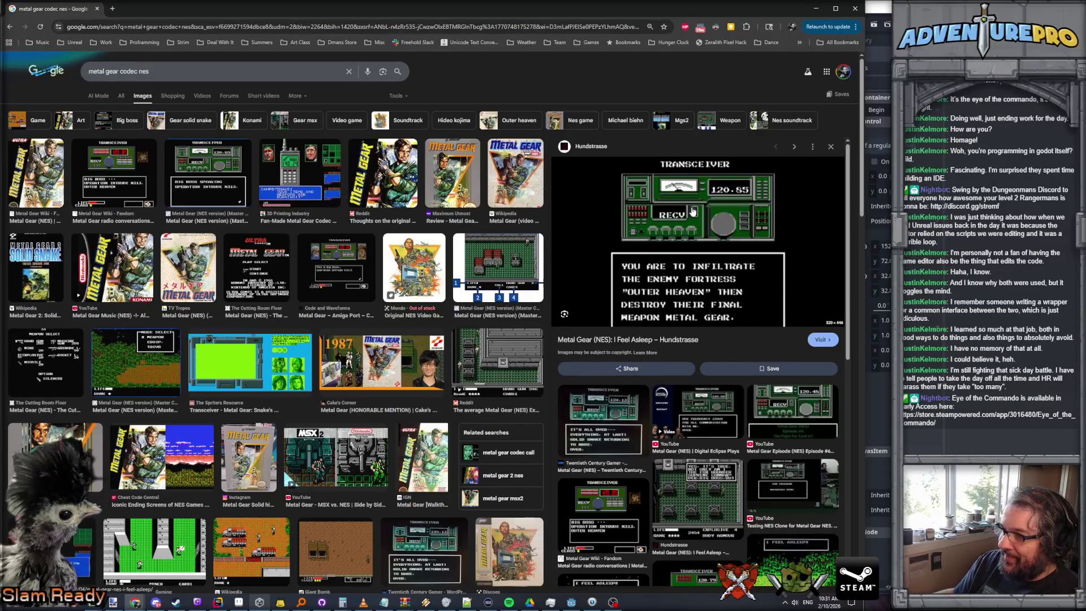
pyautogui.scroll(-2, 696, 280)
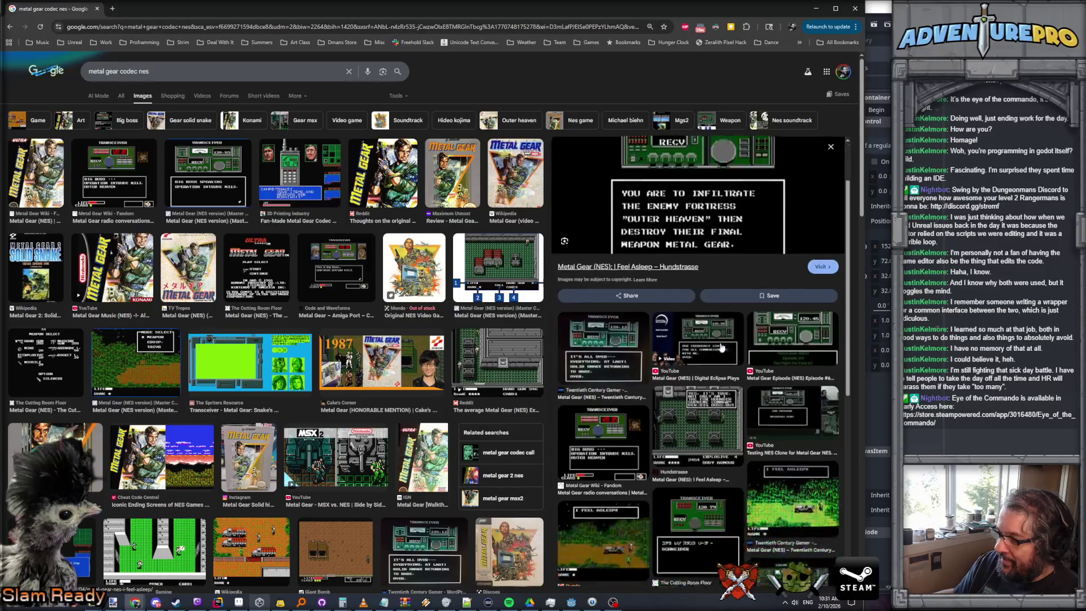
pyautogui.scroll(-2, 731, 340)
pyautogui.scroll(-2, 781, 407)
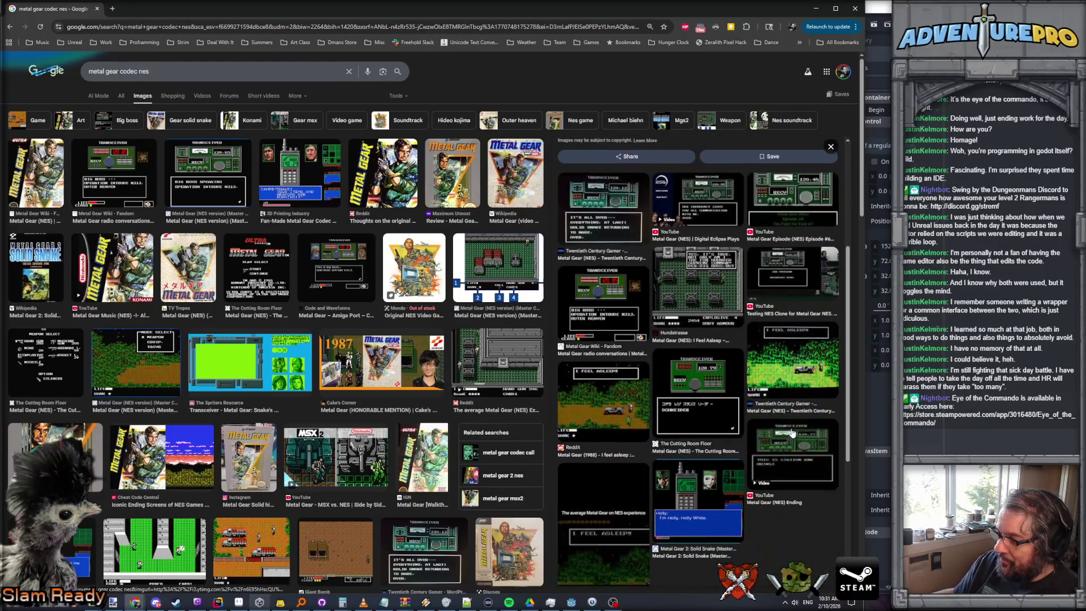
pyautogui.click(710, 374)
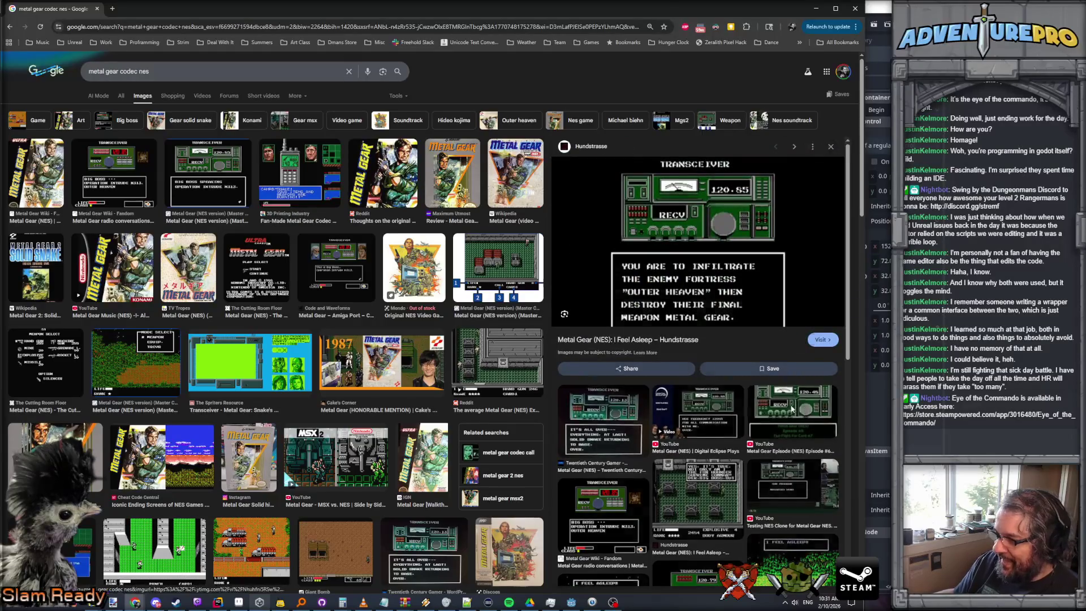
pyautogui.click(781, 364)
pyautogui.click(693, 350)
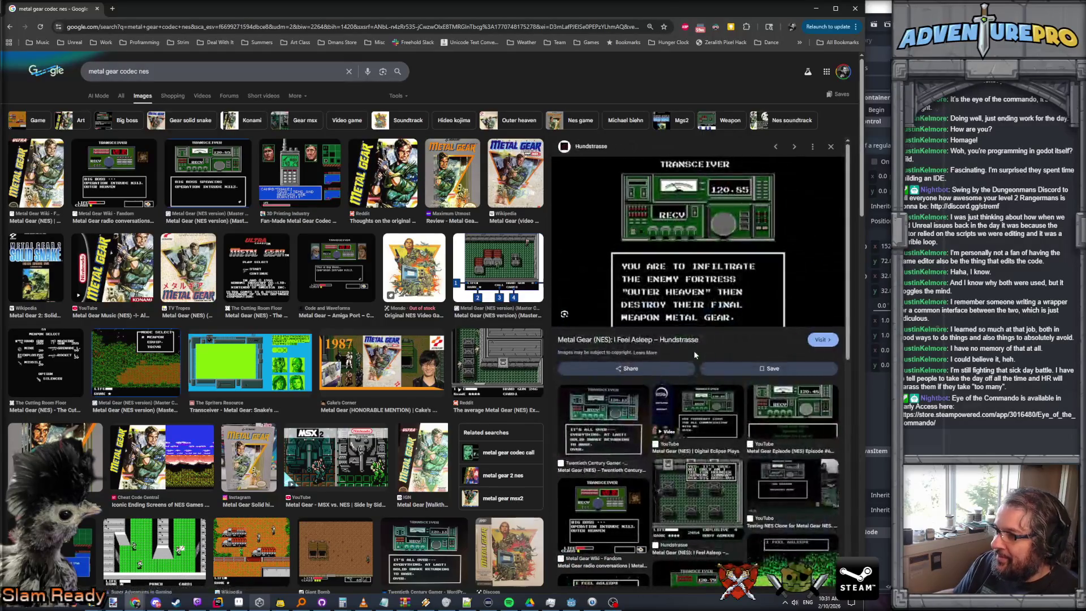
# Copy the transceiver image and return to Aseprite's file actions
pyautogui.rightClick(687, 232)
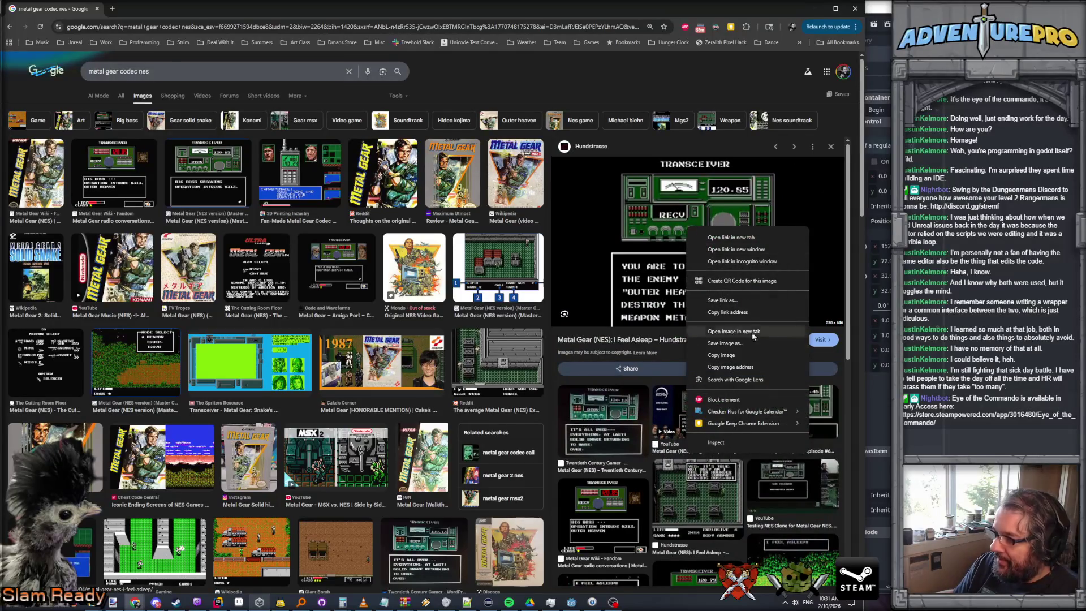
pyautogui.click(752, 355)
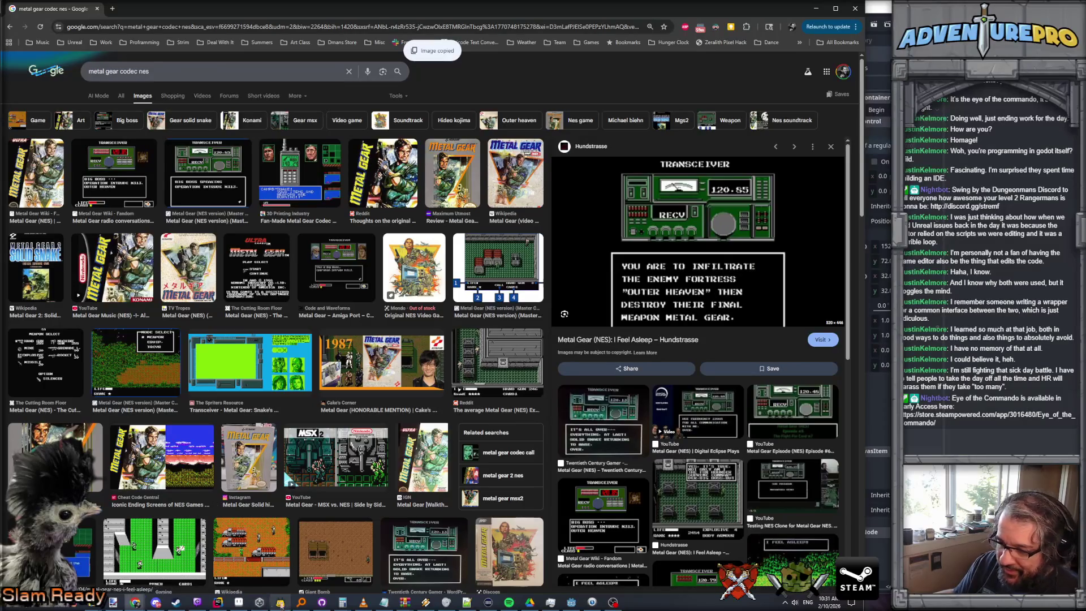
pyautogui.click(239, 603)
pyautogui.click(10, 17)
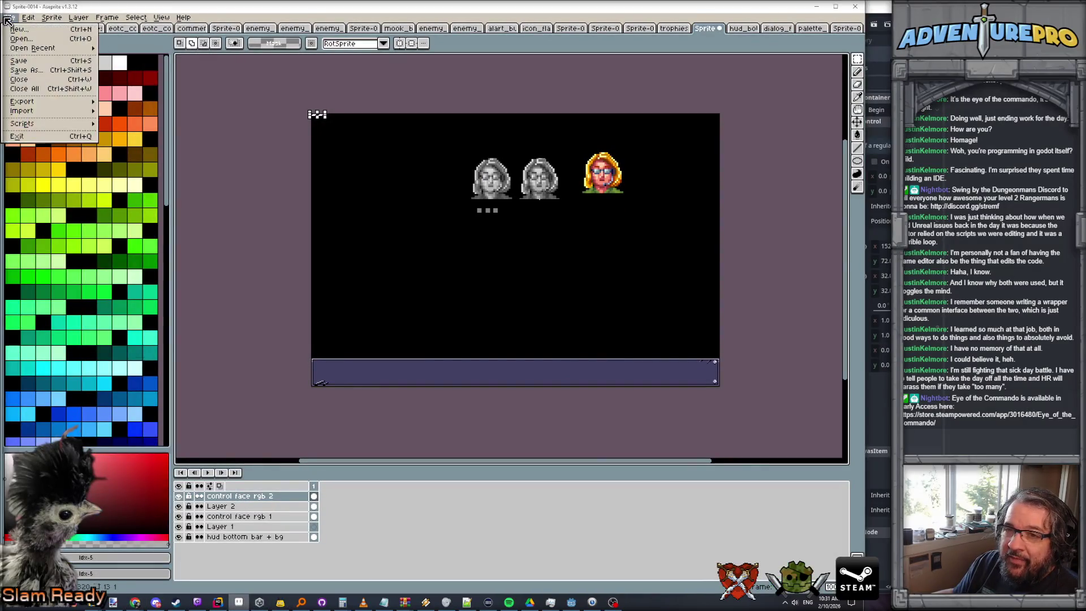
# Create a new 520×446 sprite, paste the transceiver image and dock it in a split view
pyautogui.click(18, 25)
pyautogui.click(405, 379)
pyautogui.hotkey('ctrl', 'v')
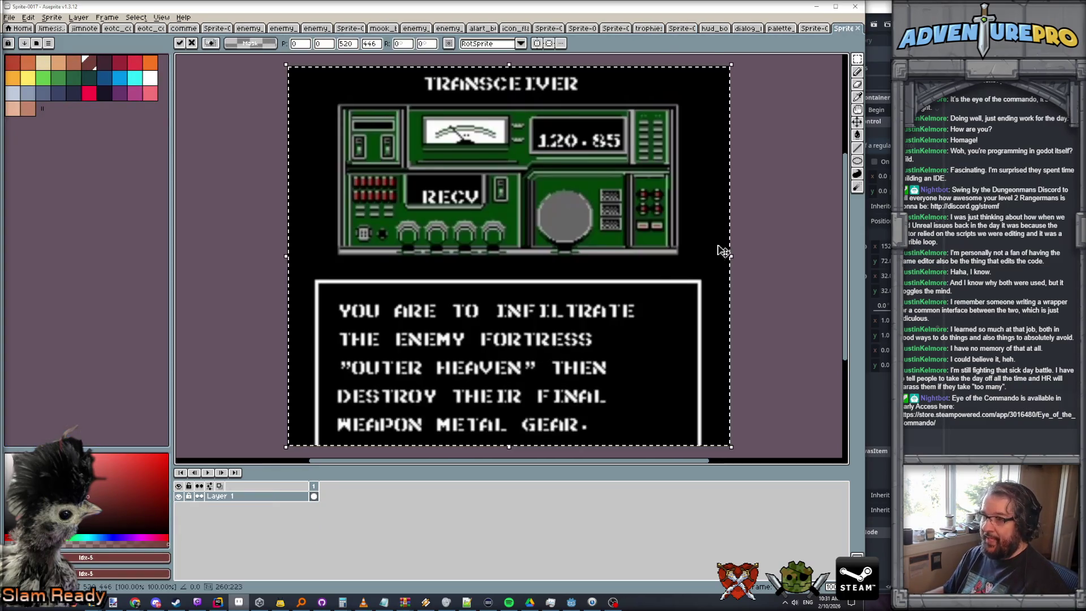
pyautogui.click(859, 61)
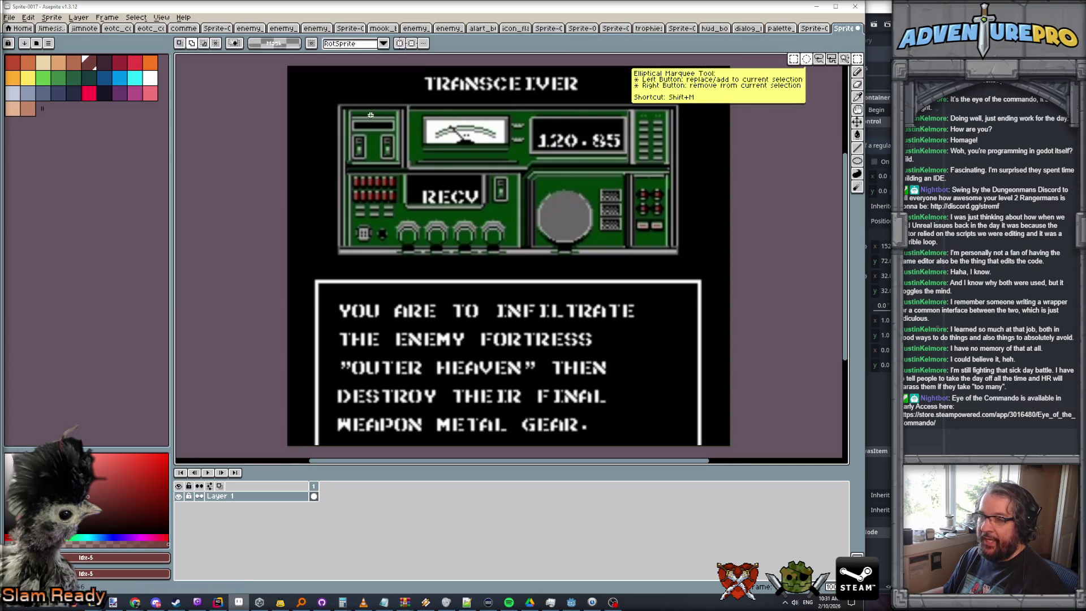
pyautogui.moveTo(845, 30); pyautogui.dragTo(844, 225)
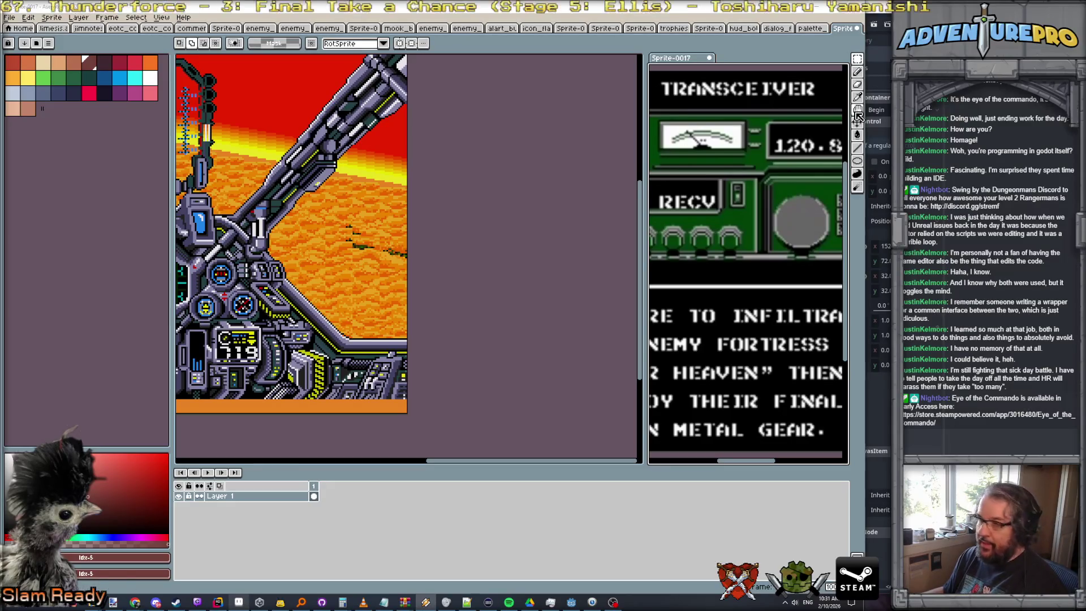
pyautogui.scroll(-2, 656, 99)
pyautogui.scroll(1, 656, 99)
pyautogui.scroll(1, 656, 100)
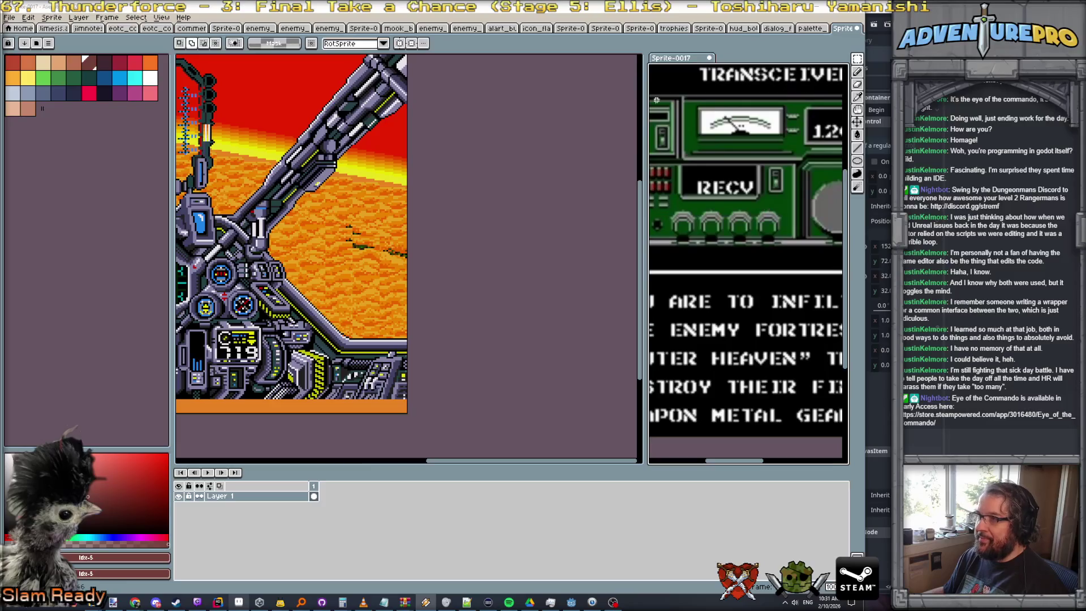
# Close the unsaved three-layer sprite and switch back to the HUD sprite with face portraits
pyautogui.click(819, 29)
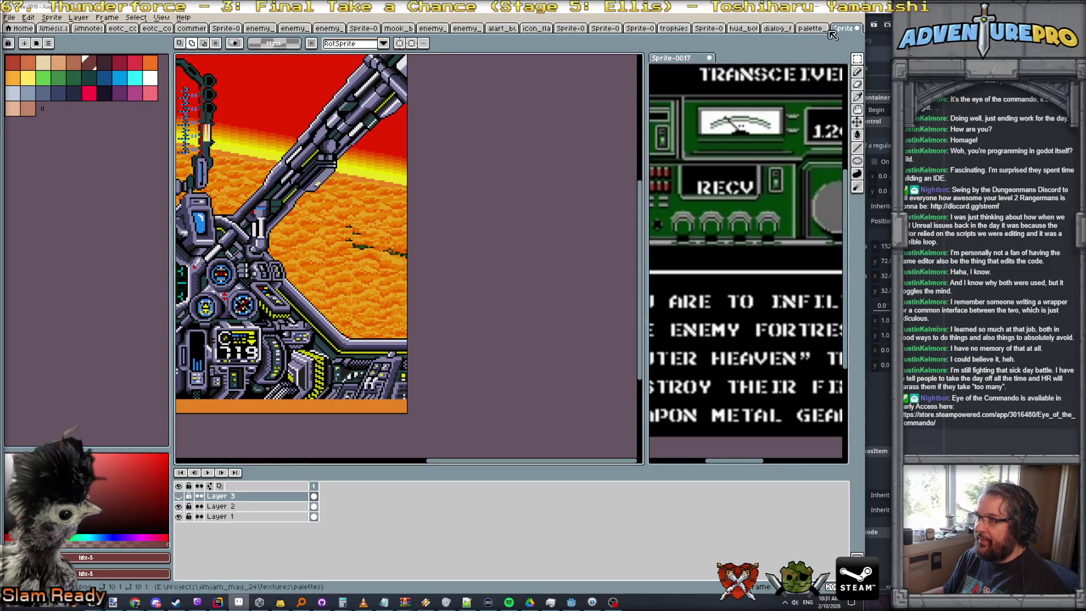
pyautogui.click(857, 32)
pyautogui.click(439, 325)
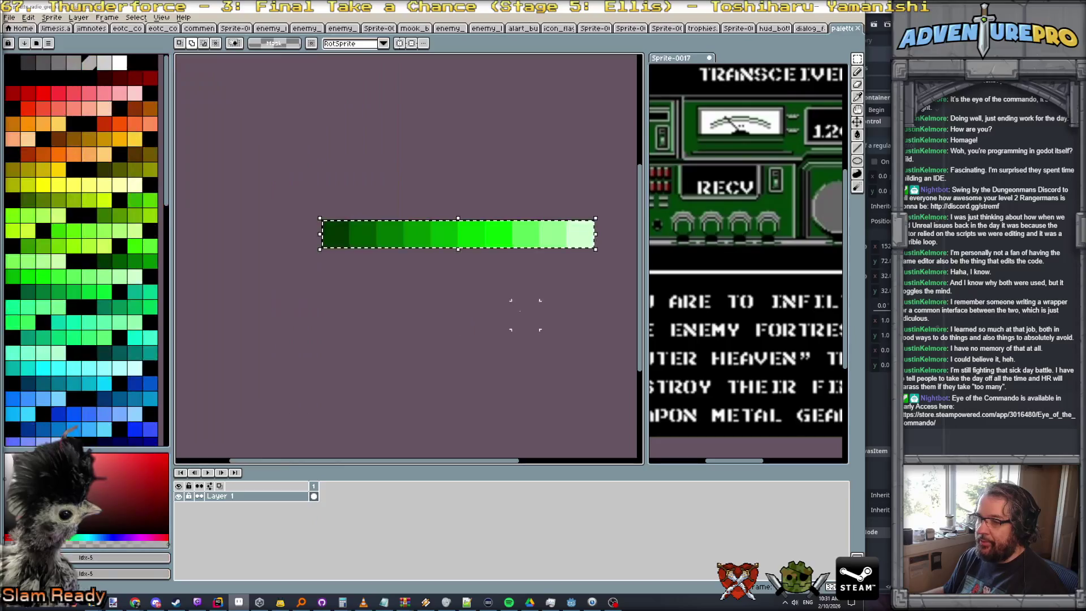
pyautogui.click(811, 29)
pyautogui.click(772, 29)
pyautogui.click(734, 29)
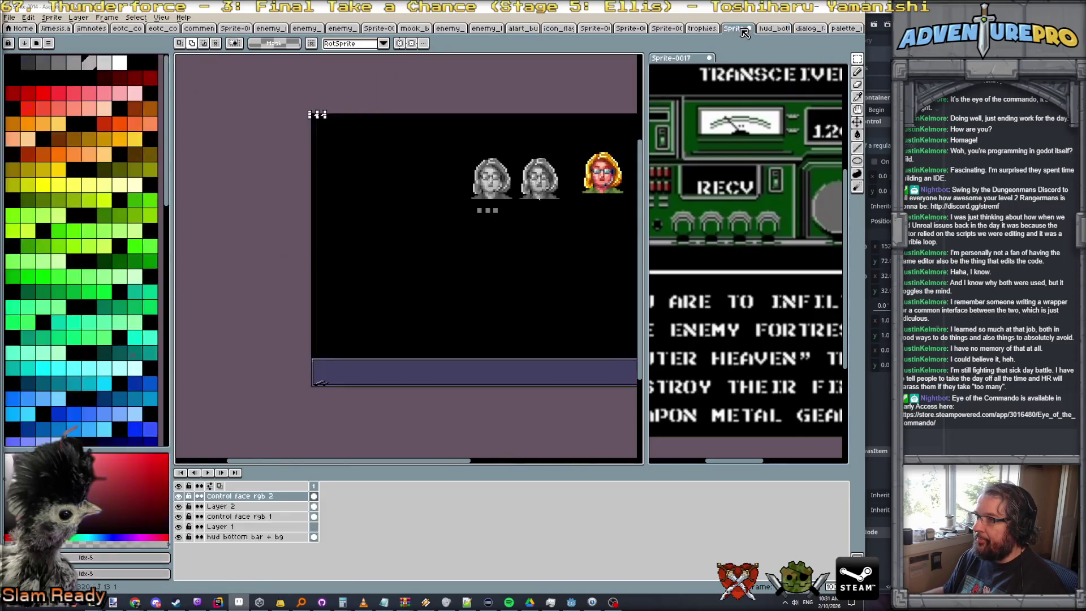
pyautogui.scroll(-2, 528, 216)
pyautogui.scroll(1, 513, 220)
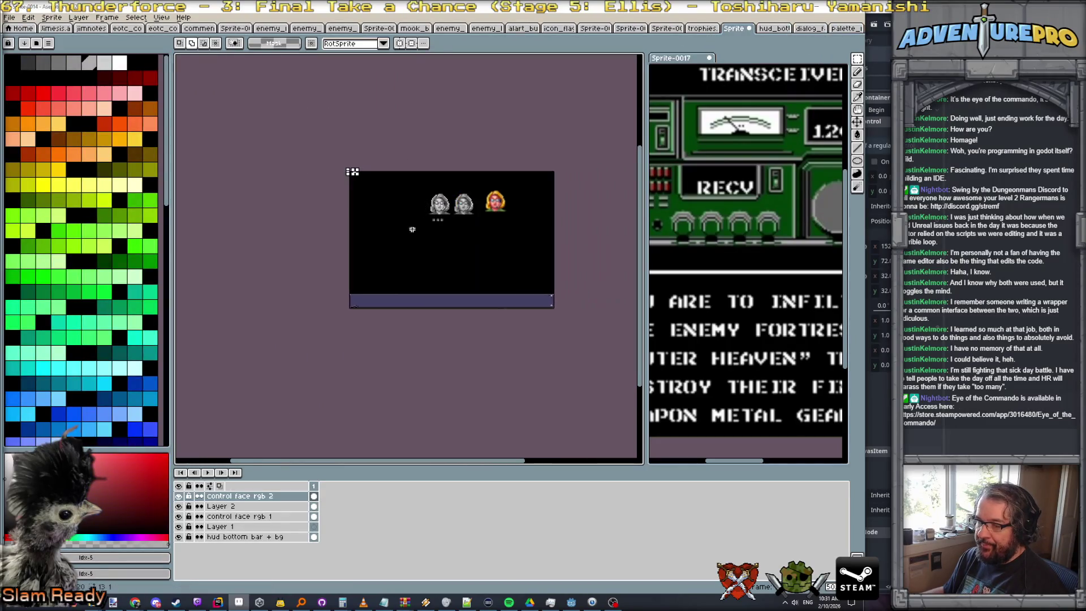
pyautogui.scroll(1, 476, 210)
pyautogui.scroll(1, 441, 202)
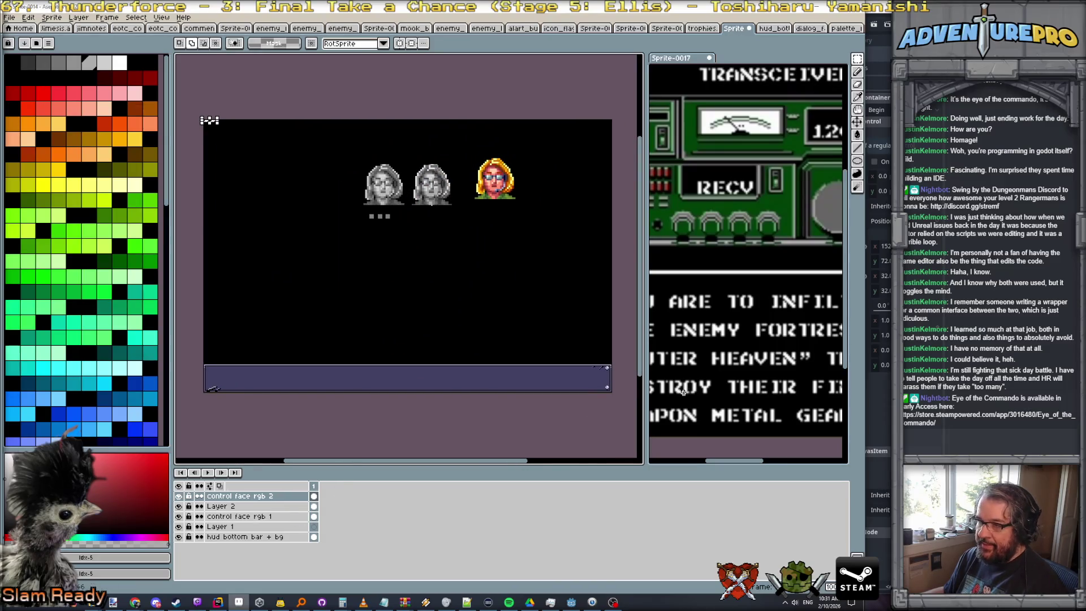
pyautogui.scroll(-2, 746, 320)
pyautogui.scroll(1, 747, 320)
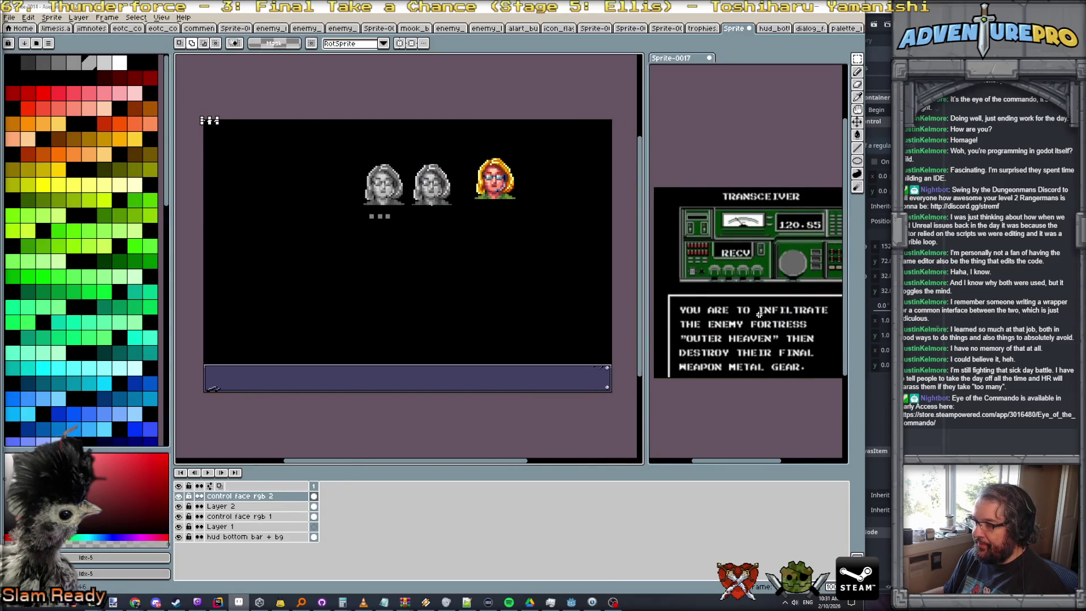
# Toggle face layer visibilities in the dialog sprite to identify which layer is which
pyautogui.click(758, 312)
pyautogui.scroll(-1, 750, 301)
pyautogui.scroll(1, 738, 280)
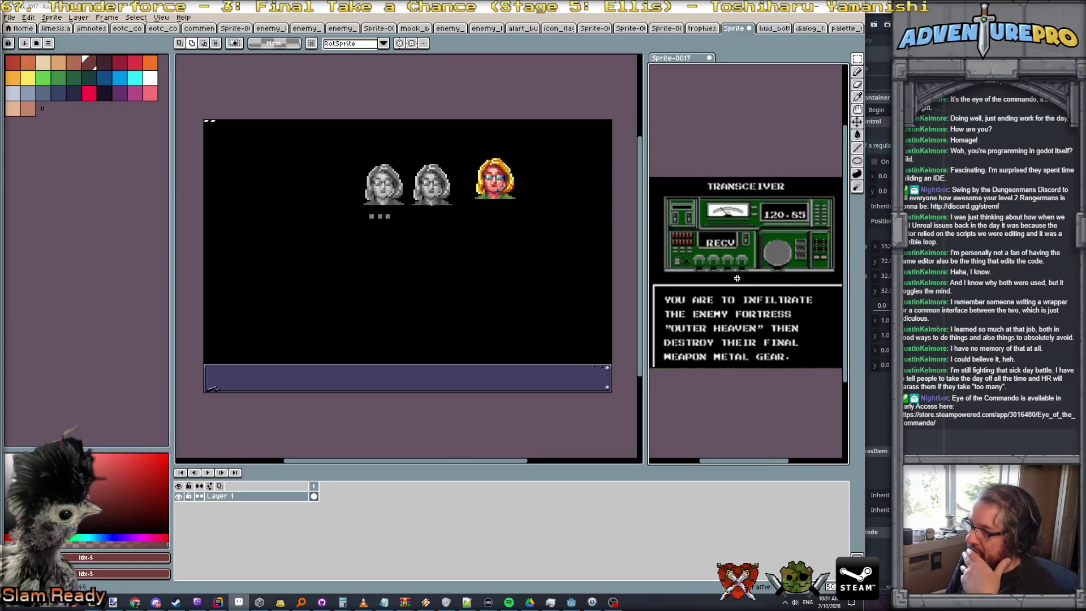
pyautogui.scroll(1, 736, 278)
pyautogui.scroll(-1, 737, 277)
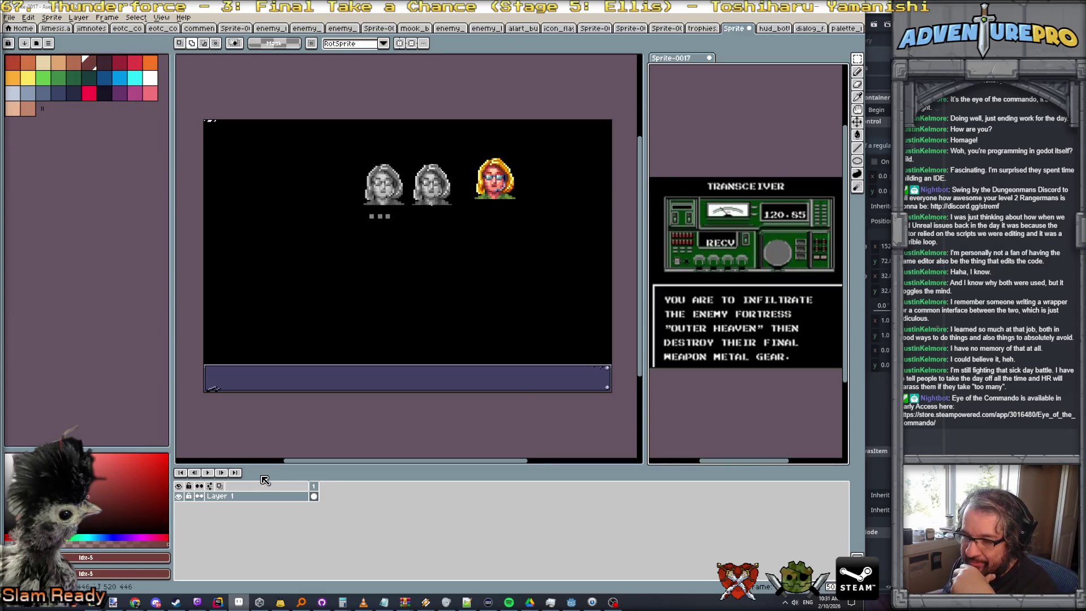
pyautogui.click(334, 86)
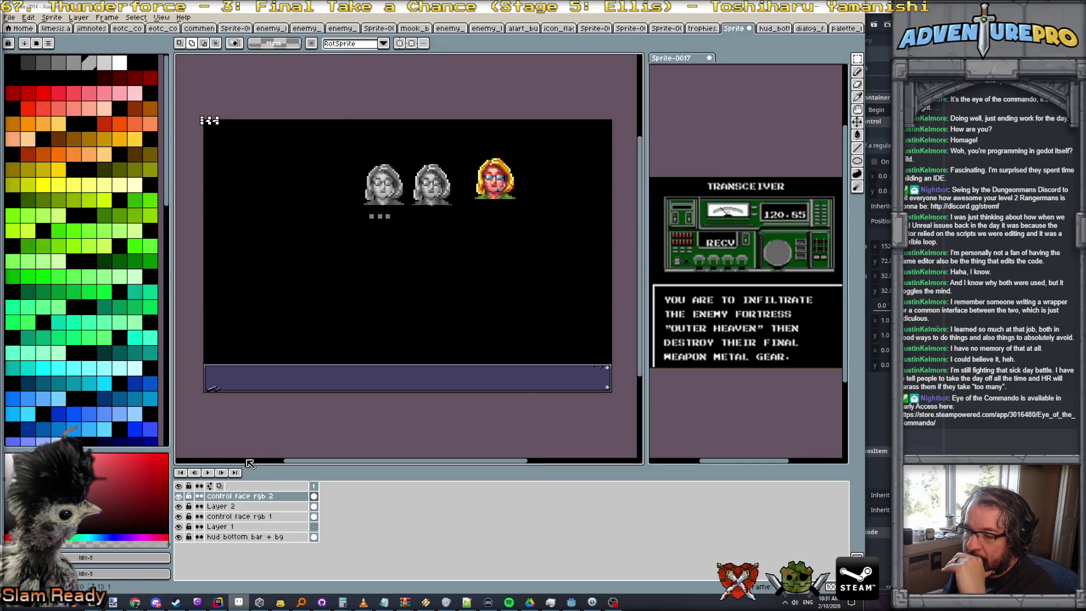
pyautogui.click(180, 527)
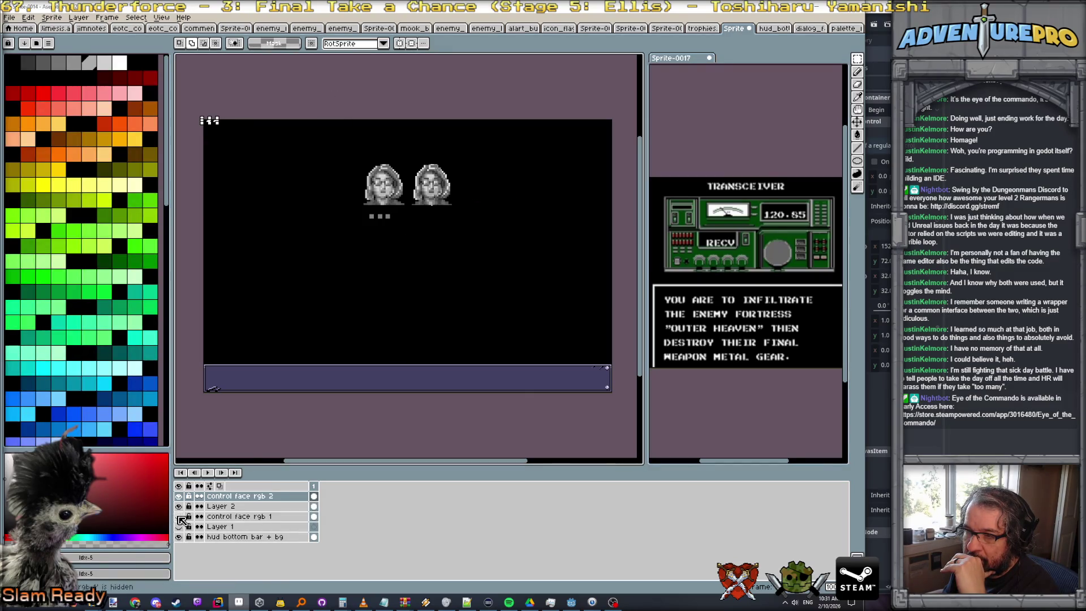
pyautogui.click(180, 507)
pyautogui.click(180, 506)
pyautogui.click(179, 497)
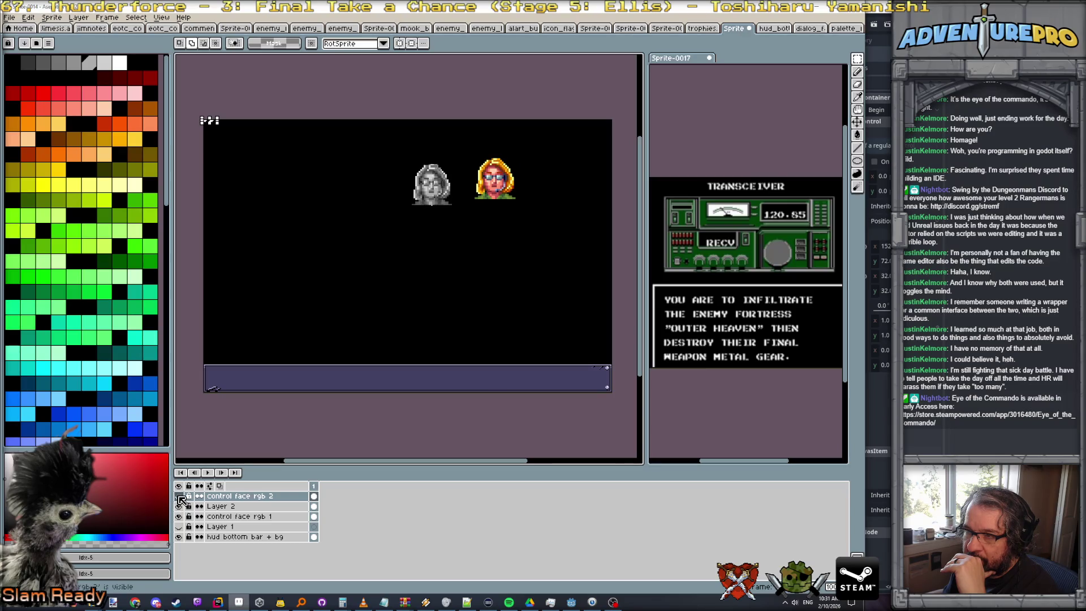
# Delete the extra face layers and the unused Layer 1
pyautogui.click(213, 496)
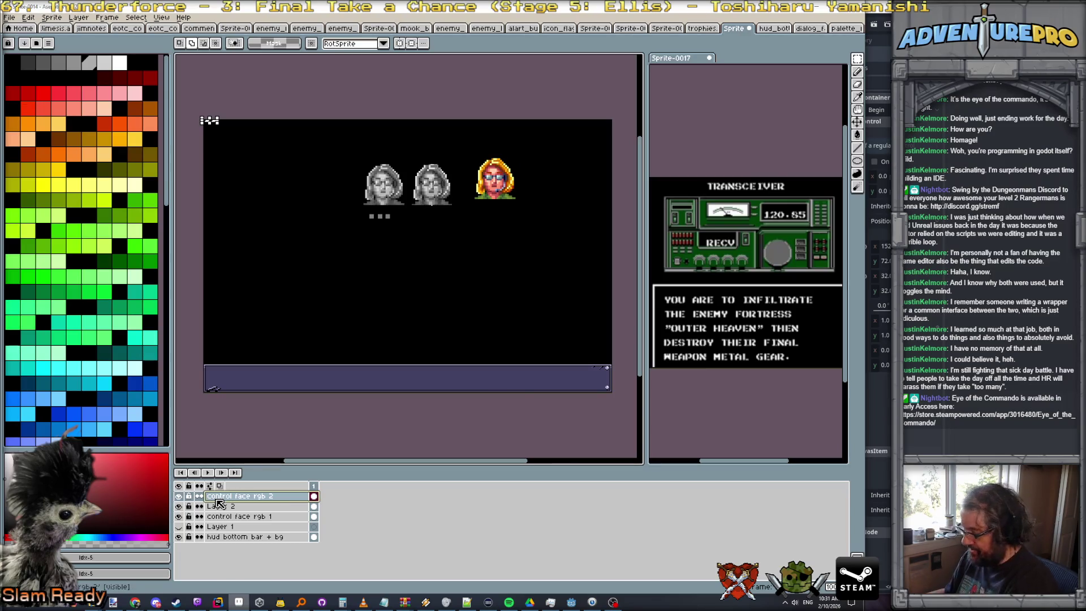
pyautogui.press('Delete')
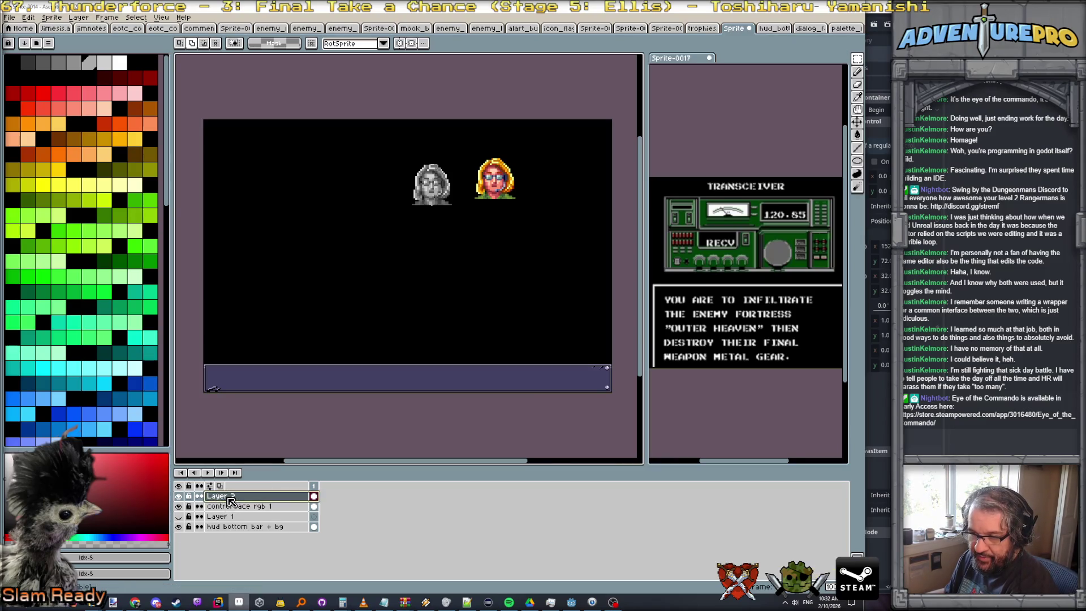
pyautogui.press('Delete')
pyautogui.click(229, 502)
pyautogui.press('Delete')
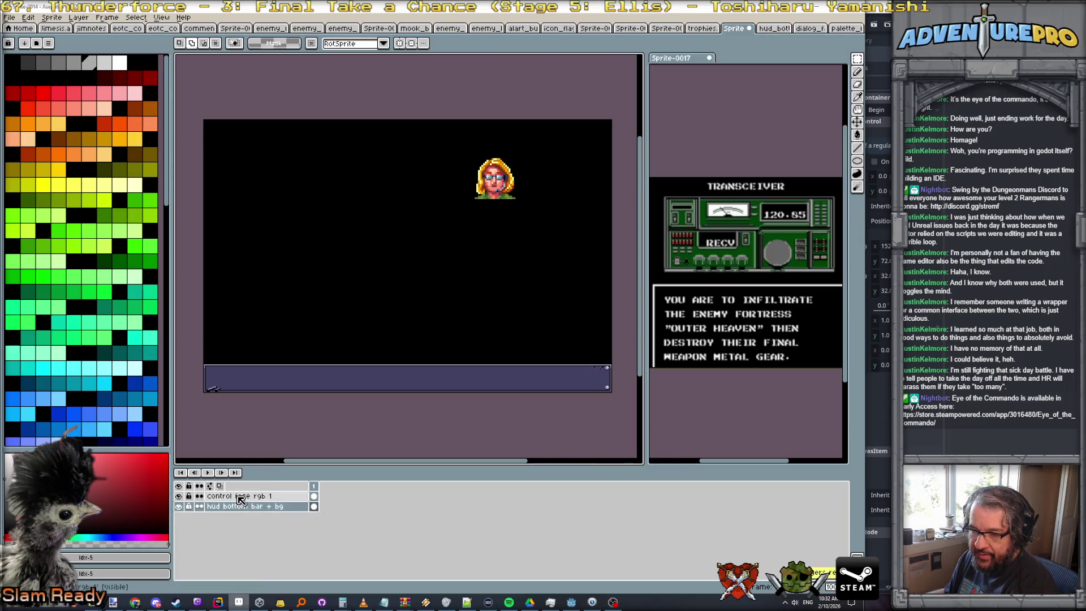
# Check control face rgb 1's properties and hide it, leaving only the bottom bar visible
pyautogui.doubleClick(273, 498)
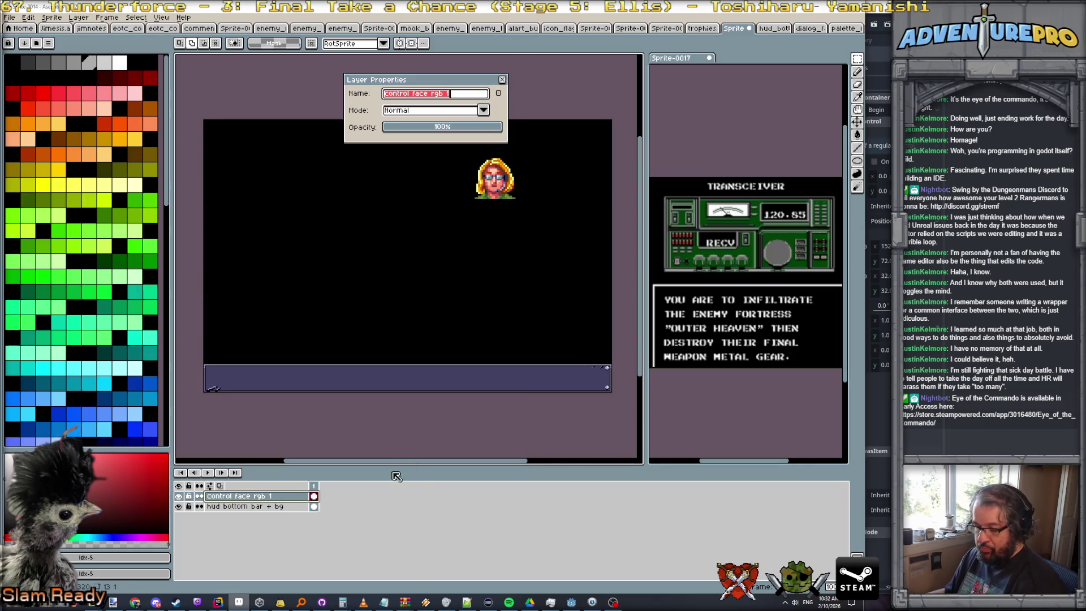
pyautogui.press('Return')
pyautogui.click(179, 496)
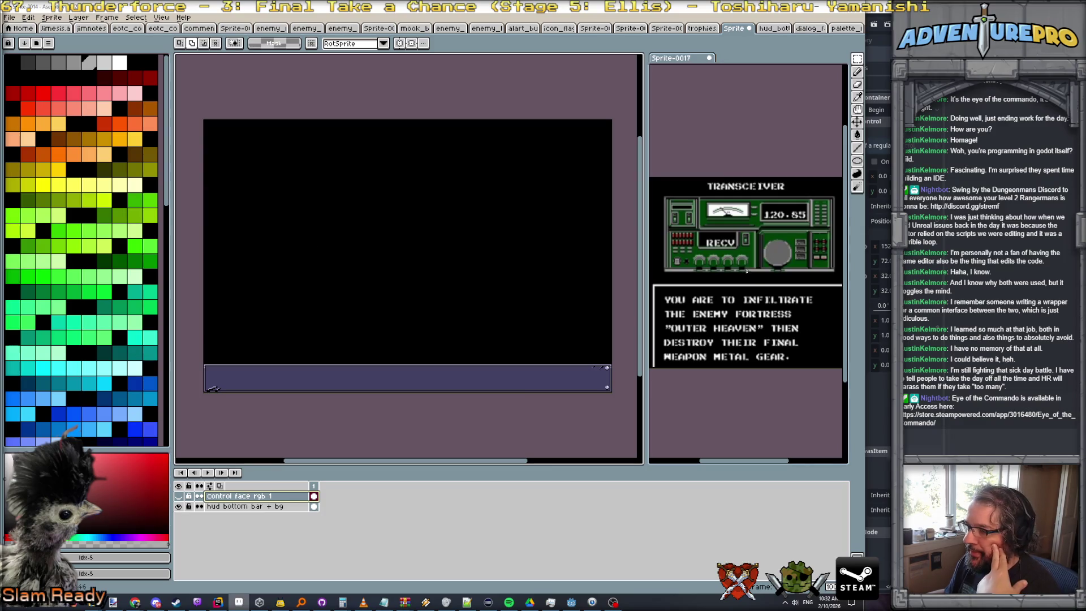
pyautogui.hotkey('ctrl', 'o')
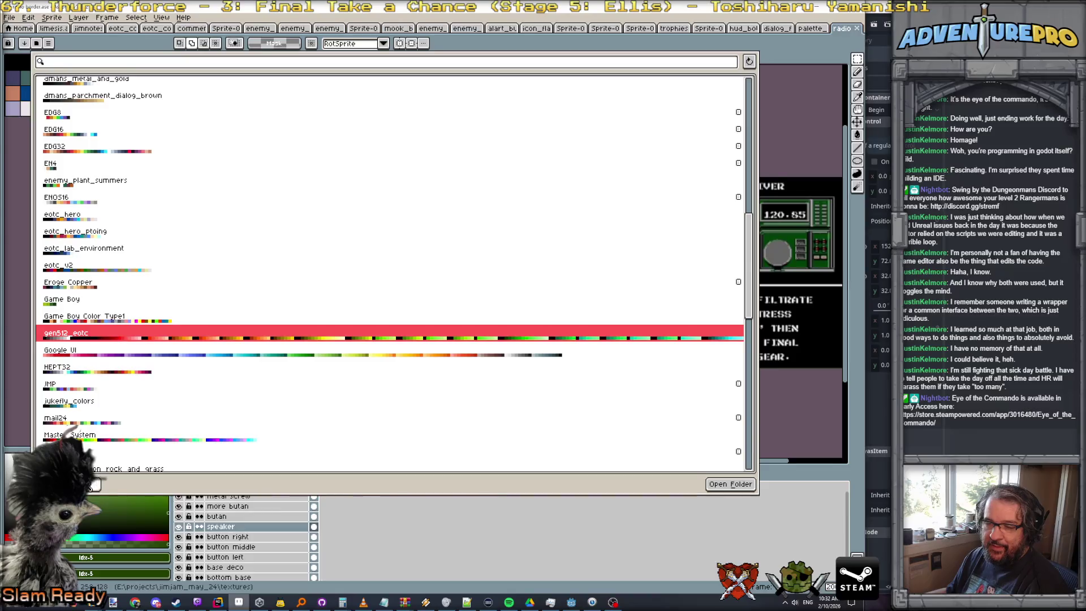
# Open the green radio panel sprite, widen the palette and sample its light-to-dark greens
pyautogui.doubleClick(181, 302)
pyautogui.moveTo(170, 251); pyautogui.dragTo(248, 251)
pyautogui.press('b')
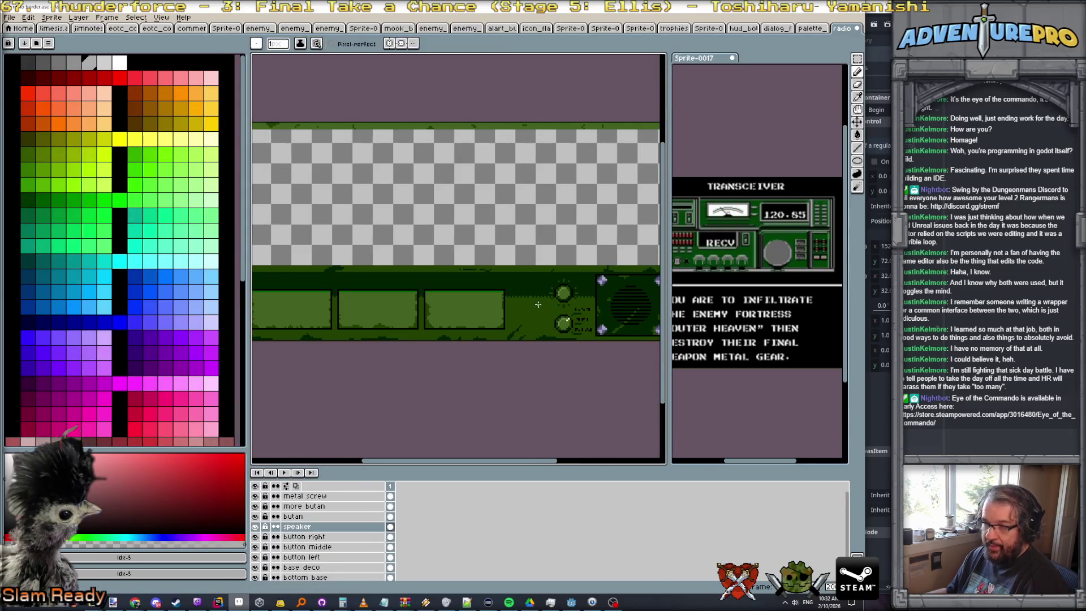
pyautogui.keyDown('alt'); pyautogui.click(538, 309); pyautogui.keyUp('alt')
pyautogui.keyDown('alt'); pyautogui.click(528, 288); pyautogui.keyUp('alt')
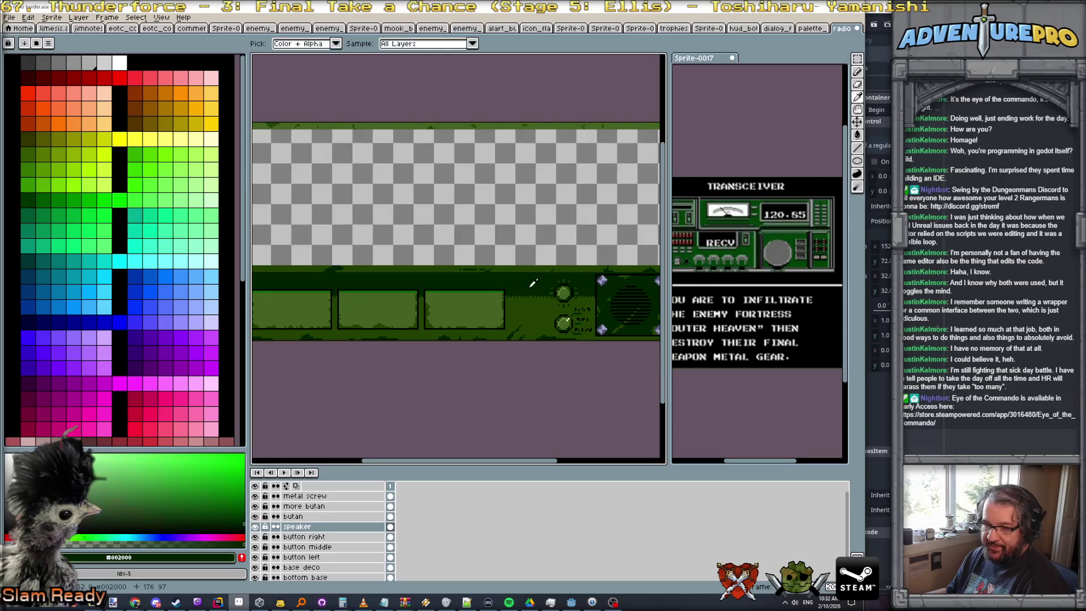
pyautogui.keyDown('alt'); pyautogui.click(508, 317); pyautogui.keyUp('alt')
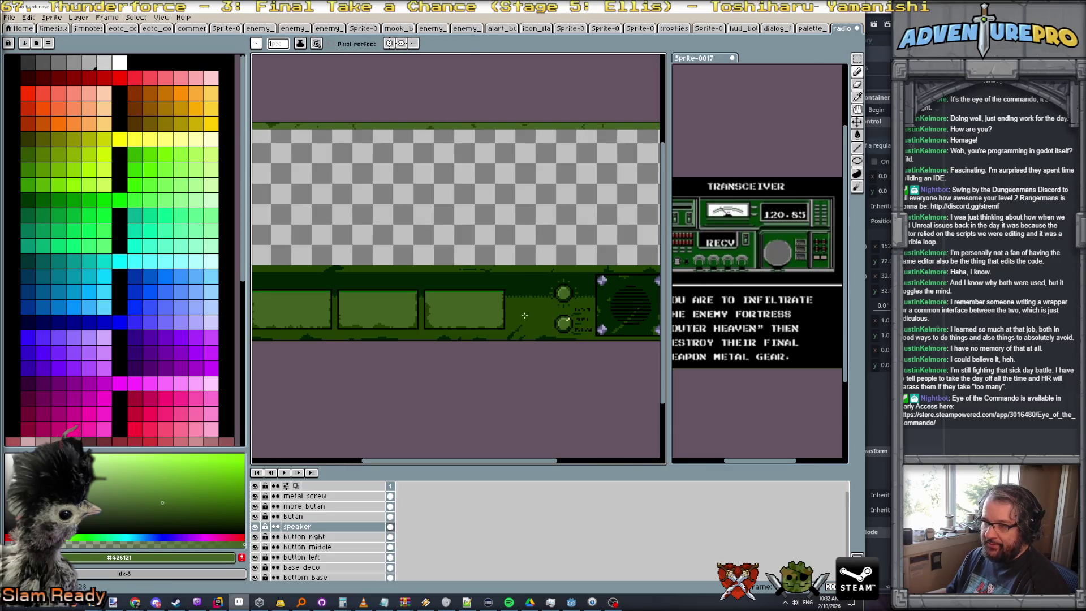
pyautogui.keyDown('alt'); pyautogui.click(526, 279); pyautogui.keyUp('alt')
# Compare the panel greens including #214100, maximize the window and close the extra document
pyautogui.keyDown('alt'); pyautogui.click(536, 310); pyautogui.keyUp('alt')
pyautogui.keyDown('alt'); pyautogui.click(538, 310); pyautogui.keyUp('alt')
pyautogui.keyDown('alt'); pyautogui.click(483, 304); pyautogui.keyUp('alt')
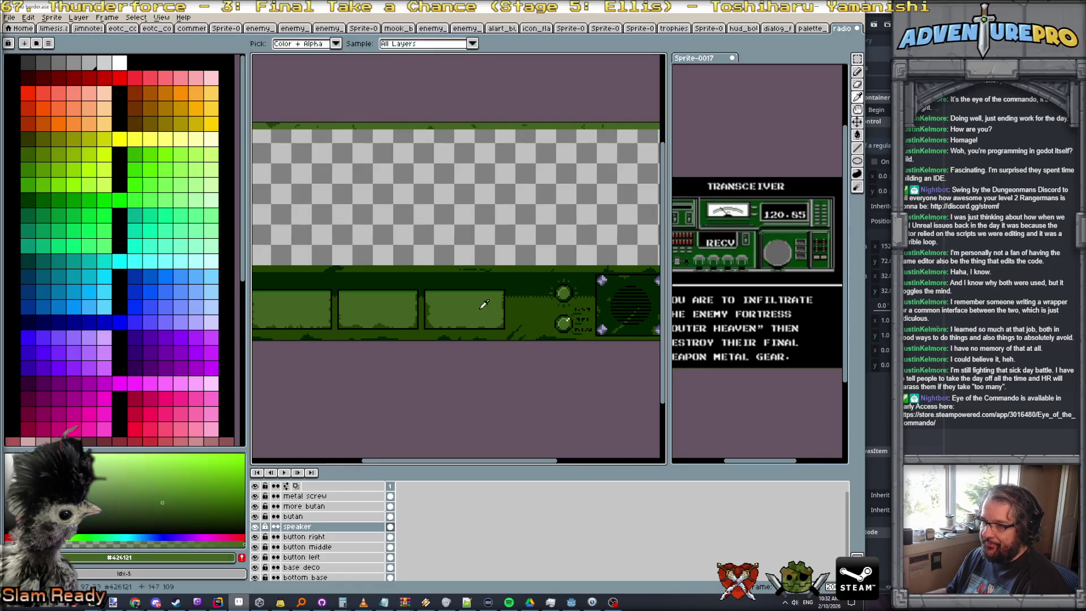
pyautogui.keyDown('alt'); pyautogui.click(515, 310); pyautogui.keyUp('alt')
pyautogui.scroll(-2, 601, 308)
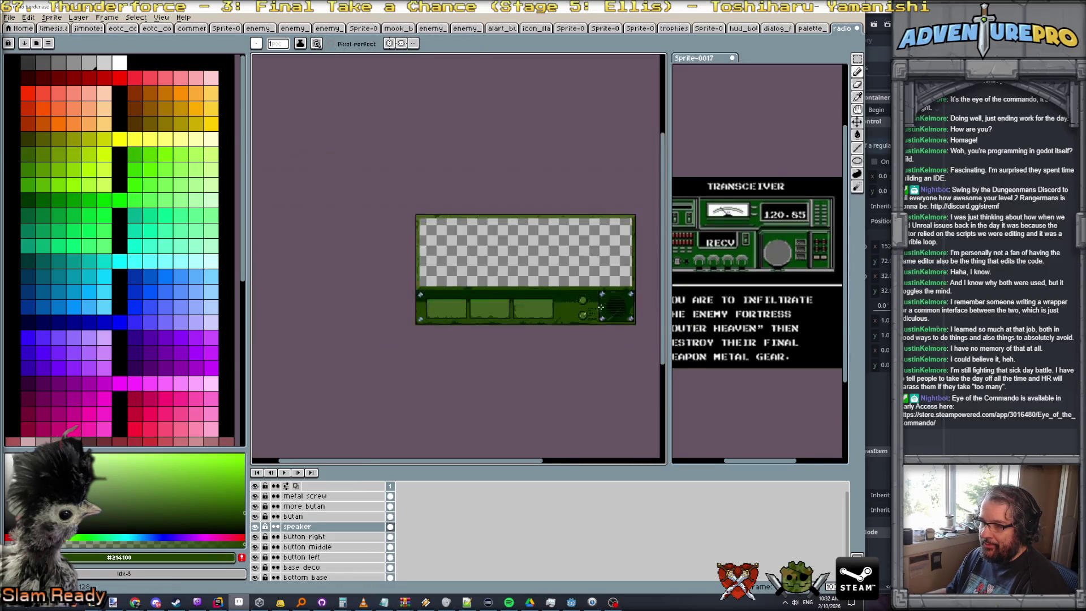
pyautogui.scroll(2, 601, 308)
pyautogui.scroll(-2, 601, 307)
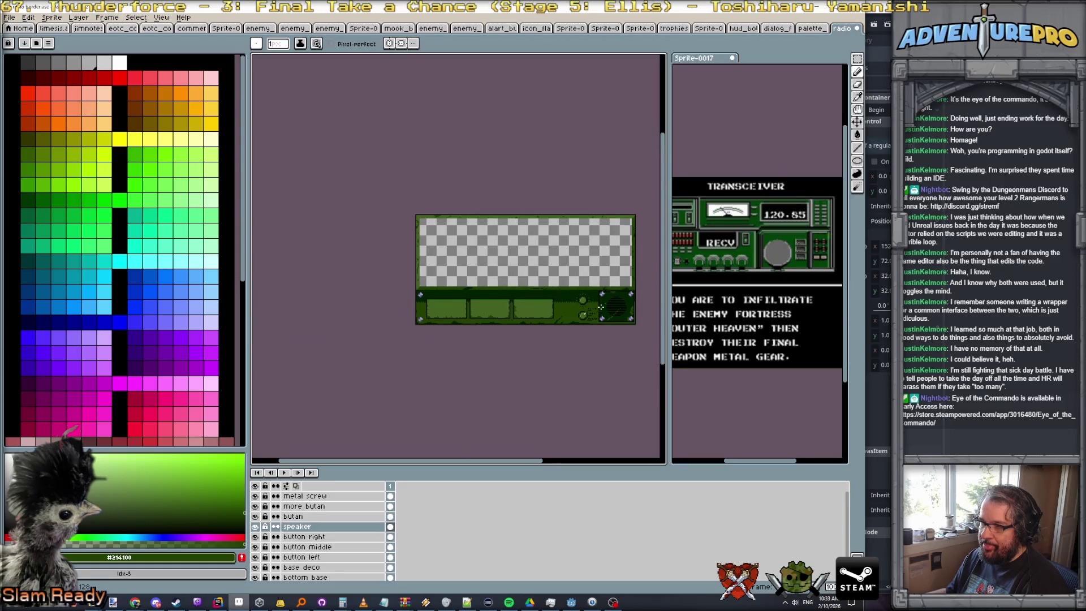
pyautogui.scroll(2, 600, 307)
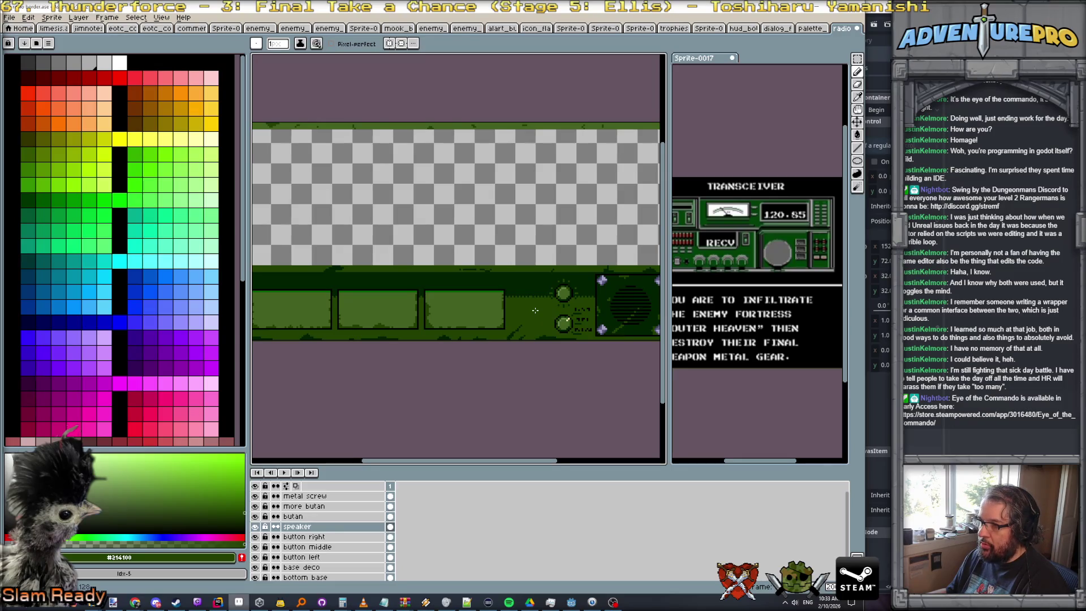
pyautogui.scroll(3, 746, 246)
pyautogui.scroll(-2, 746, 247)
pyautogui.scroll(-2, 554, 260)
pyautogui.scroll(2, 550, 260)
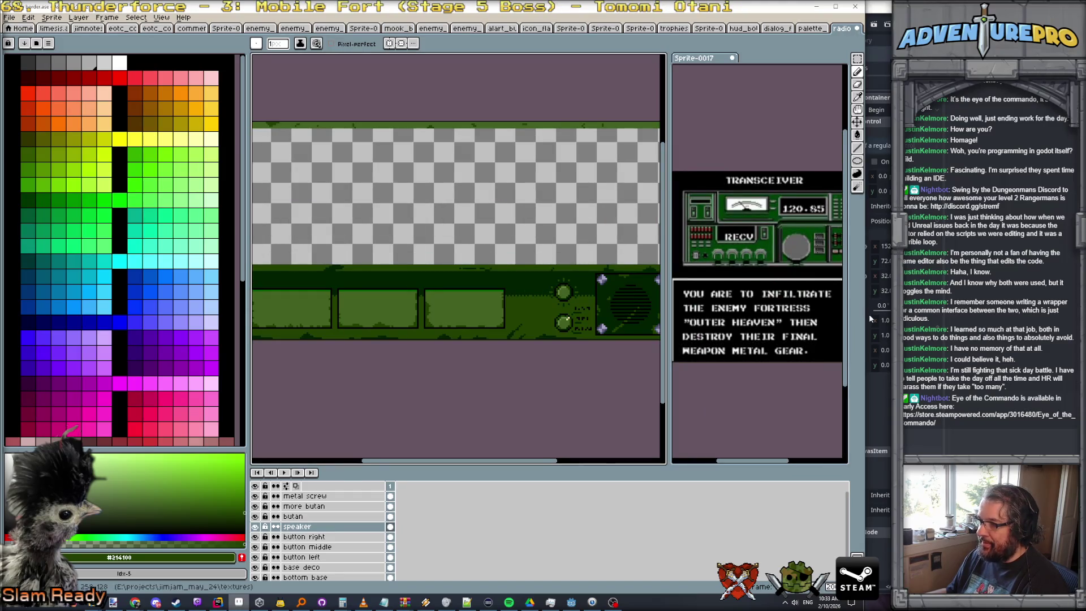
pyautogui.moveTo(866, 315); pyautogui.dragTo(900, 314)
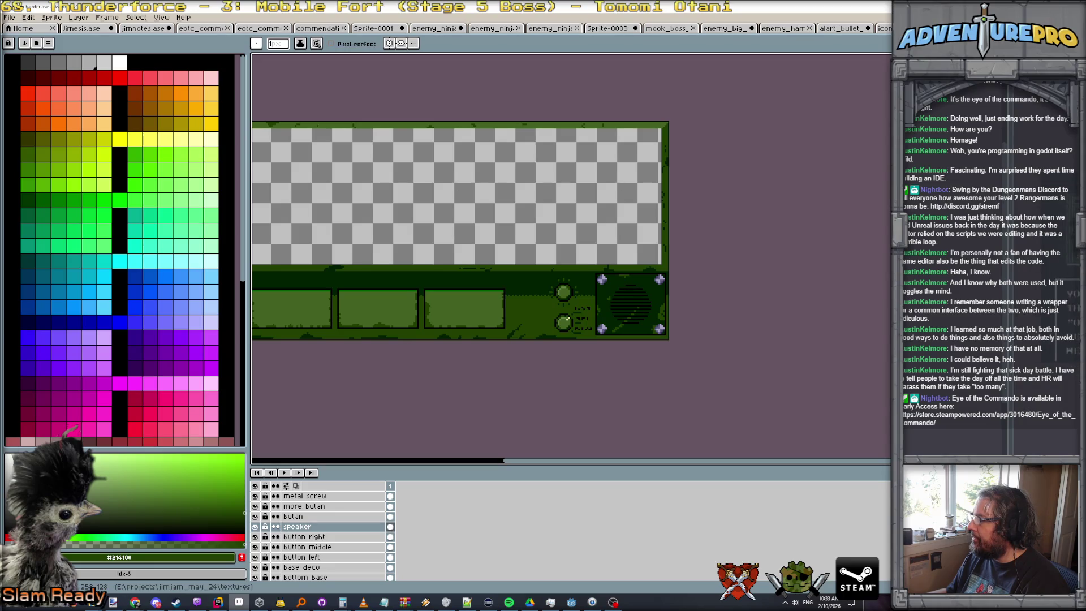
pyautogui.hotkey('ctrl', 'w')
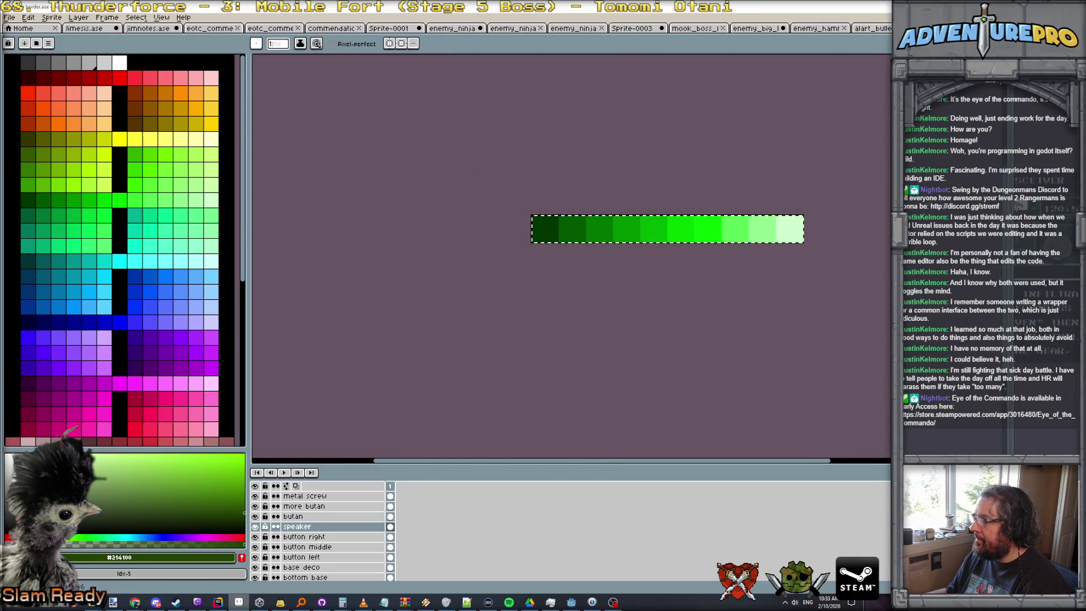
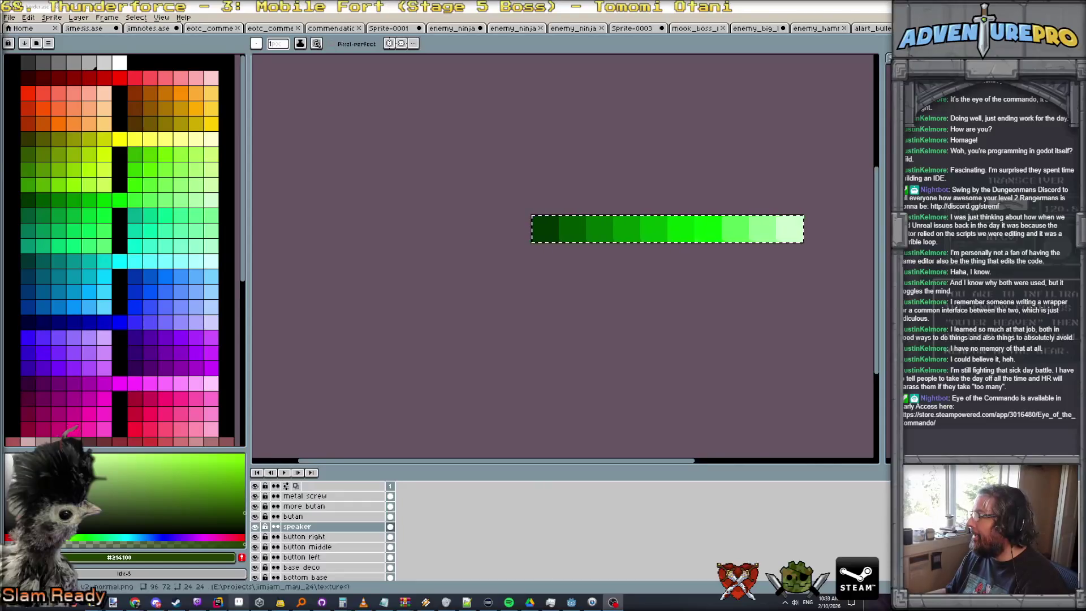
# Switch to the HUD sprite and add a new layer named 'radio box'
pyautogui.hotkey('ctrl', 'Tab')
pyautogui.hotkey('ctrl', 'Tab')
pyautogui.hotkey('ctrl', 'Tab')
pyautogui.moveTo(614, 267); pyautogui.dragTo(732, 251)
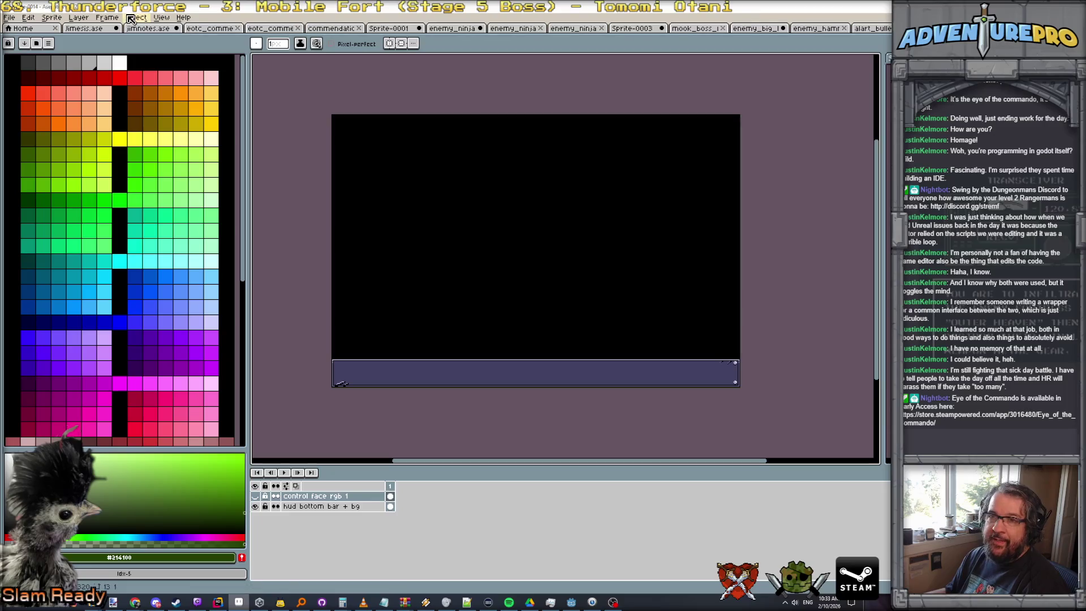
pyautogui.click(77, 18)
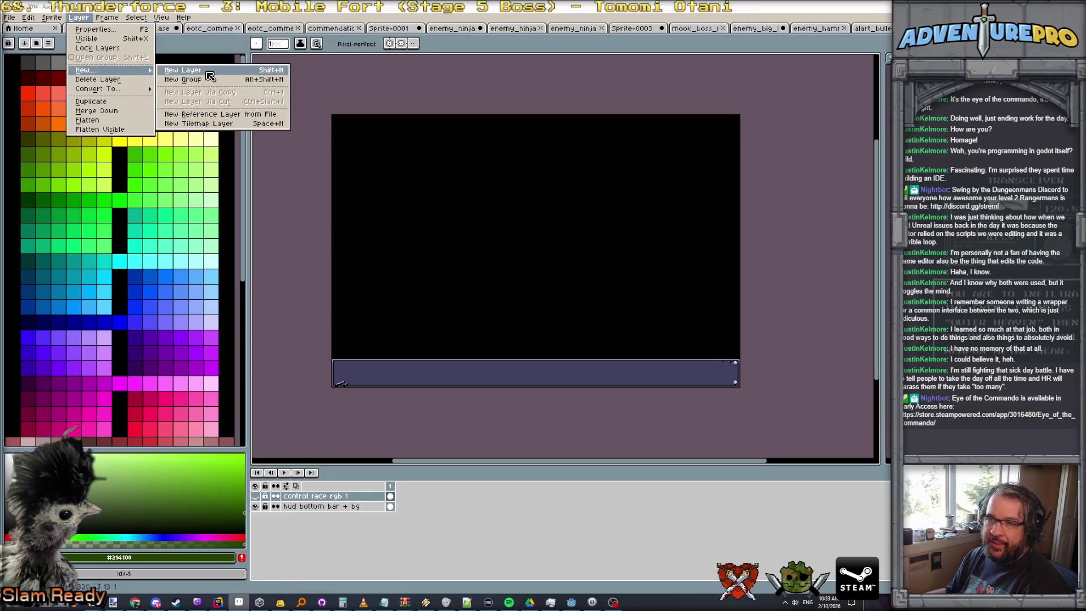
pyautogui.moveTo(93, 70)
pyautogui.click(174, 71)
pyautogui.doubleClick(320, 499)
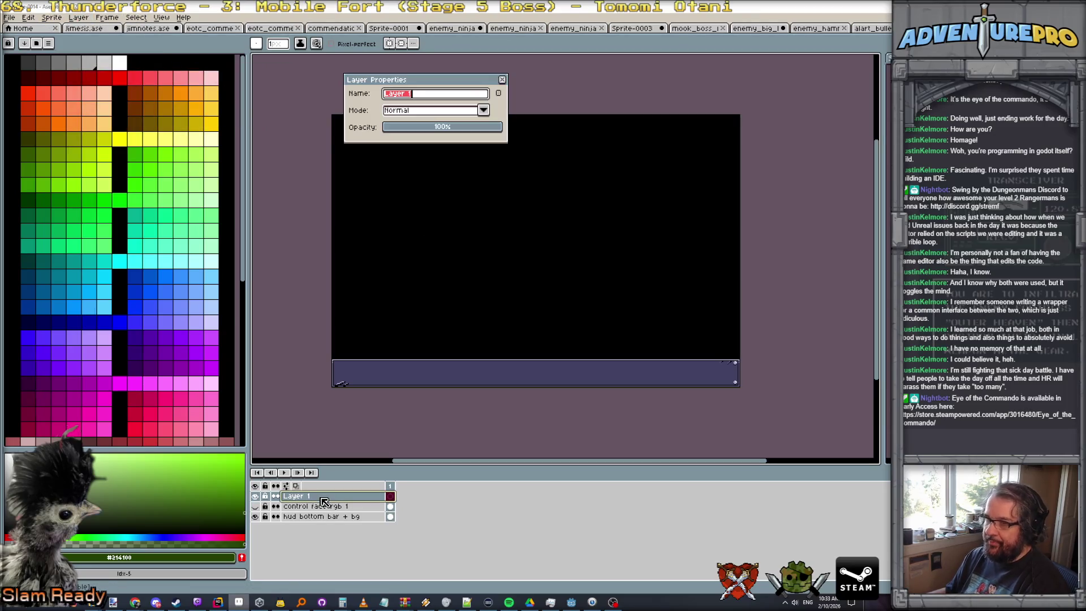
pyautogui.write('radio b')
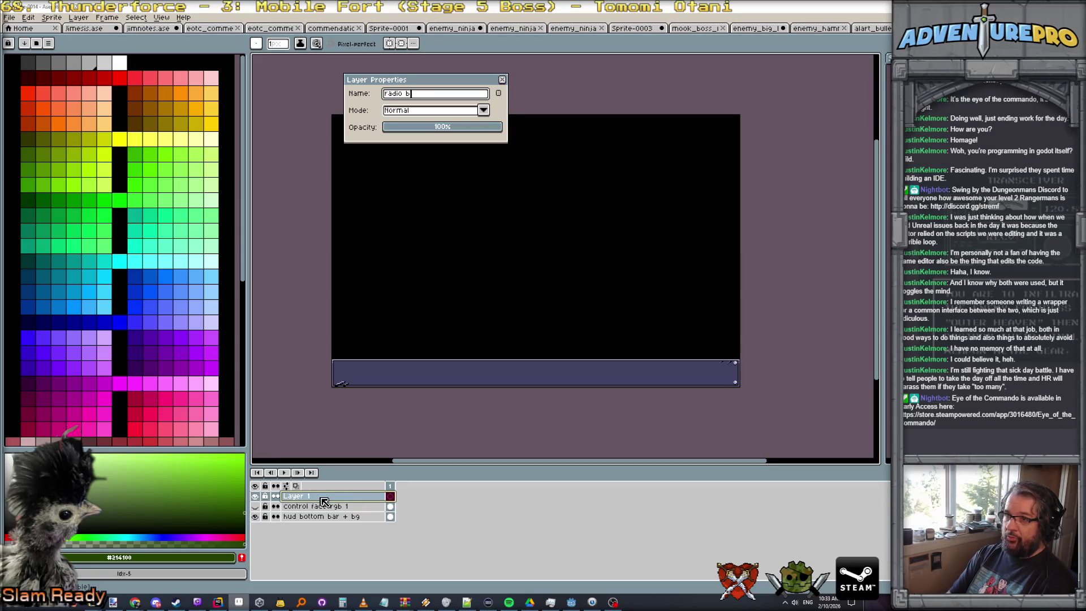
pyautogui.write('ox')
pyautogui.press('Return')
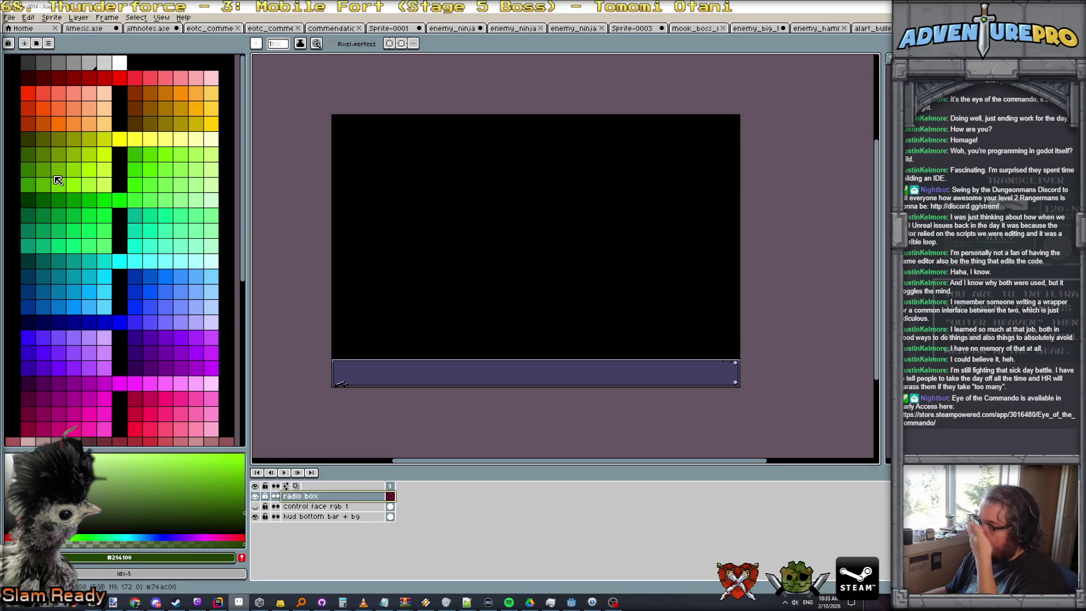
# Make dark green the drawing colour and return to the pencil
pyautogui.click(43, 202)
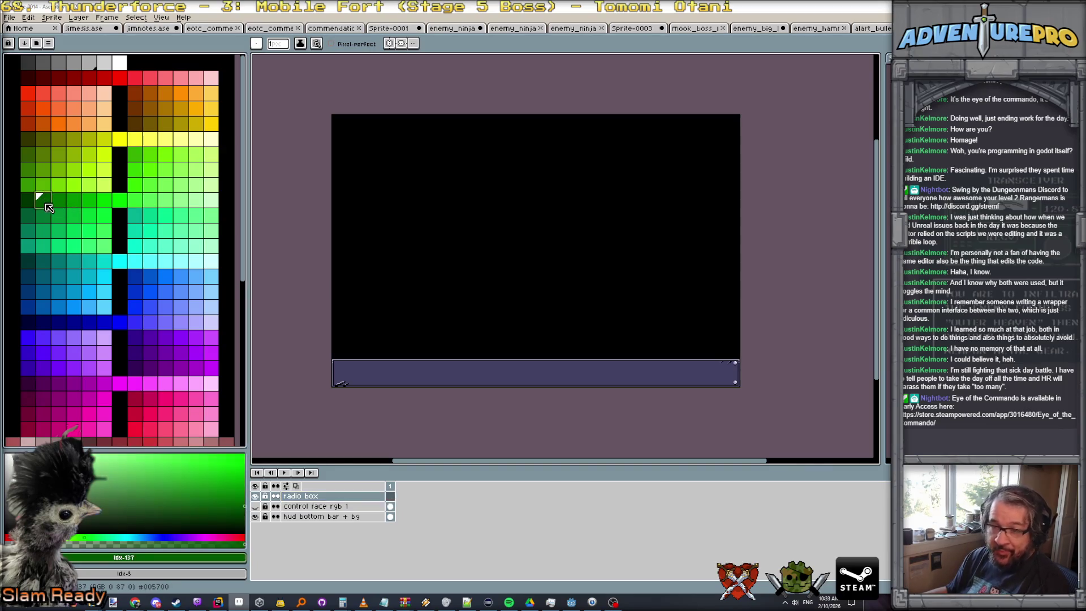
pyautogui.press('g')
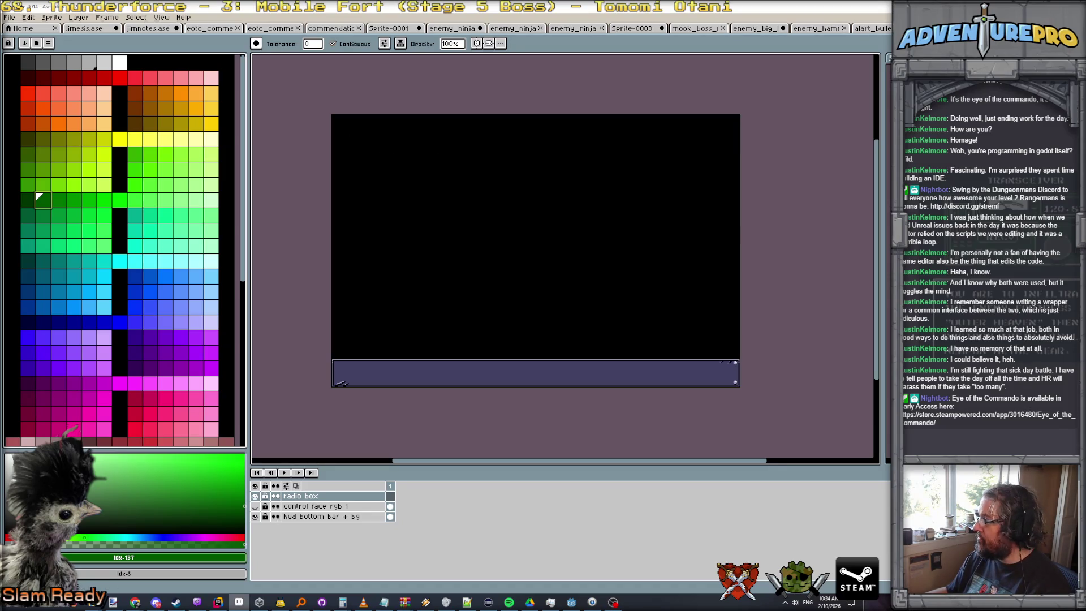
pyautogui.press('b')
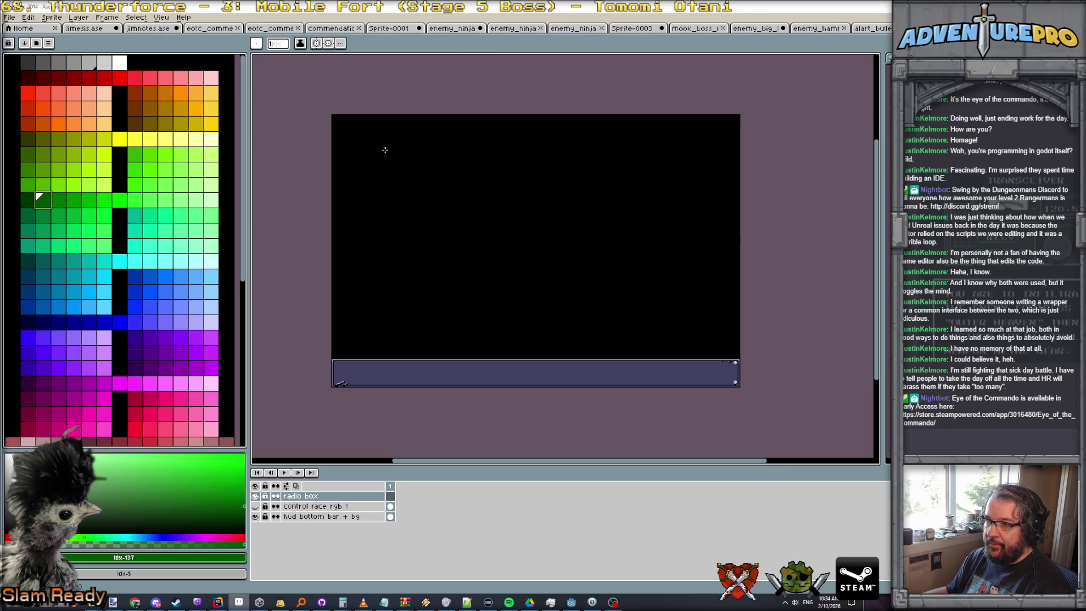
# Set the grid to 24 by 24 pixels and start selecting a wide area in the upper screen
pyautogui.click(161, 17)
pyautogui.moveTo(168, 64)
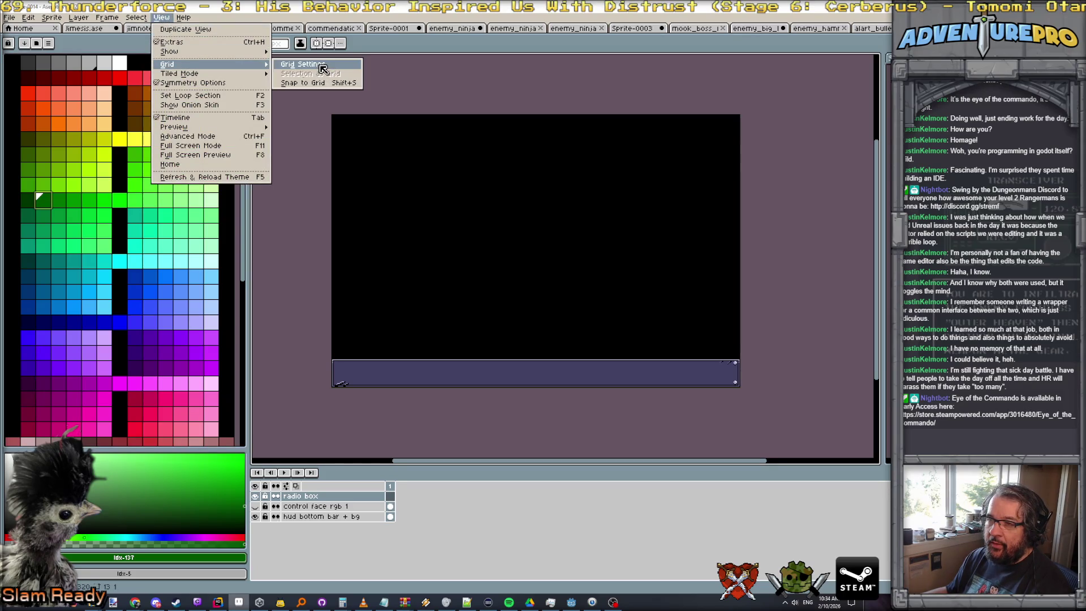
pyautogui.click(322, 68)
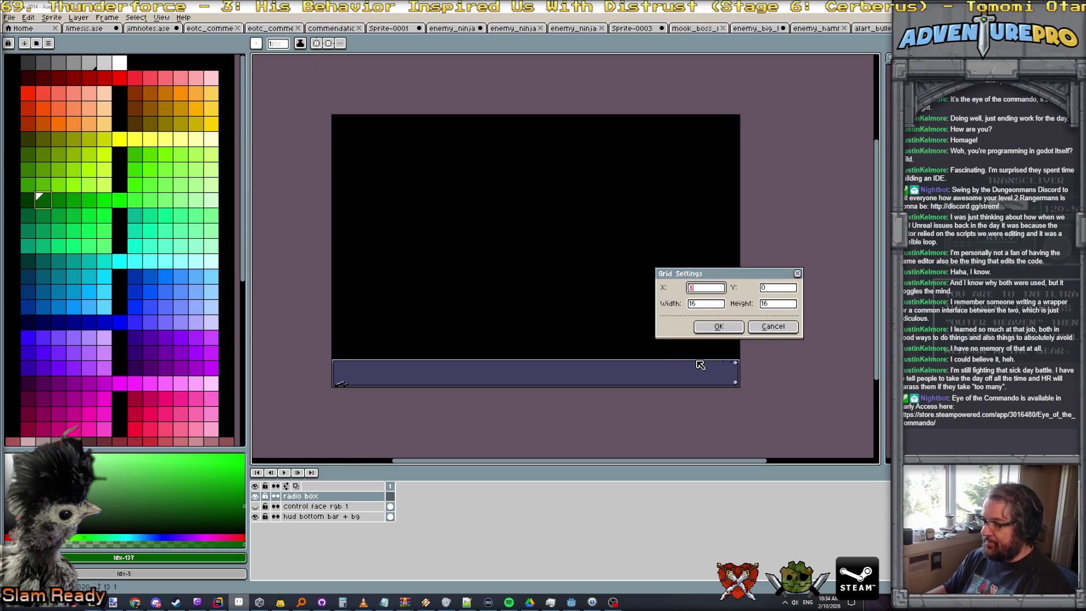
pyautogui.press('Tab')
pyautogui.press('Tab')
pyautogui.write('24')
pyautogui.press('Tab')
pyautogui.write('24')
pyautogui.press('Return')
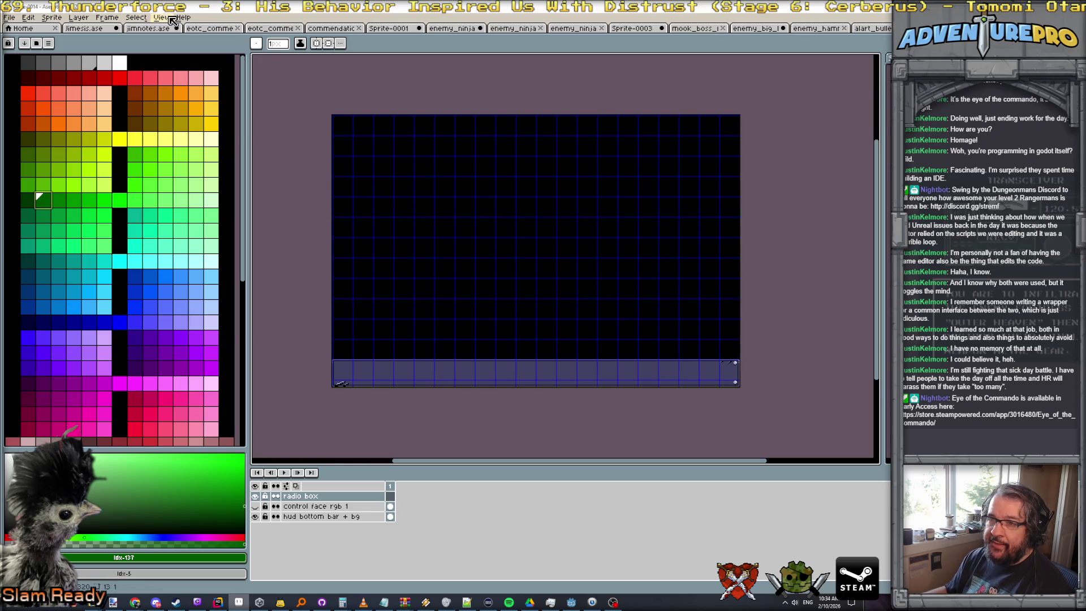
pyautogui.click(166, 18)
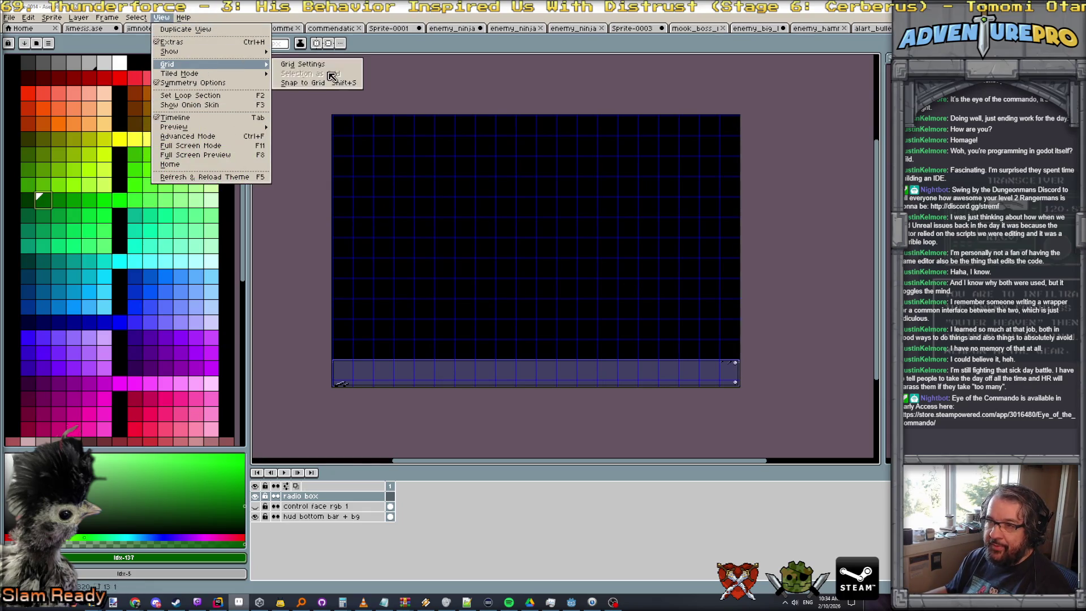
pyautogui.click(332, 82)
pyautogui.moveTo(374, 158); pyautogui.dragTo(693, 275)
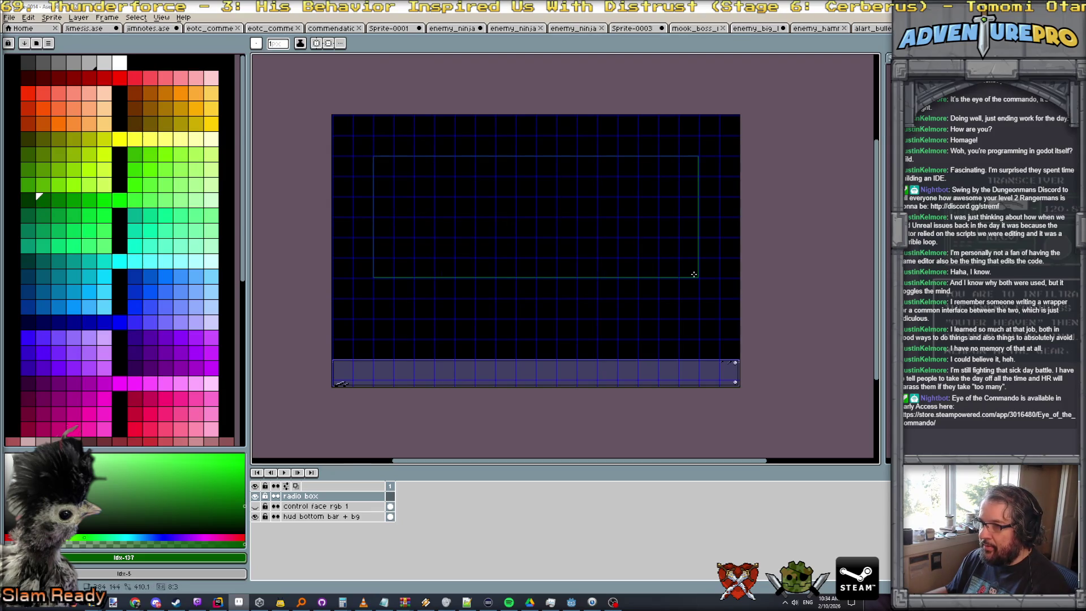
# Fill the selected upper-screen area and a strip above it with dark green
pyautogui.moveTo(693, 275); pyautogui.dragTo(691, 241)
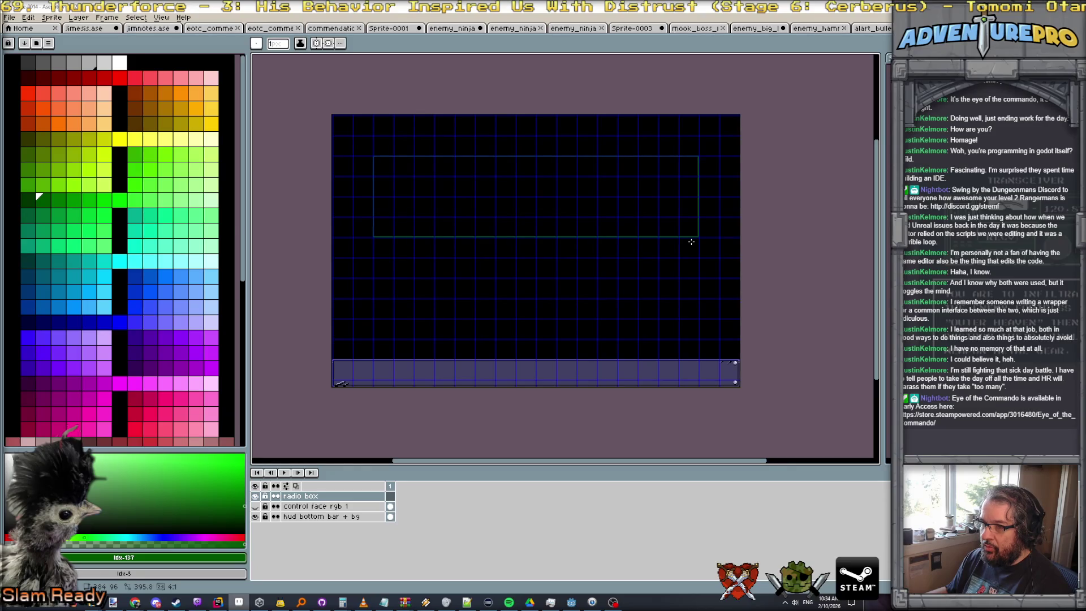
pyautogui.press('f')
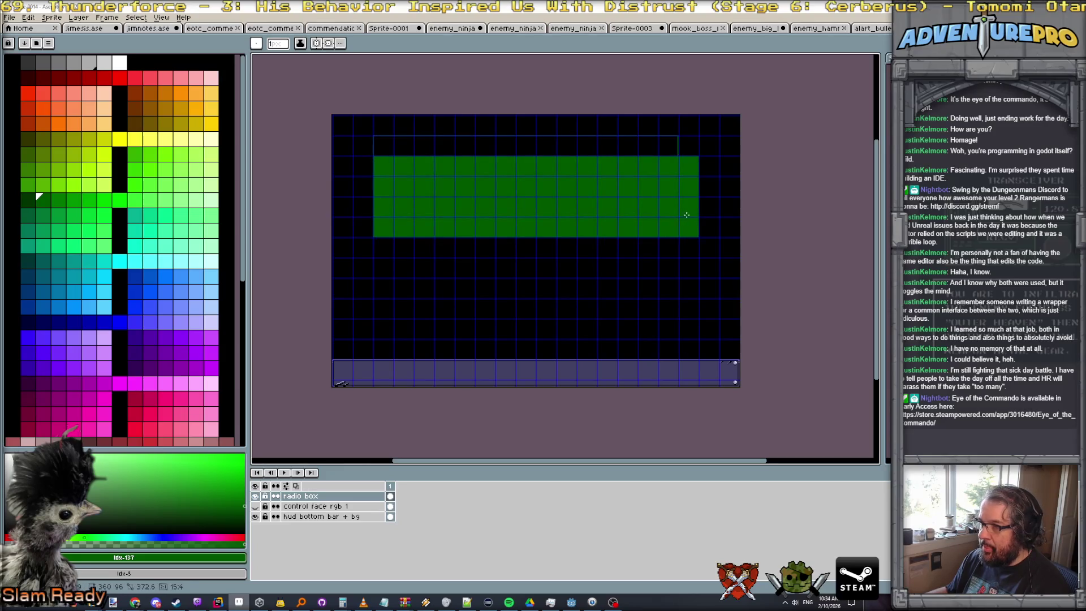
pyautogui.moveTo(375, 136); pyautogui.dragTo(697, 213)
pyautogui.press('f')
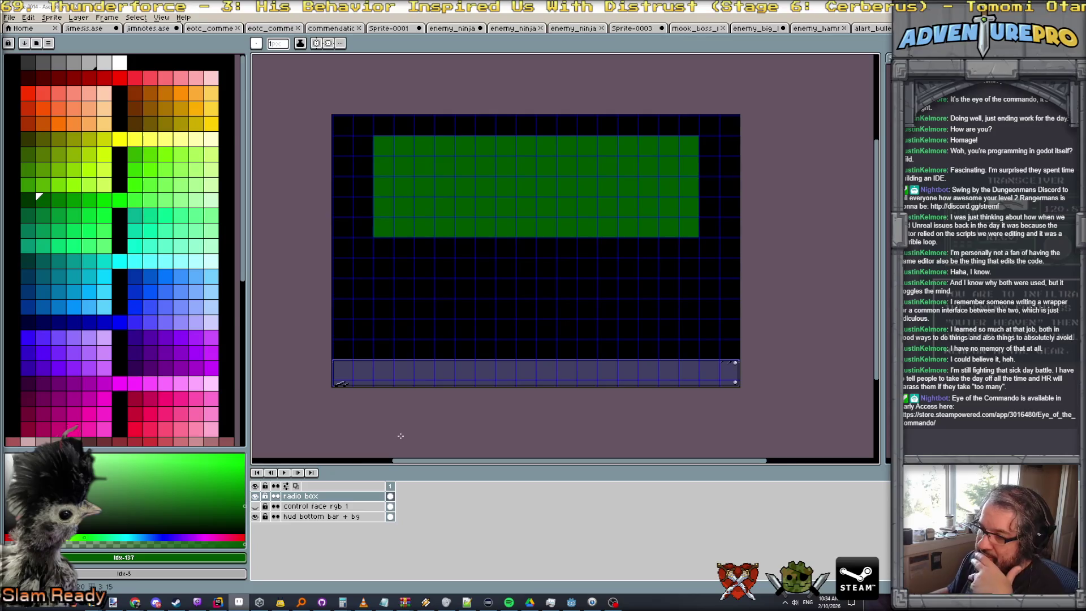
pyautogui.click(83, 21)
pyautogui.moveTo(85, 71)
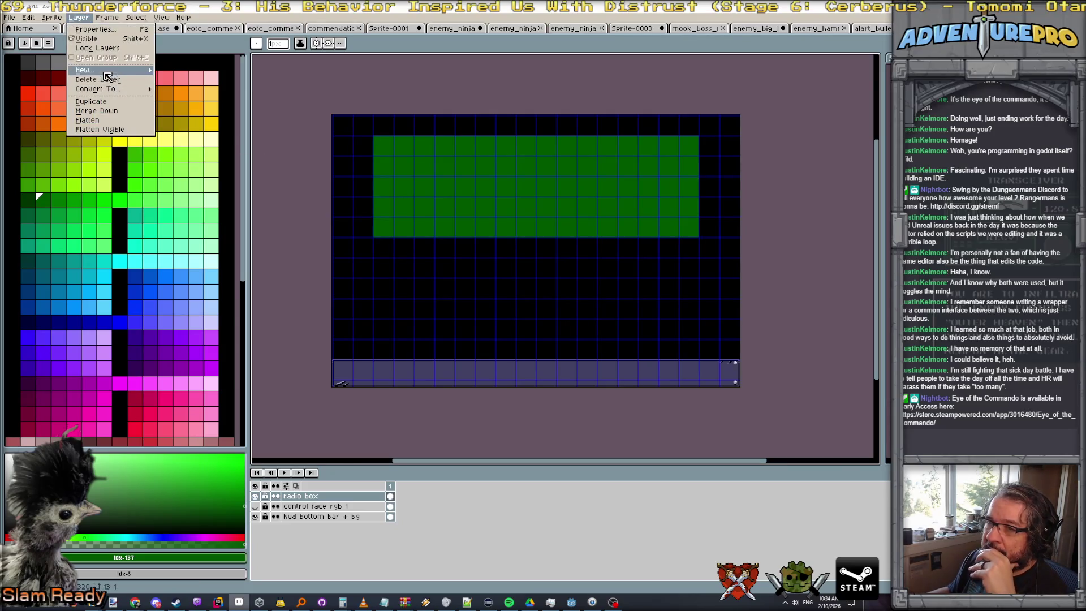
# Add a new layer named 'face sections' with black as the drawing colour
pyautogui.click(182, 75)
pyautogui.scroll(2, 482, 162)
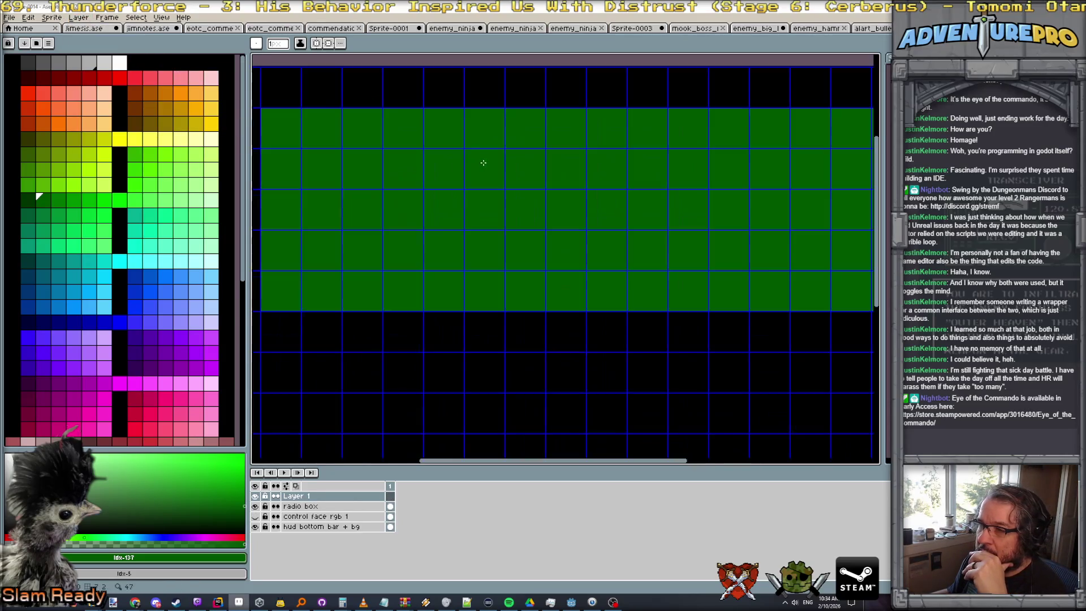
pyautogui.scroll(-2, 480, 161)
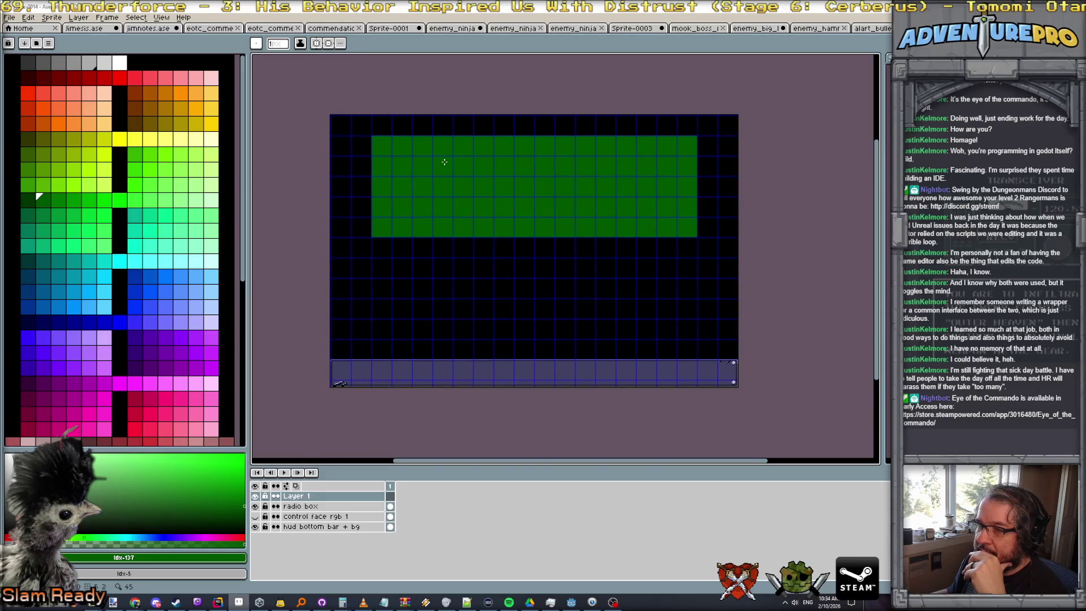
pyautogui.keyDown('alt'); pyautogui.click(388, 172); pyautogui.keyUp('alt')
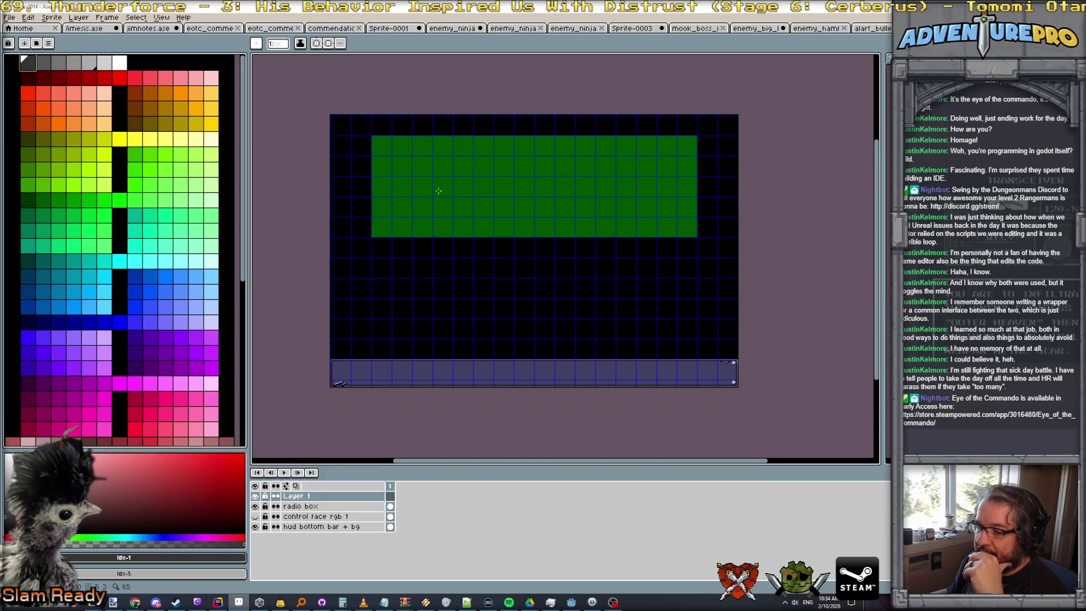
pyautogui.doubleClick(311, 497)
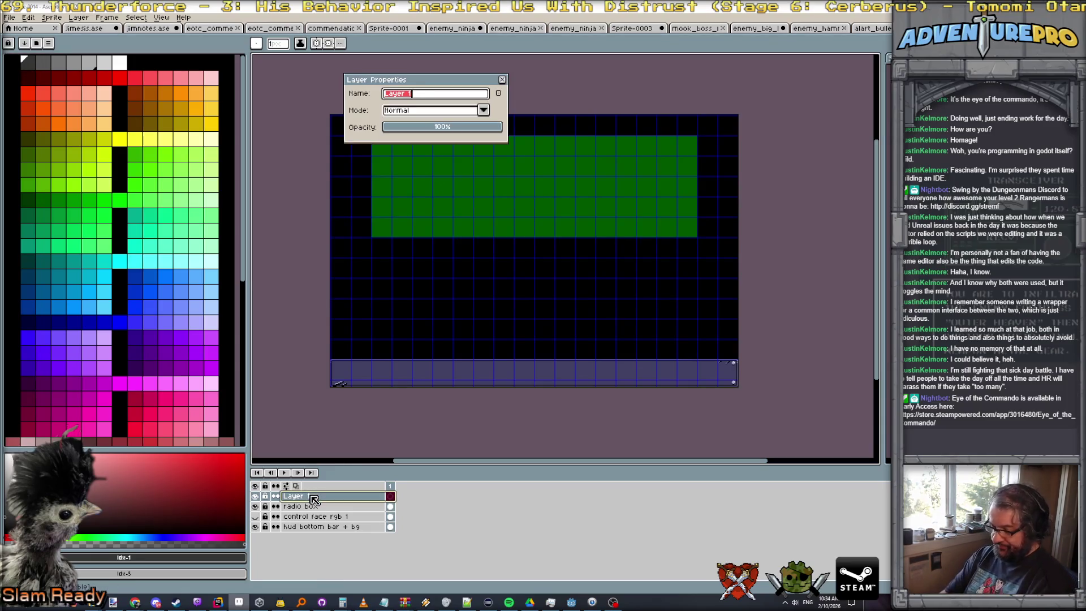
pyautogui.write('race')
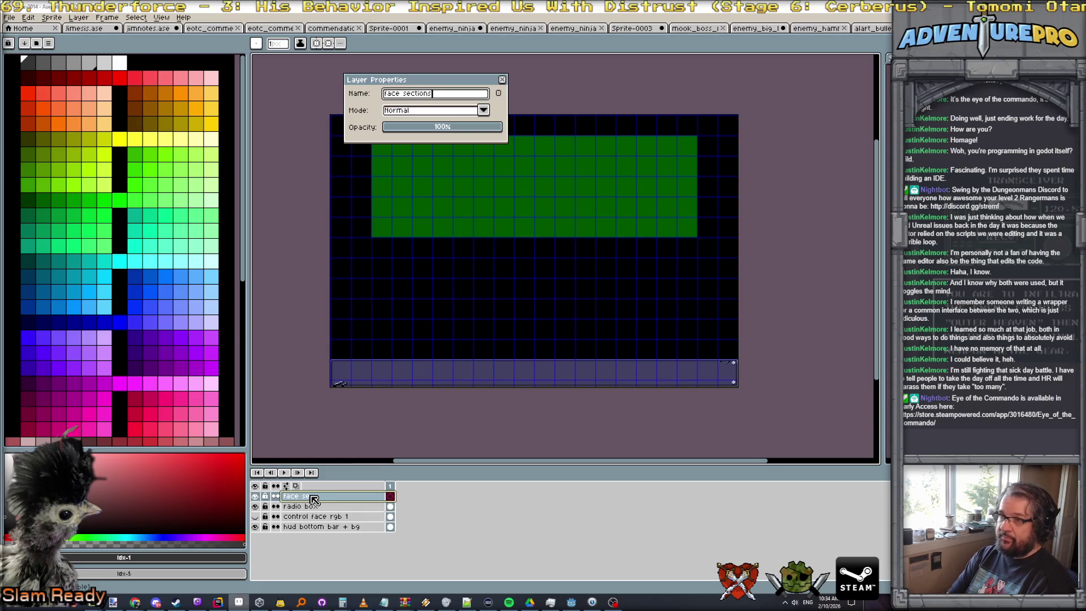
pyautogui.press('Return')
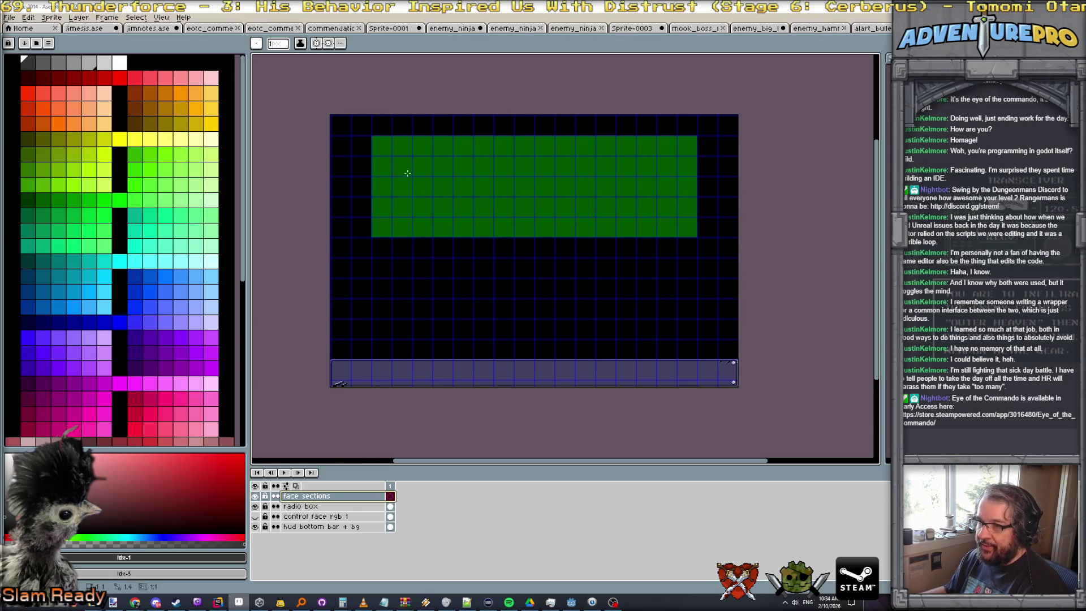
# Draw two matching dark grey screens at the green panel's left and right
pyautogui.moveTo(407, 173); pyautogui.dragTo(443, 213)
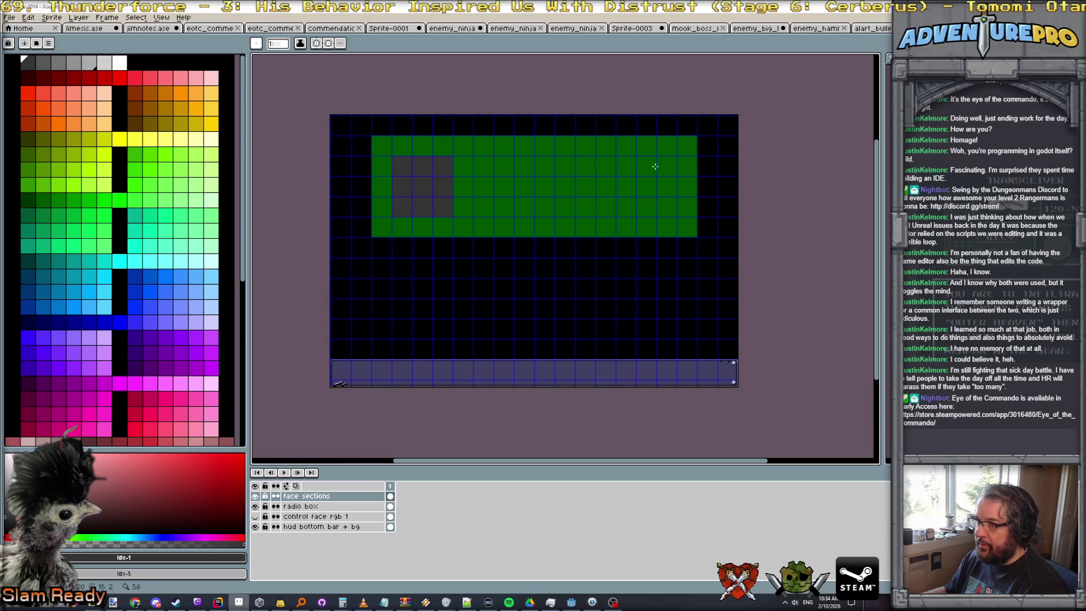
pyautogui.moveTo(677, 212); pyautogui.dragTo(620, 162)
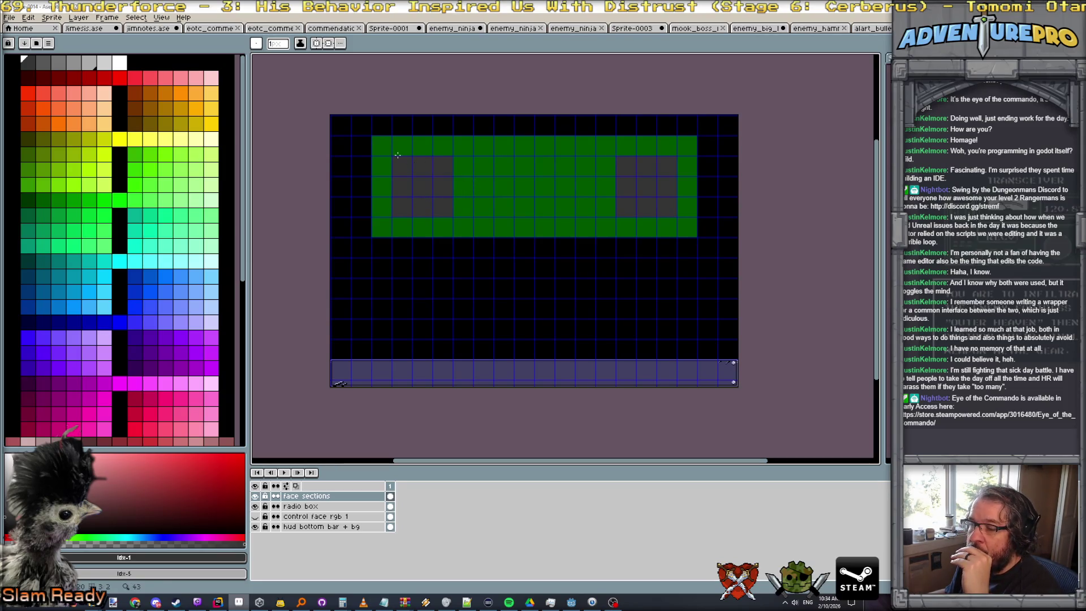
pyautogui.click(160, 17)
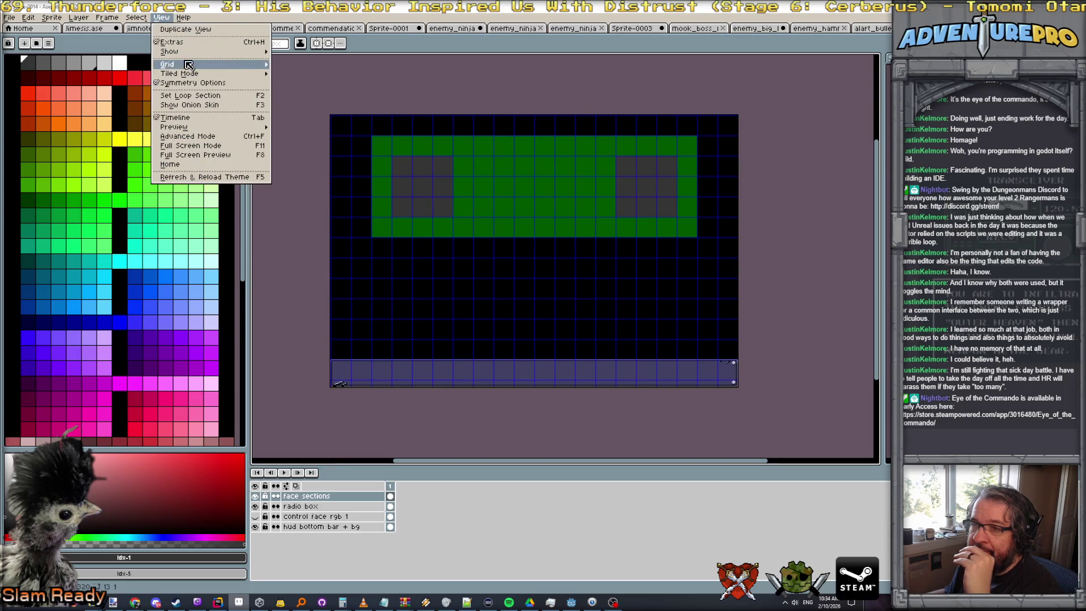
pyautogui.moveTo(170, 64)
pyautogui.click(319, 67)
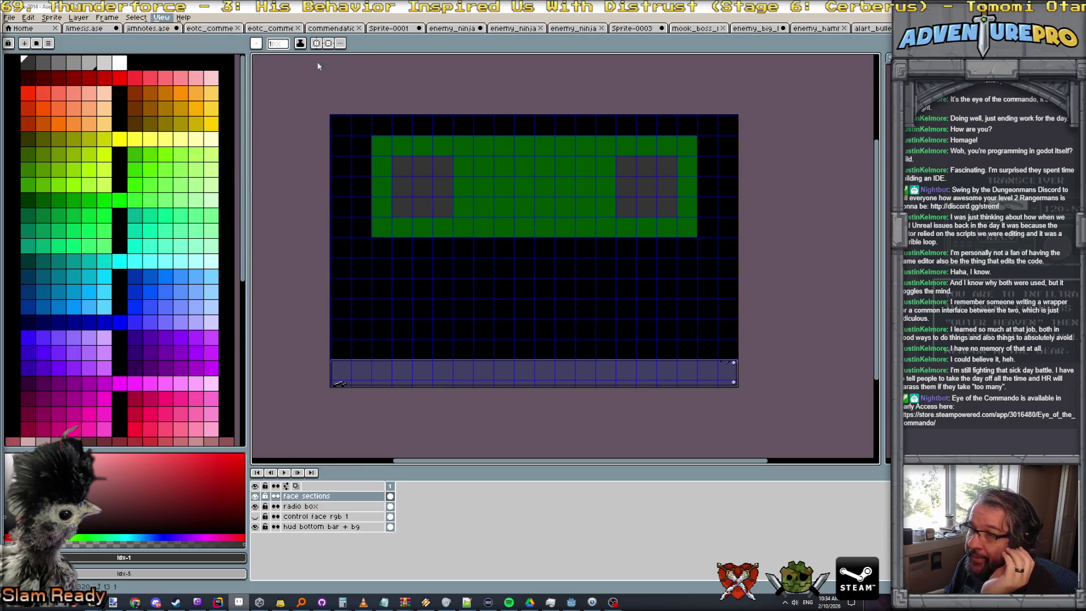
# Change the grid to 8 by 8 pixels and bring the right screen into view
pyautogui.click(718, 306)
pyautogui.write('12')
pyautogui.press('Tab')
pyautogui.write('1')
pyautogui.press('BackSpace')
pyautogui.press('BackSpace')
pyautogui.write('8')
pyautogui.press('Tab')
pyautogui.hotkey('shift', 'Tab')
pyautogui.hotkey('shift', 'Tab')
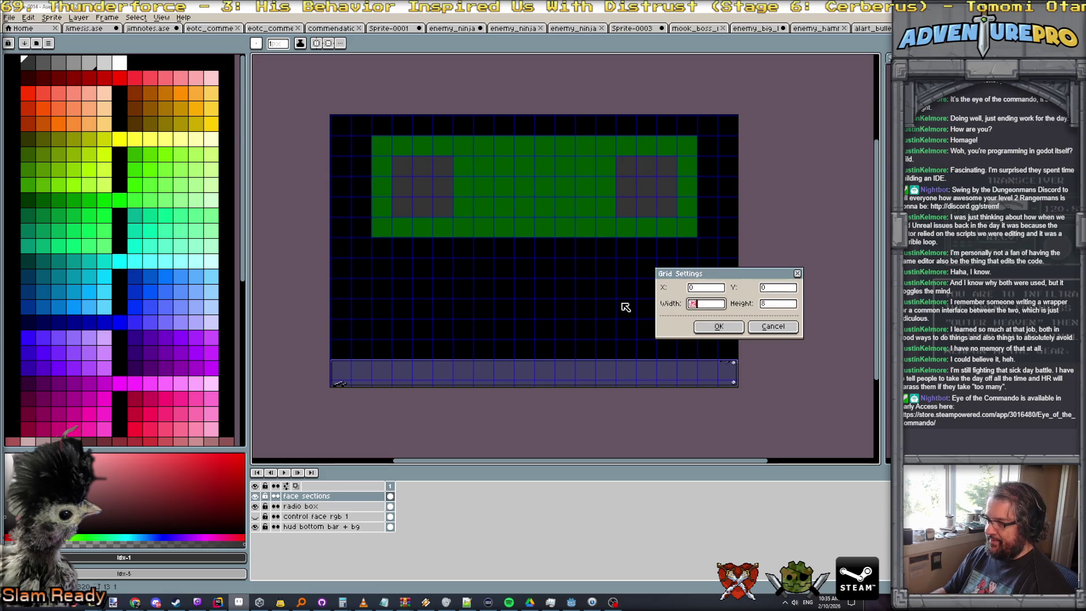
pyautogui.press('Return')
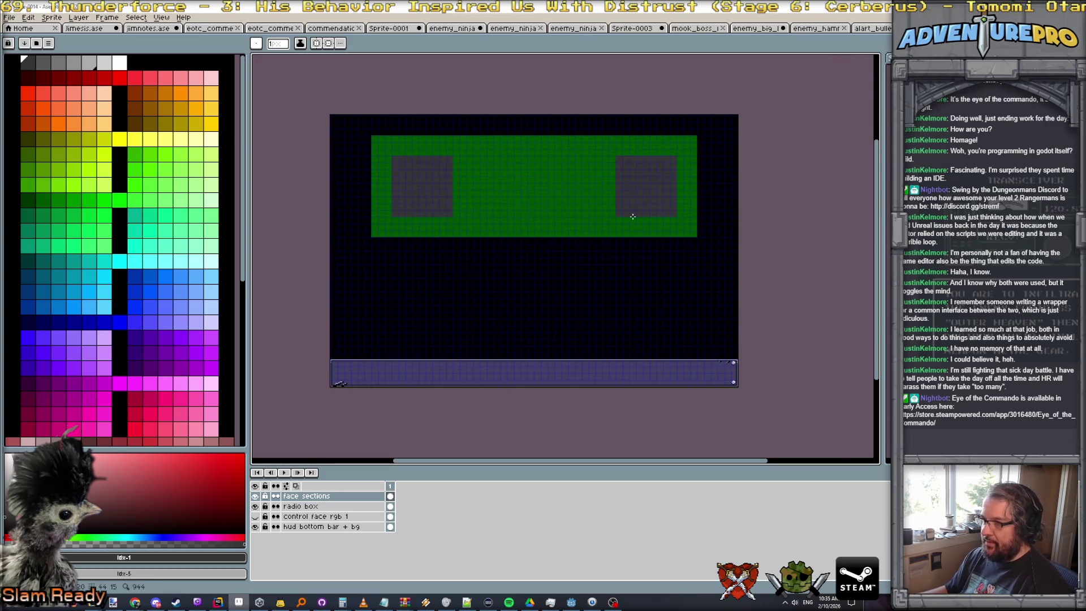
pyautogui.scroll(2, 633, 215)
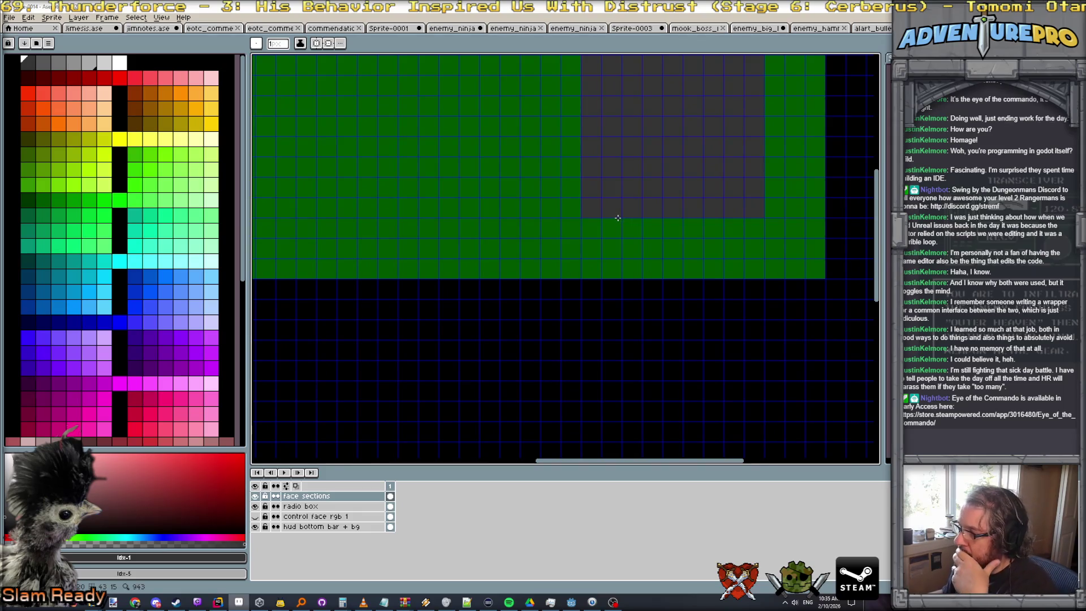
pyautogui.moveTo(618, 218); pyautogui.dragTo(623, 330)
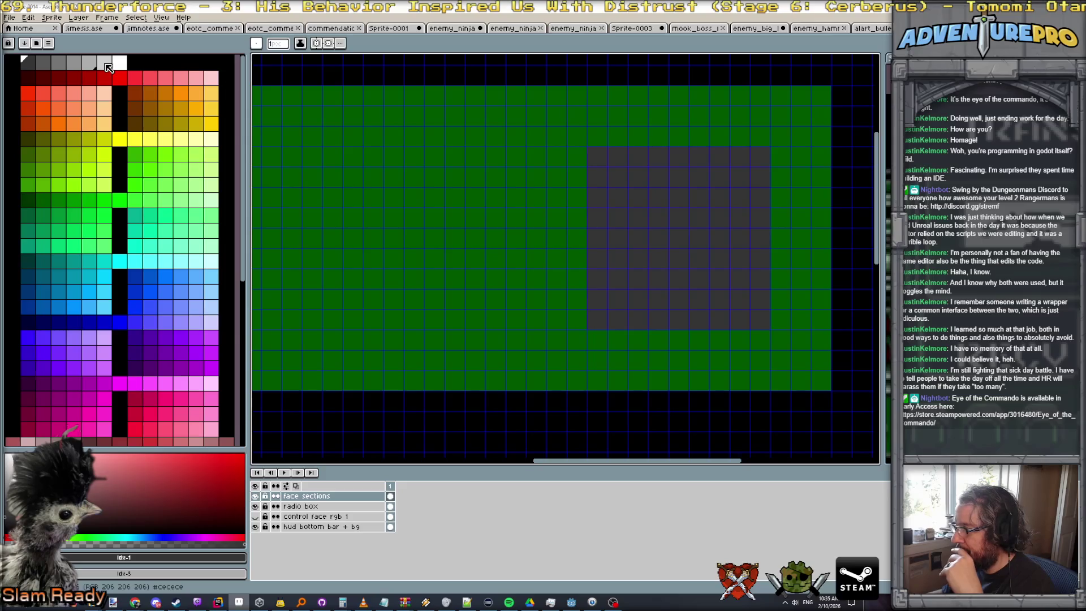
# Draw light grey frame bars around the right screen and finish the left screen's frame
pyautogui.click(89, 63)
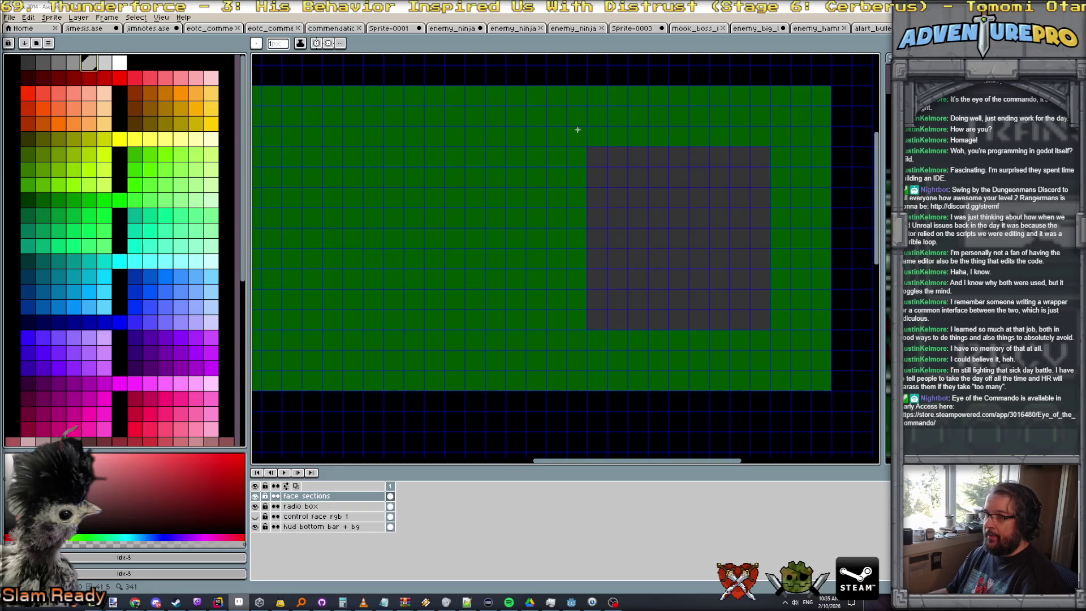
pyautogui.moveTo(571, 129); pyautogui.dragTo(790, 144)
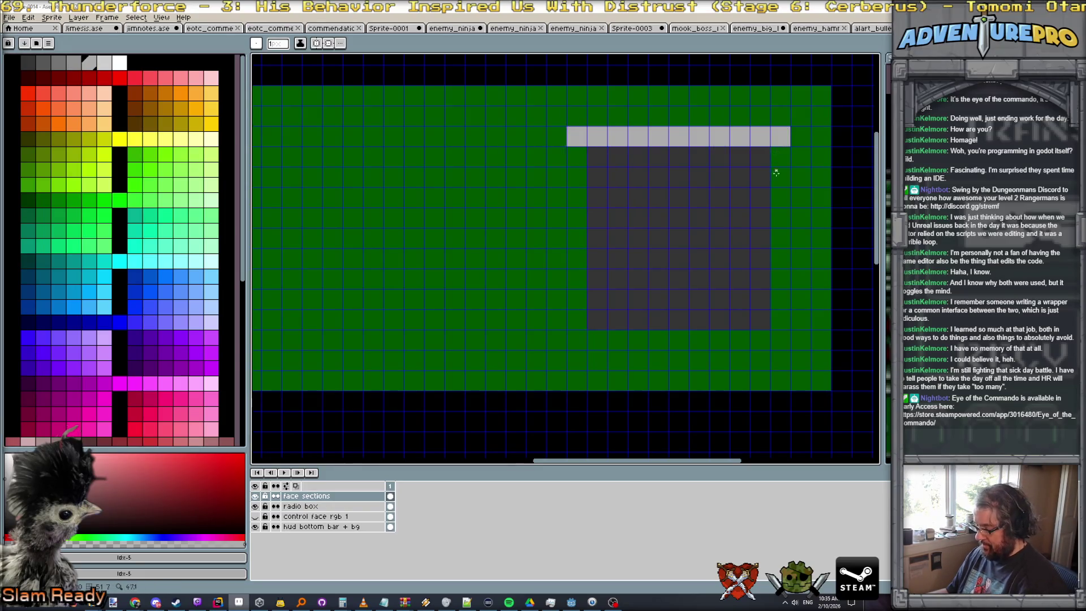
pyautogui.moveTo(773, 348); pyautogui.dragTo(789, 147)
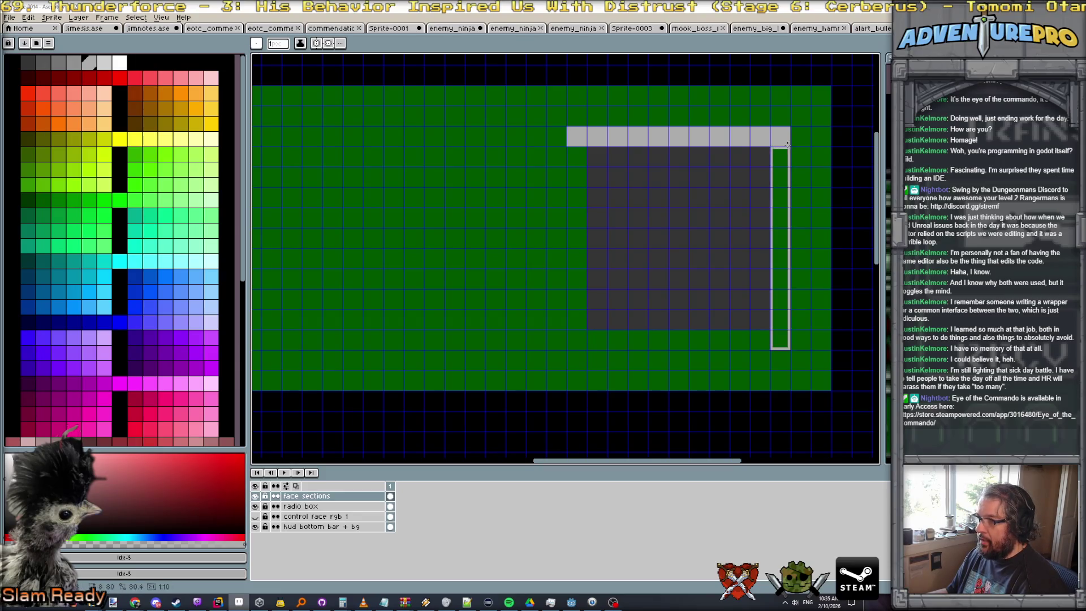
pyautogui.moveTo(567, 331); pyautogui.dragTo(788, 348)
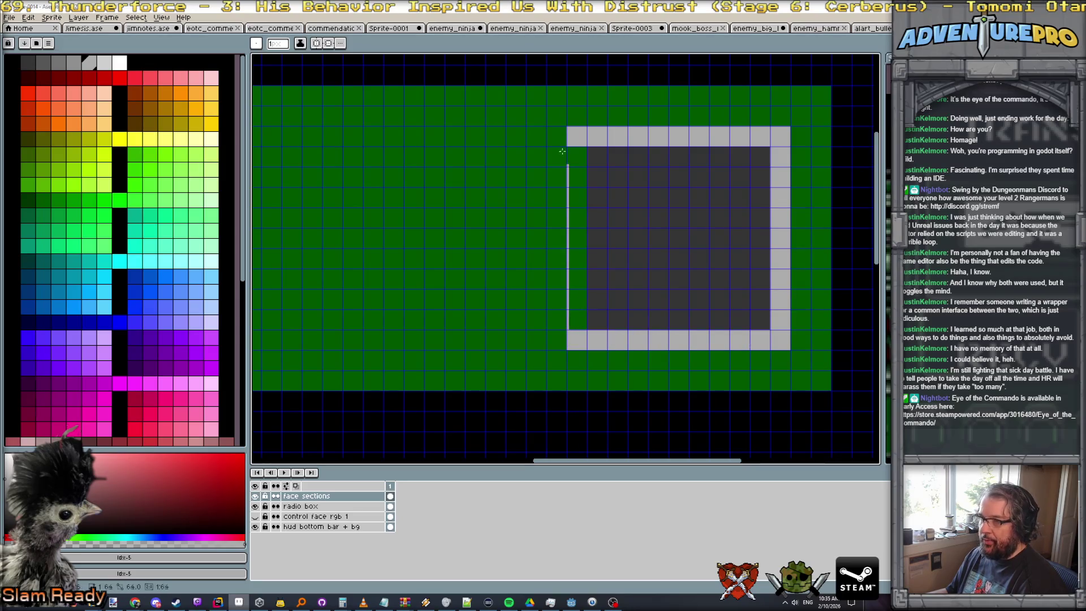
pyautogui.moveTo(573, 326)
pyautogui.mouseDown()
pyautogui.moveTo(585, 147)
pyautogui.moveTo(553, 358)
pyautogui.moveTo(331, 340)
pyautogui.moveTo(338, 129)
pyautogui.moveTo(475, 163)
pyautogui.moveTo(533, 145)
pyautogui.mouseUp()
pyautogui.hscroll(-3, 450, 194)
pyautogui.hscroll(-5, 450, 194)
pyautogui.scroll(-3, 533, 145)
pyautogui.moveTo(699, 233); pyautogui.dragTo(578, 241)
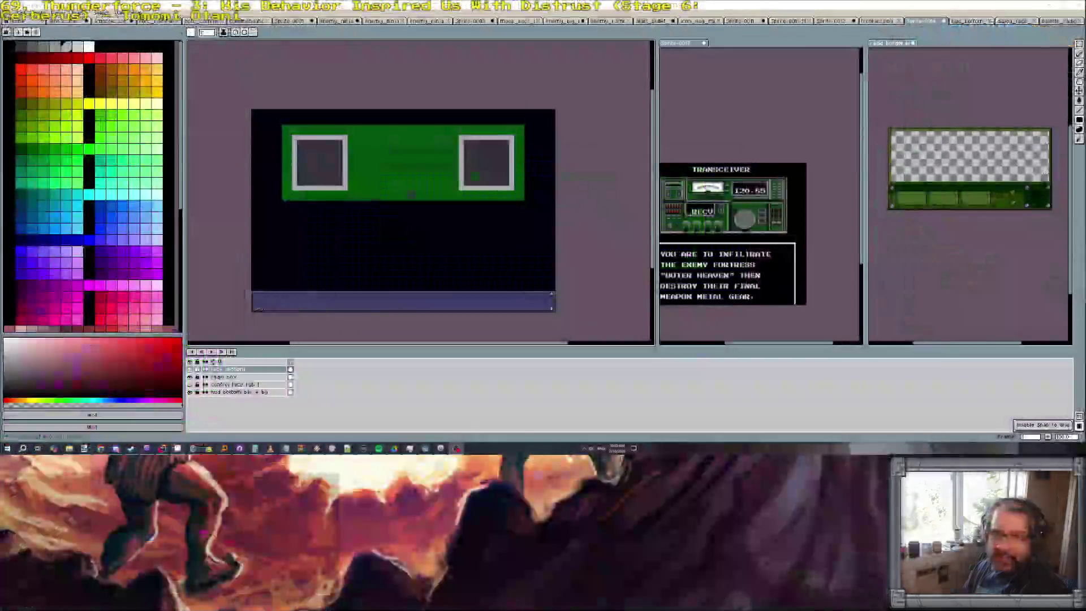
# Widen the transceiver reference panel and turn off snap to grid
pyautogui.moveTo(657, 211); pyautogui.dragTo(568, 211)
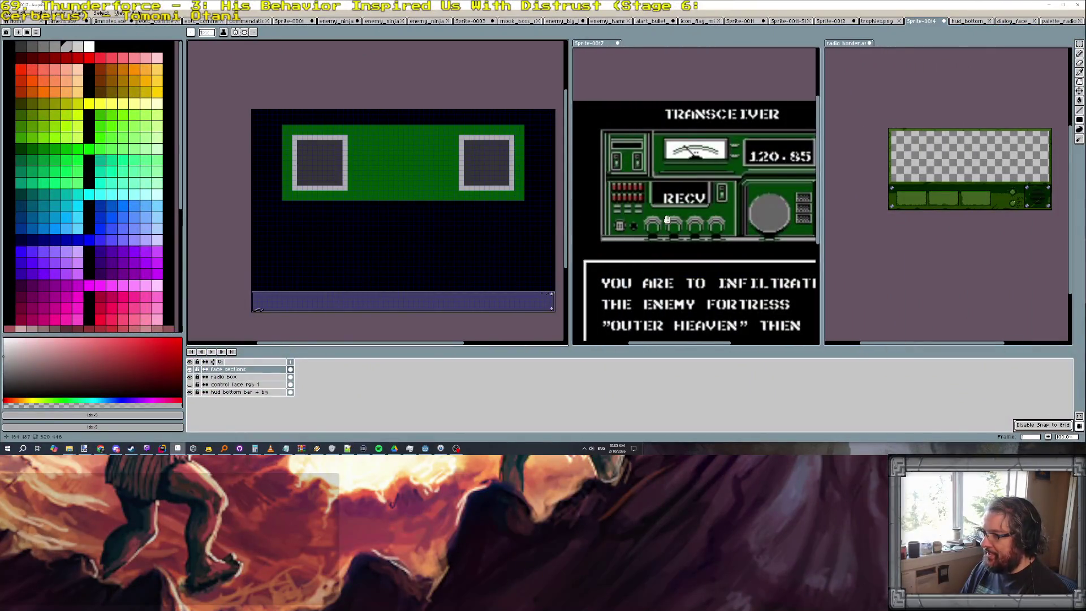
pyautogui.click(685, 211)
pyautogui.scroll(1, 685, 210)
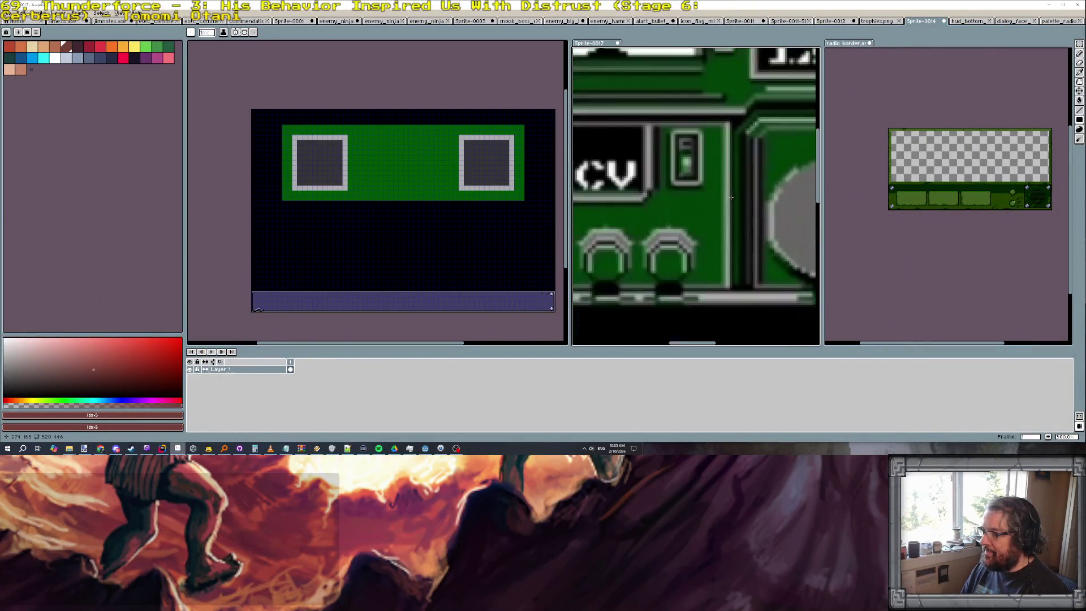
pyautogui.scroll(-1, 747, 204)
pyautogui.scroll(1, 770, 184)
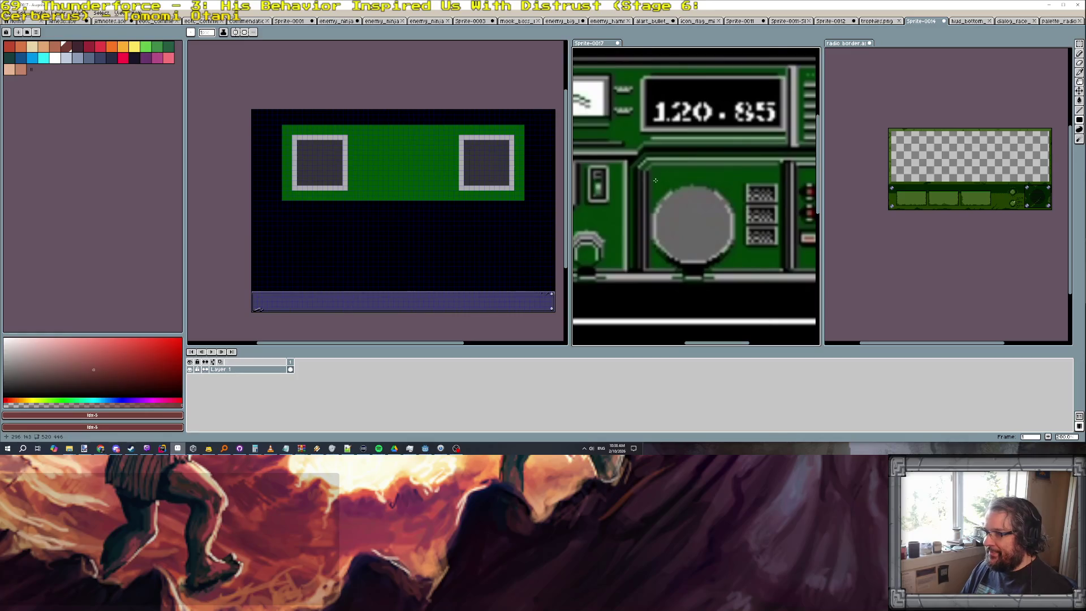
pyautogui.scroll(1, 651, 169)
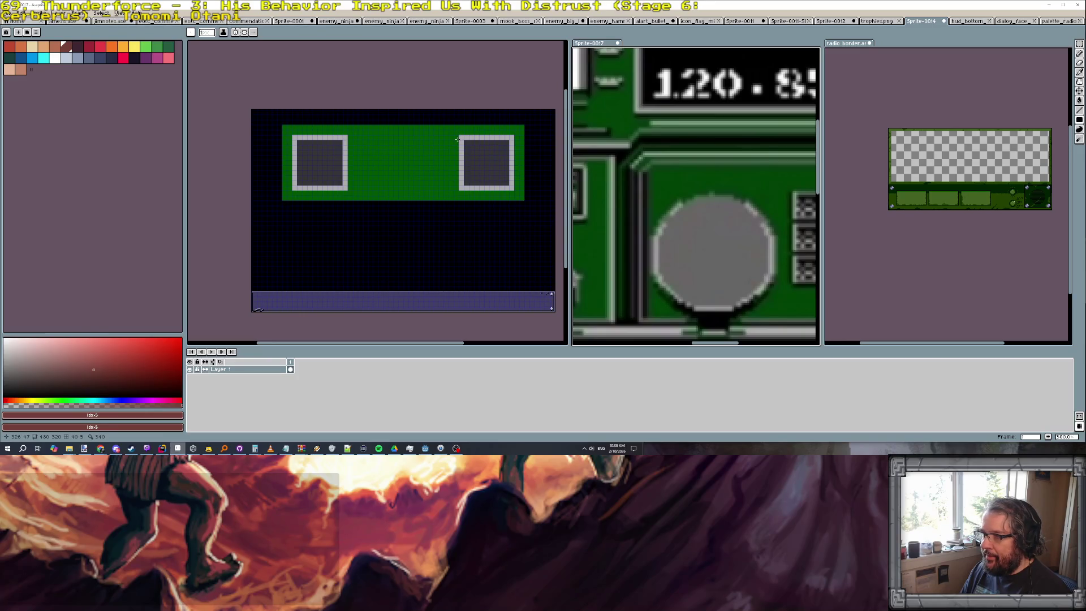
pyautogui.scroll(-2, 459, 139)
pyautogui.scroll(-4, 778, 148)
pyautogui.scroll(2, 777, 149)
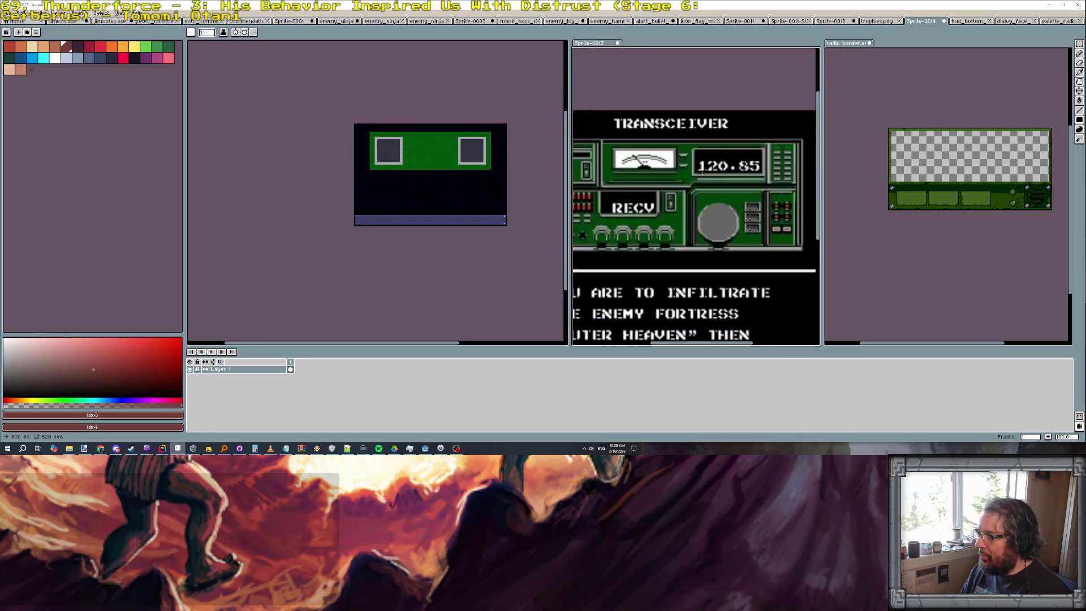
pyautogui.scroll(2, 777, 148)
pyautogui.scroll(2, 747, 147)
pyautogui.scroll(2, 718, 145)
pyautogui.scroll(1, 698, 151)
pyautogui.scroll(-1, 697, 151)
pyautogui.scroll(-1, 698, 151)
pyautogui.scroll(2, 379, 134)
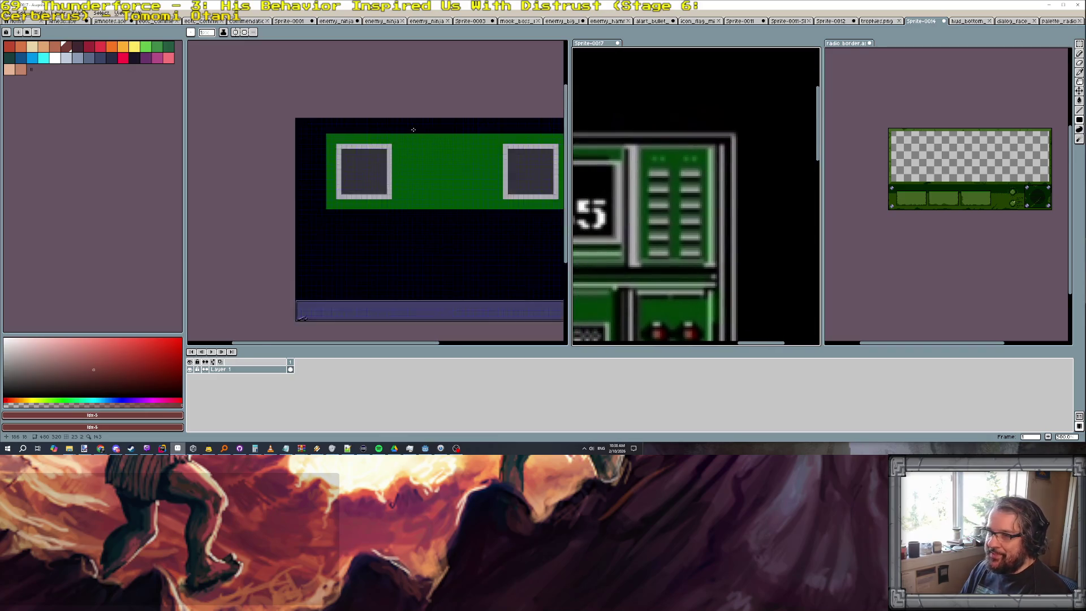
pyautogui.scroll(2, 379, 134)
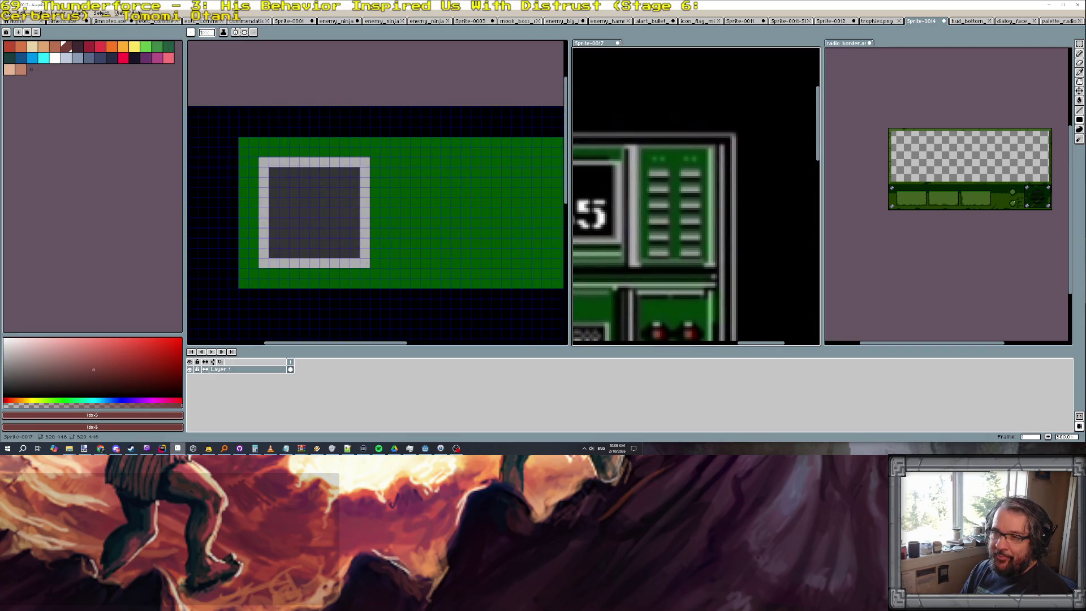
pyautogui.click(119, 12)
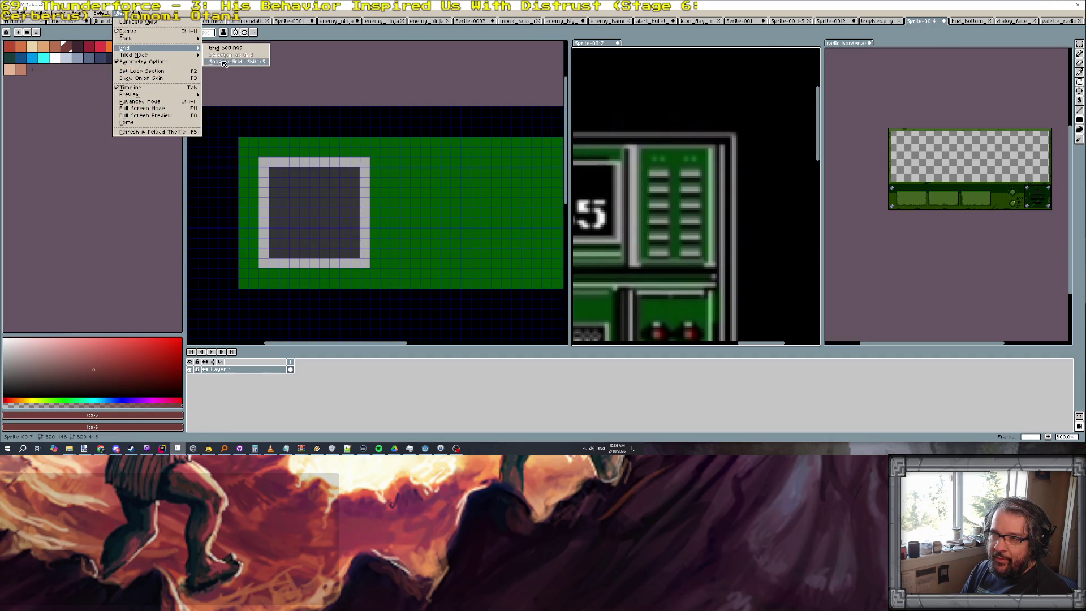
pyautogui.moveTo(127, 48)
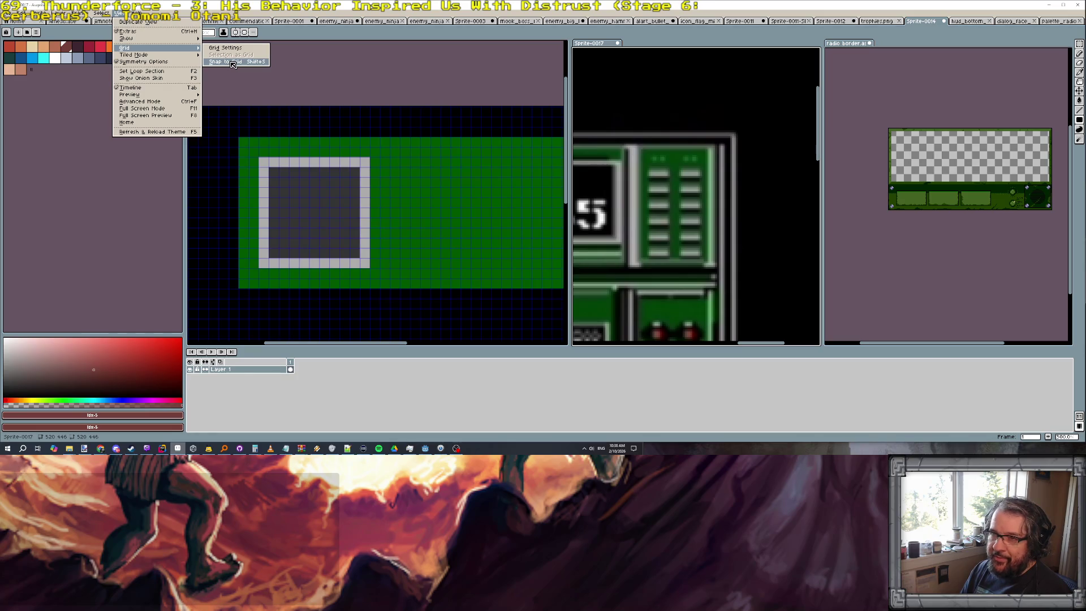
pyautogui.click(233, 65)
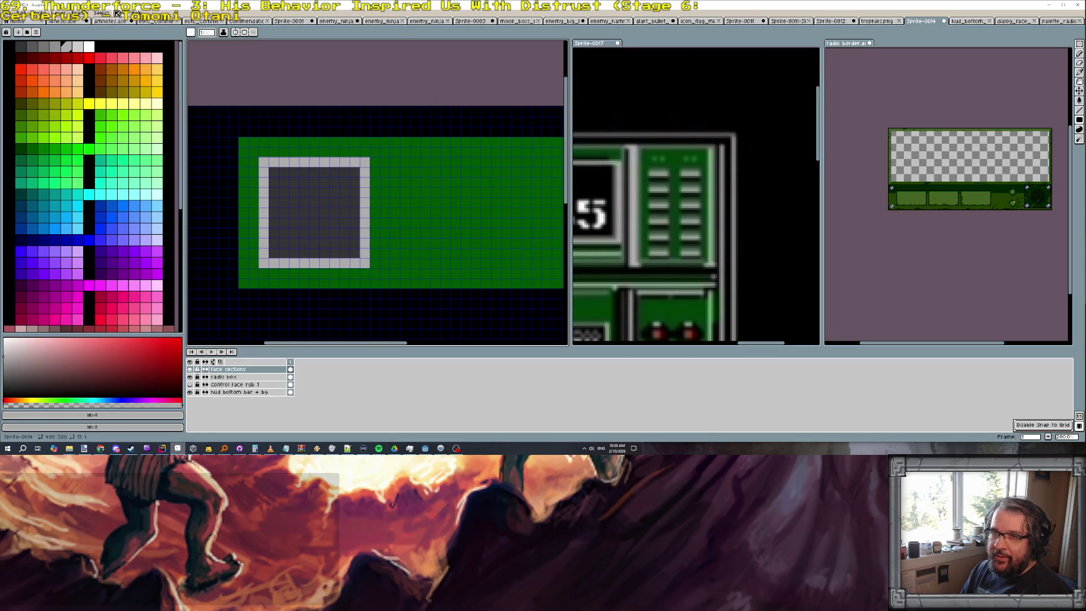
pyautogui.click(120, 13)
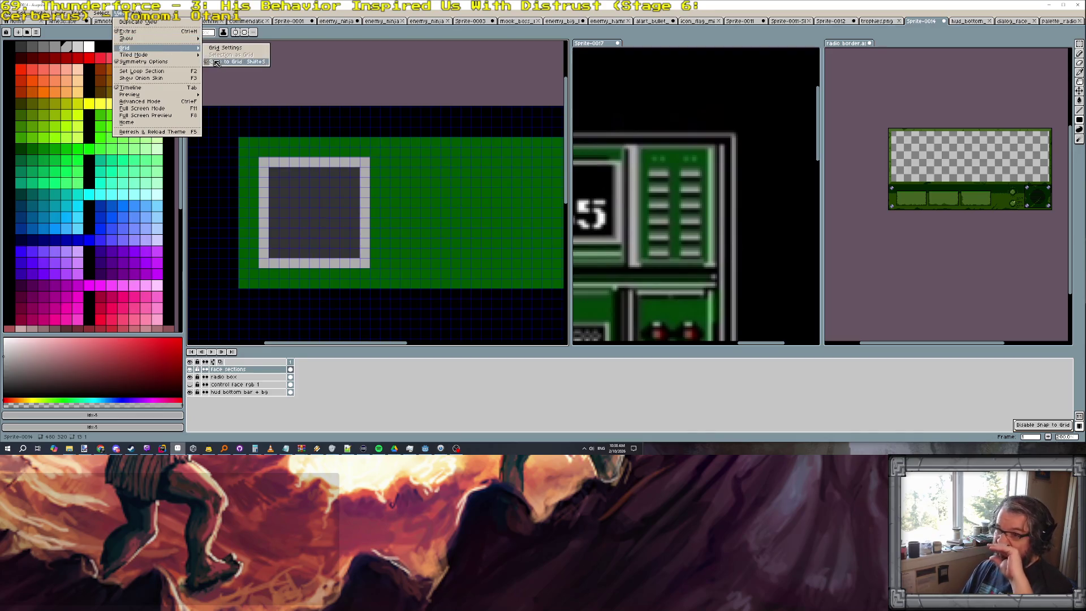
# Draw a grey line above the green panel's top edge with the pencil
pyautogui.click(233, 61)
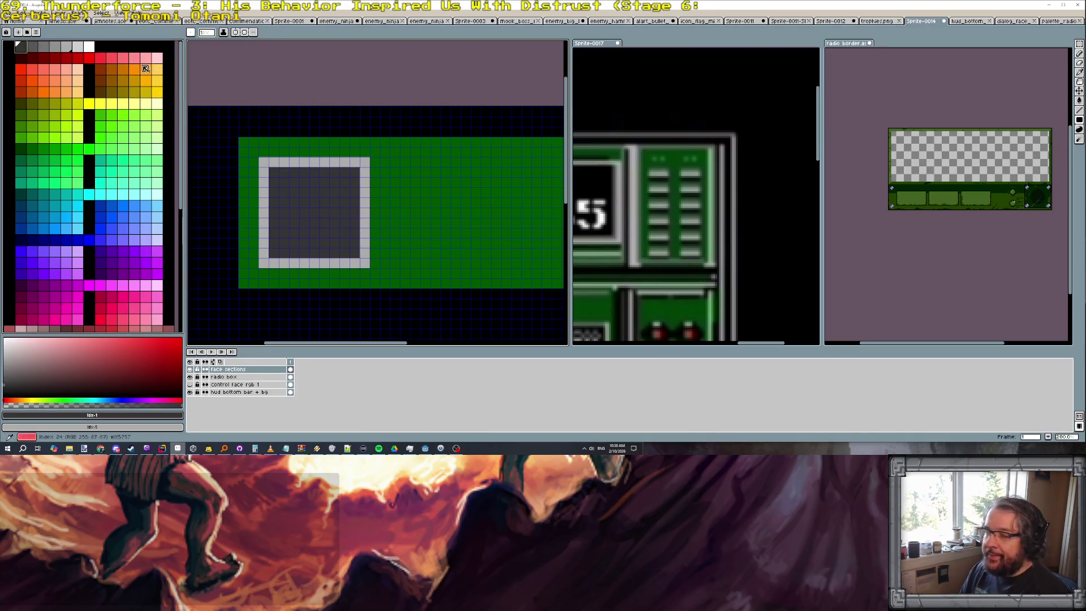
pyautogui.scroll(1, 239, 131)
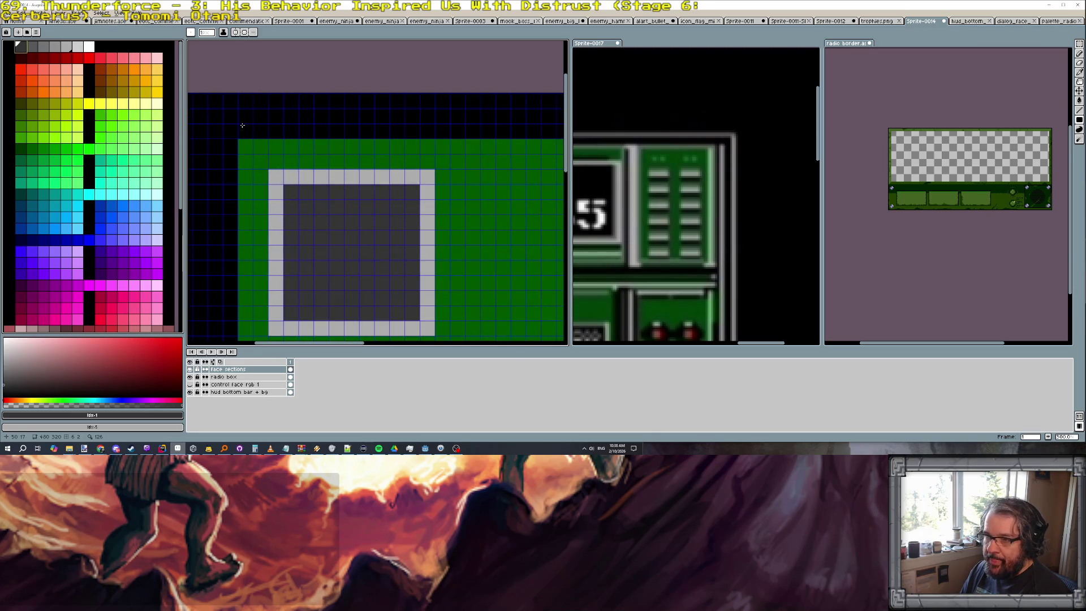
pyautogui.press('b')
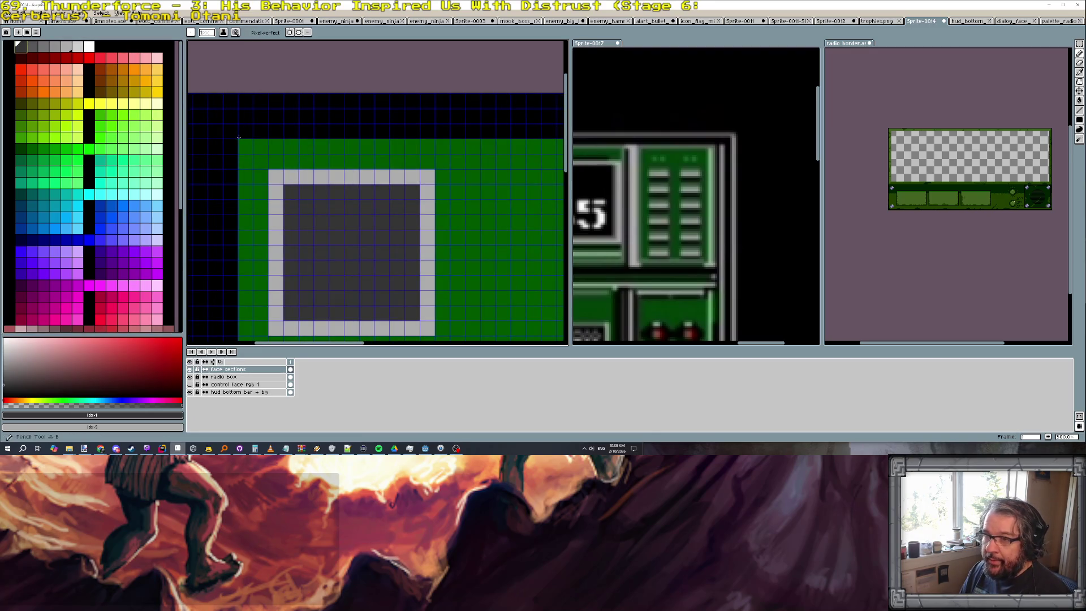
pyautogui.moveTo(250, 137); pyautogui.dragTo(366, 137)
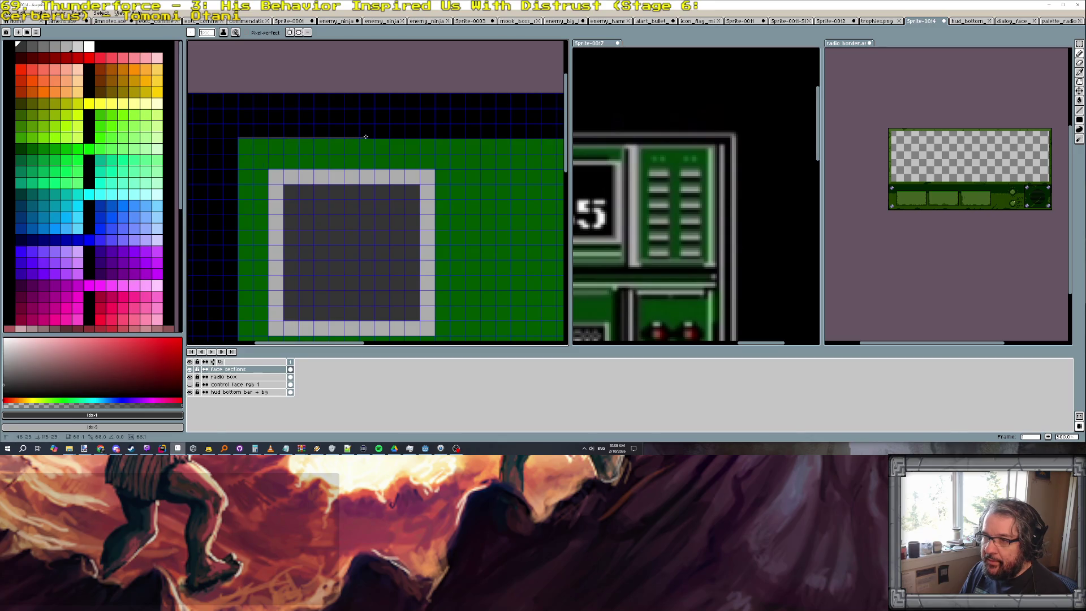
pyautogui.hotkey('ctrl', 'z')
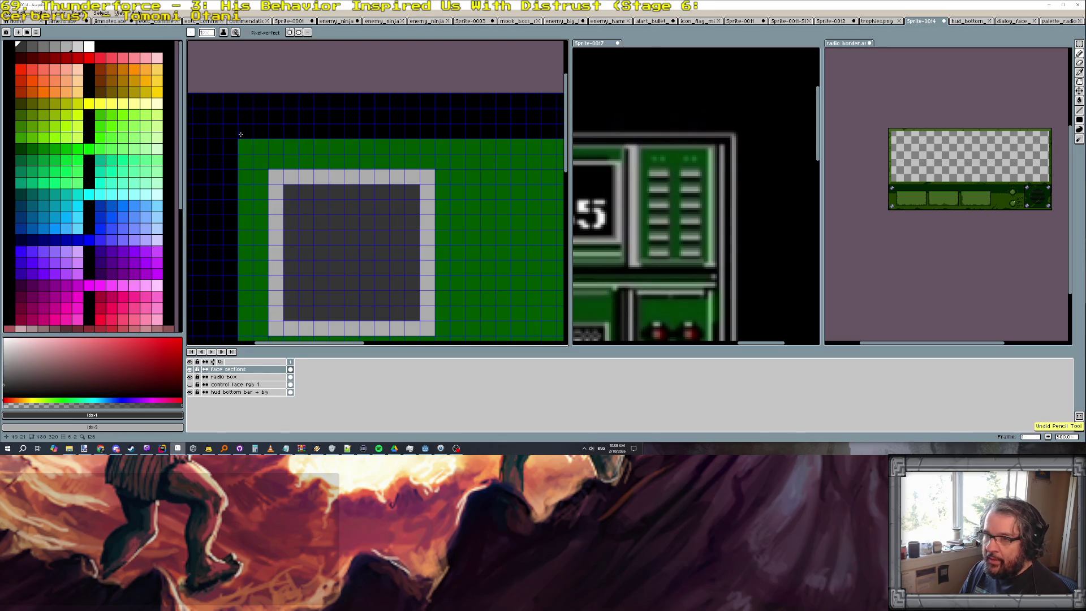
pyautogui.scroll(2, 241, 136)
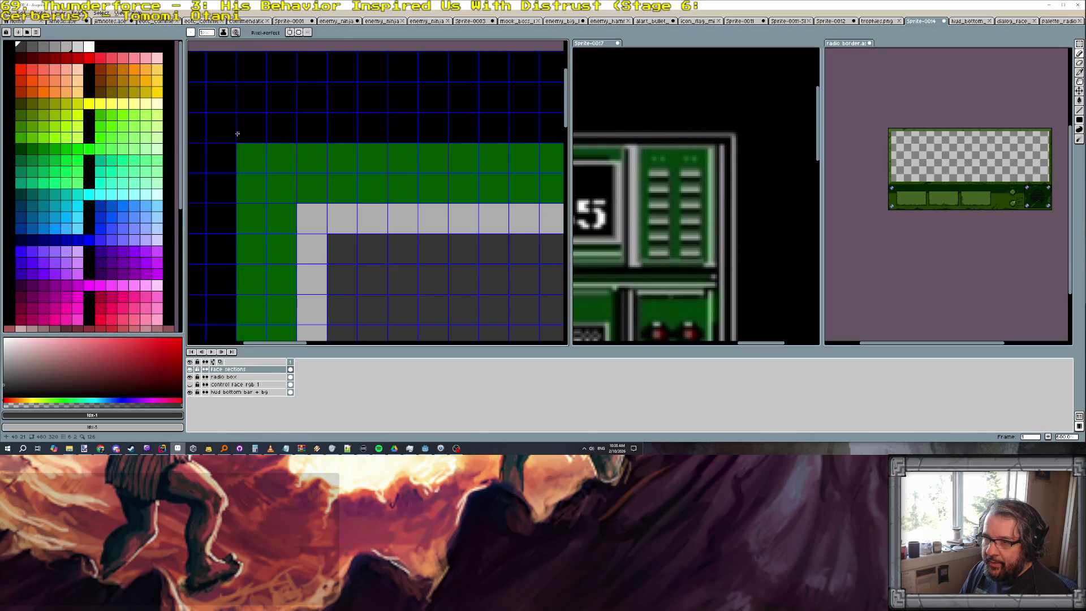
pyautogui.moveTo(237, 133); pyautogui.dragTo(518, 131)
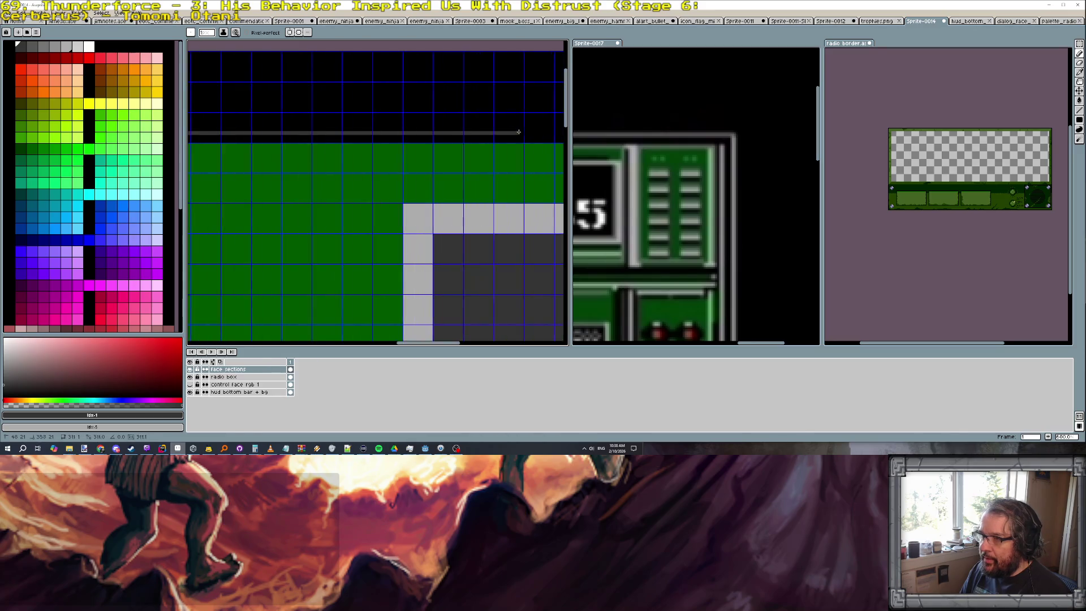
pyautogui.moveTo(517, 131); pyautogui.dragTo(387, 133)
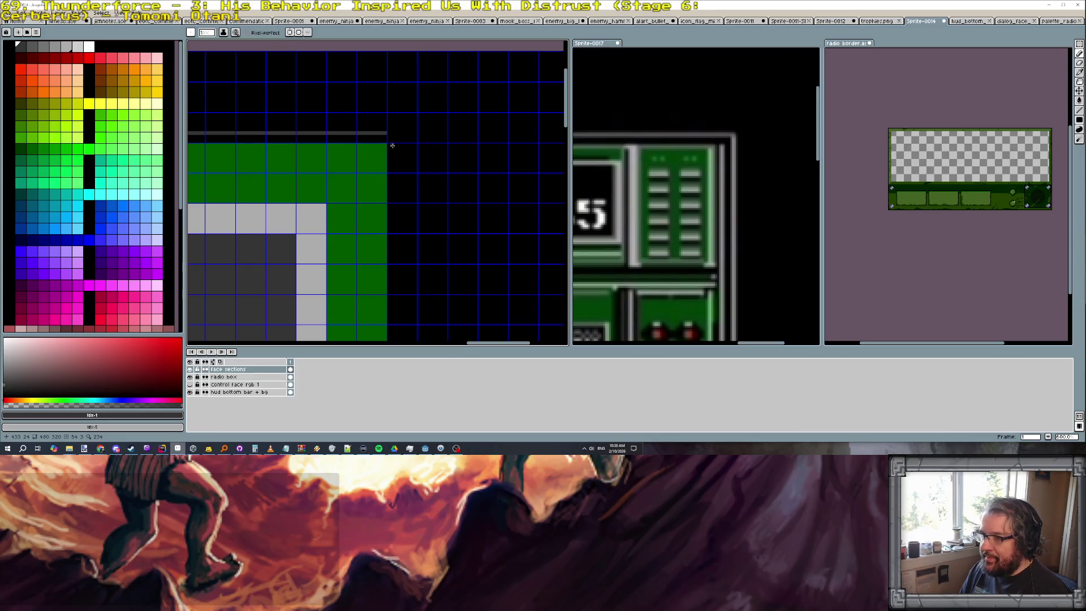
# Add a short grey vertical stroke beside the panel's top-right corner, sampling grey and black
pyautogui.press(']')
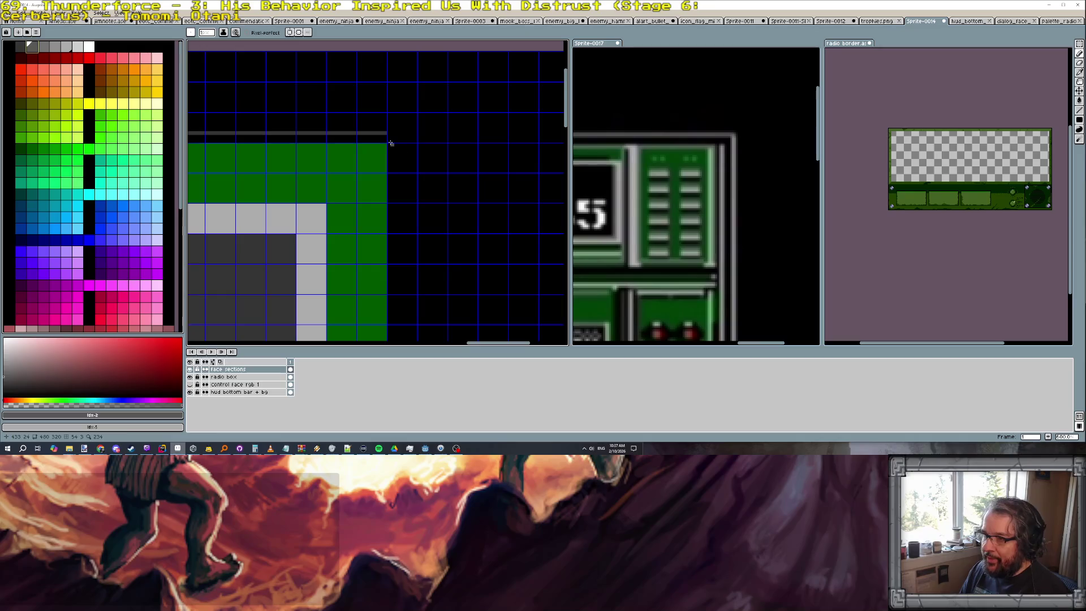
pyautogui.press('[')
pyautogui.hotkey('ctrl', 'z')
pyautogui.moveTo(392, 145); pyautogui.dragTo(393, 167)
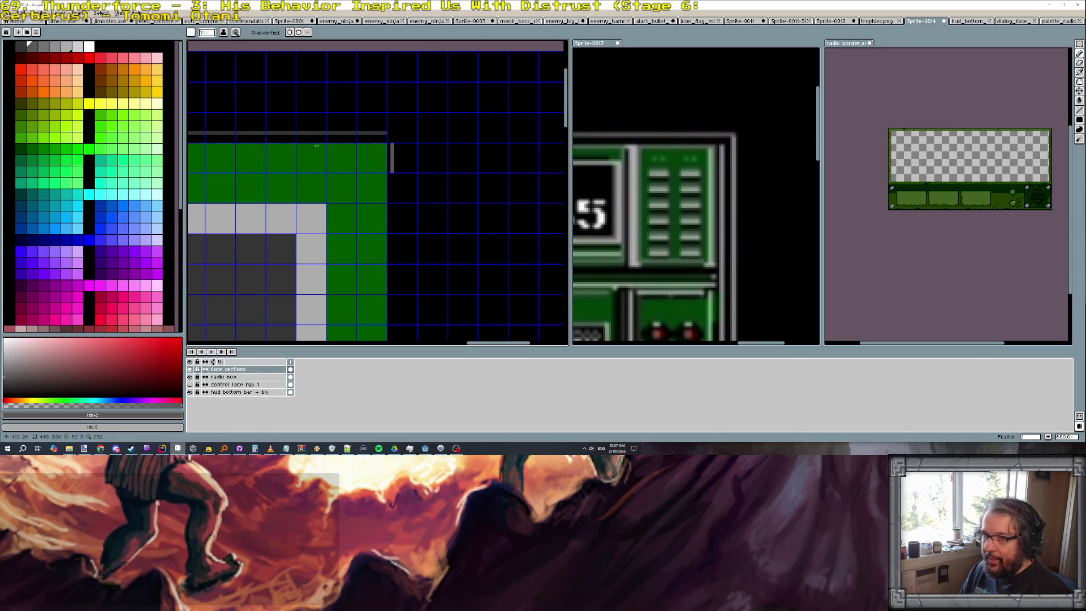
pyautogui.keyDown('alt'); pyautogui.click(359, 133); pyautogui.keyUp('alt')
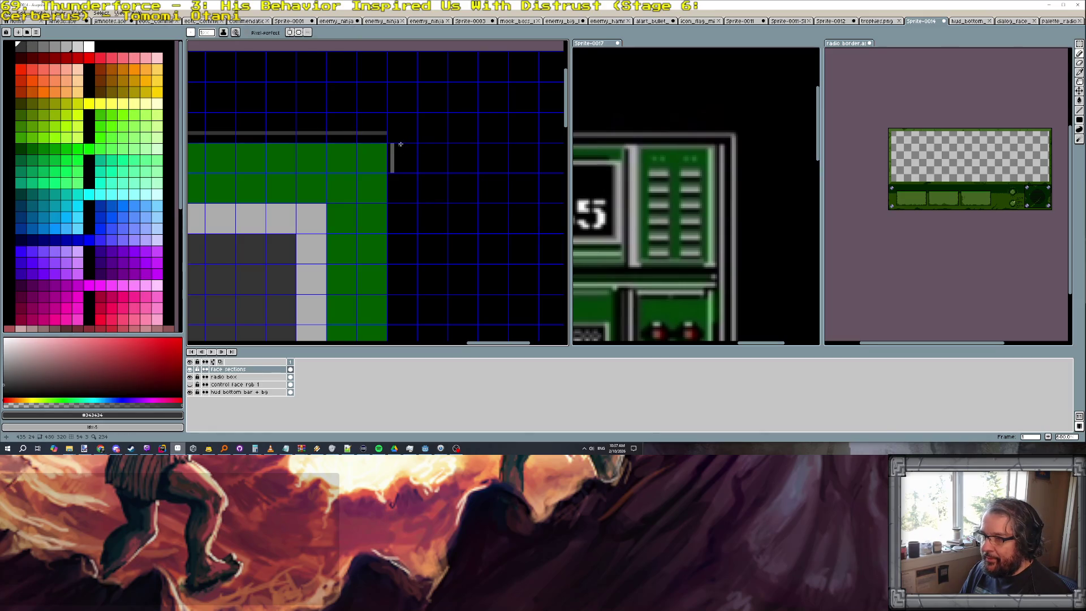
pyautogui.keyDown('alt'); pyautogui.click(405, 163); pyautogui.keyUp('alt')
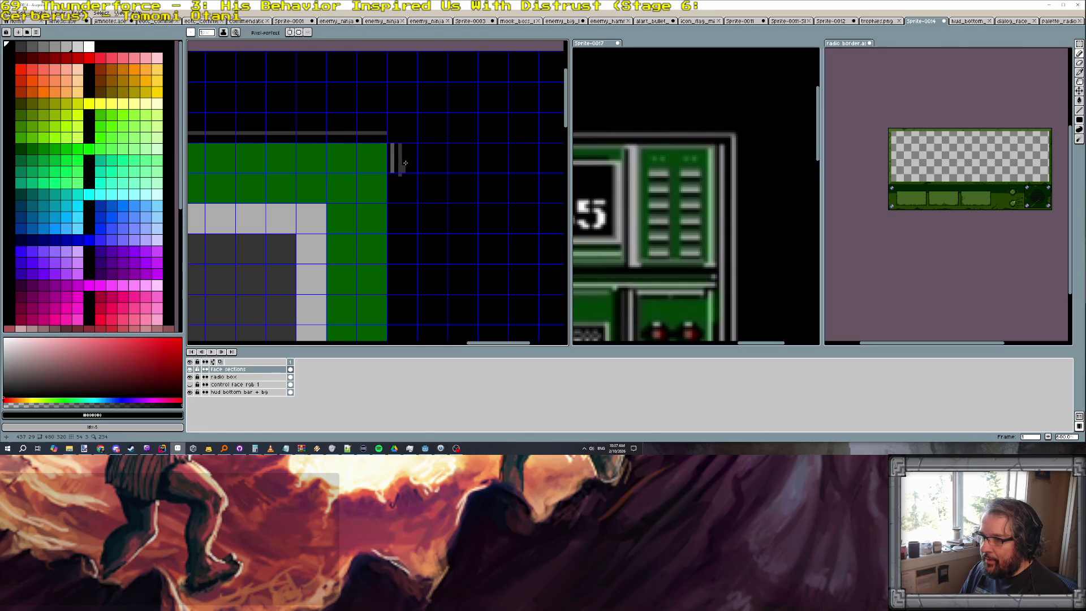
pyautogui.scroll(1, 736, 160)
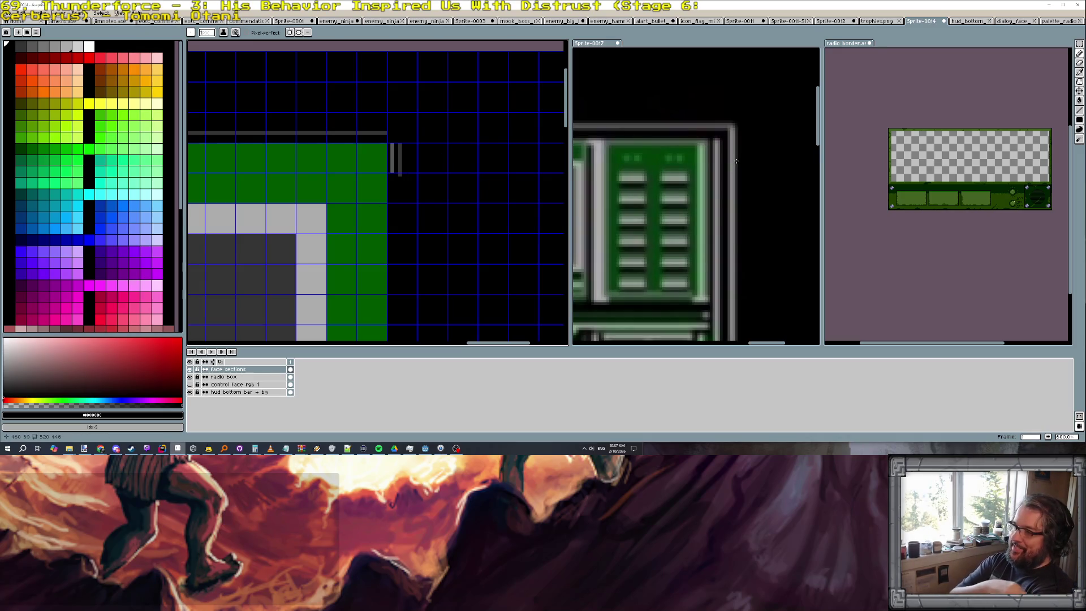
pyautogui.scroll(1, 450, 121)
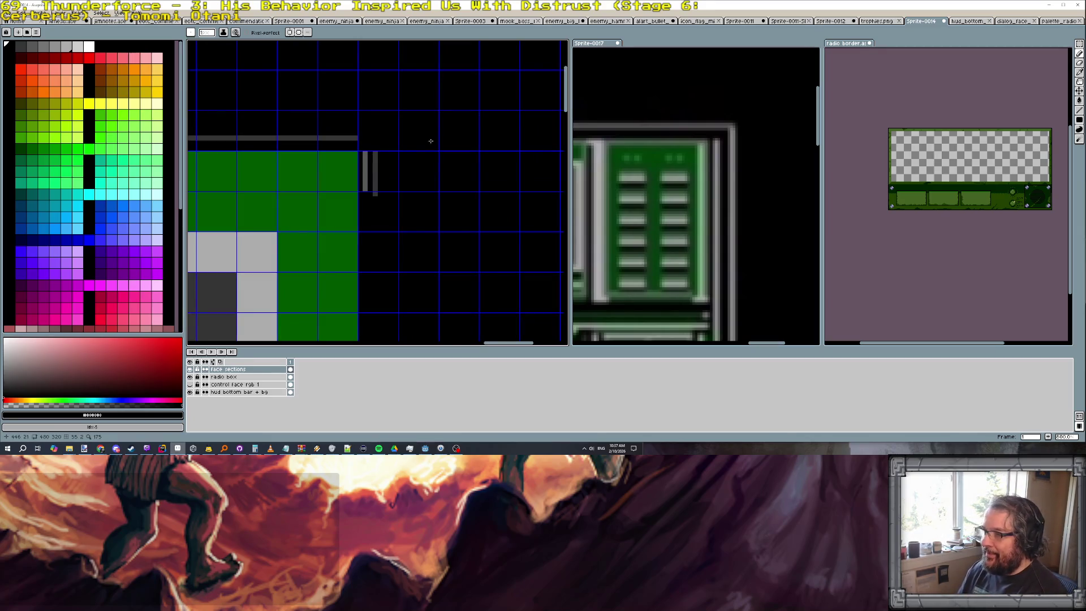
pyautogui.scroll(-1, 431, 142)
pyautogui.scroll(2, 430, 141)
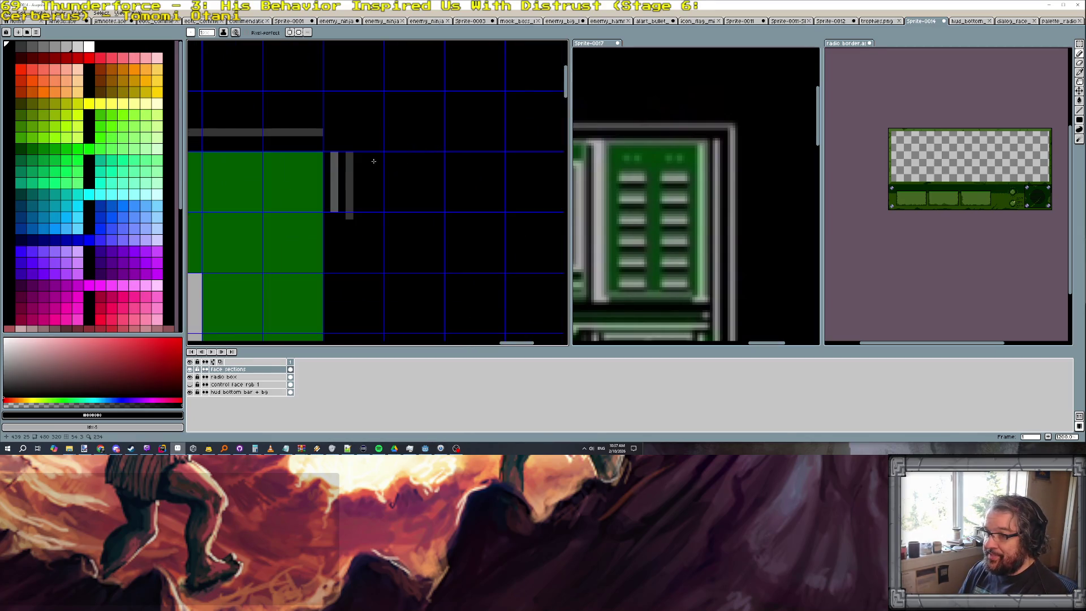
# Recolour the border bars with sampled greys and draw the stepped corner pixels at the top-right
pyautogui.keyDown('alt'); pyautogui.click(346, 170); pyautogui.keyUp('alt')
pyautogui.press('g')
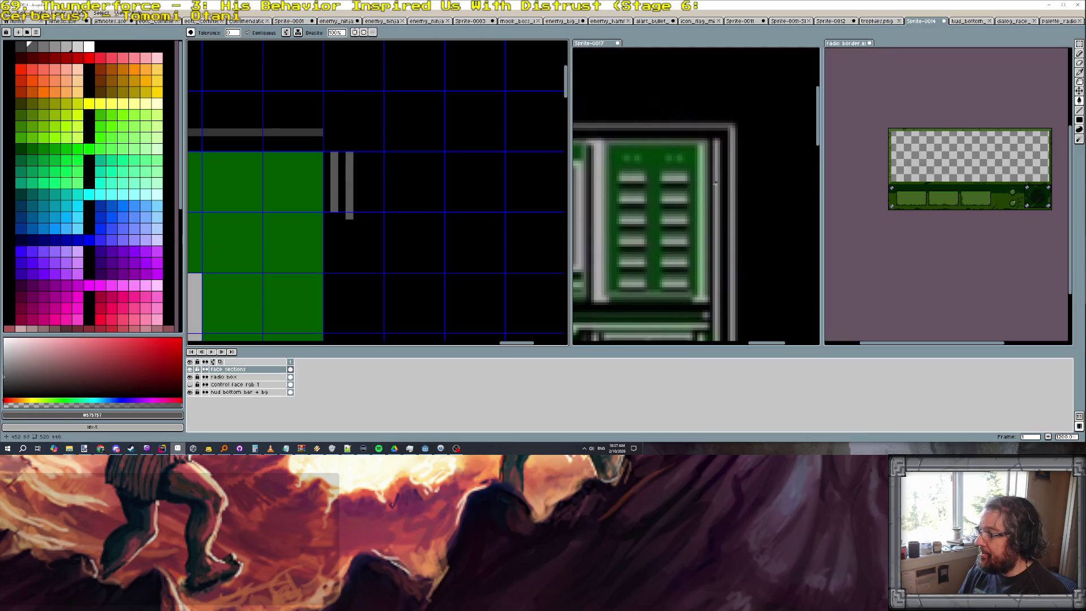
pyautogui.keyDown('alt'); pyautogui.click(318, 133); pyautogui.keyUp('alt')
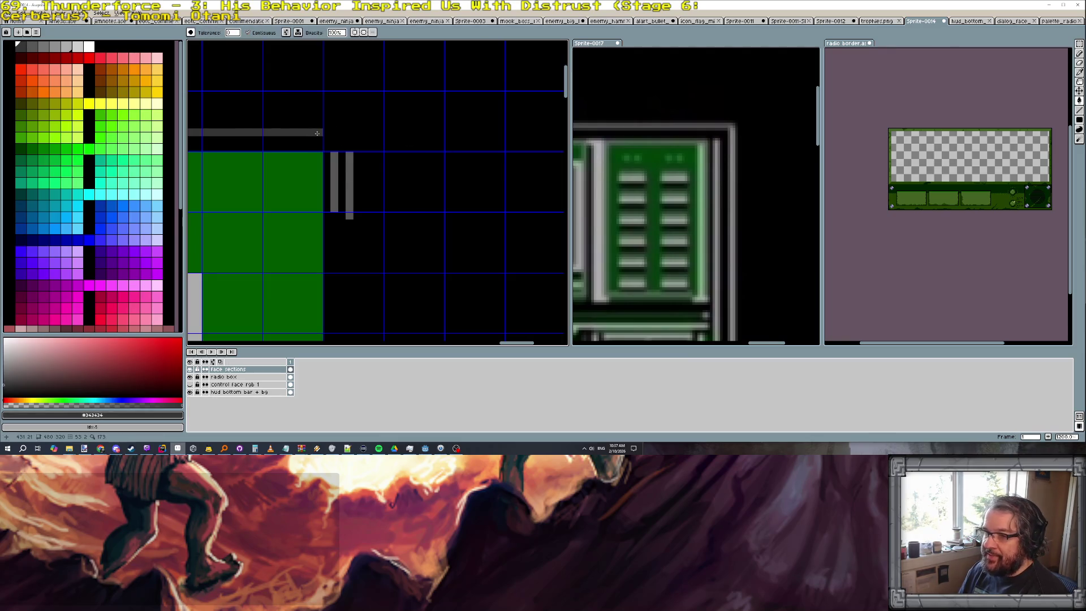
pyautogui.press('b')
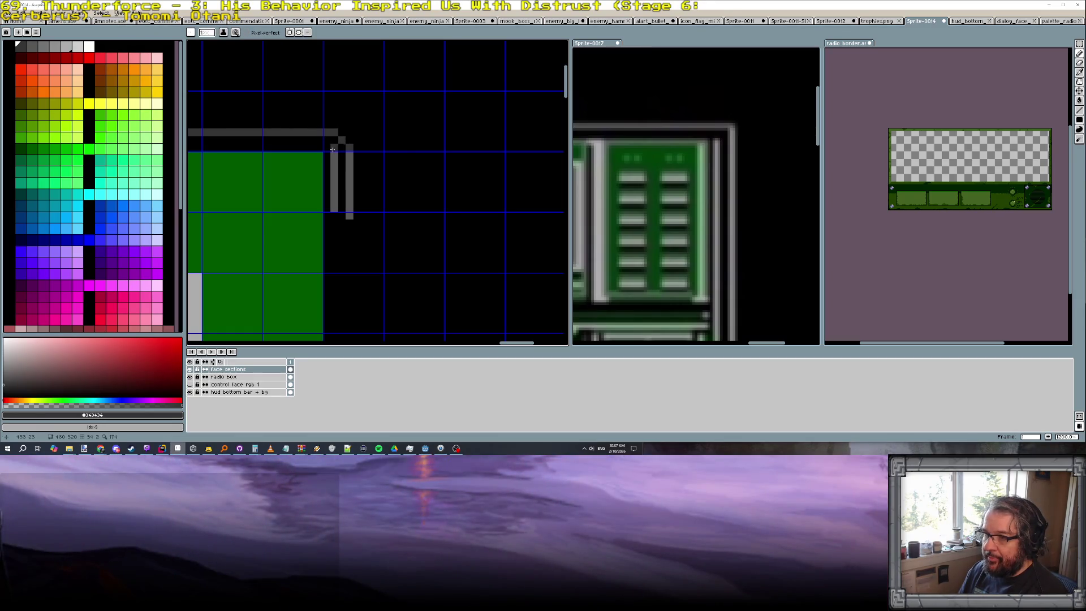
pyautogui.scroll(-3, 333, 149)
pyautogui.scroll(2, 361, 177)
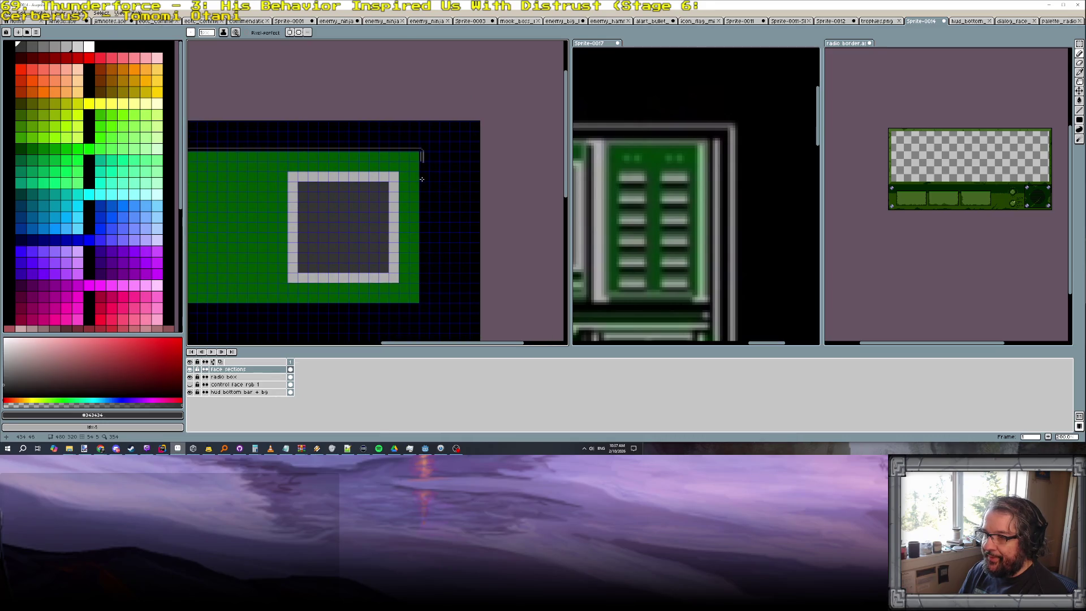
pyautogui.scroll(-1, 422, 178)
pyautogui.scroll(1, 498, 160)
pyautogui.scroll(-2, 642, 189)
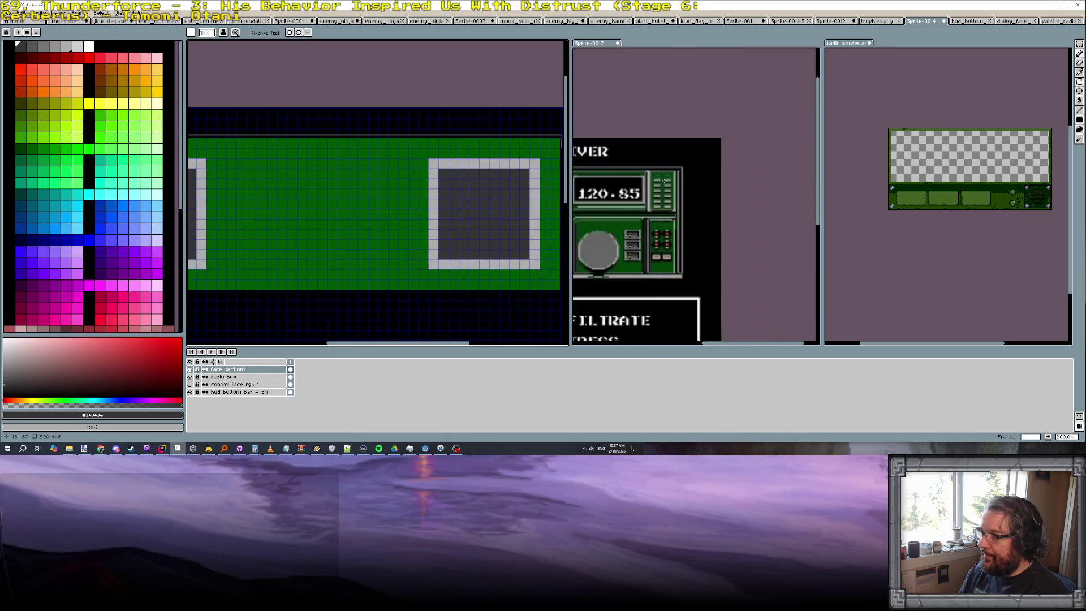
pyautogui.click(642, 188)
pyautogui.scroll(2, 574, 157)
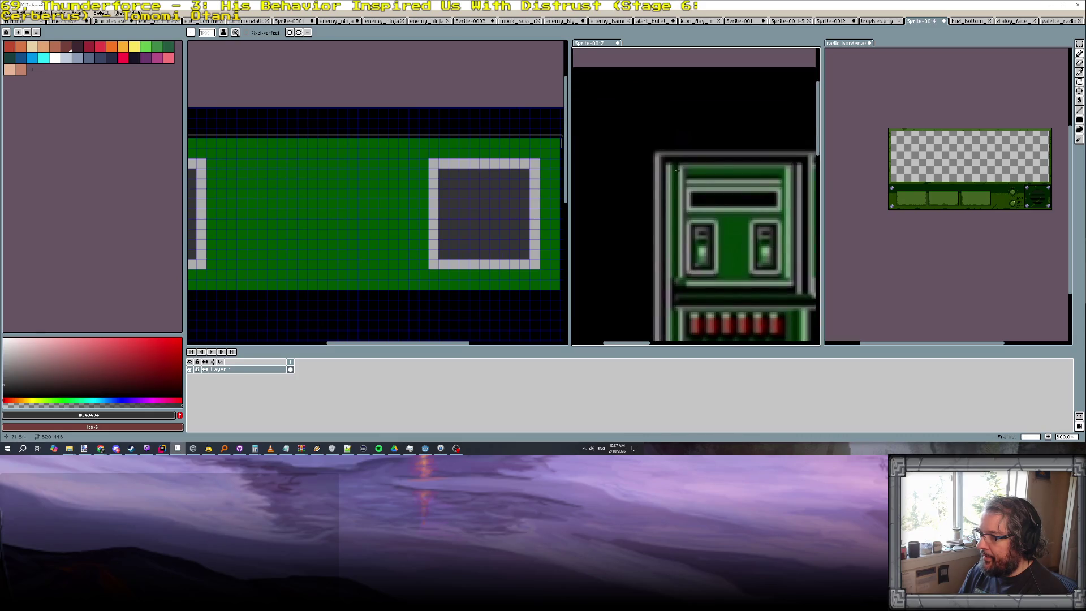
pyautogui.scroll(-2, 677, 169)
pyautogui.click(438, 166)
pyautogui.scroll(-1, 438, 167)
pyautogui.scroll(1, 438, 166)
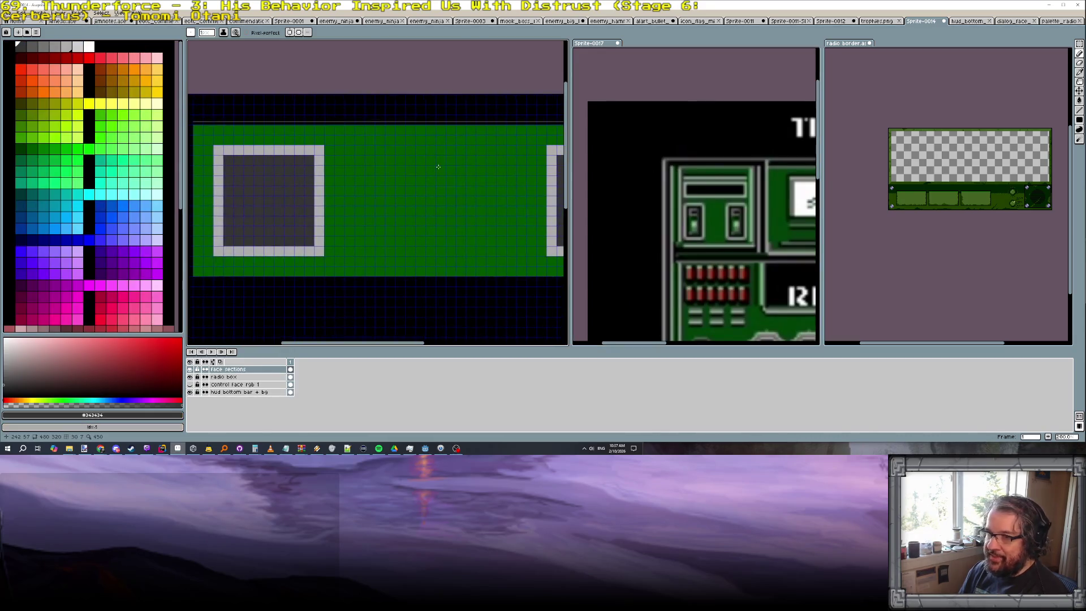
pyautogui.hscroll(-1, 438, 166)
pyautogui.scroll(1, 315, 121)
pyautogui.scroll(-1, 223, 107)
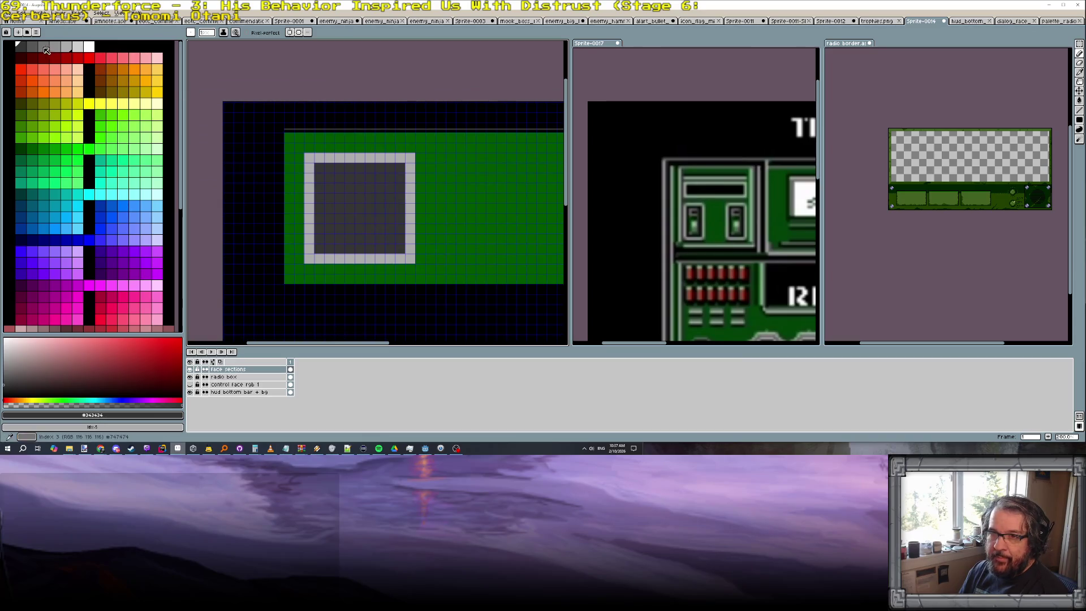
pyautogui.scroll(2, 305, 155)
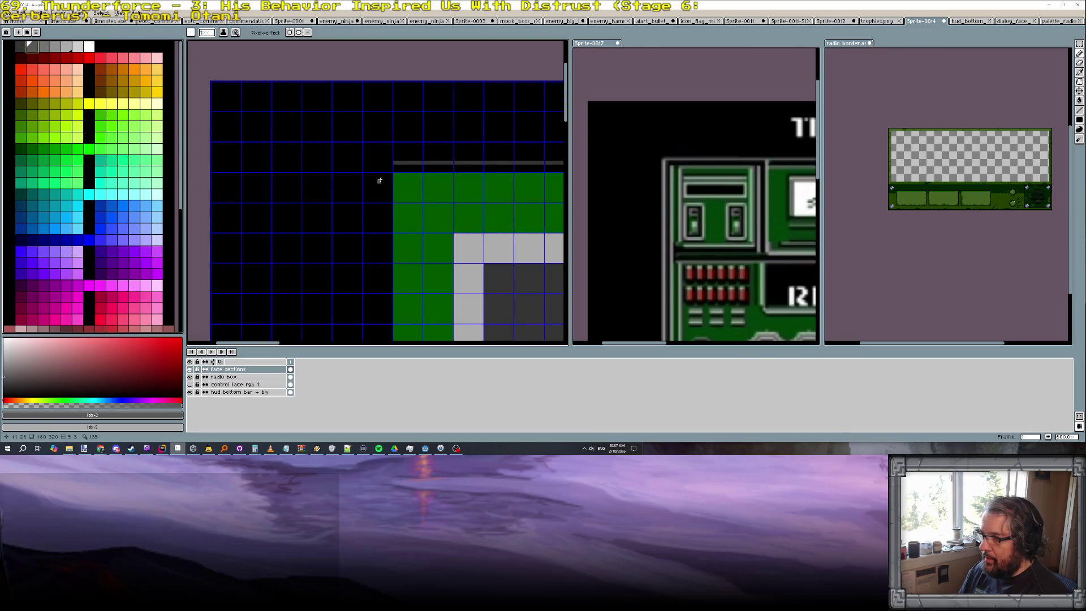
pyautogui.scroll(1, 375, 179)
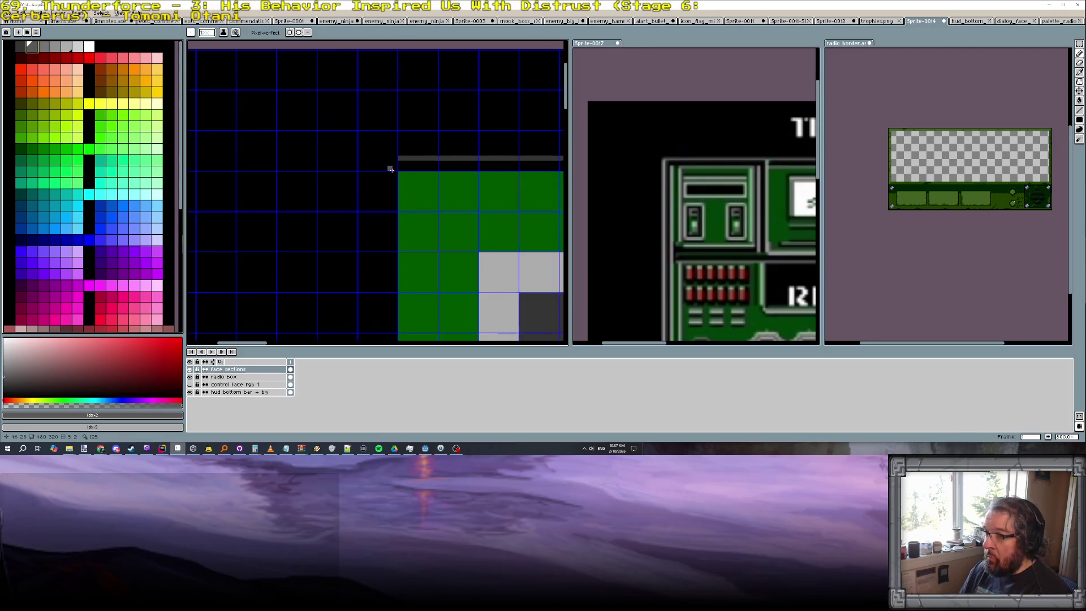
pyautogui.keyDown('alt'); pyautogui.click(400, 157); pyautogui.keyUp('alt')
pyautogui.scroll(-1, 388, 167)
pyautogui.scroll(-1, 365, 170)
pyautogui.scroll(-1, 340, 173)
pyautogui.scroll(-1, 302, 178)
pyautogui.scroll(1, 304, 178)
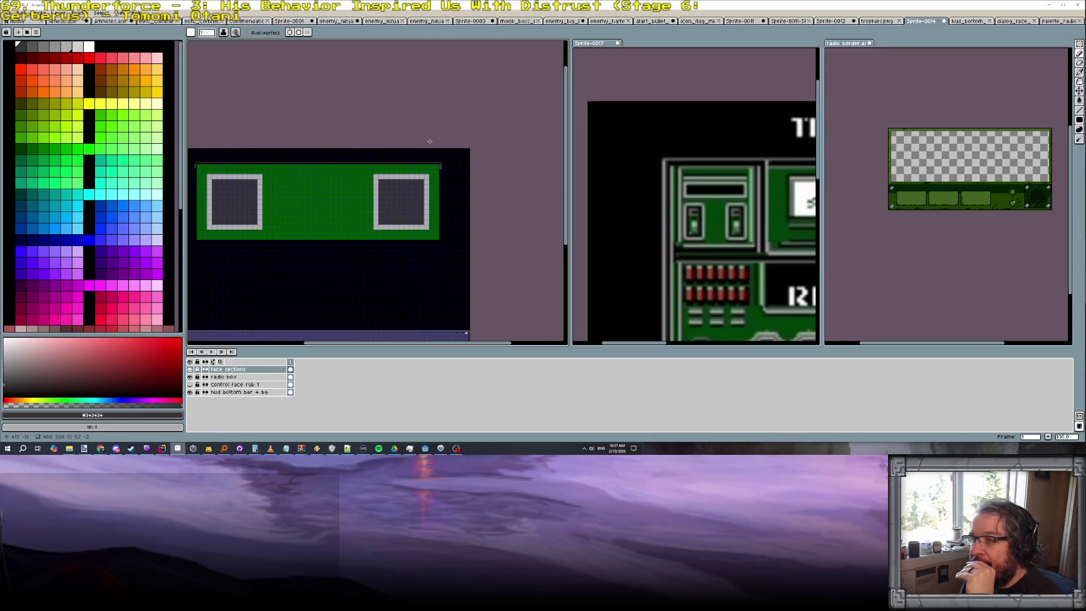
pyautogui.click(1080, 52)
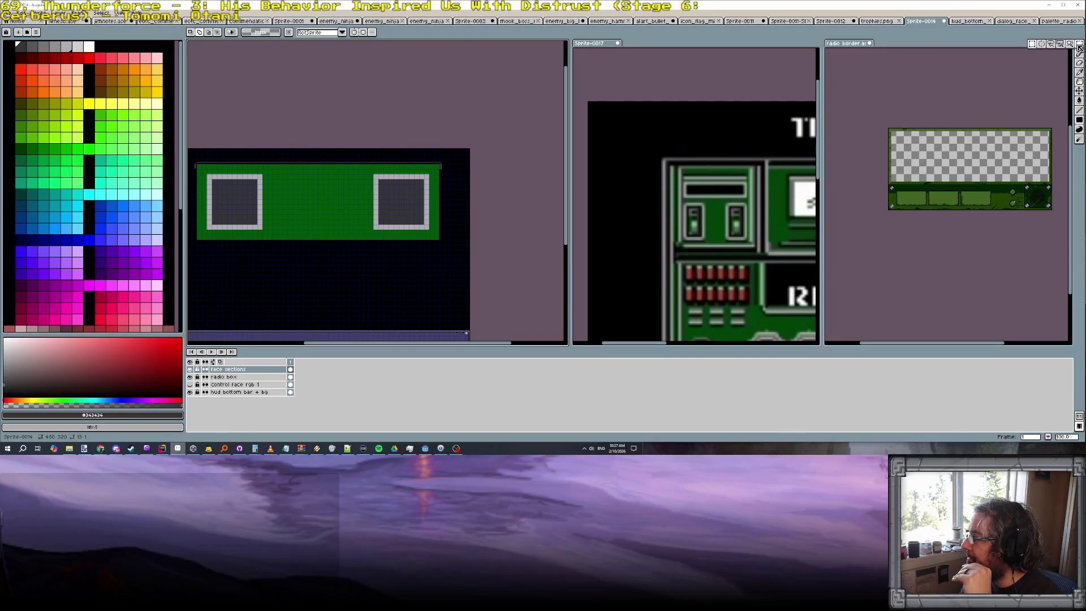
pyautogui.scroll(3, 374, 180)
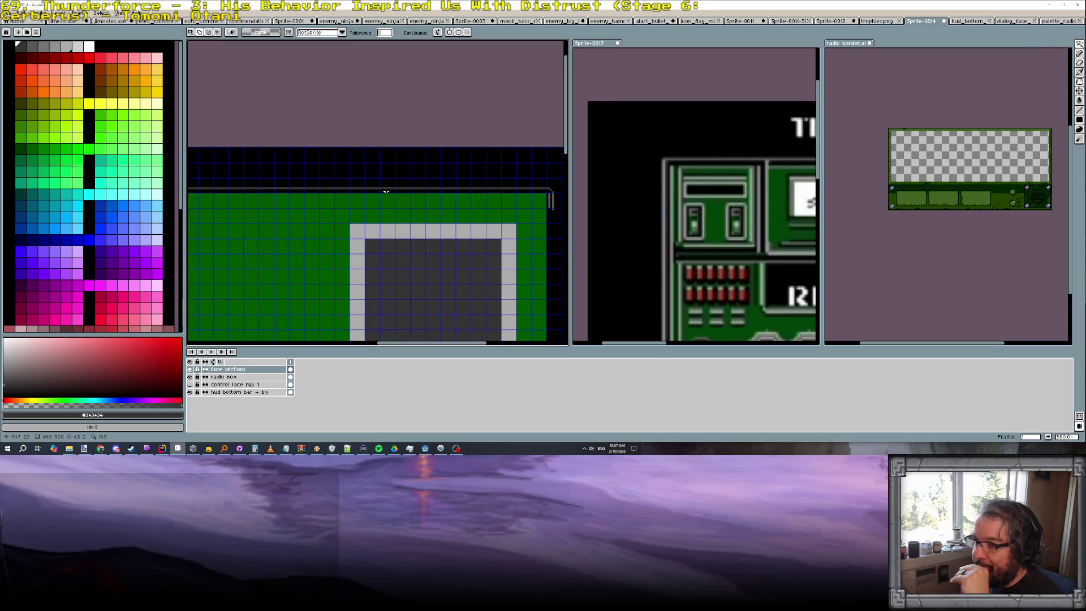
# Magic-wand select the dark grey top border with its corner pieces and cut them out
pyautogui.click(387, 191)
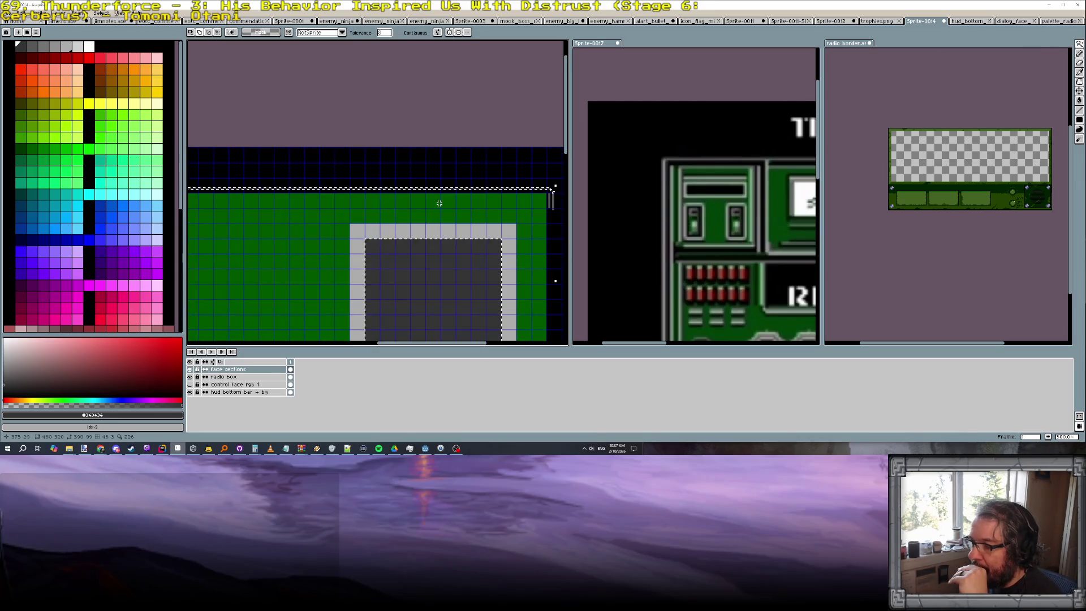
pyautogui.scroll(-1, 515, 197)
pyautogui.hotkey('ctrl', 'd')
pyautogui.scroll(1, 463, 204)
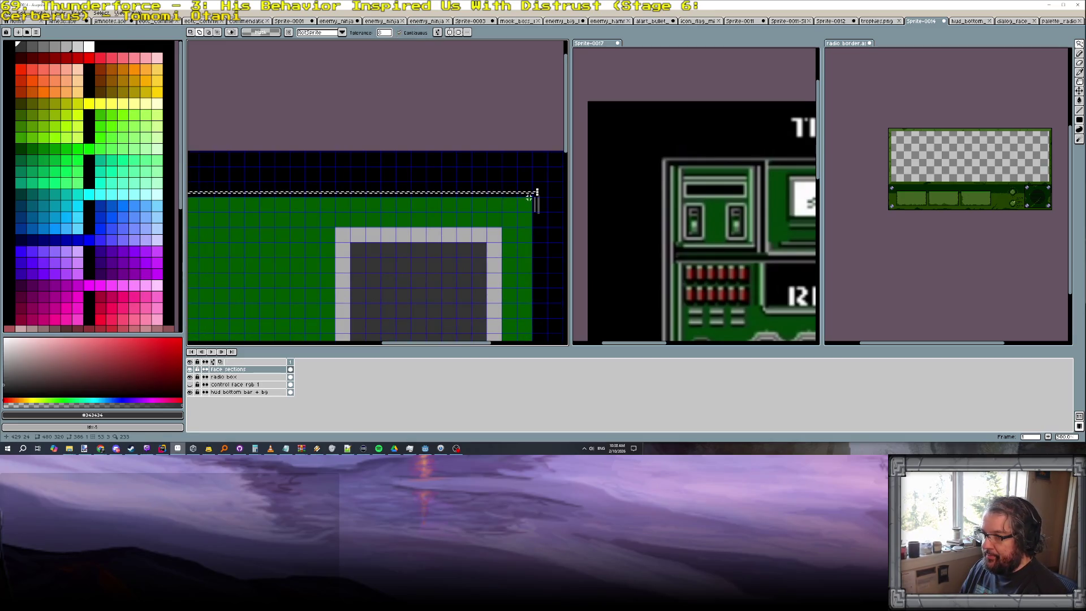
pyautogui.scroll(1, 538, 200)
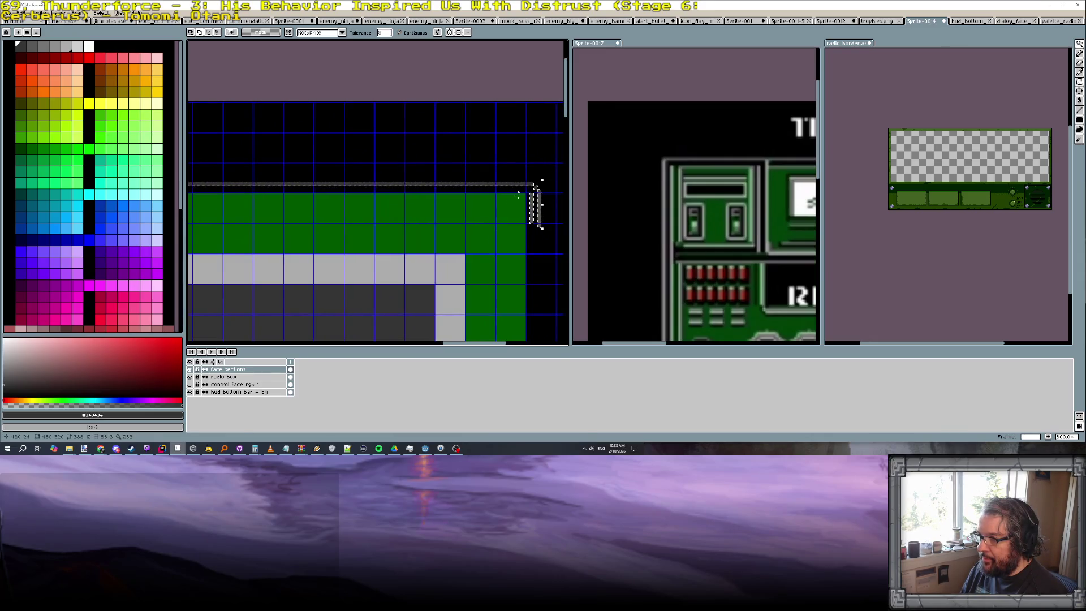
pyautogui.scroll(-2, 535, 203)
pyautogui.scroll(-1, 356, 183)
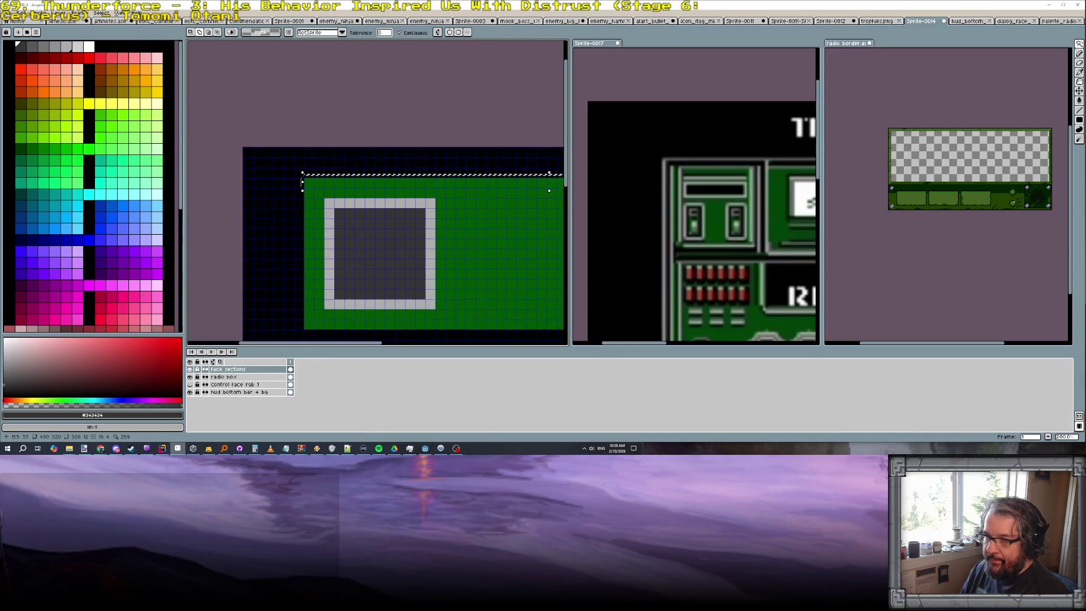
pyautogui.scroll(1, 332, 192)
pyautogui.scroll(1, 340, 183)
pyautogui.scroll(1, 347, 174)
pyautogui.keyDown('shift'); pyautogui.click(357, 185); pyautogui.keyUp('shift')
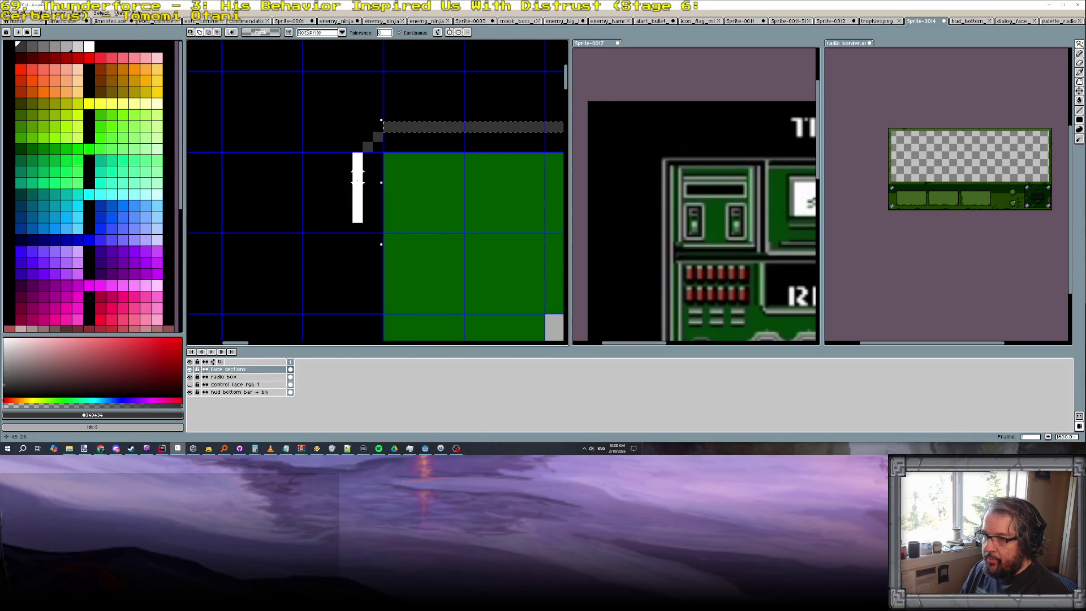
pyautogui.press('Delete')
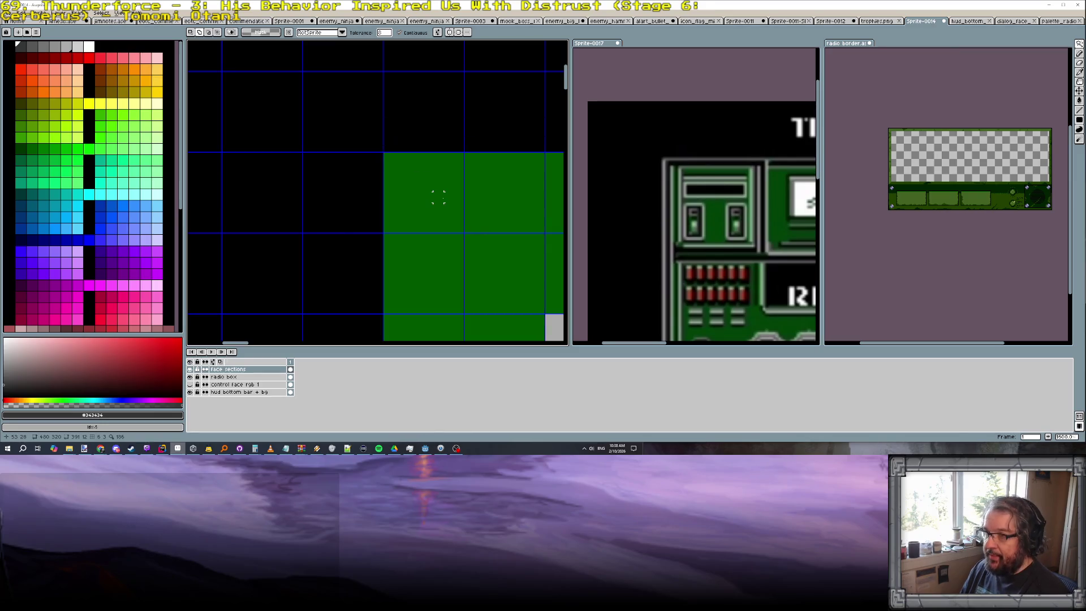
pyautogui.click(58, 12)
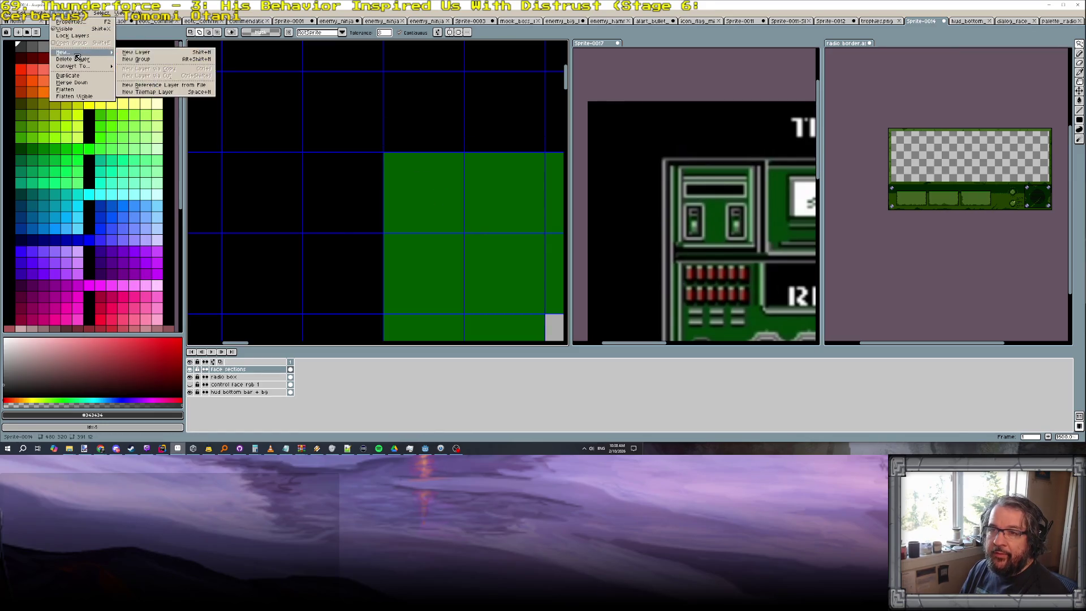
# Paste the border onto a new layer shifted one pixel left and name it 'radio border area'
pyautogui.click(138, 54)
pyautogui.hotkey('ctrl', 'v')
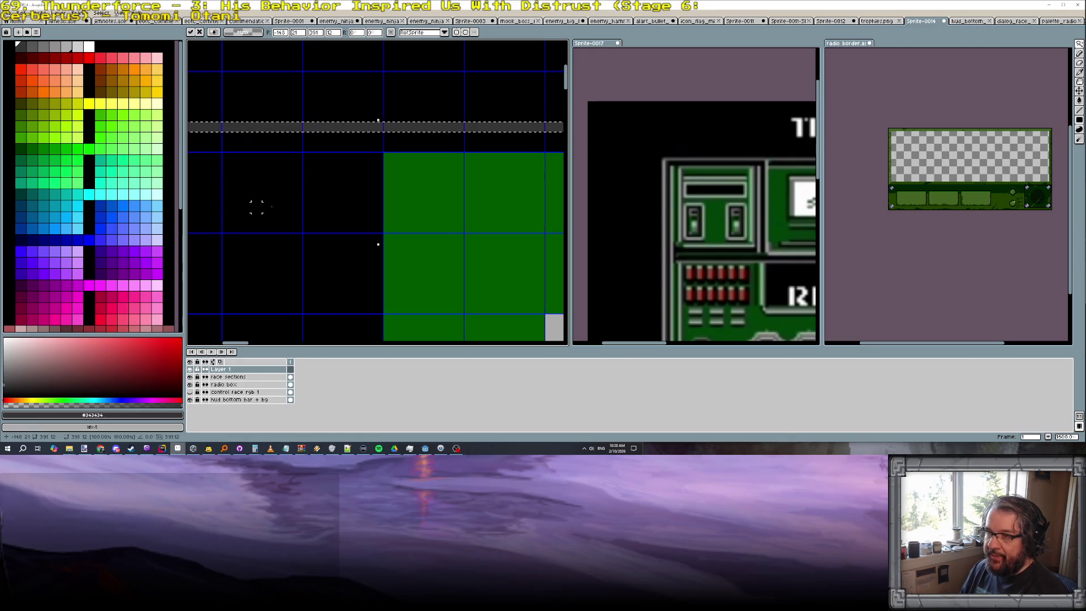
pyautogui.scroll(-3, 303, 207)
pyautogui.scroll(1, 339, 186)
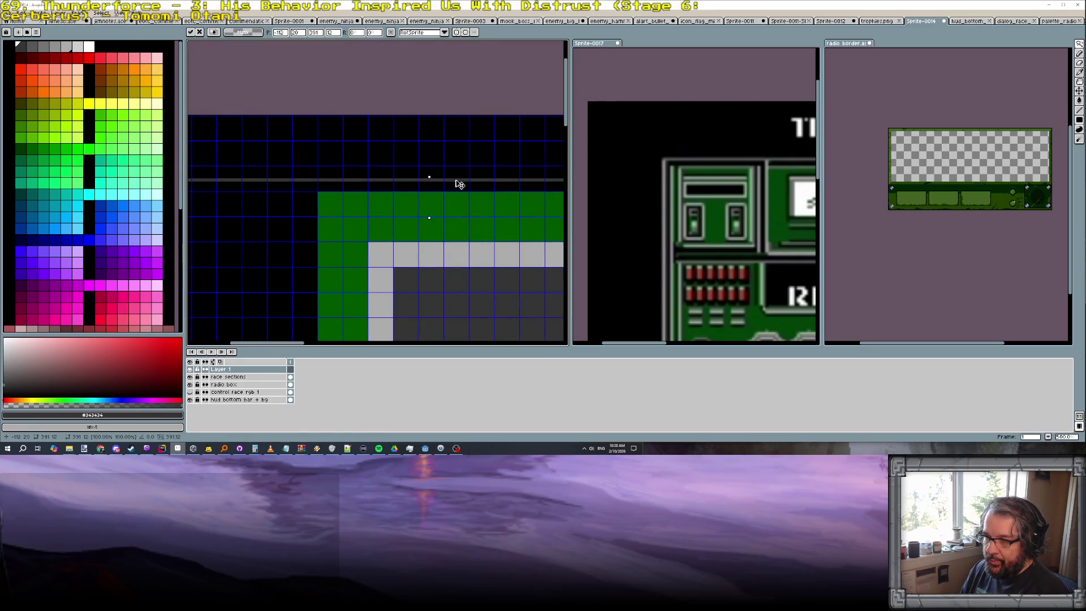
pyautogui.moveTo(342, 185); pyautogui.dragTo(257, 188)
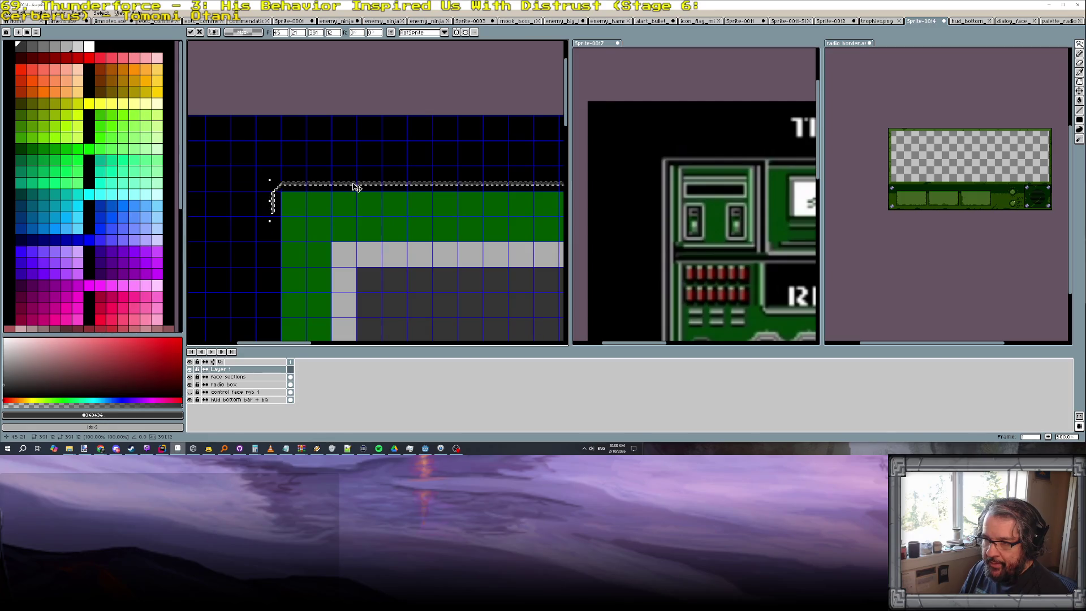
pyautogui.scroll(2, 307, 195)
pyautogui.press('w')
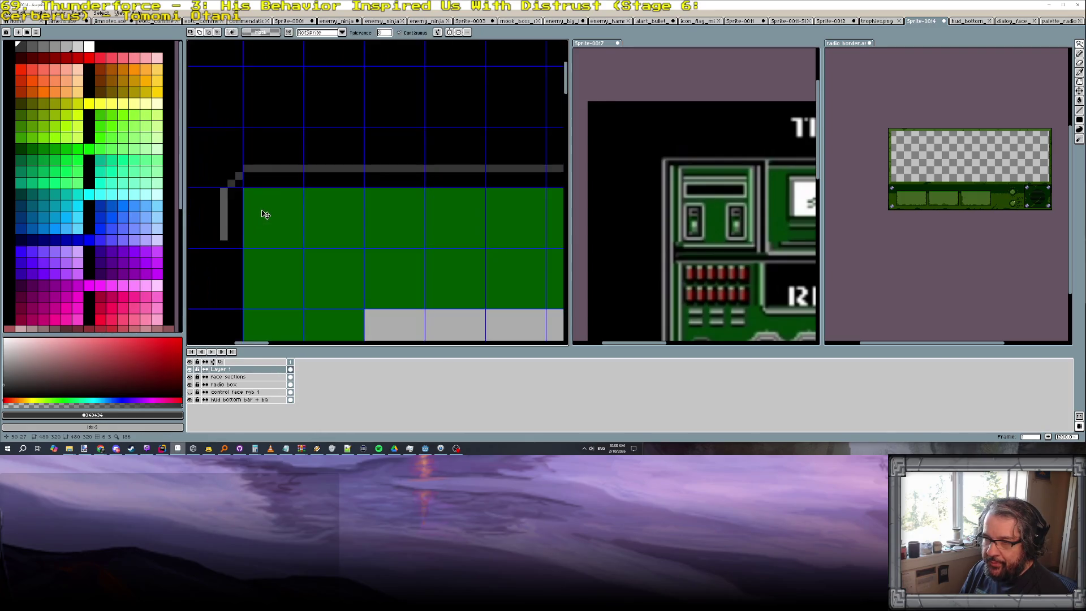
pyautogui.scroll(-2, 265, 213)
pyautogui.scroll(-1, 264, 213)
pyautogui.doubleClick(245, 371)
pyautogui.write('radio border area')
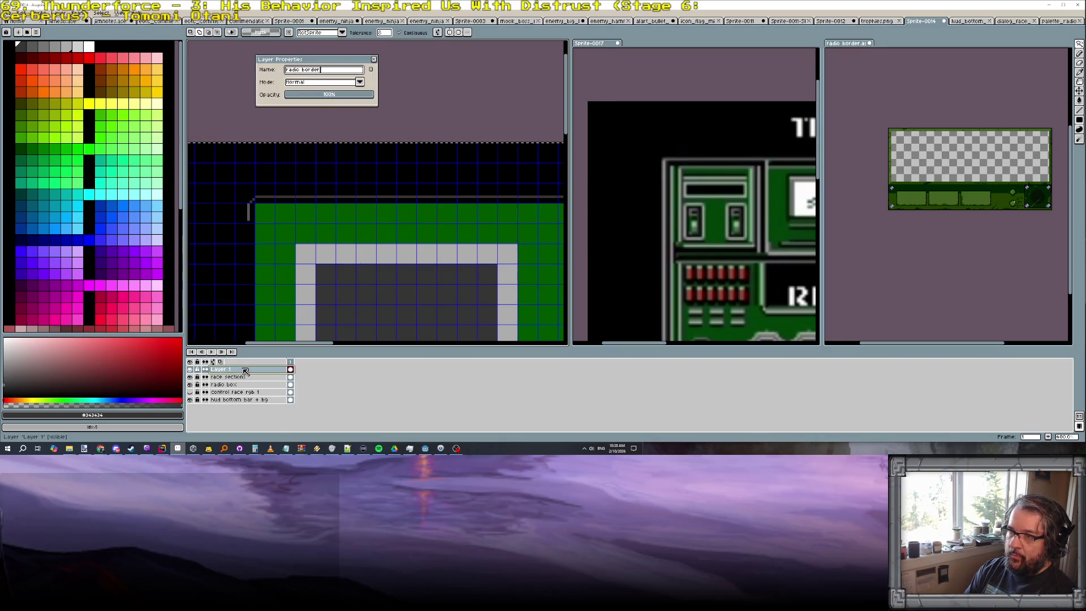
pyautogui.press('Return')
pyautogui.scroll(-3, 323, 281)
pyautogui.scroll(1, 369, 281)
pyautogui.scroll(2, 369, 280)
pyautogui.scroll(-1, 369, 283)
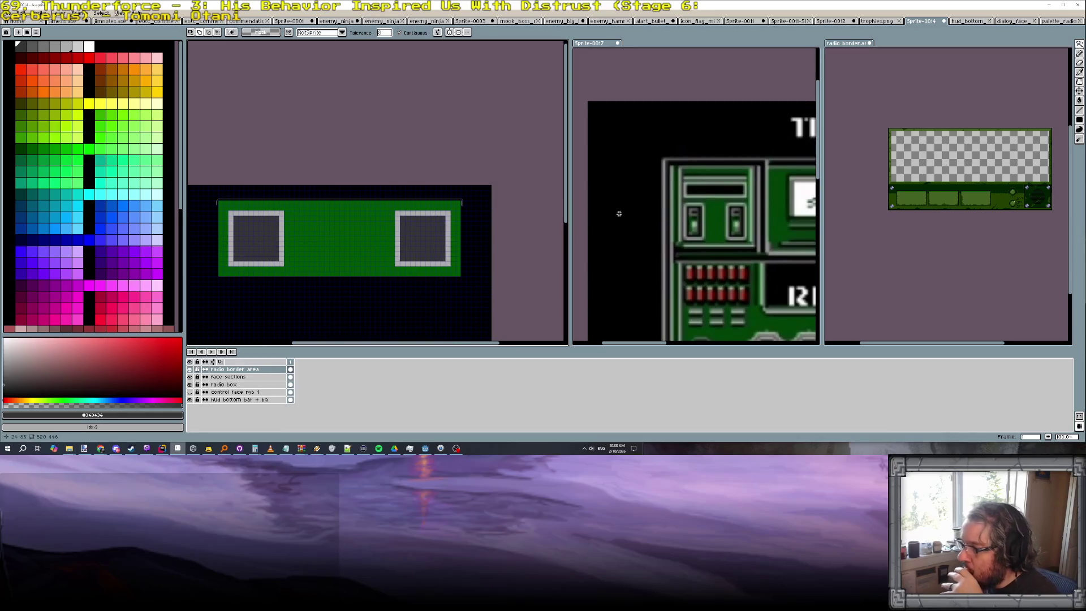
pyautogui.scroll(-2, 649, 217)
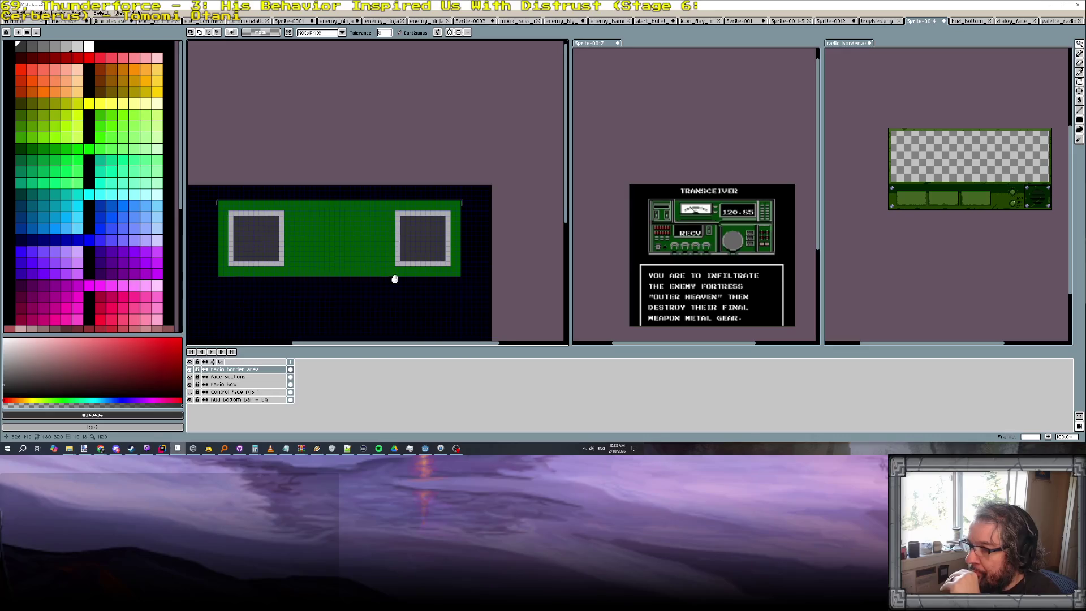
# Draw a thin grey vertical line down the frame's right edge to the bottom
pyautogui.moveTo(393, 279); pyautogui.dragTo(354, 260)
pyautogui.scroll(2, 355, 178)
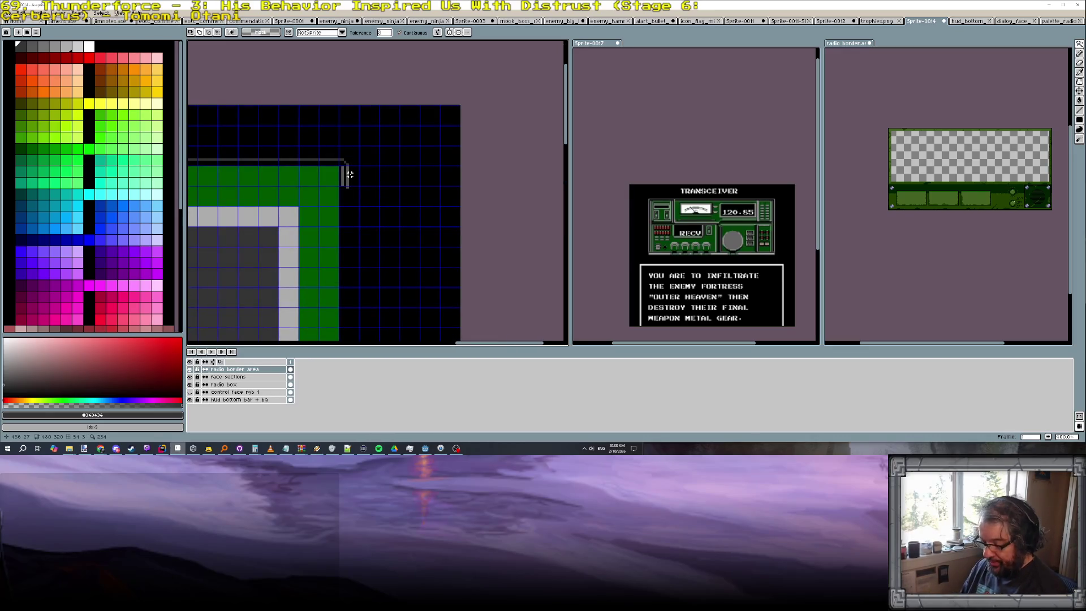
pyautogui.scroll(-1, 348, 174)
pyautogui.moveTo(348, 174); pyautogui.dragTo(347, 131)
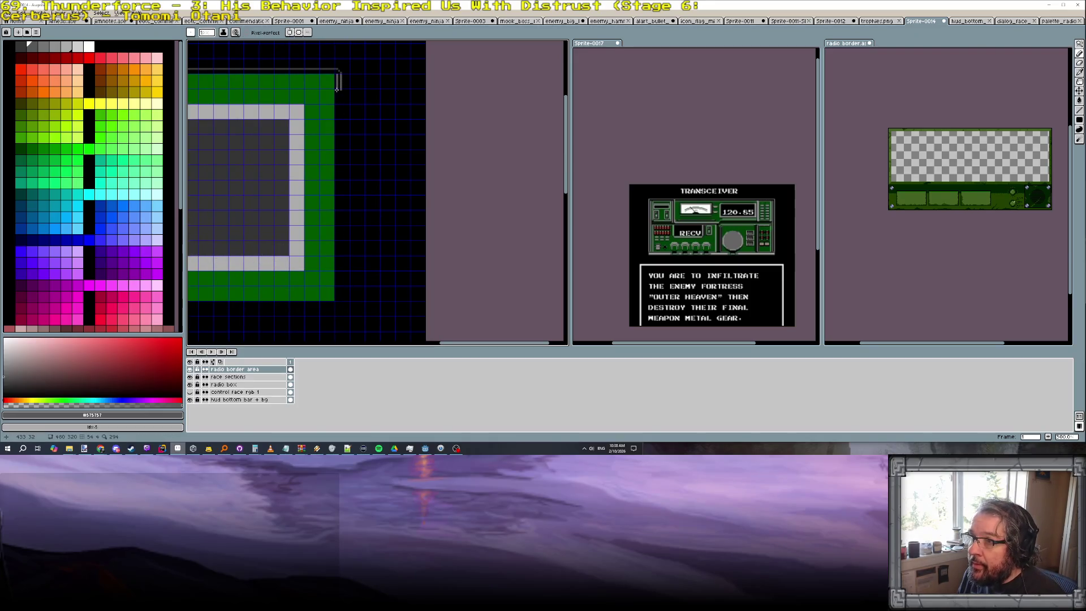
pyautogui.moveTo(339, 99); pyautogui.dragTo(336, 297)
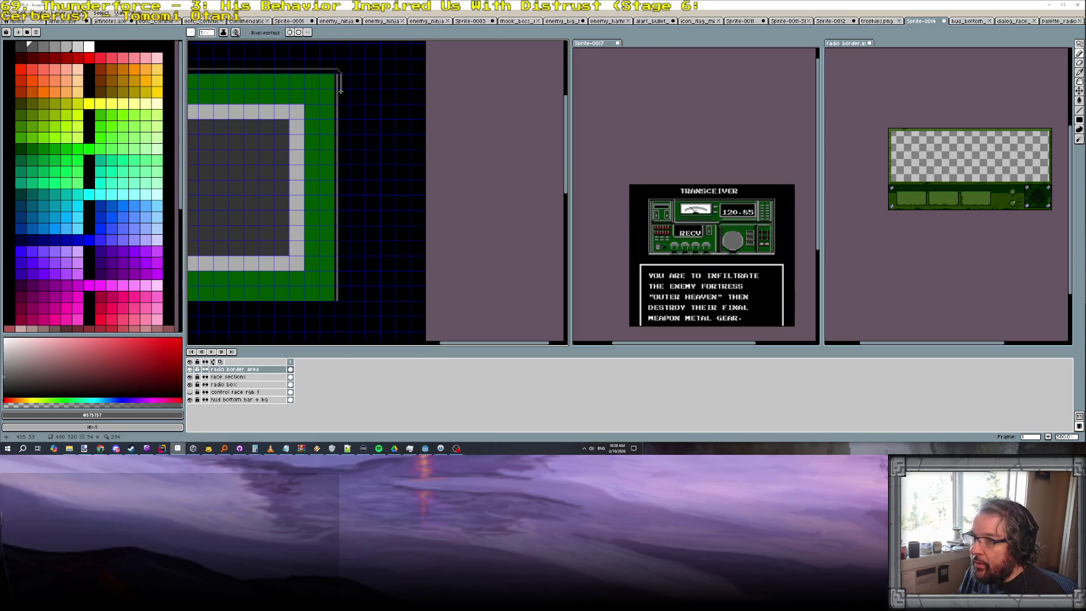
pyautogui.moveTo(336, 209); pyautogui.dragTo(337, 257)
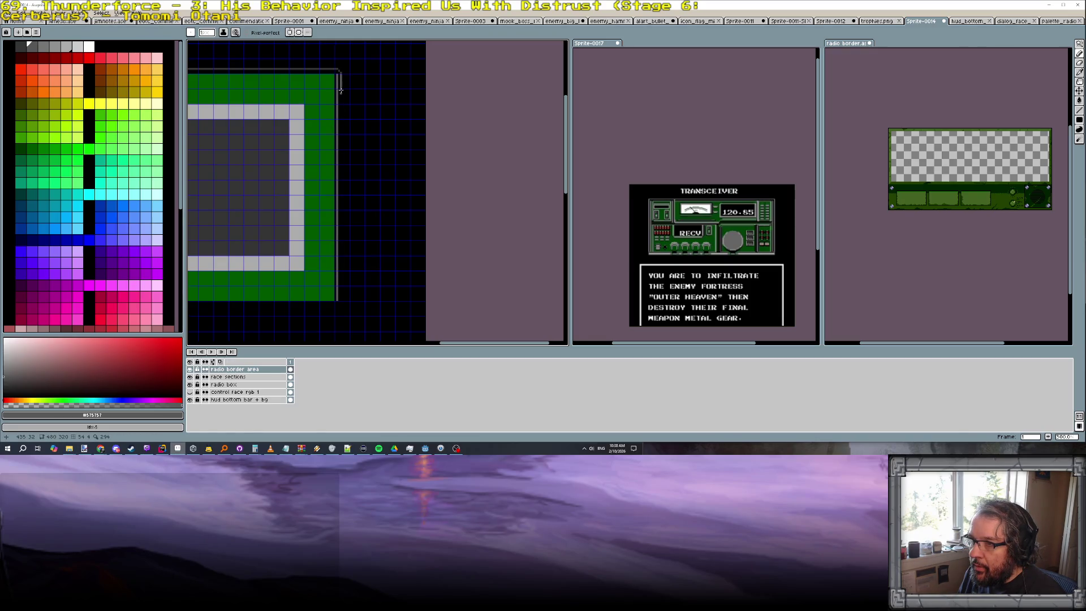
pyautogui.moveTo(341, 107); pyautogui.dragTo(341, 298)
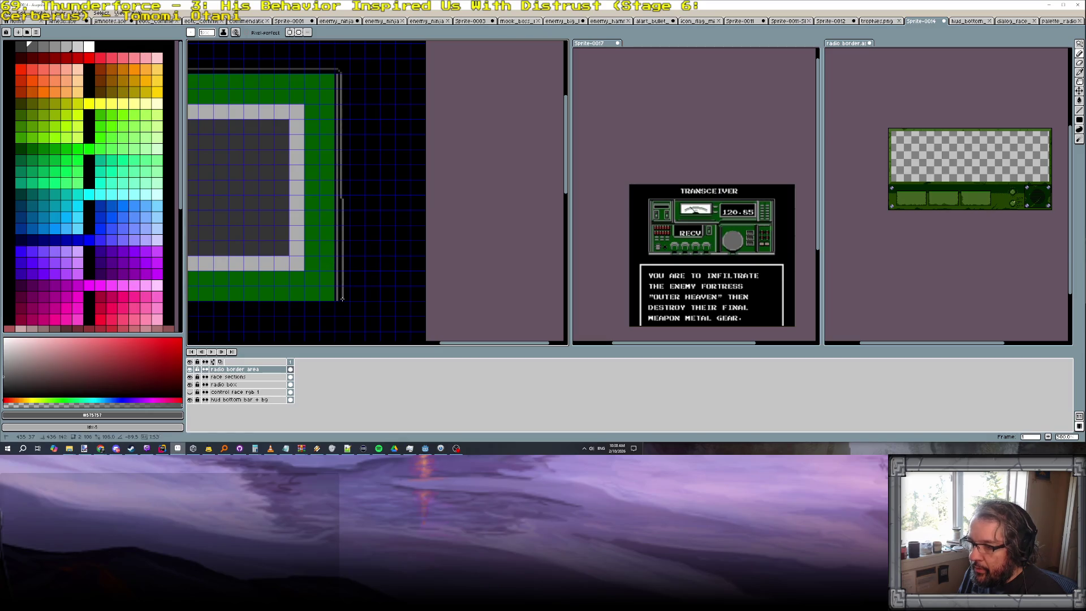
pyautogui.scroll(2, 768, 247)
pyautogui.scroll(2, 767, 247)
# Check the reference radio, then start a grey stroke near the panel's bottom
pyautogui.moveTo(767, 247); pyautogui.dragTo(702, 211)
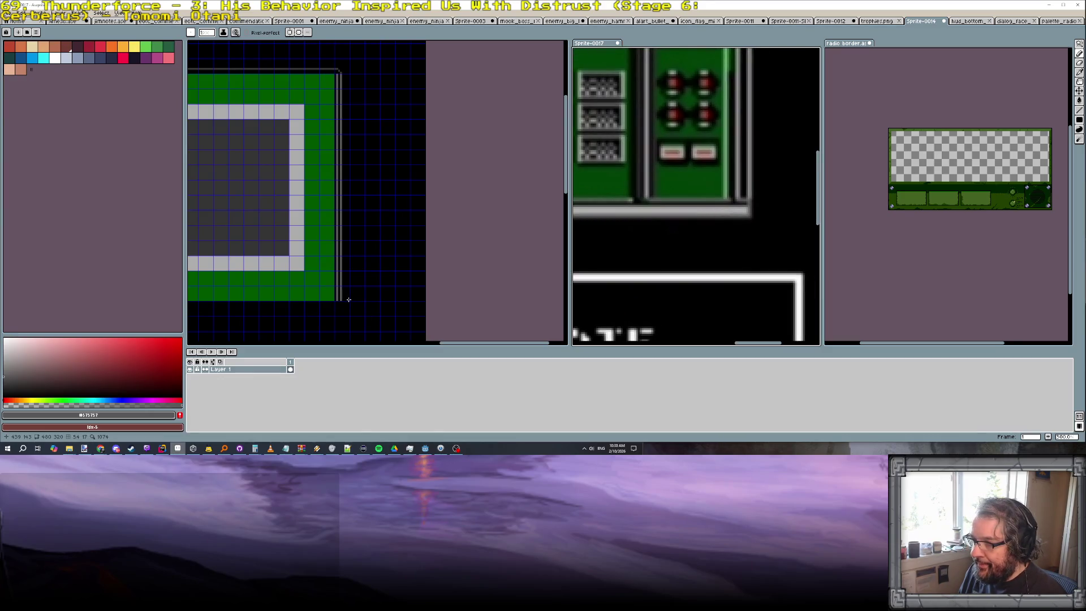
pyautogui.scroll(1, 346, 308)
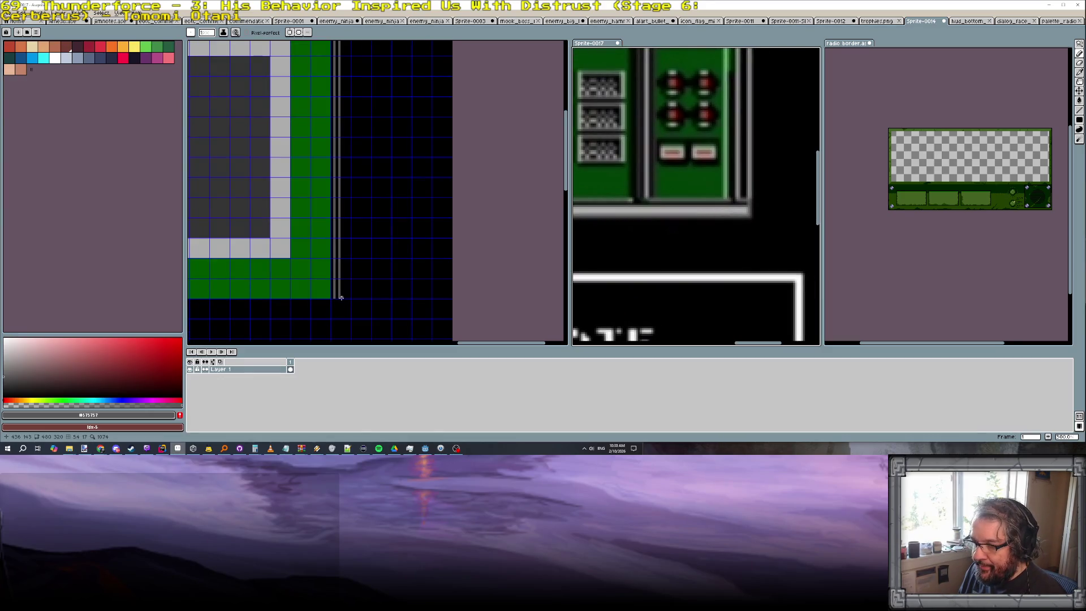
pyautogui.click(336, 297)
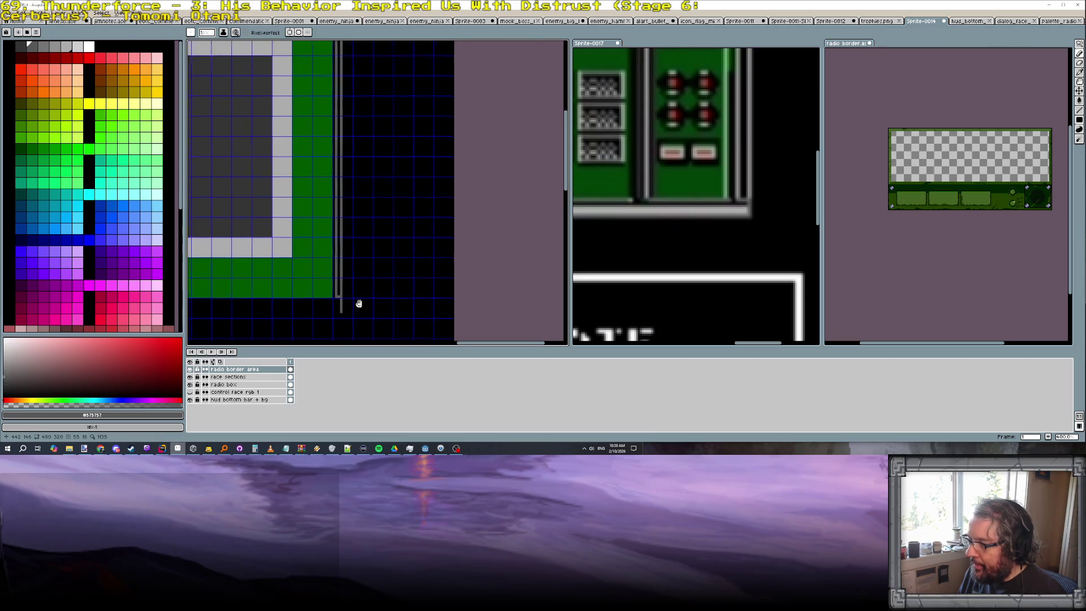
pyautogui.scroll(1, 360, 306)
pyautogui.scroll(1, 418, 276)
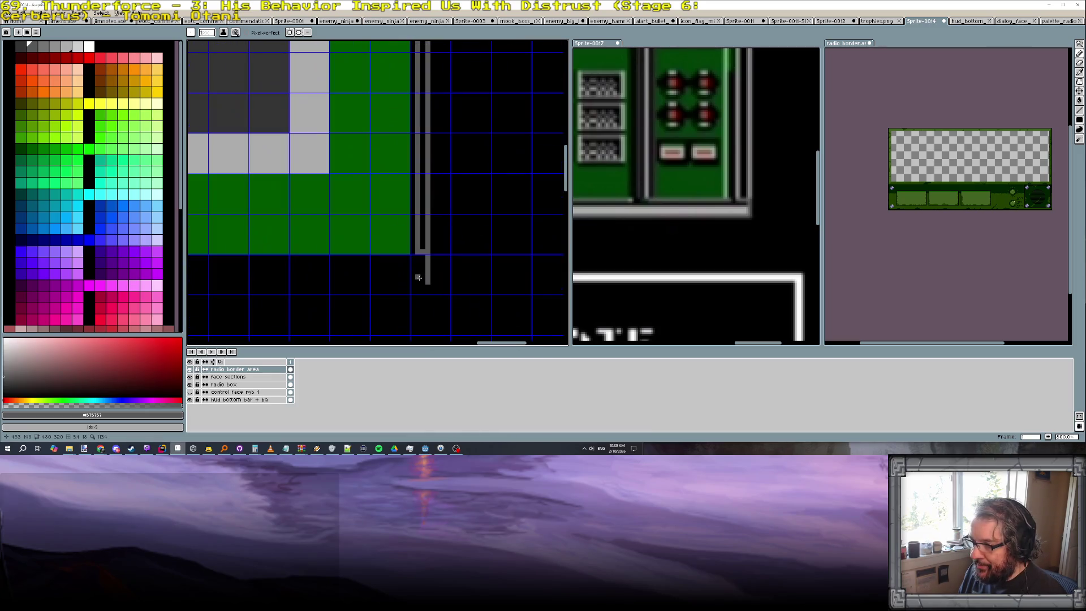
pyautogui.click(59, 51)
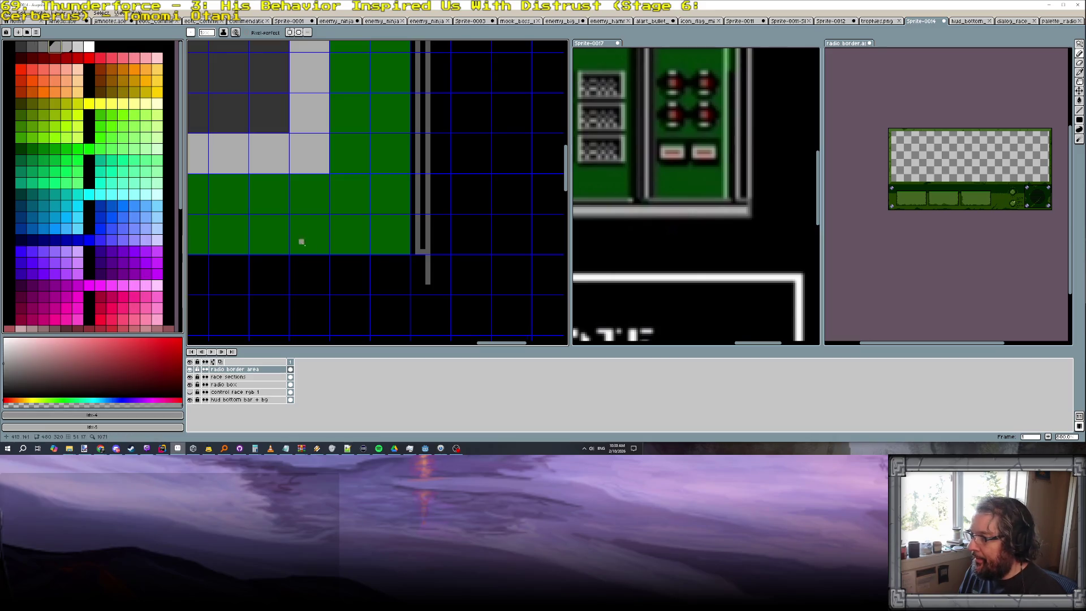
pyautogui.moveTo(424, 266); pyautogui.dragTo(355, 267)
# Undo the stray stroke and paint the bar's upper rows in light and mid grey
pyautogui.hotkey('ctrl', 'z')
pyautogui.moveTo(423, 262); pyautogui.dragTo(376, 264)
pyautogui.keyDown('alt'); pyautogui.click(217, 159); pyautogui.keyUp('alt')
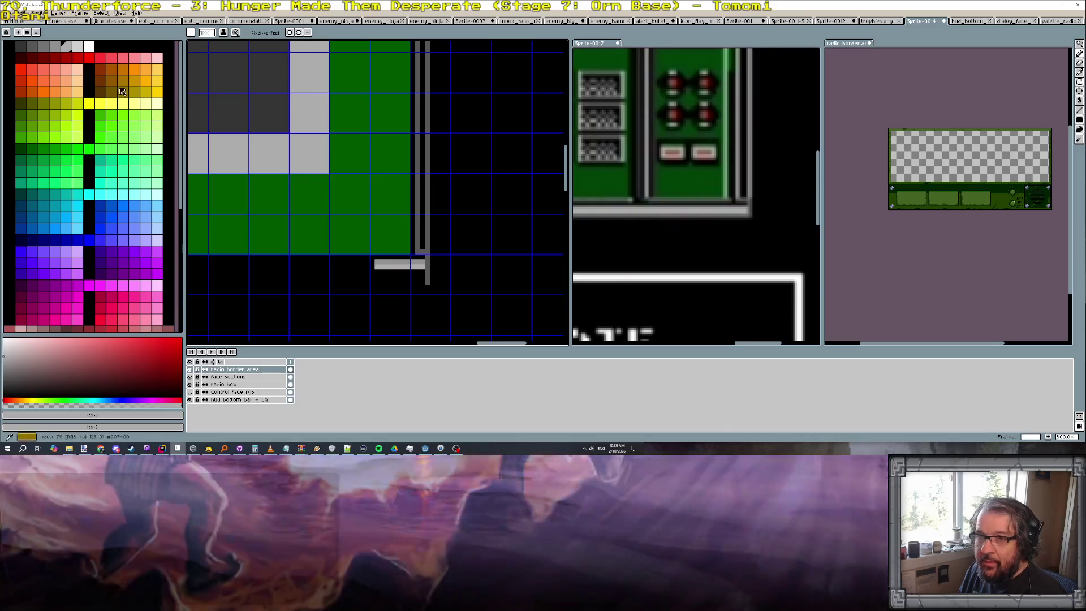
pyautogui.click(55, 48)
pyautogui.moveTo(422, 270); pyautogui.dragTo(381, 270)
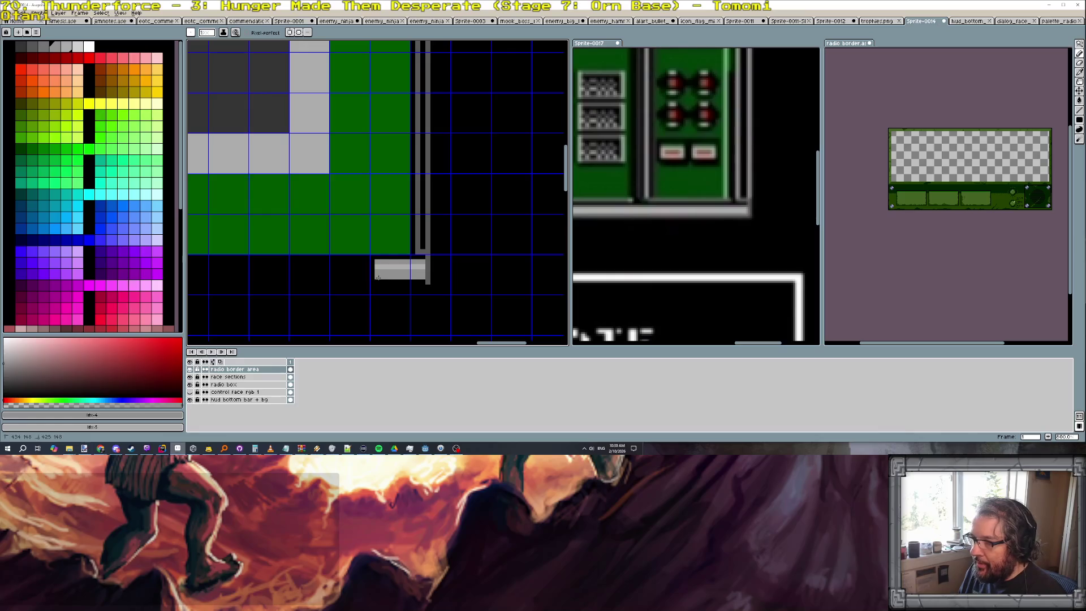
# Shade the bar's bottom row darker grey below the panel's corner
pyautogui.click(44, 48)
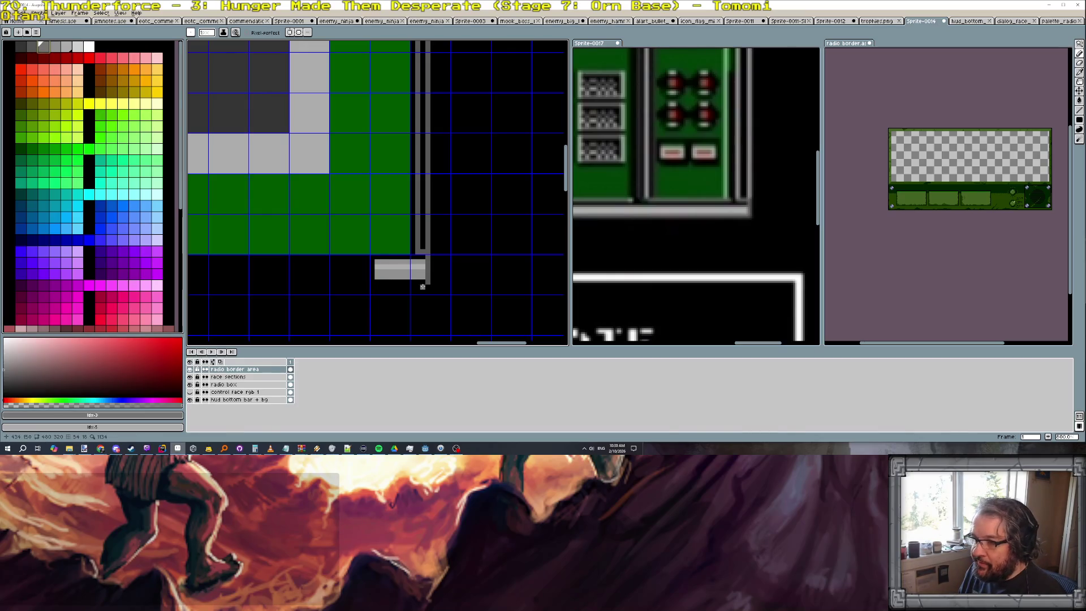
pyautogui.moveTo(422, 273); pyautogui.dragTo(390, 276)
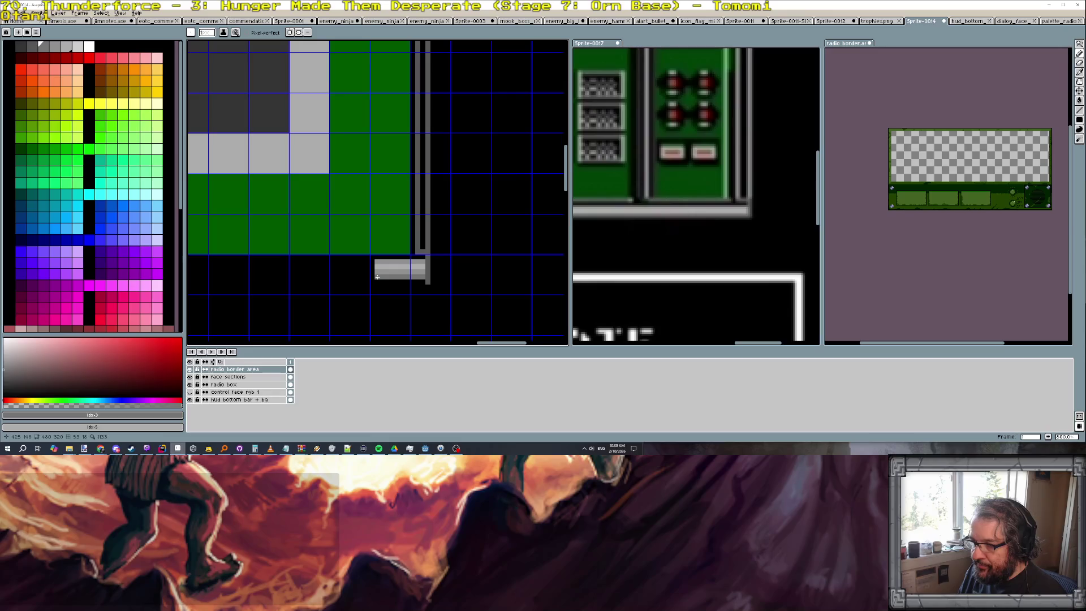
pyautogui.click(29, 44)
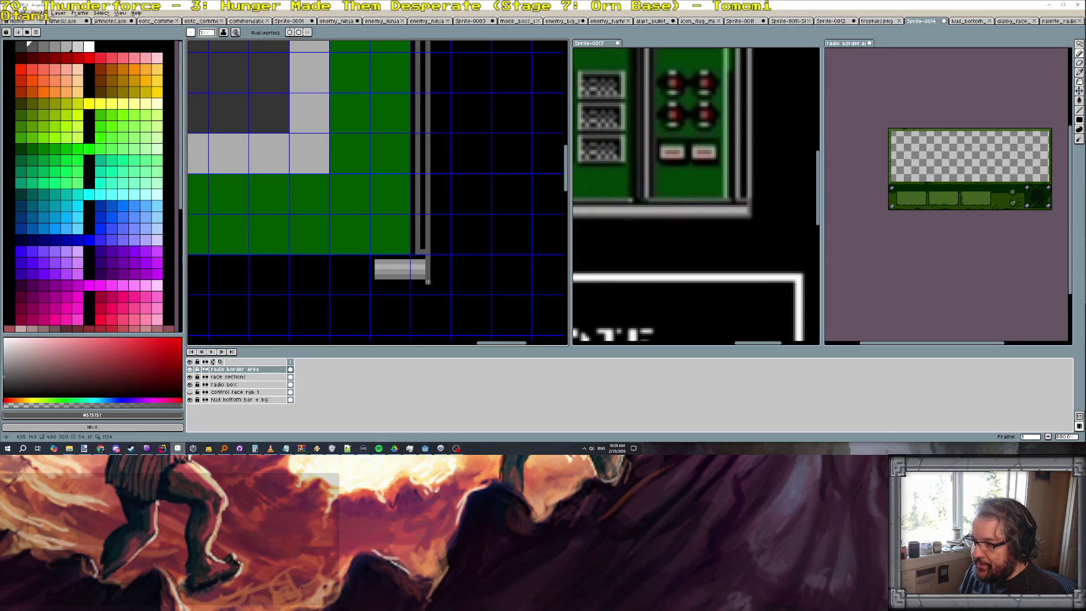
pyautogui.scroll(-1, 376, 281)
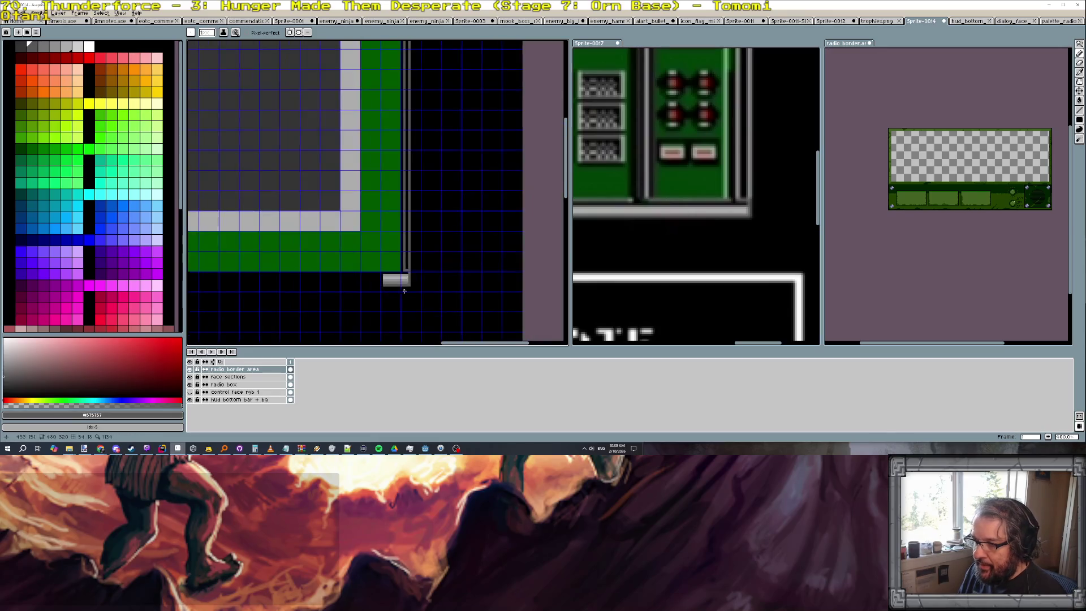
pyautogui.scroll(-1, 441, 281)
pyautogui.scroll(1, 484, 248)
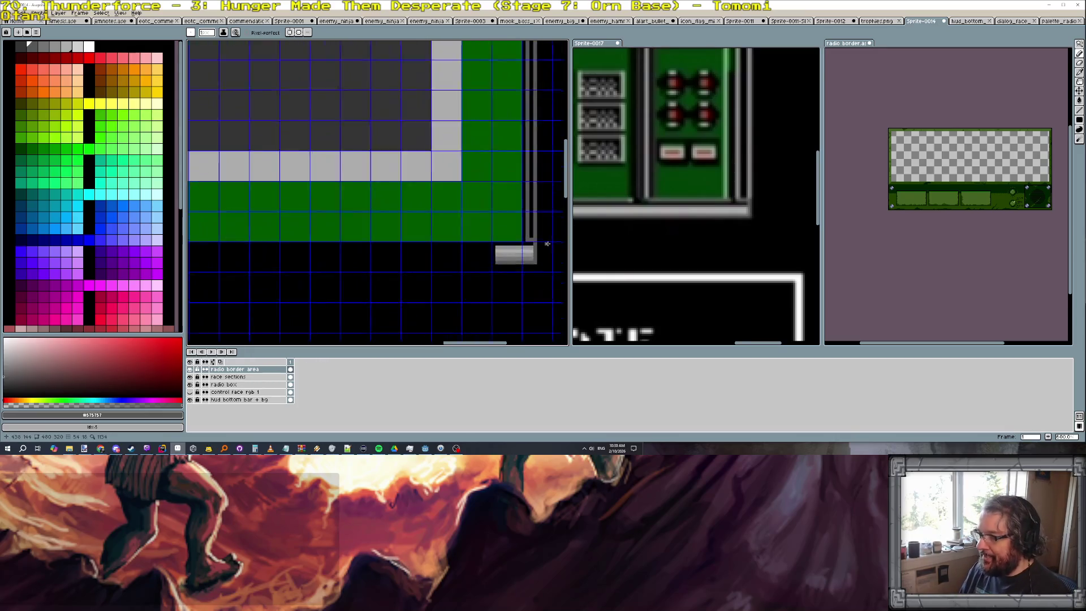
pyautogui.scroll(1, 484, 248)
pyautogui.scroll(1, 484, 247)
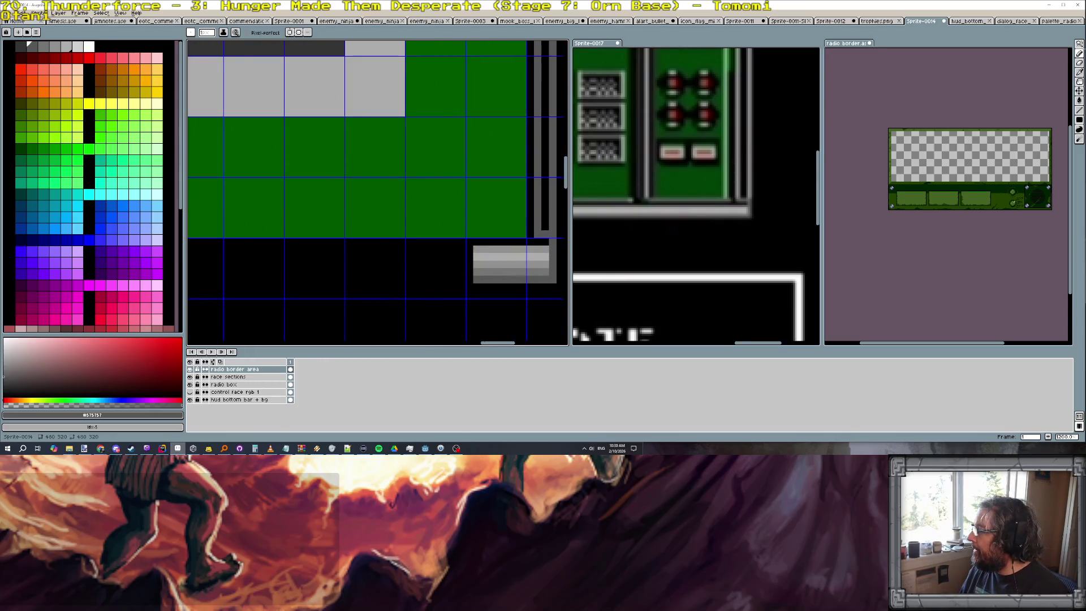
pyautogui.press('m')
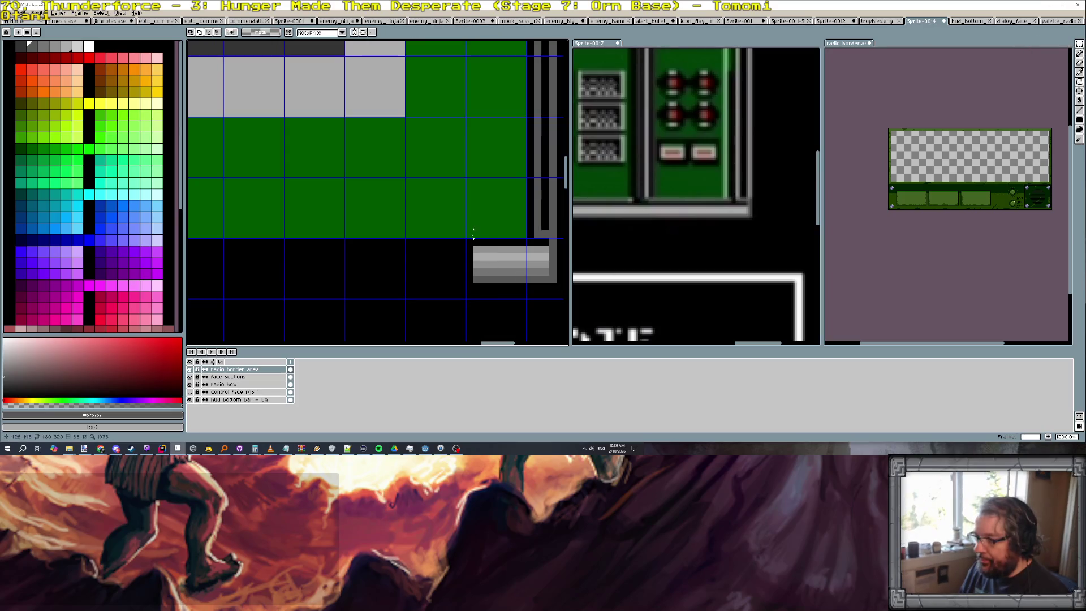
pyautogui.scroll(-1, 498, 271)
pyautogui.scroll(-2, 514, 268)
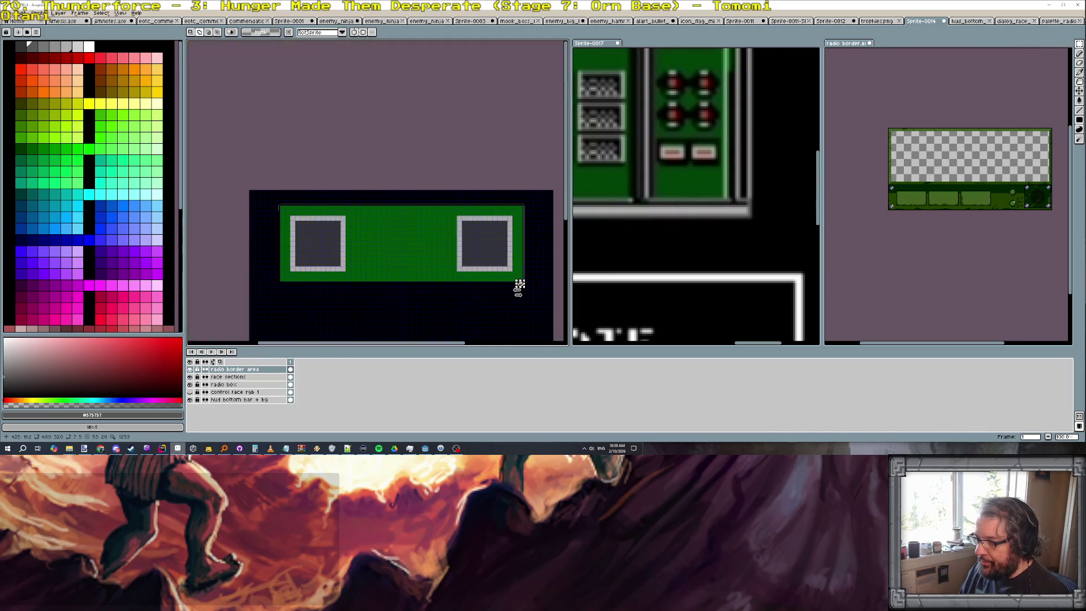
# Select a strip along the panel's bottom edge and switch to the reference sprite
pyautogui.moveTo(518, 284); pyautogui.dragTo(275, 291)
pyautogui.scroll(2, 276, 291)
pyautogui.scroll(1, 309, 296)
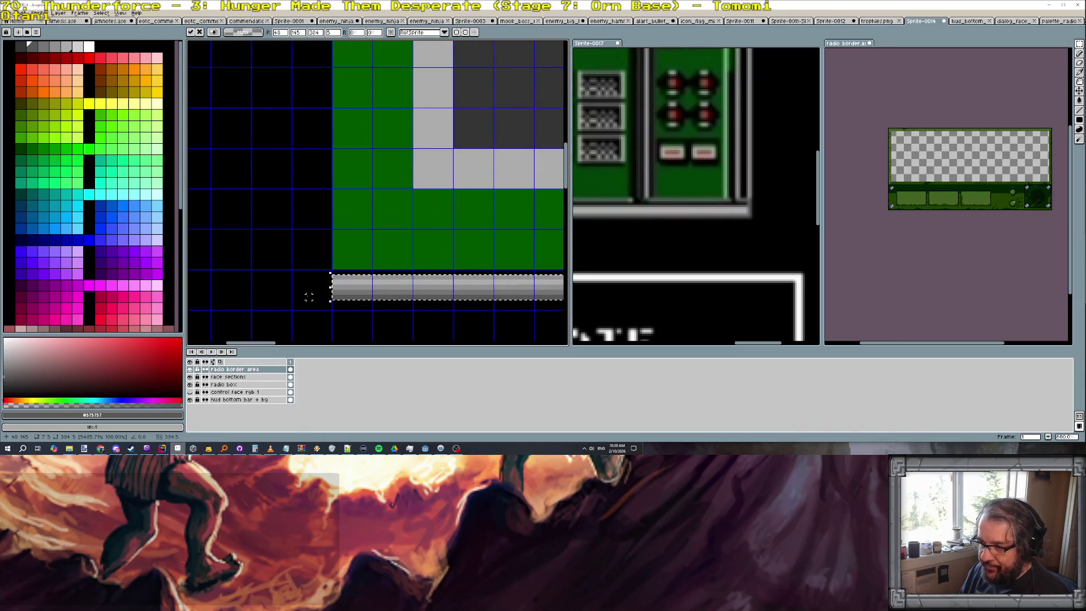
pyautogui.scroll(-2, 309, 296)
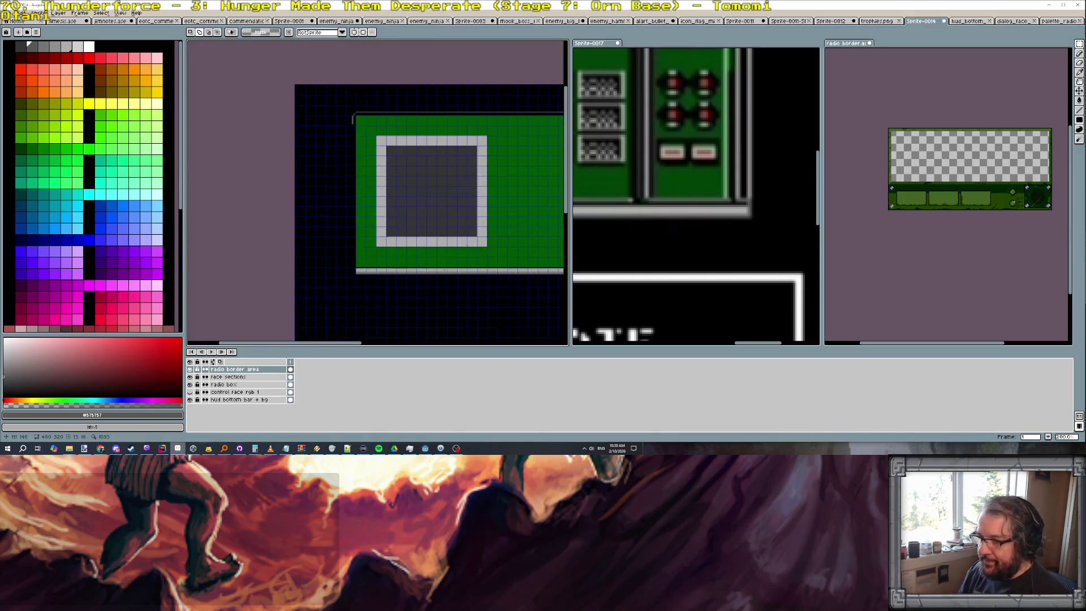
pyautogui.scroll(-1, 322, 280)
pyautogui.scroll(-1, 338, 262)
pyautogui.scroll(2, 538, 243)
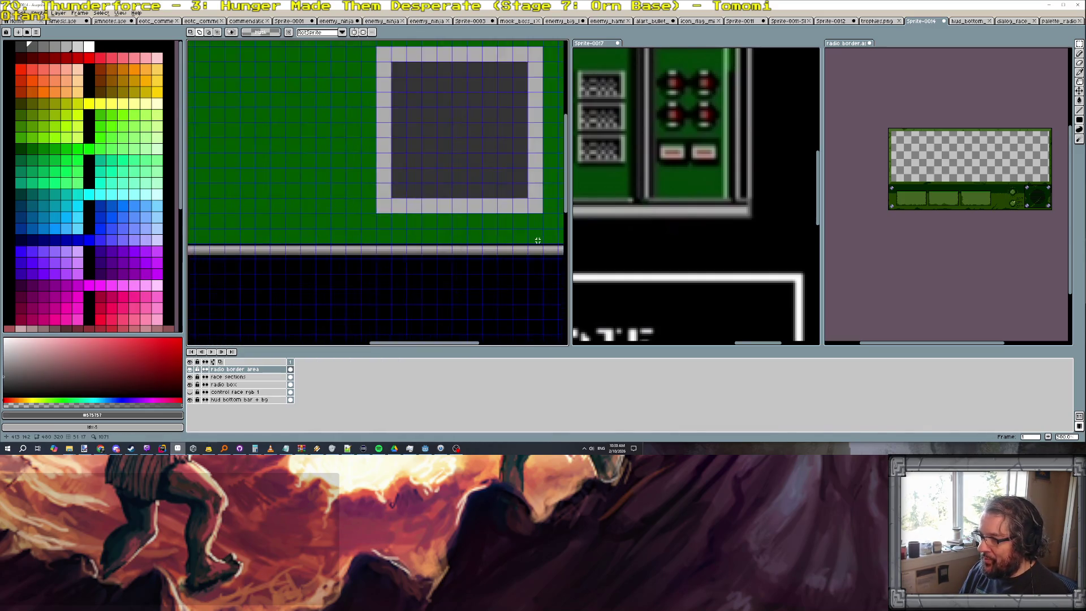
pyautogui.scroll(-1, 538, 242)
pyautogui.scroll(-1, 642, 251)
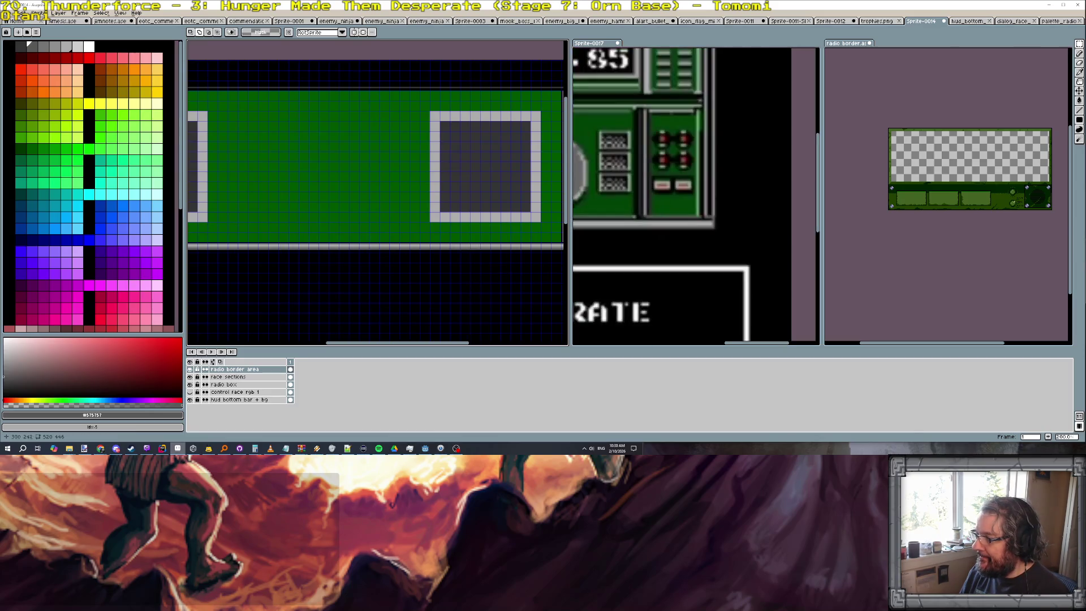
pyautogui.scroll(1, 419, 256)
pyautogui.scroll(2, 486, 208)
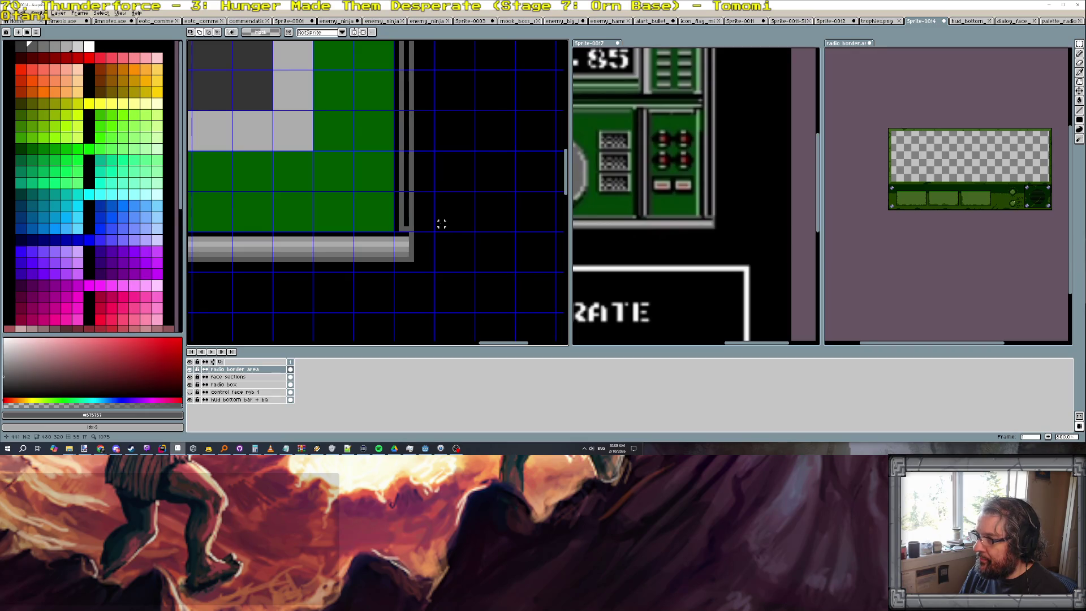
pyautogui.scroll(-2, 442, 222)
pyautogui.scroll(1, 442, 223)
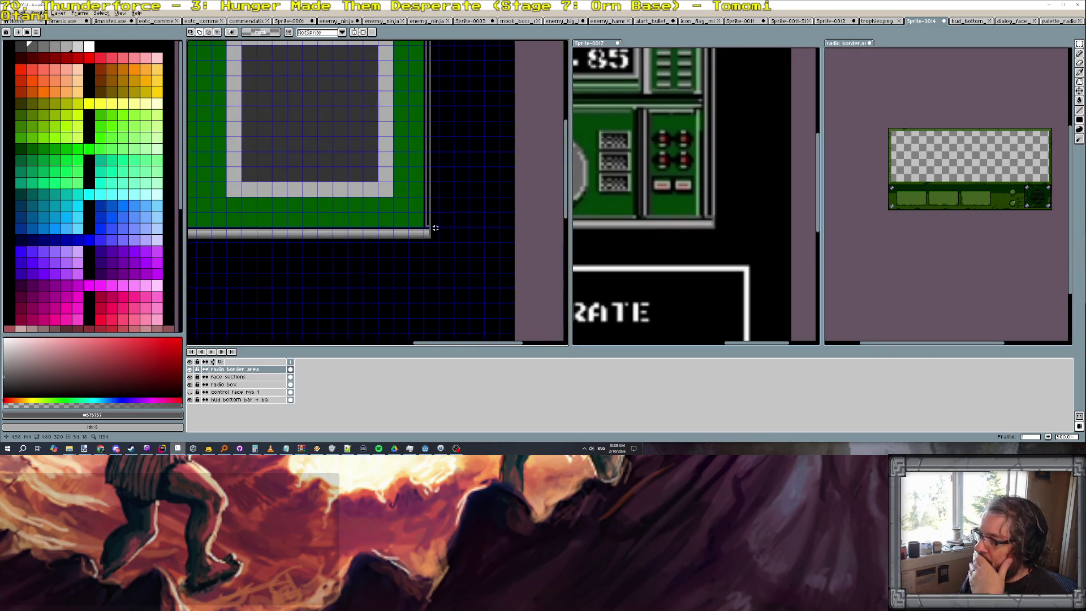
pyautogui.scroll(1, 429, 198)
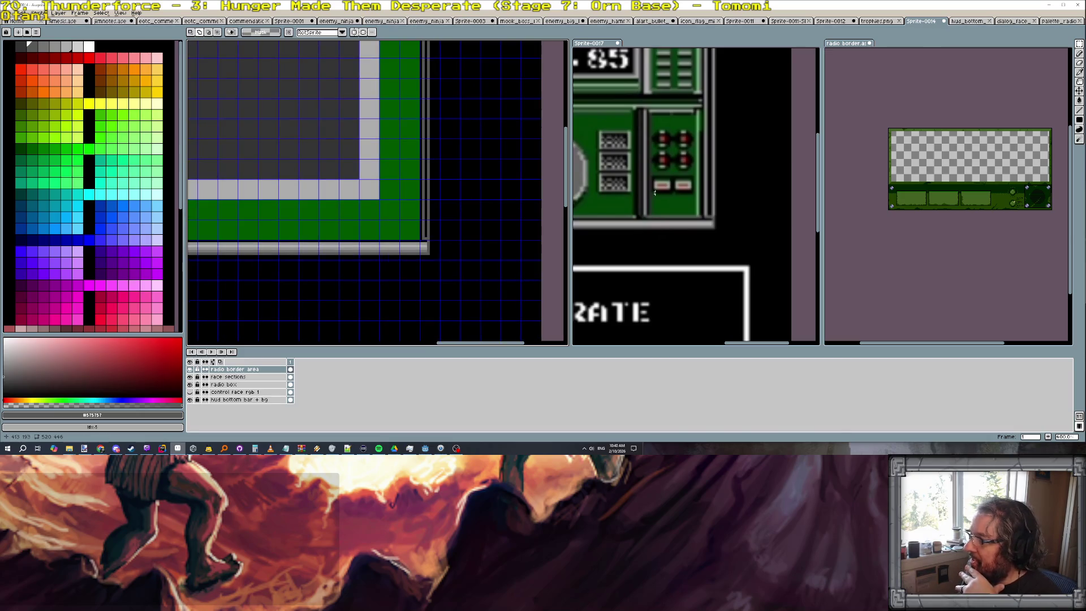
pyautogui.scroll(-2, 657, 193)
pyautogui.scroll(1, 658, 192)
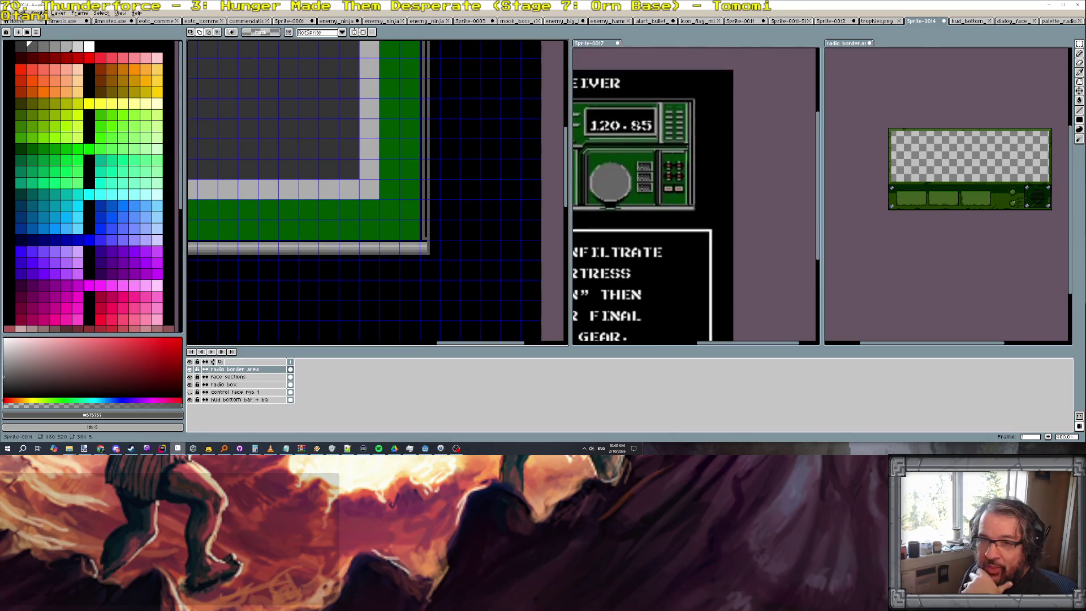
pyautogui.hotkey('ctrl', 'Tab')
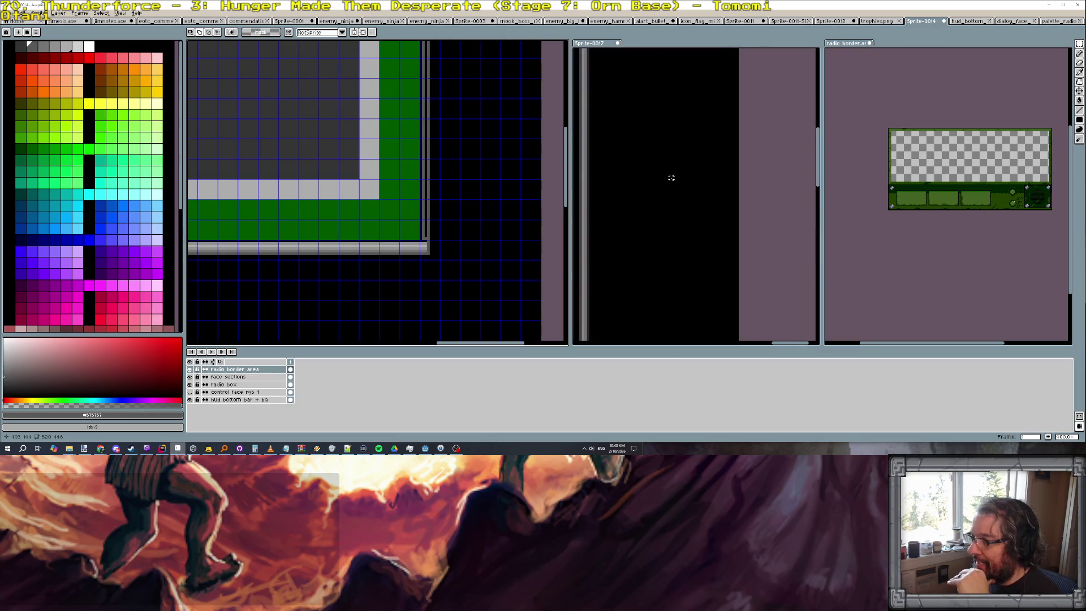
# Inspect the transceiver reference panel, then return to the mockup's radio box layer
pyautogui.hotkey('ctrl', 'Tab')
pyautogui.scroll(-1, 727, 194)
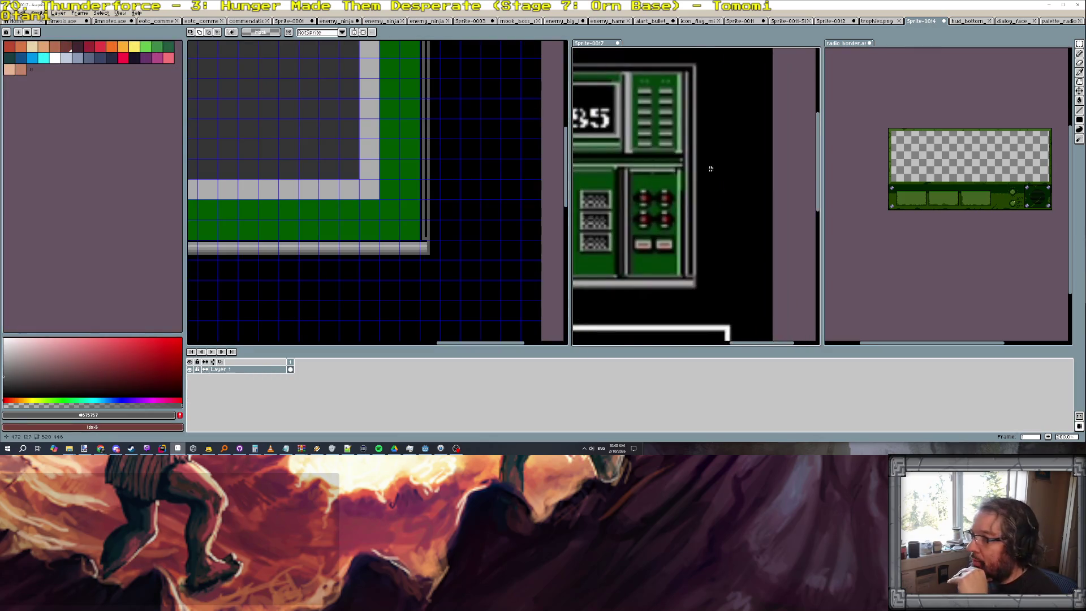
pyautogui.scroll(-1, 652, 158)
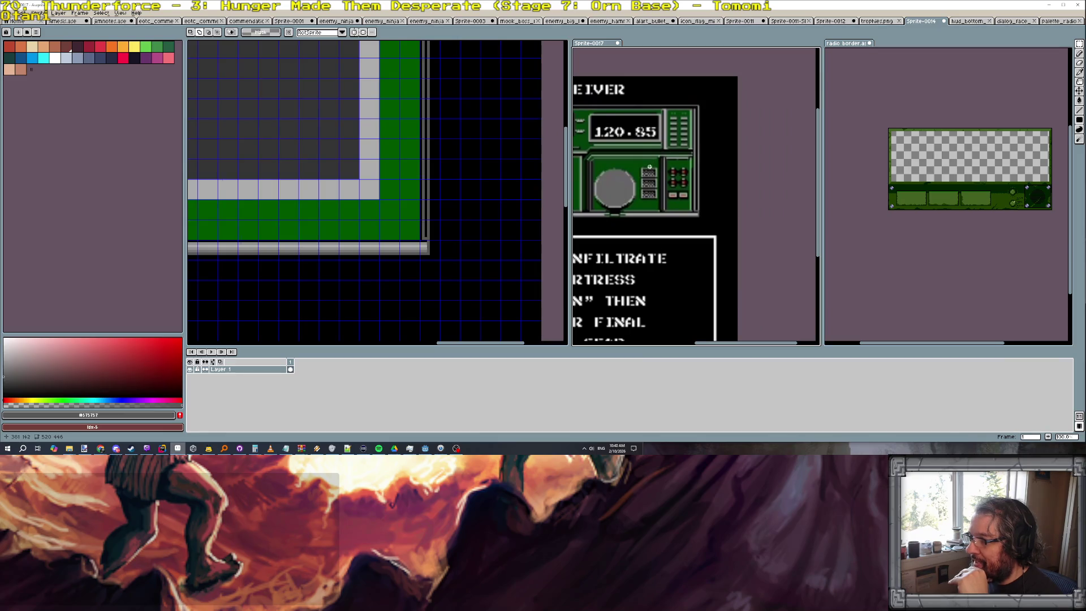
pyautogui.moveTo(650, 167); pyautogui.dragTo(677, 206)
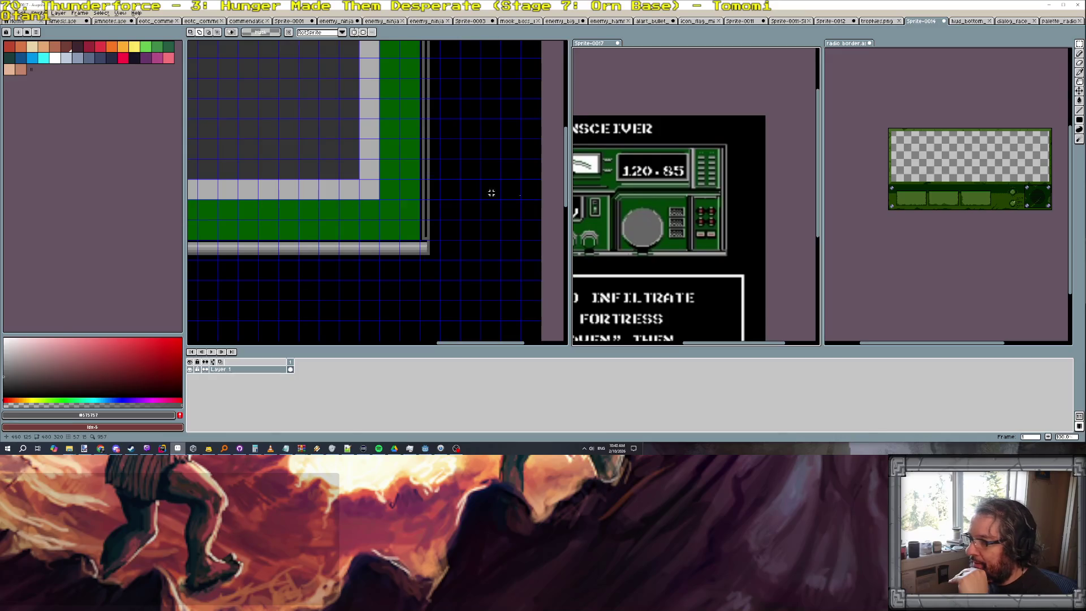
pyautogui.scroll(2, 704, 180)
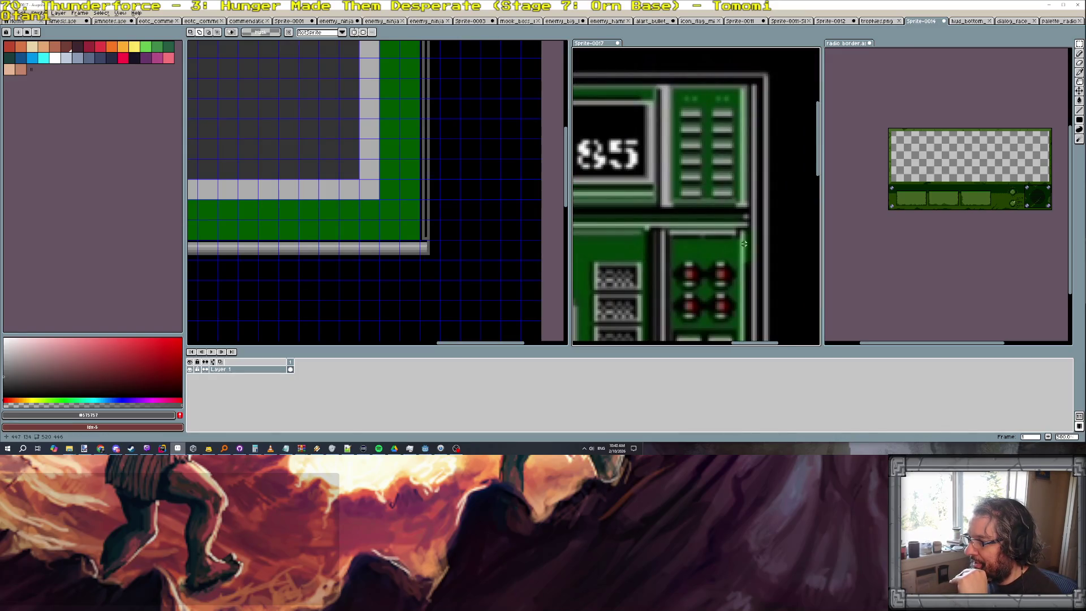
pyautogui.scroll(-1, 470, 184)
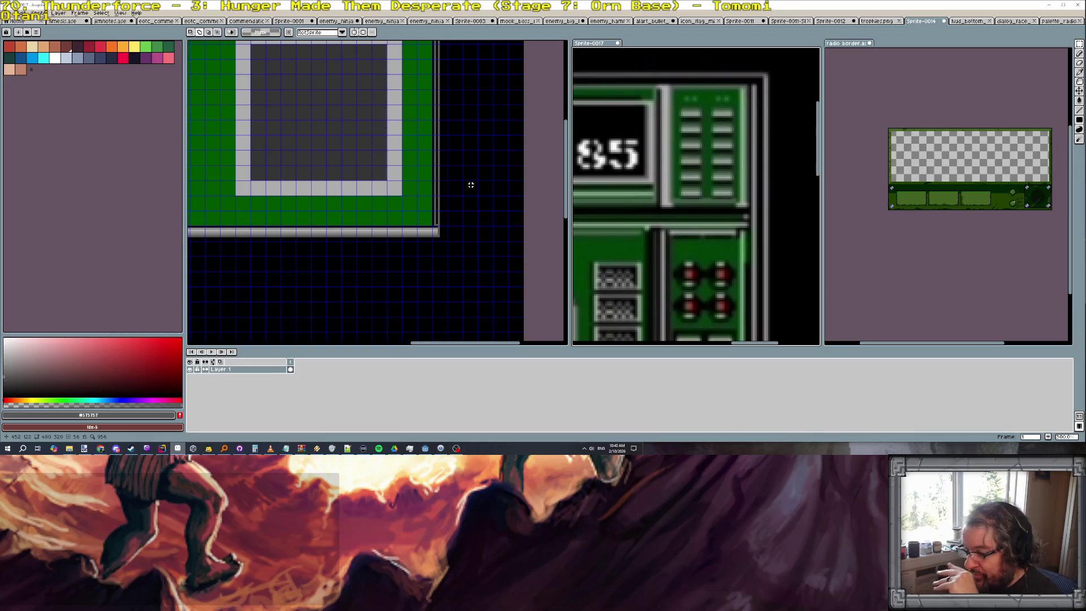
pyautogui.hotkey('ctrl', 'Tab')
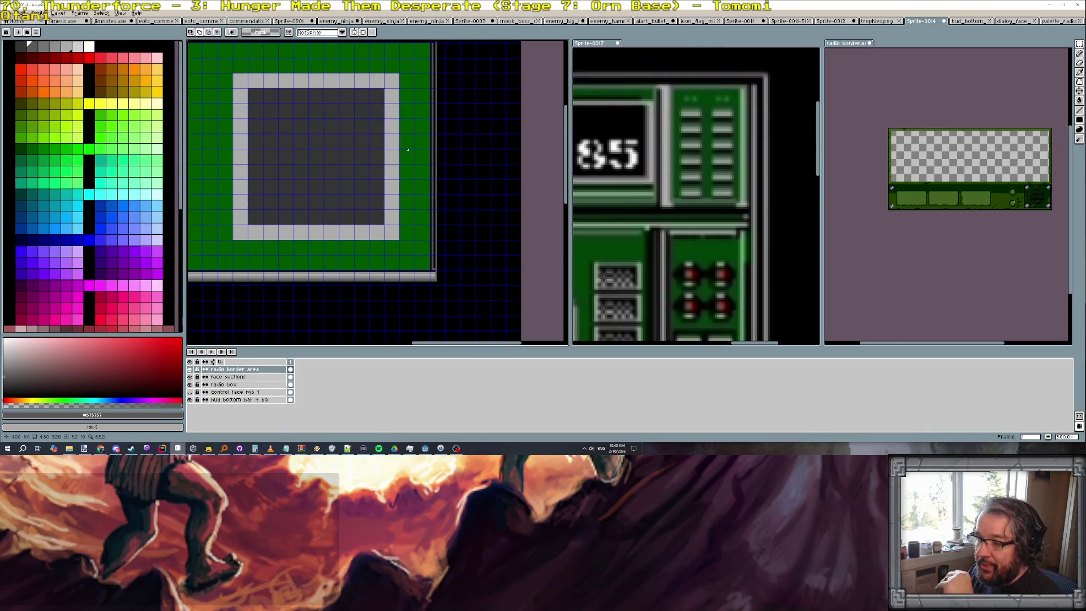
pyautogui.hotkey('alt', 'Down')
pyautogui.hotkey('alt', 'Down')
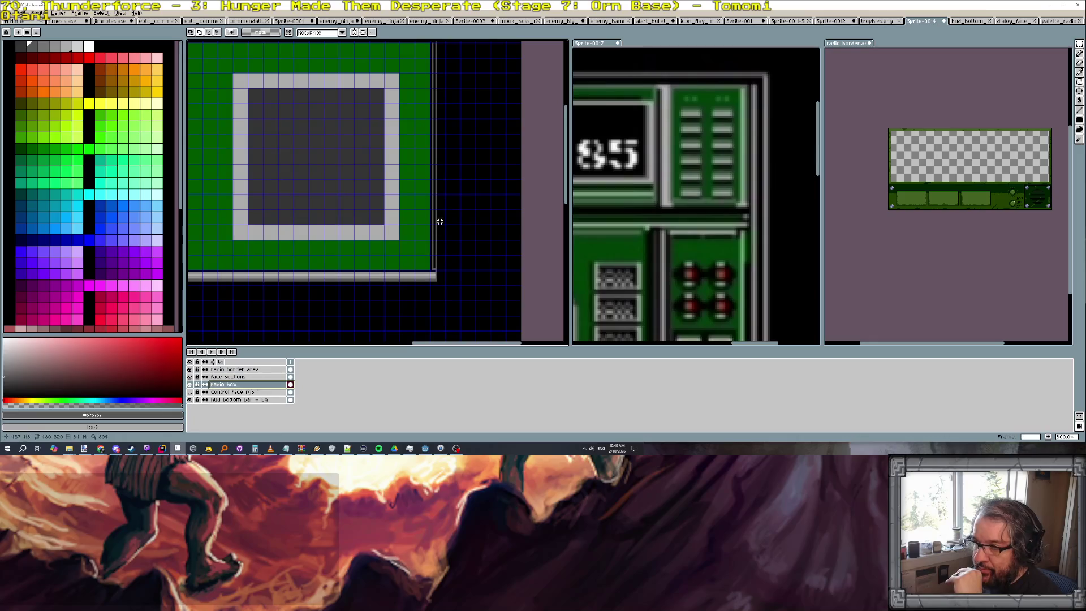
# Set up the pencil with light green, cancelling a misplaced highlight line
pyautogui.press('v')
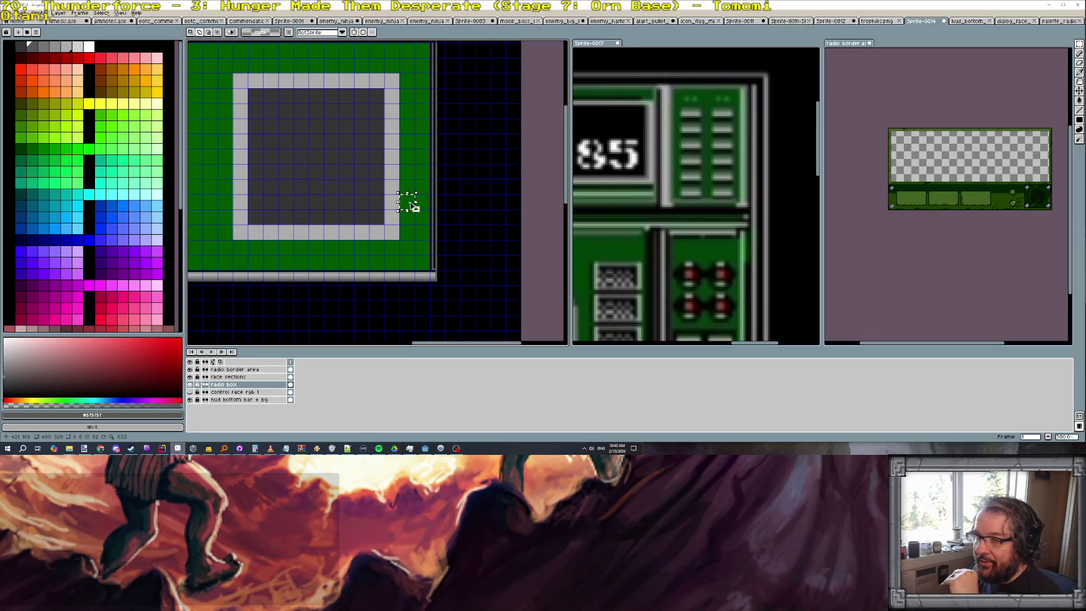
pyautogui.press('b')
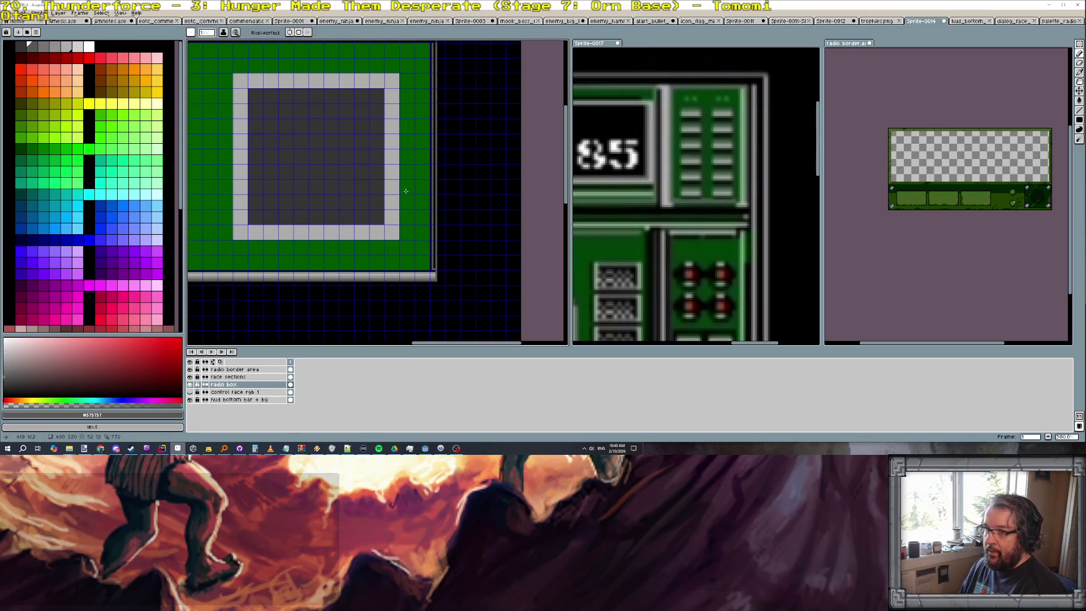
pyautogui.keyDown('alt'); pyautogui.click(406, 191); pyautogui.keyUp('alt')
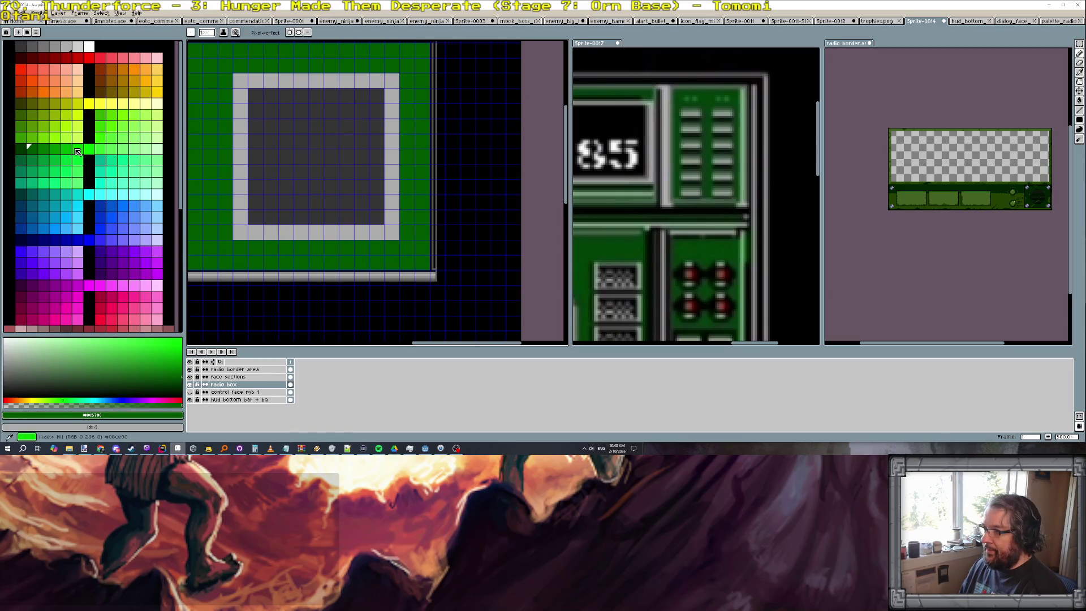
pyautogui.click(148, 139)
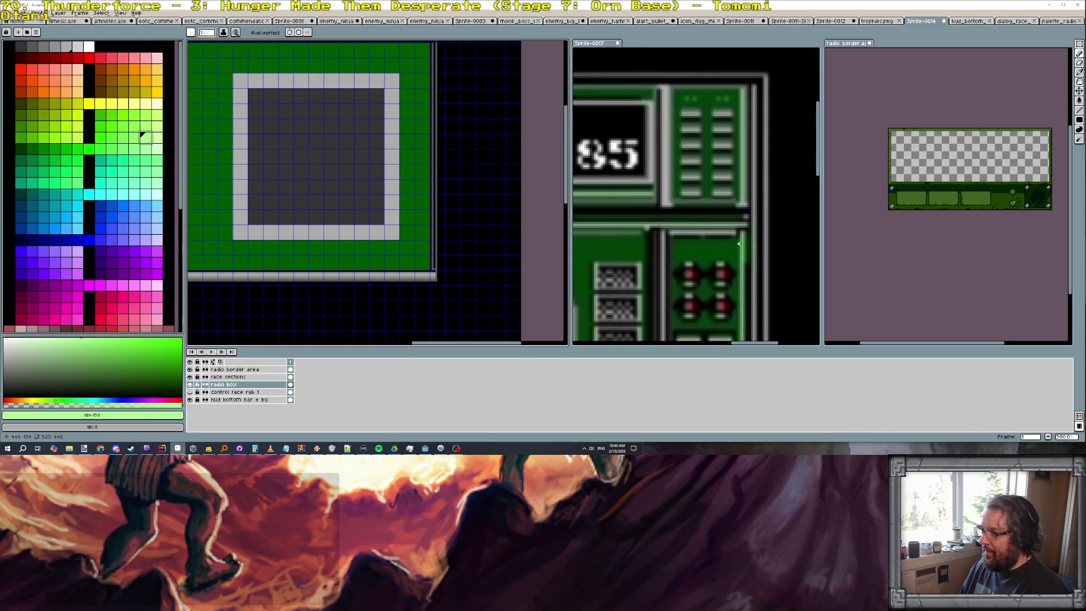
pyautogui.scroll(-1, 743, 244)
pyautogui.scroll(-1, 743, 244)
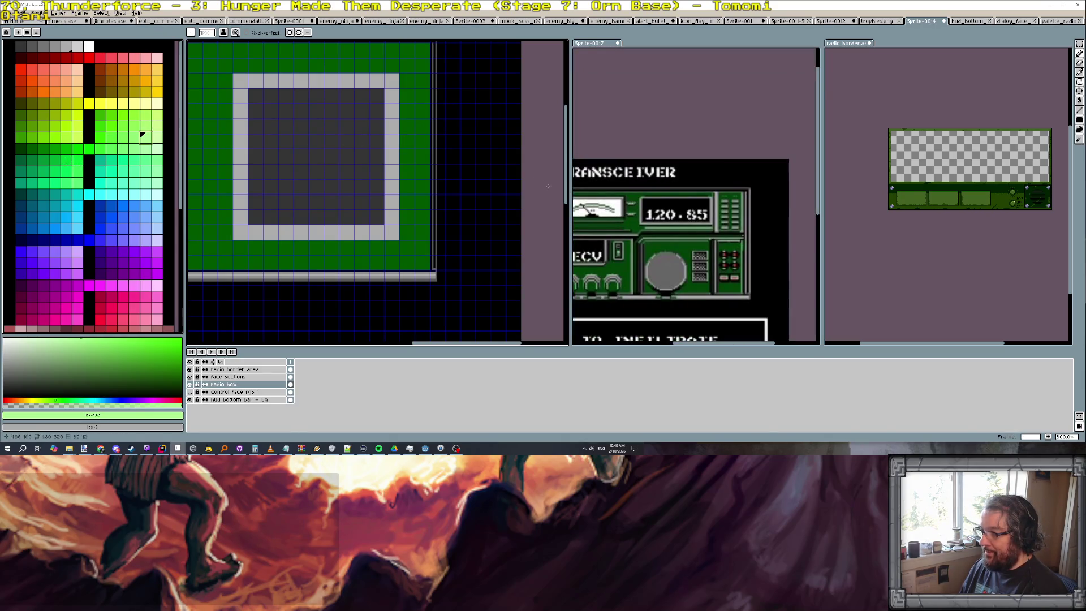
pyautogui.scroll(1, 460, 155)
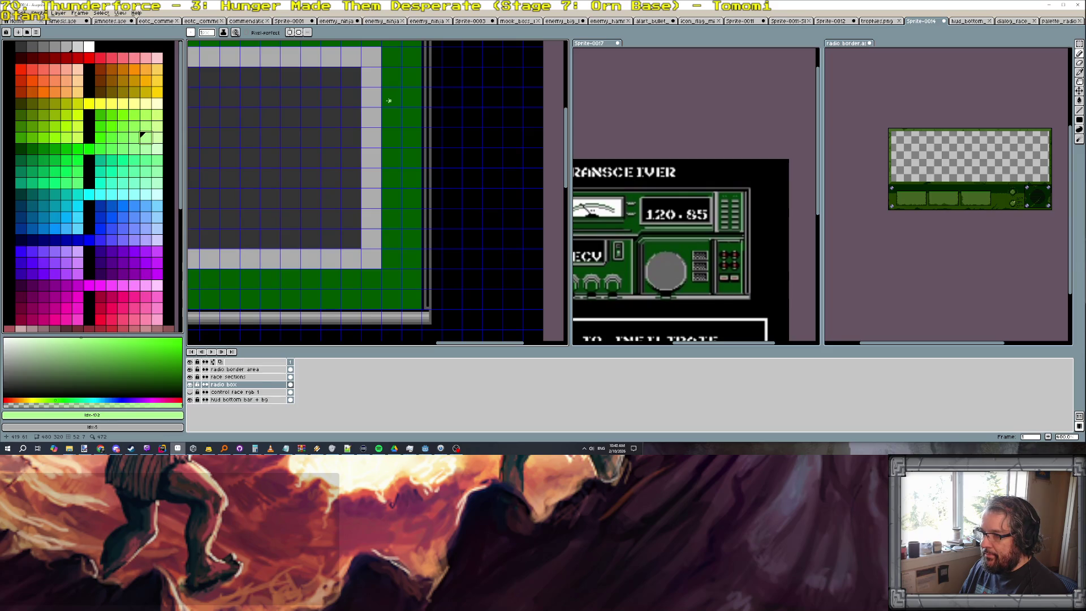
pyautogui.scroll(-2, 384, 101)
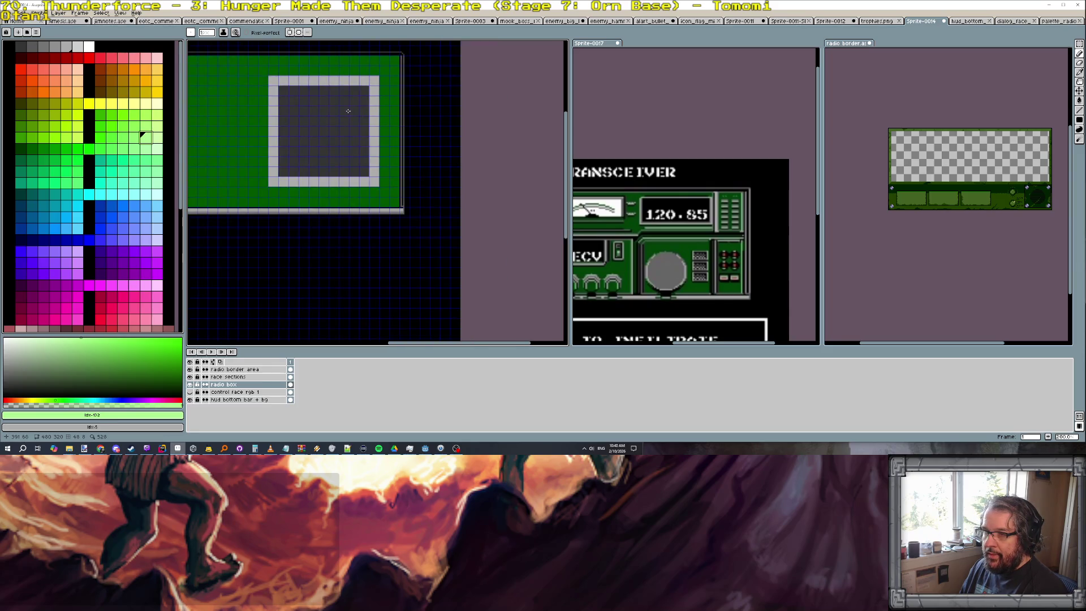
pyautogui.scroll(2, 384, 87)
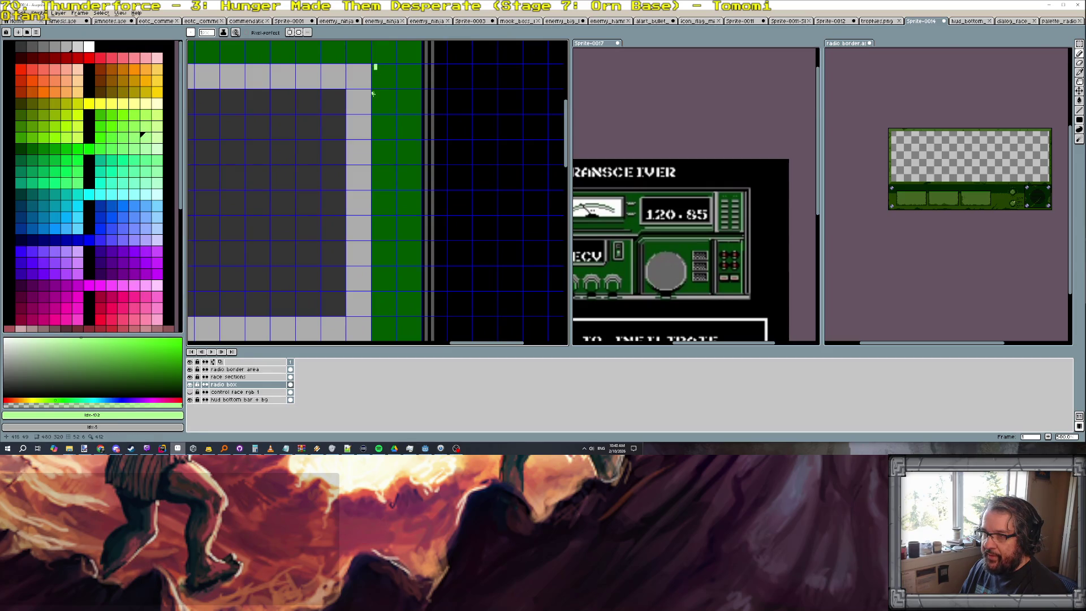
pyautogui.hscroll(2, 374, 166)
pyautogui.hscroll(2, 373, 166)
pyautogui.press('Escape')
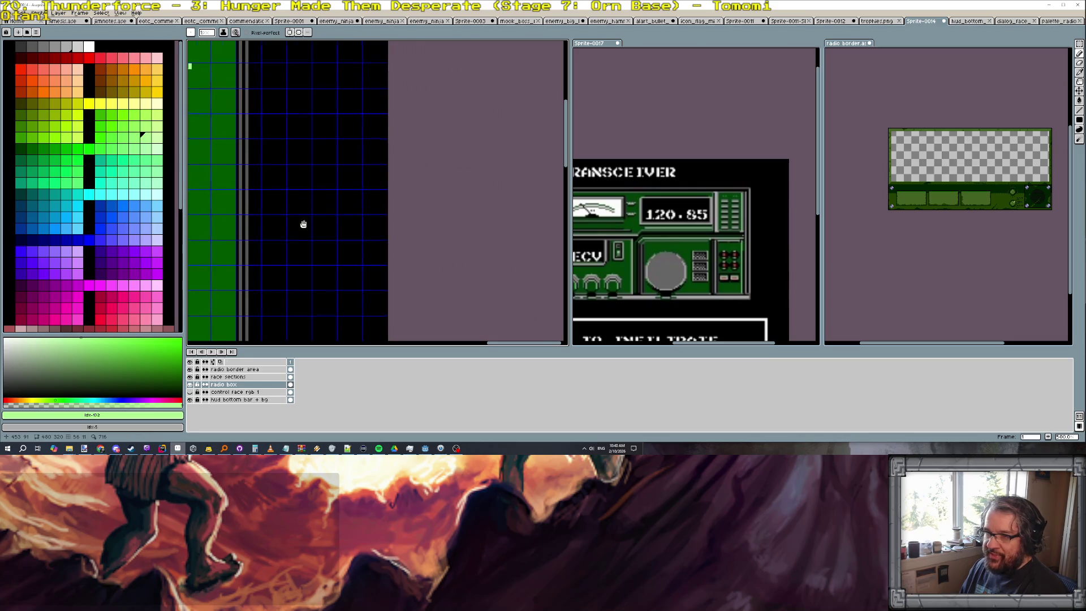
pyautogui.scroll(-2, 303, 223)
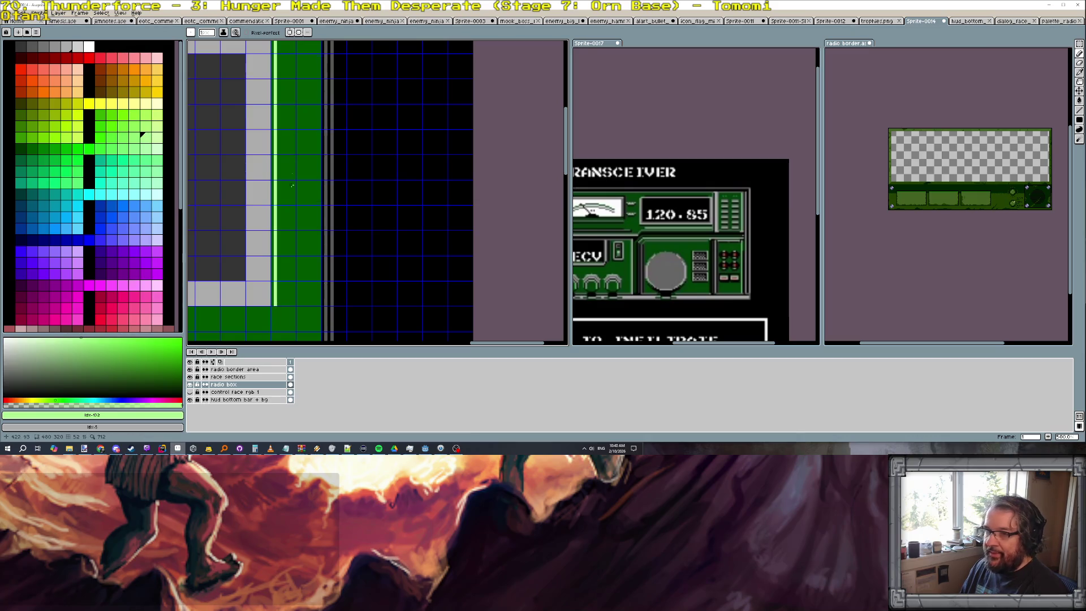
pyautogui.scroll(-2, 286, 165)
pyautogui.scroll(1, 364, 170)
pyautogui.scroll(1, 376, 124)
pyautogui.scroll(1, 375, 126)
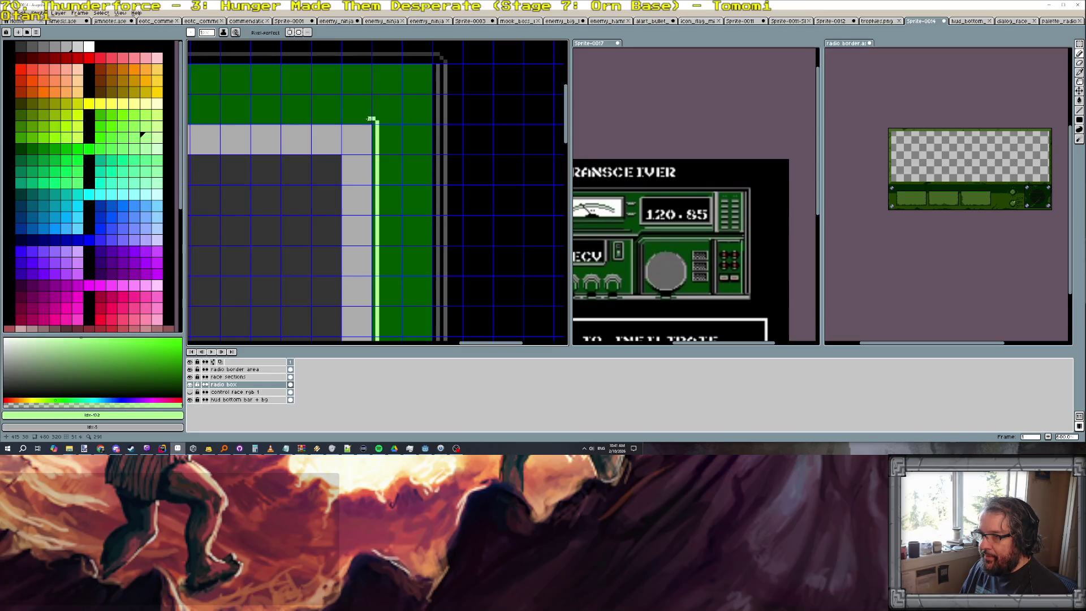
pyautogui.scroll(-2, 372, 119)
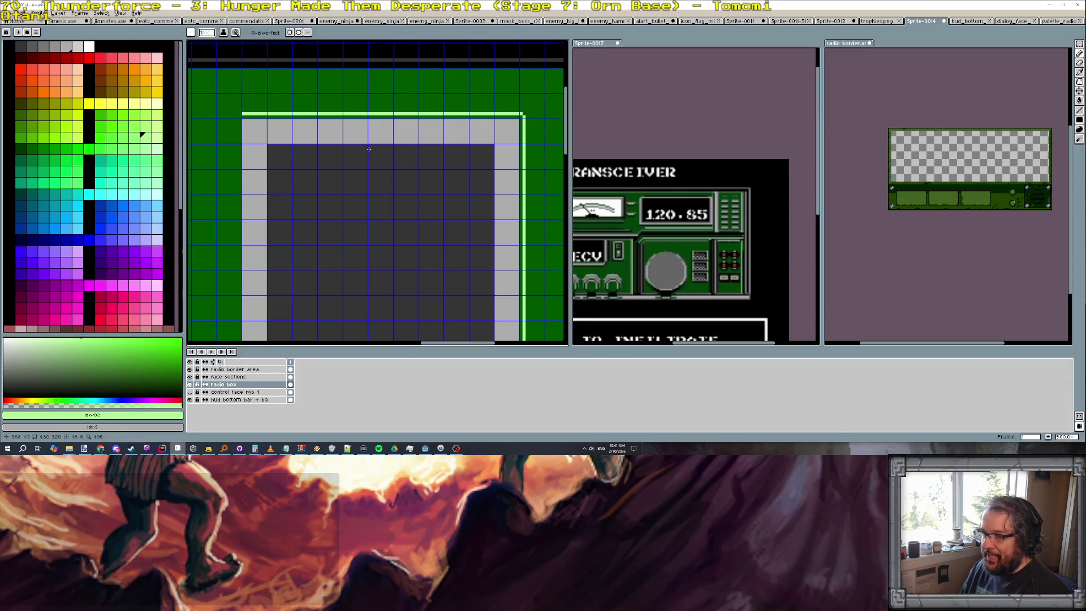
pyautogui.scroll(-3, 392, 183)
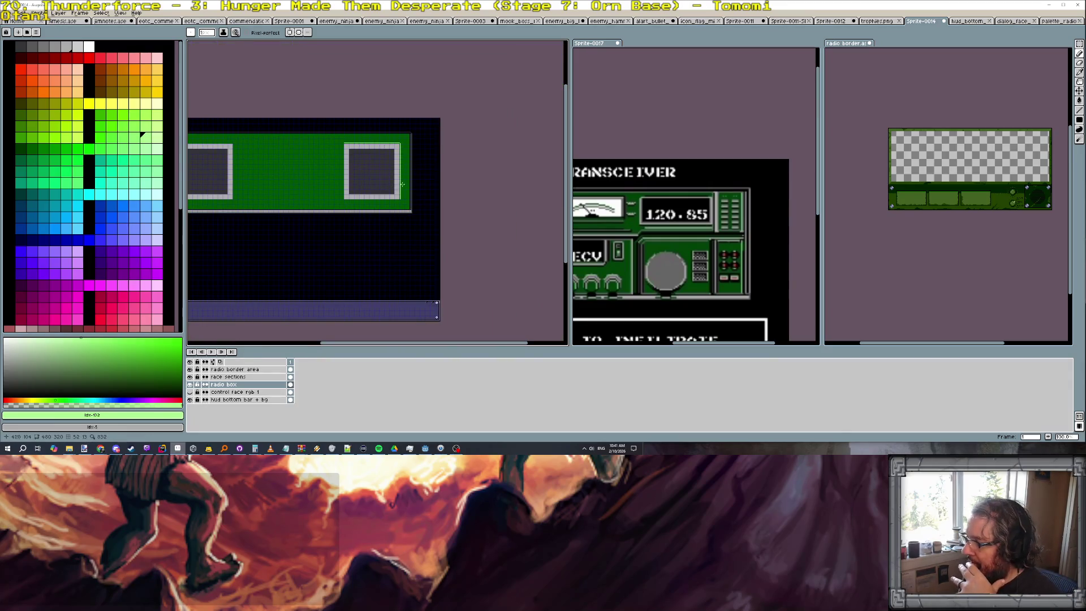
pyautogui.scroll(2, 382, 161)
pyautogui.scroll(2, 369, 129)
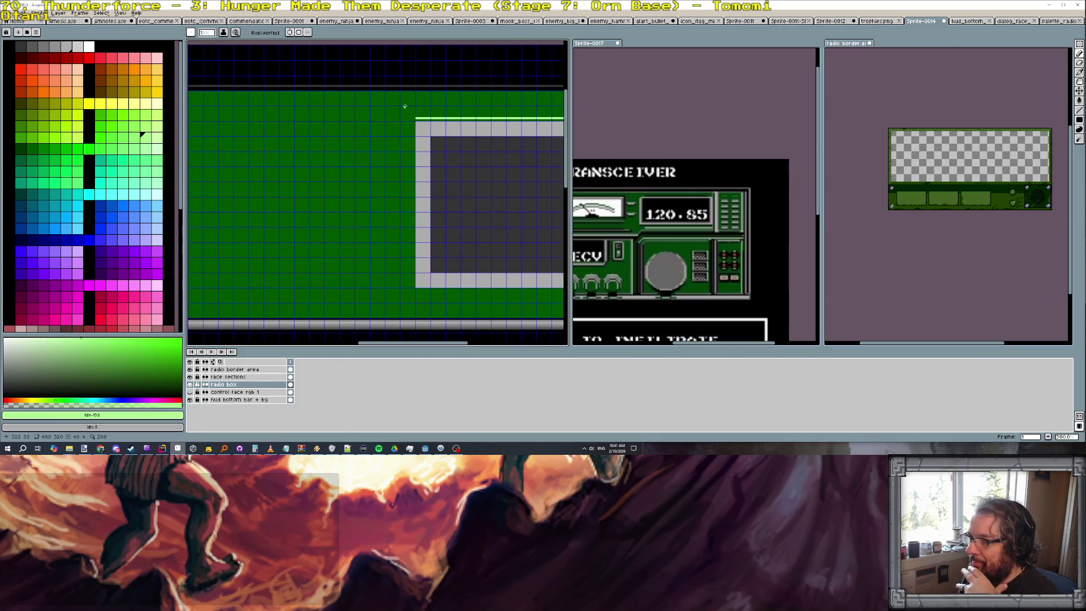
pyautogui.scroll(1, 416, 105)
pyautogui.scroll(-1, 416, 105)
pyautogui.scroll(-1, 416, 105)
pyautogui.scroll(1, 416, 105)
pyautogui.scroll(1, 416, 104)
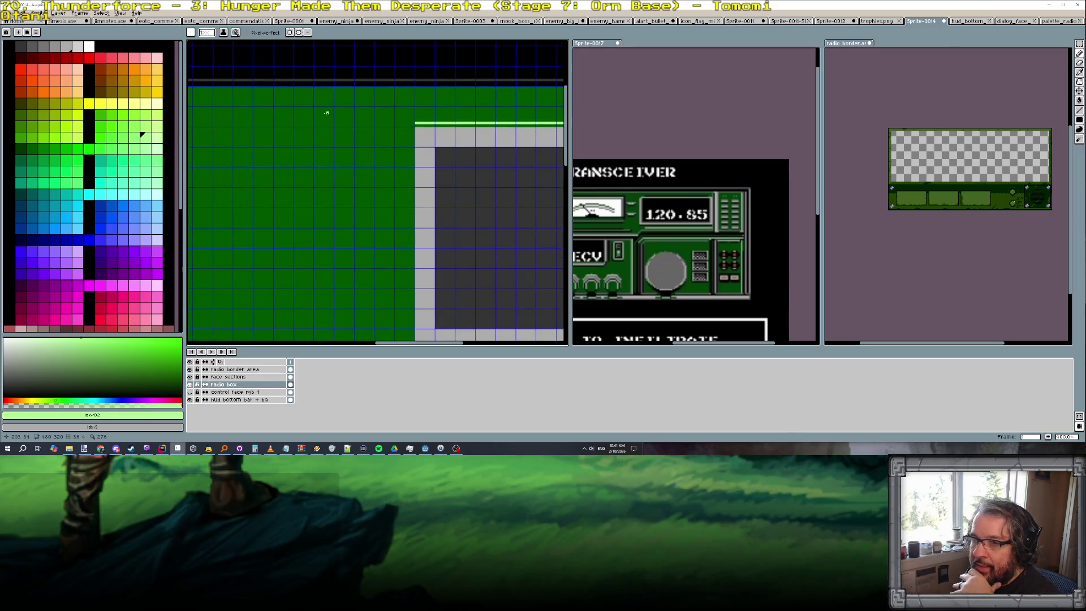
# Draw a black vertical divider down the green panel
pyautogui.keyDown('alt'); pyautogui.click(385, 79); pyautogui.keyUp('alt')
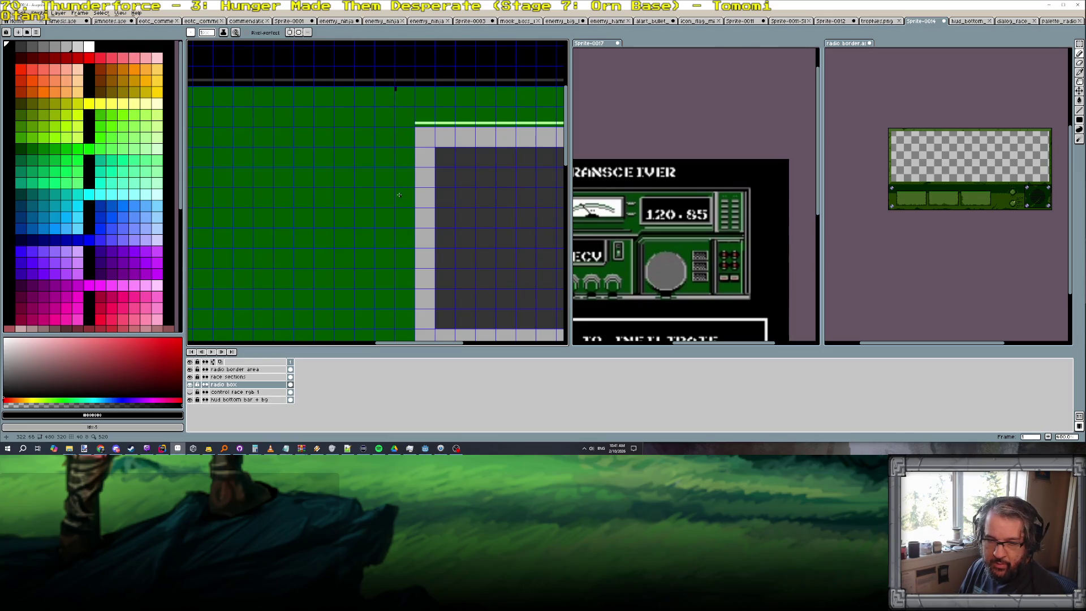
pyautogui.scroll(-1, 398, 194)
pyautogui.scroll(-2, 400, 187)
pyautogui.keyDown('shift'); pyautogui.click(393, 284); pyautogui.keyUp('shift')
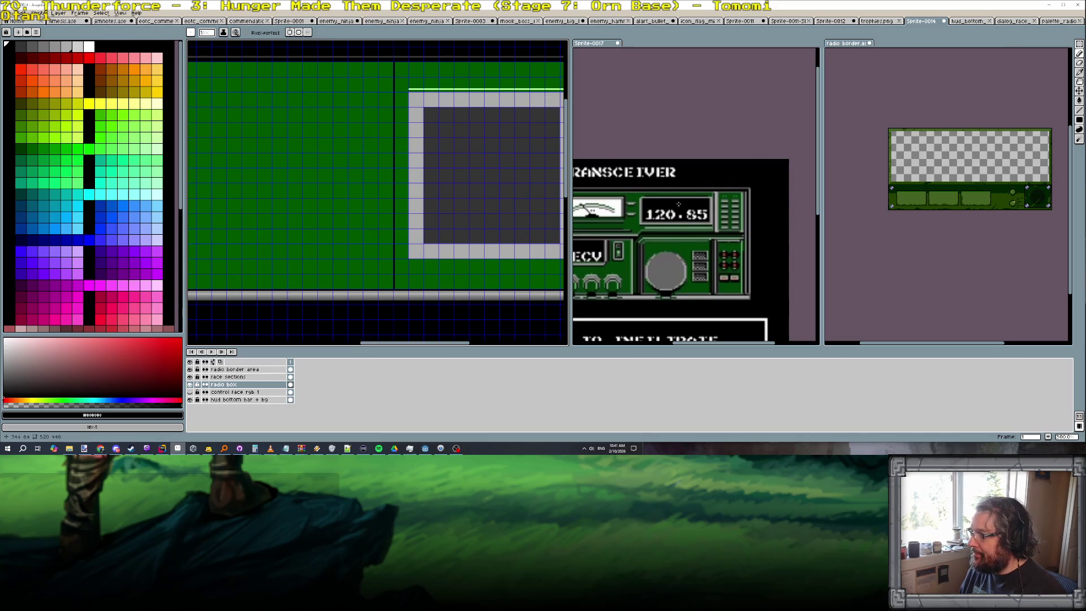
pyautogui.scroll(3, 727, 195)
pyautogui.scroll(-1, 727, 195)
pyautogui.scroll(-1, 727, 196)
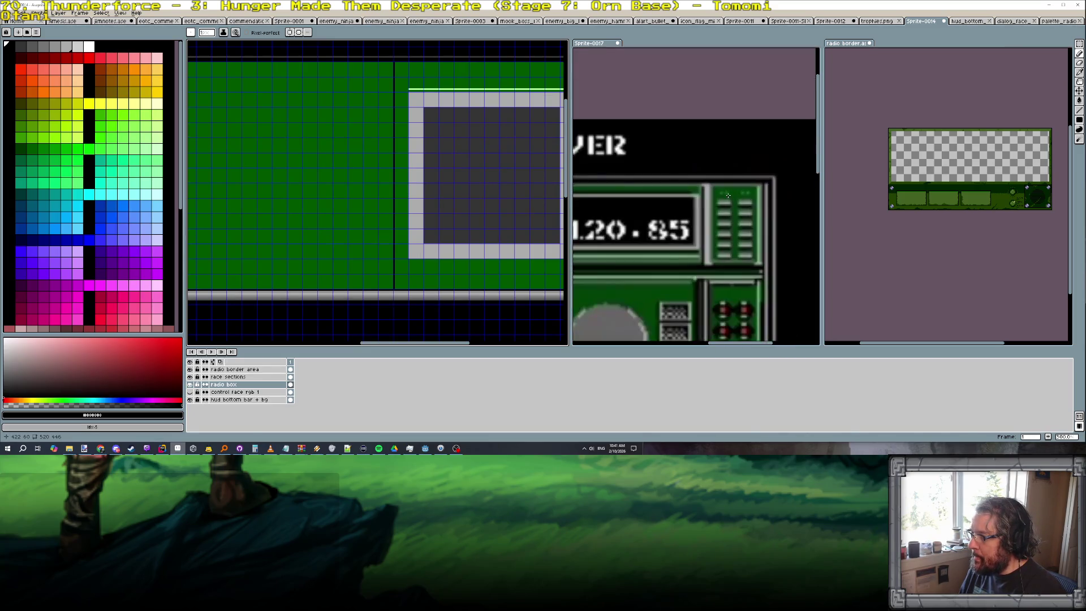
pyautogui.keyDown('alt'); pyautogui.click(433, 115); pyautogui.keyUp('alt')
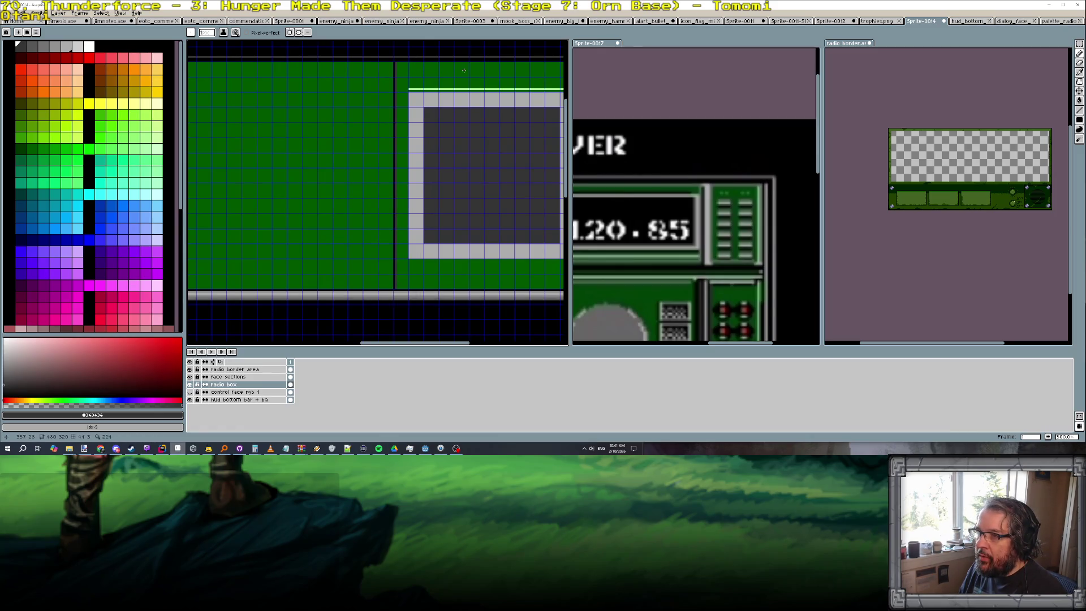
pyautogui.hscroll(3, 464, 71)
pyautogui.hscroll(-2, 291, 73)
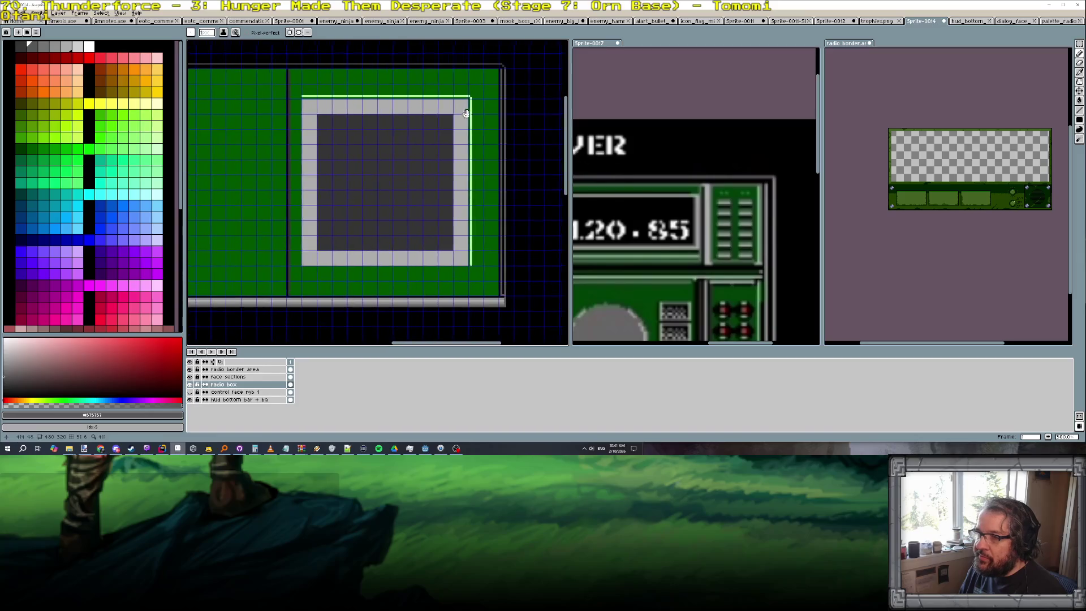
# Draw a light line beside the divider and a highlight along the frame's top edge
pyautogui.moveTo(292, 70); pyautogui.dragTo(292, 283)
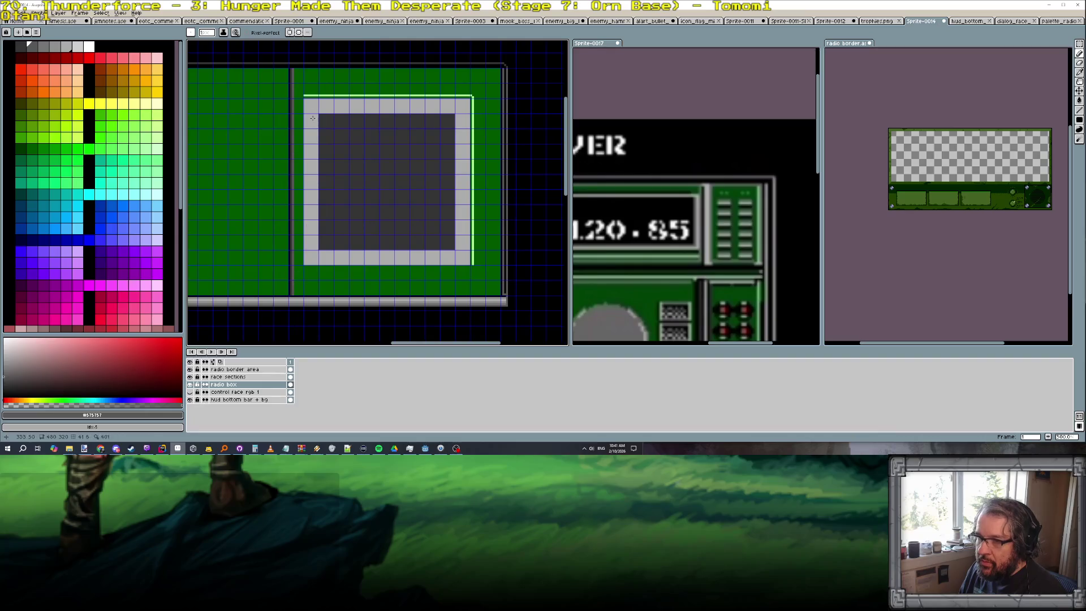
pyautogui.scroll(1, 298, 71)
pyautogui.scroll(1, 297, 71)
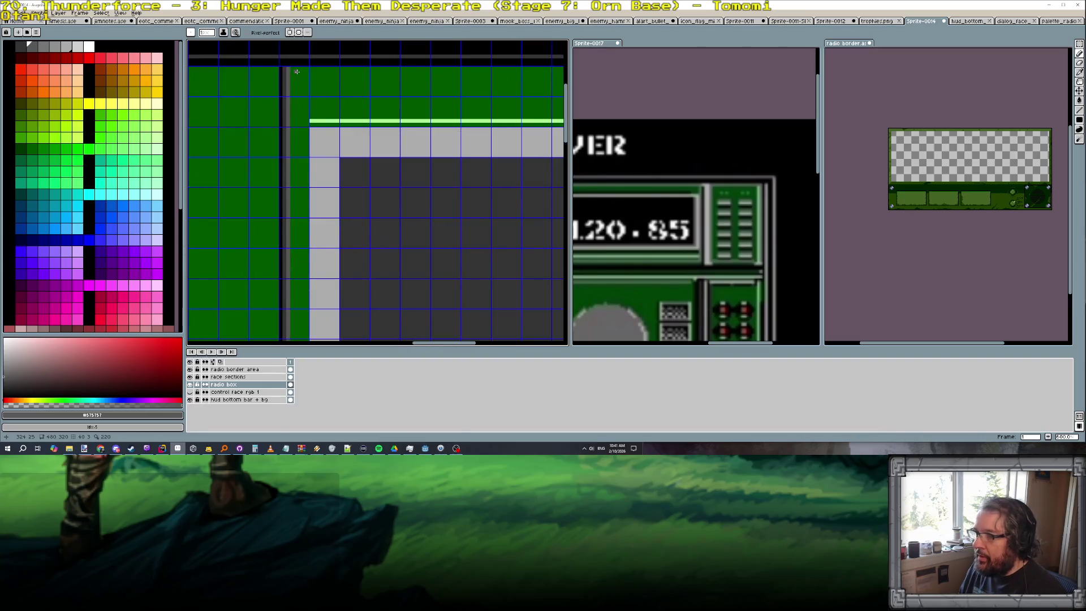
pyautogui.scroll(-1, 342, 78)
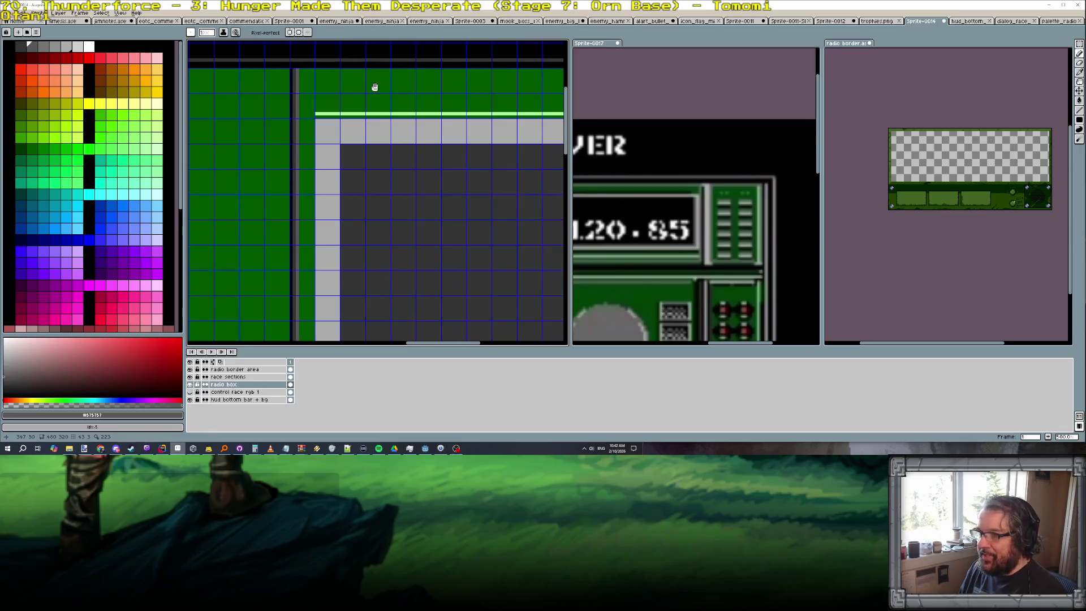
pyautogui.scroll(-1, 374, 87)
pyautogui.scroll(1, 311, 131)
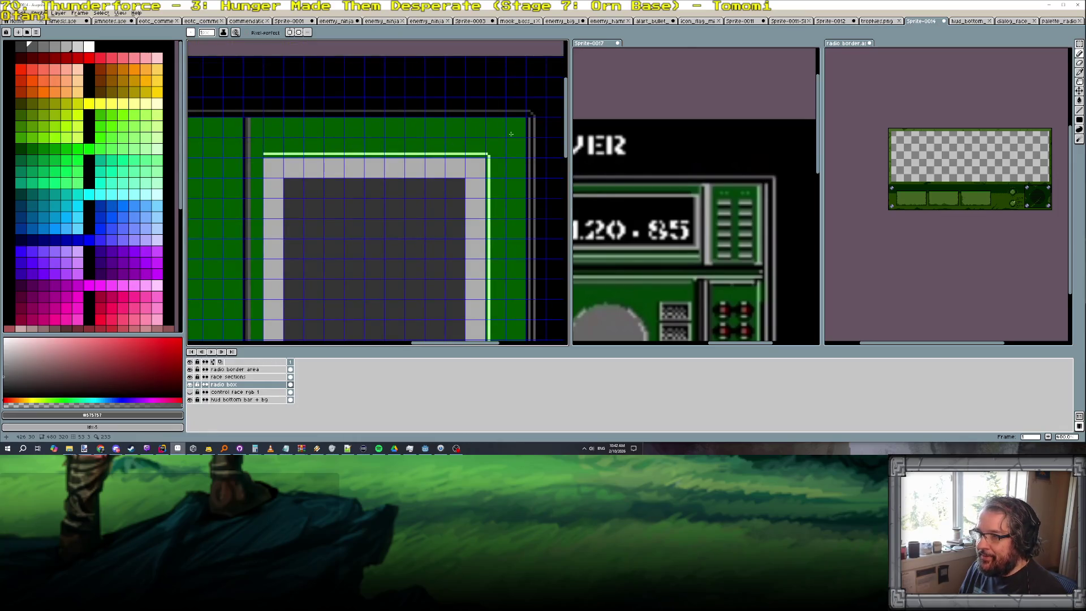
pyautogui.moveTo(251, 121); pyautogui.dragTo(521, 118)
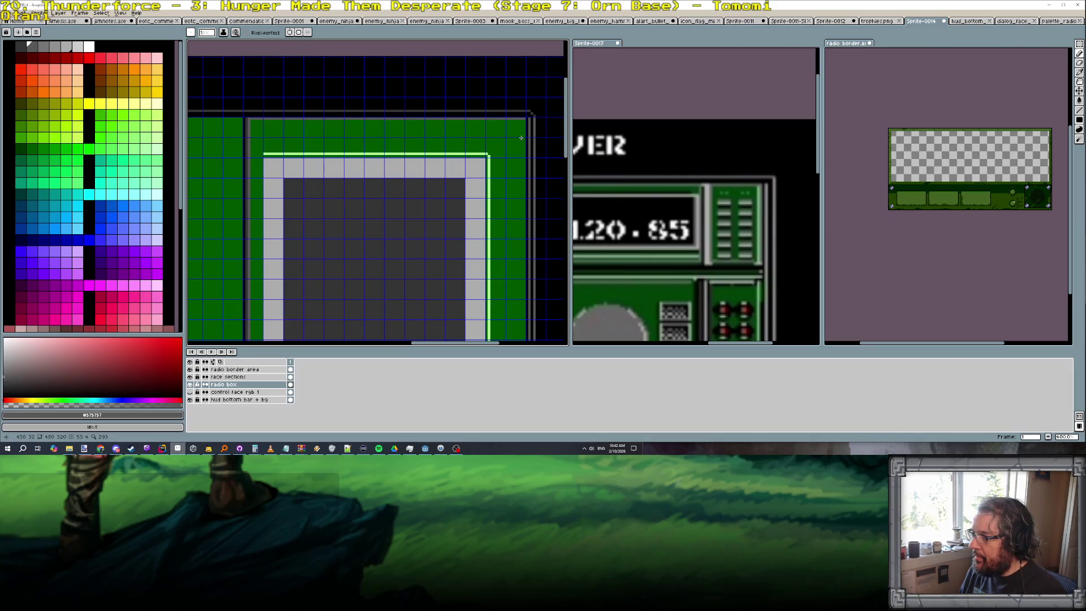
pyautogui.scroll(-1, 522, 138)
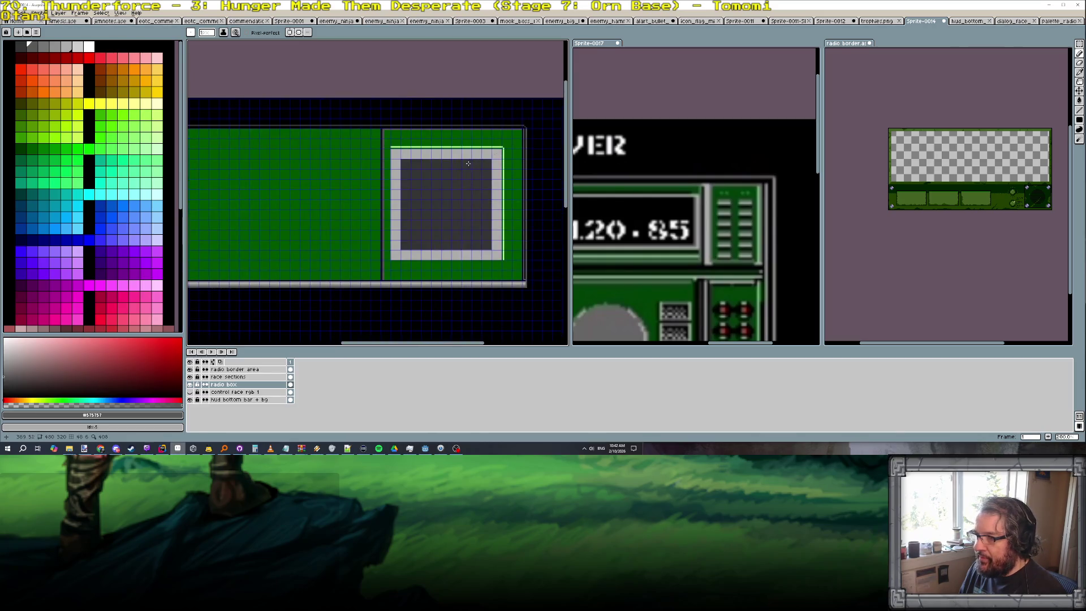
pyautogui.scroll(-1, 705, 209)
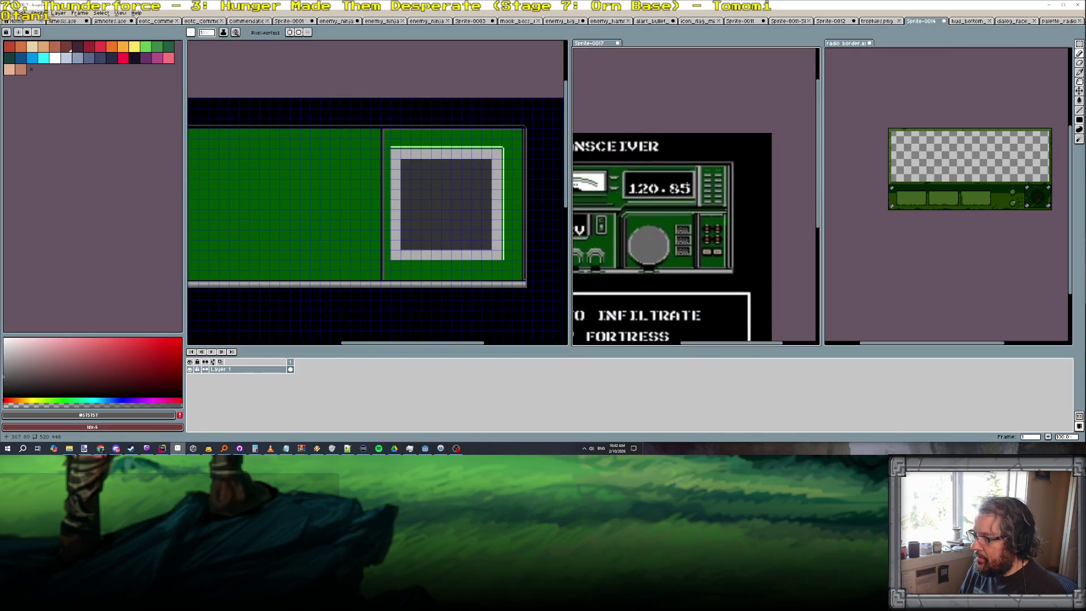
pyautogui.scroll(3, 705, 209)
pyautogui.scroll(-1, 705, 208)
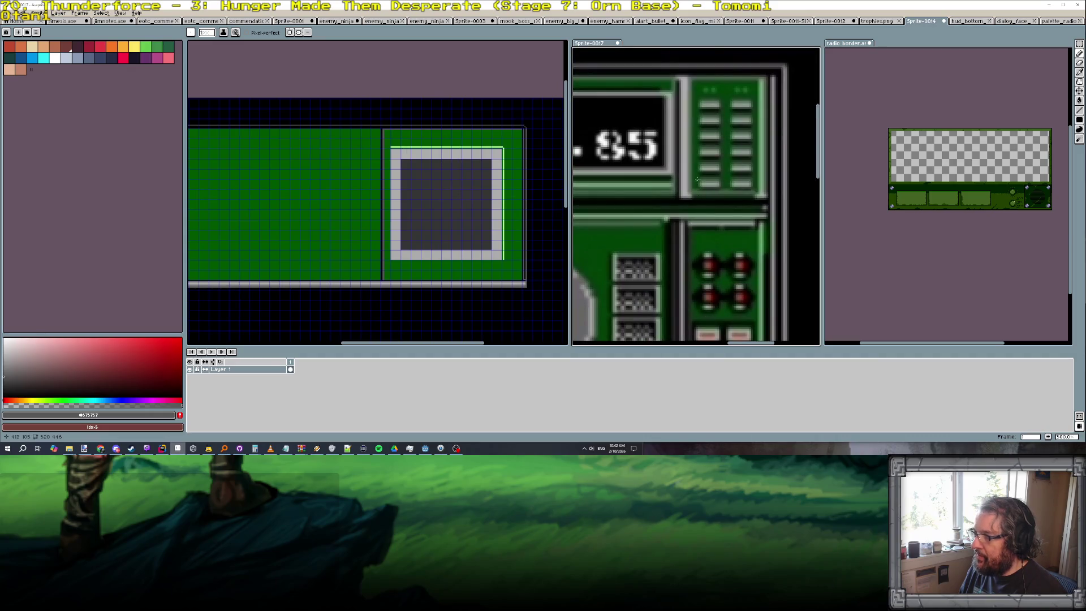
pyautogui.scroll(-2, 683, 123)
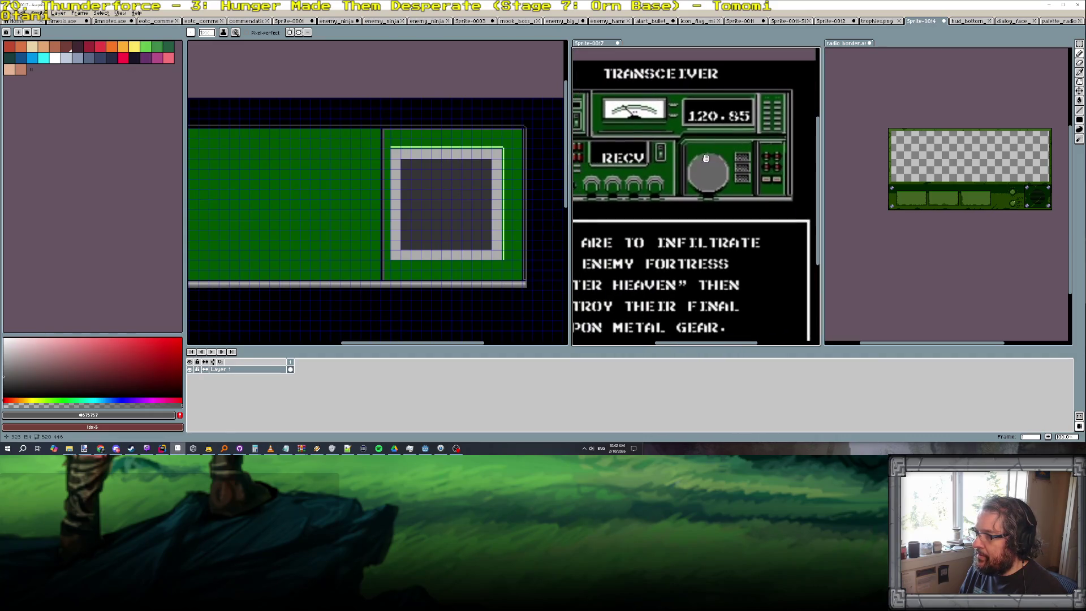
pyautogui.scroll(2, 708, 151)
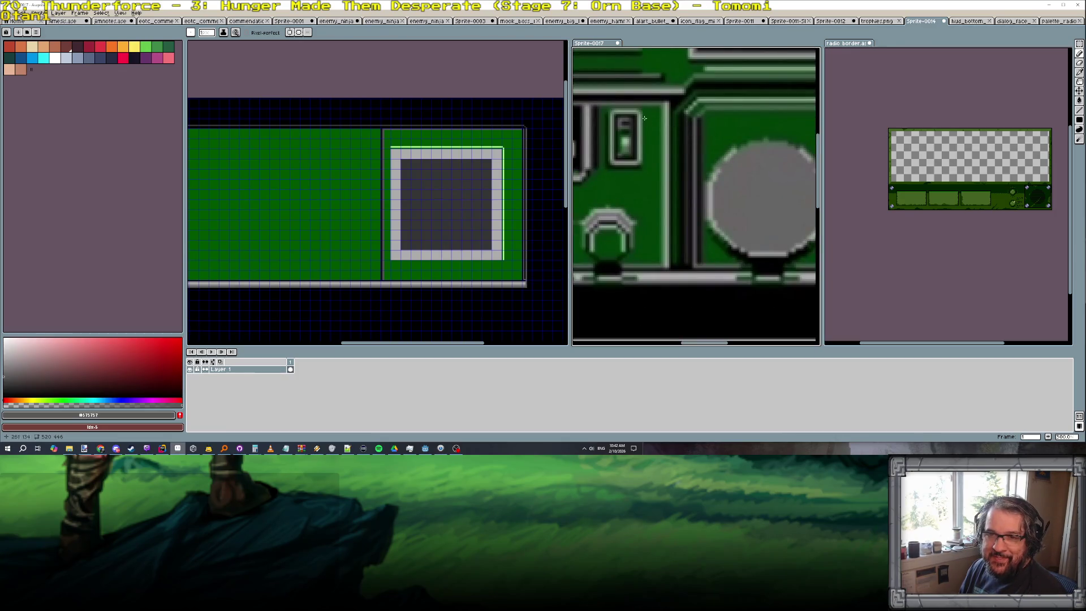
pyautogui.scroll(-2, 640, 108)
pyautogui.scroll(2, 683, 171)
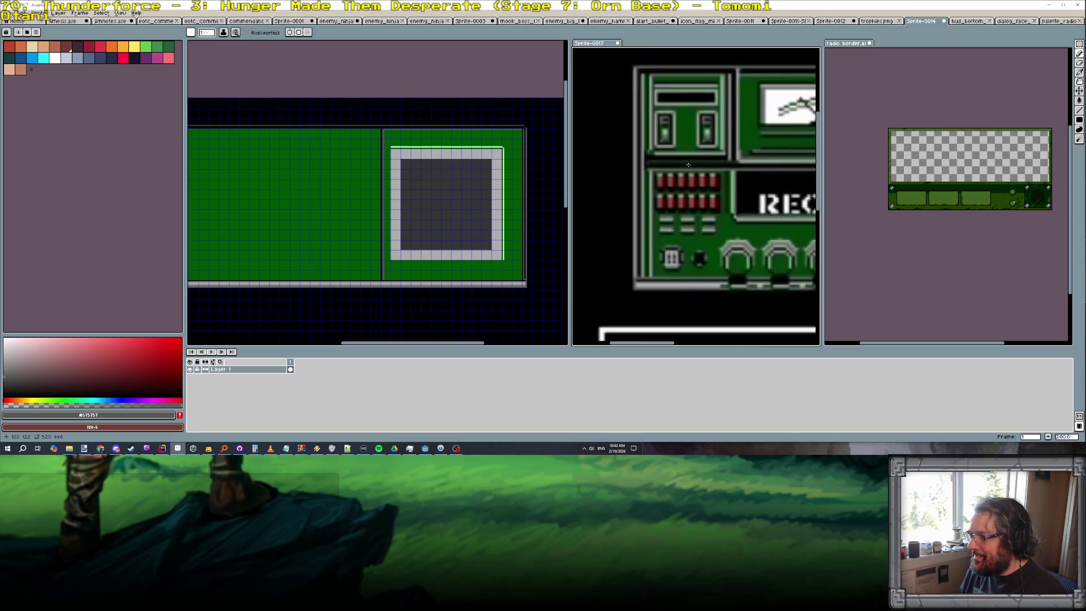
pyautogui.scroll(-2, 756, 188)
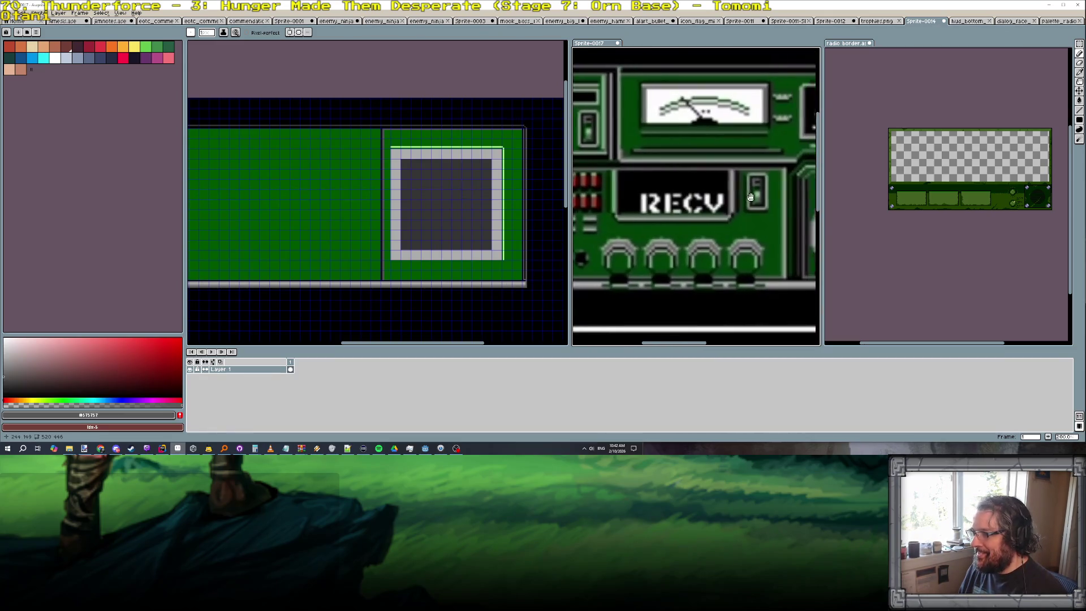
pyautogui.scroll(2, 650, 197)
pyautogui.scroll(-2, 720, 182)
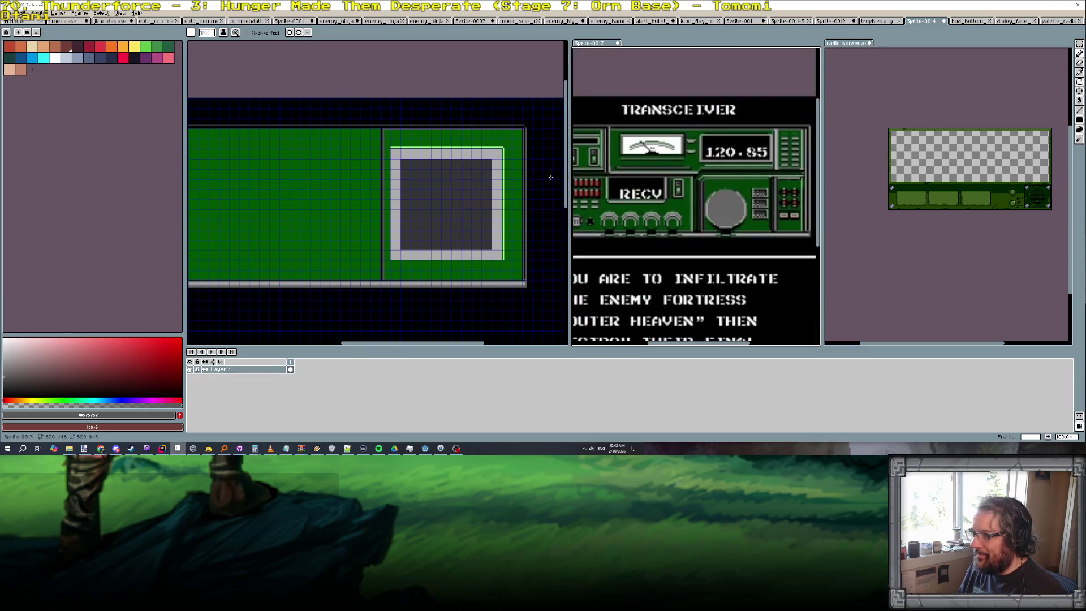
pyautogui.scroll(2, 796, 174)
pyautogui.scroll(1, 513, 234)
pyautogui.scroll(1, 513, 234)
pyautogui.scroll(-1, 513, 233)
pyautogui.scroll(1, 513, 234)
pyautogui.click(513, 233)
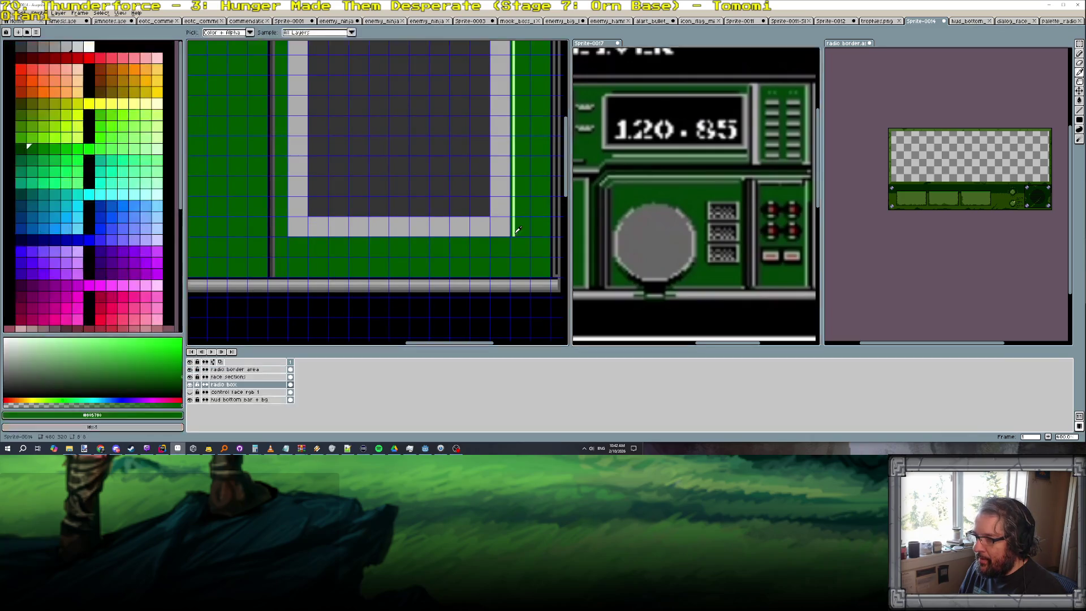
pyautogui.scroll(1, 513, 234)
# Draw a darker grey shading line along the right frame's bottom edge
pyautogui.click(143, 134)
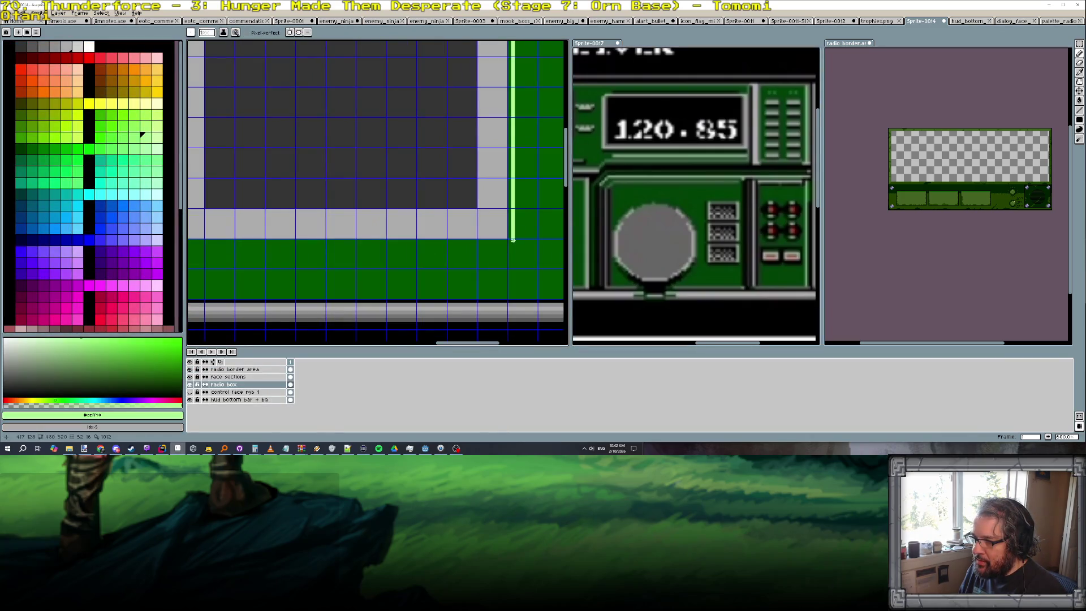
pyautogui.scroll(-2, 507, 244)
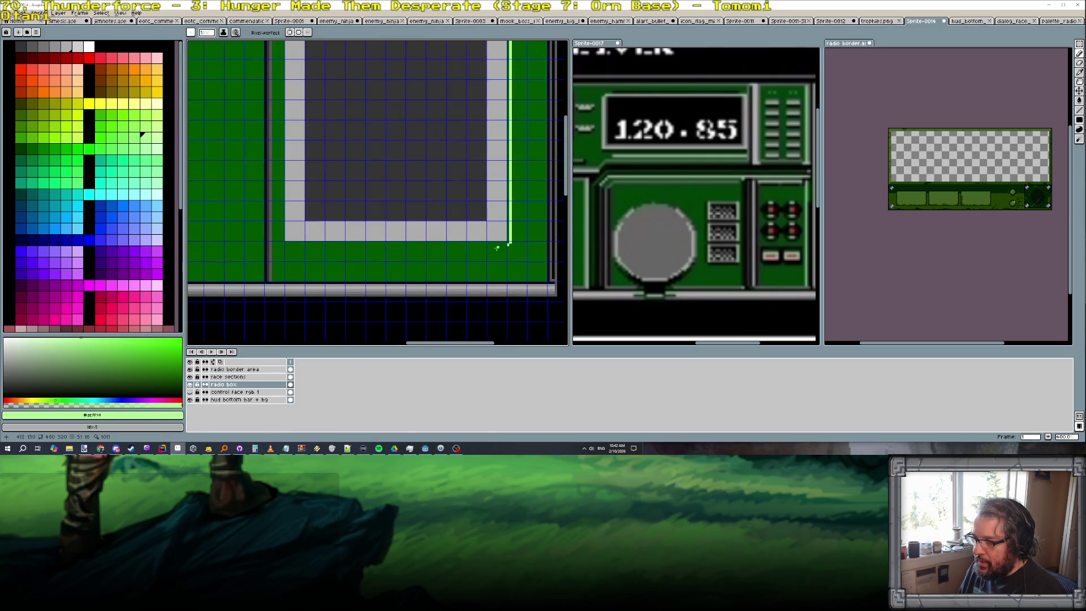
pyautogui.keyDown('alt'); pyautogui.click(486, 256); pyautogui.keyUp('alt')
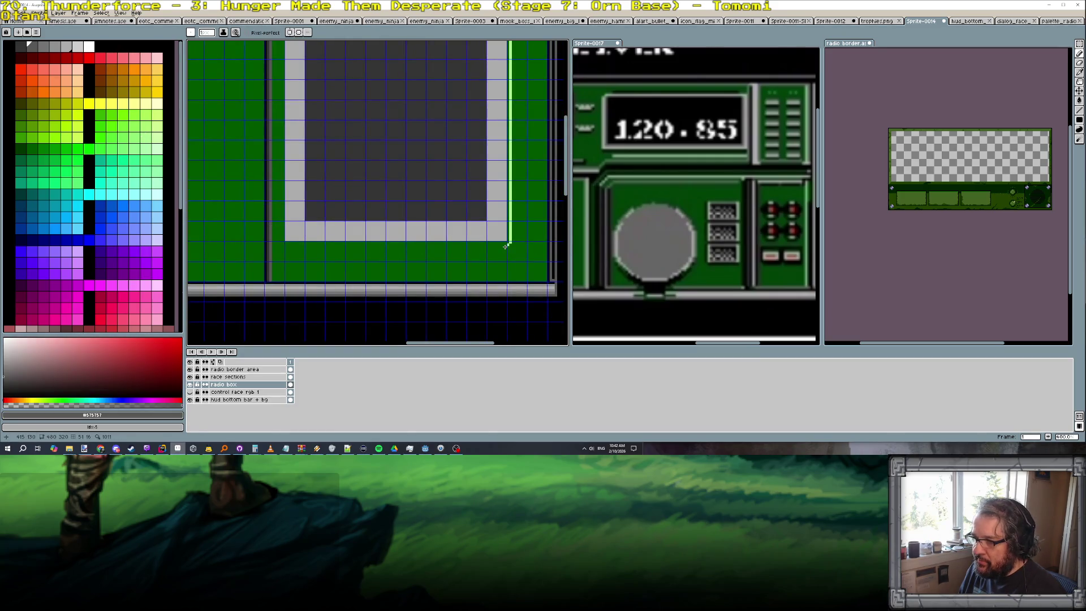
pyautogui.keyDown('alt'); pyautogui.click(515, 286); pyautogui.keyUp('alt')
pyautogui.moveTo(507, 244); pyautogui.dragTo(291, 244)
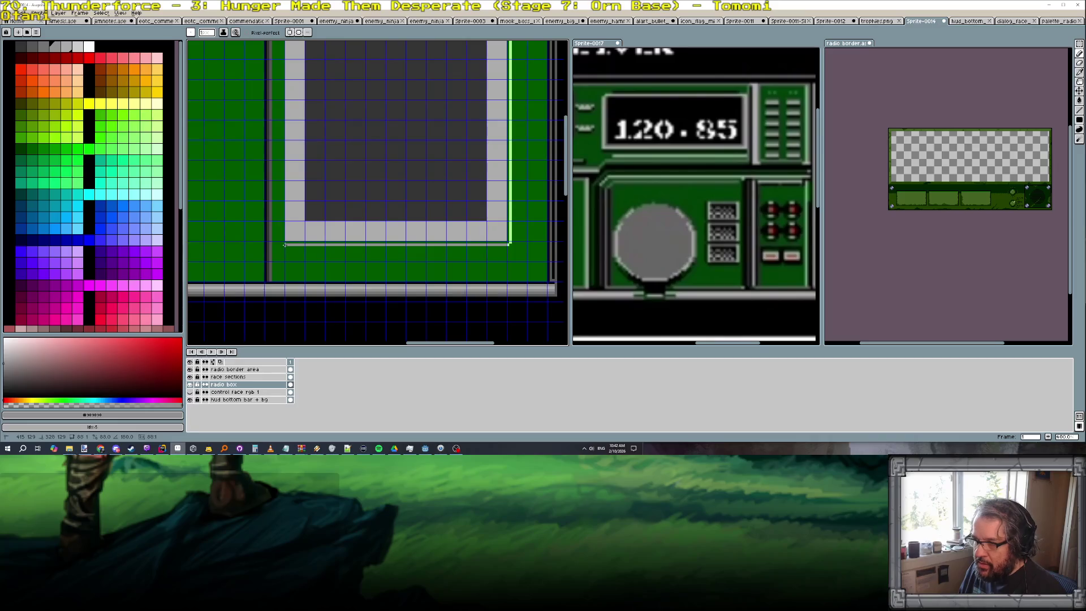
pyautogui.scroll(-3, 340, 238)
pyautogui.scroll(1, 399, 235)
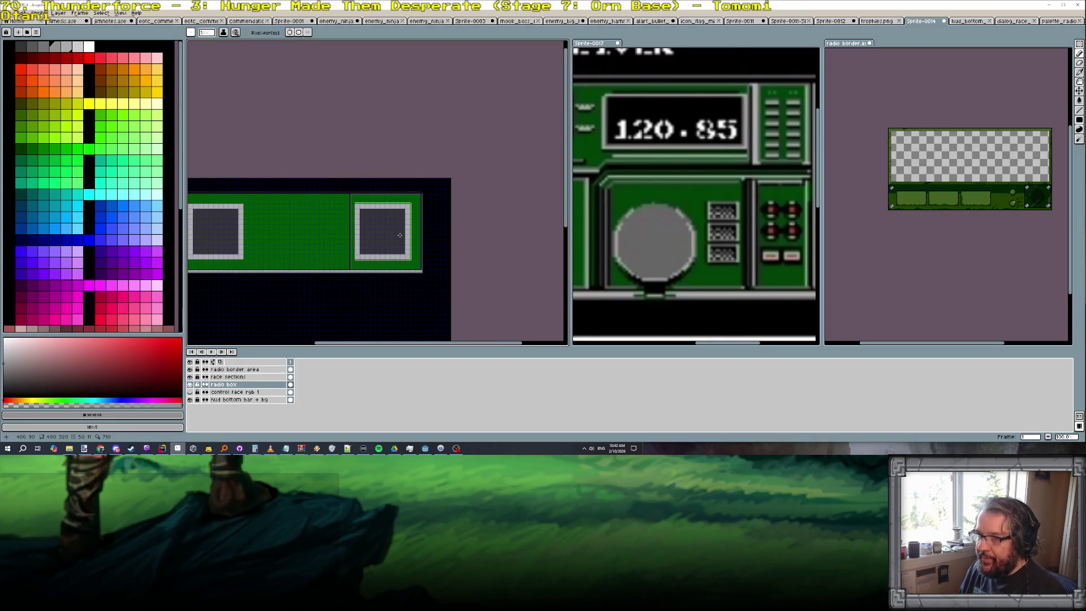
pyautogui.click(122, 14)
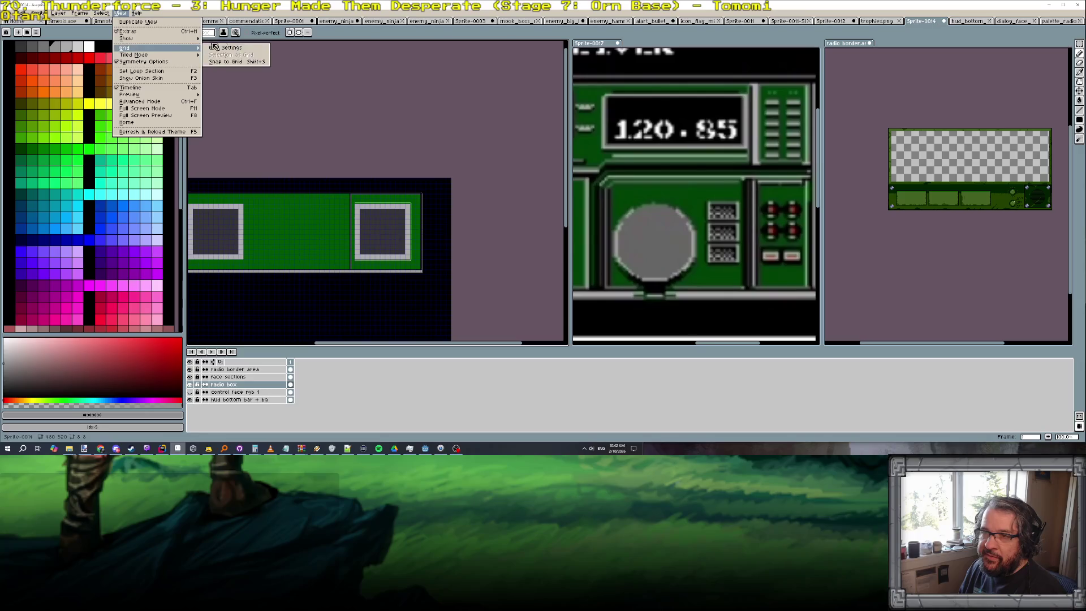
pyautogui.moveTo(128, 39)
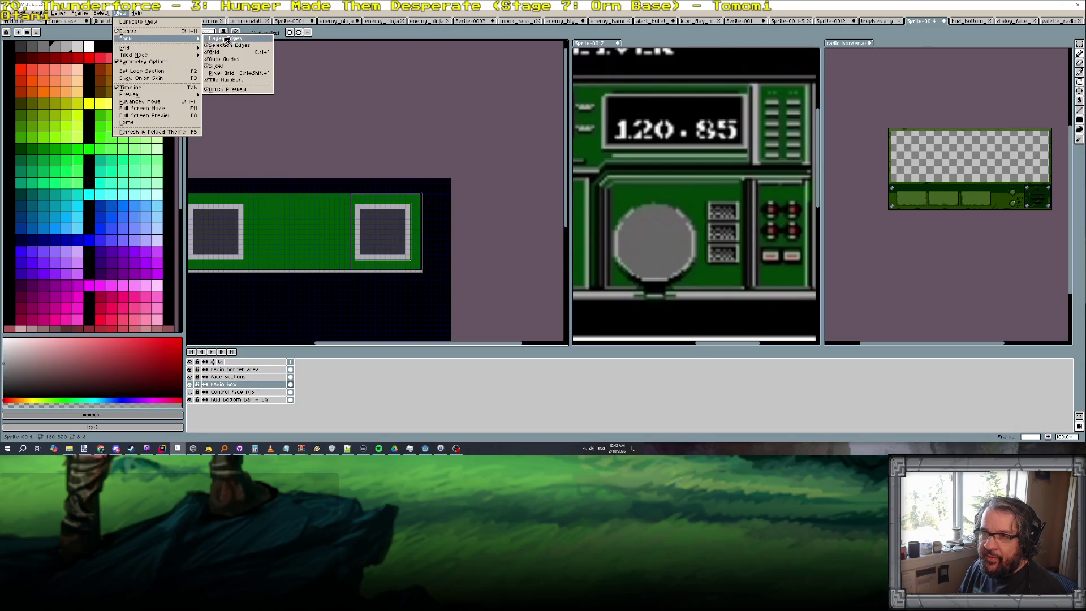
# Hide the pixel grid and toggle the radio box layer to check the artwork
pyautogui.click(219, 53)
pyautogui.scroll(1, 374, 239)
pyautogui.scroll(-1, 375, 238)
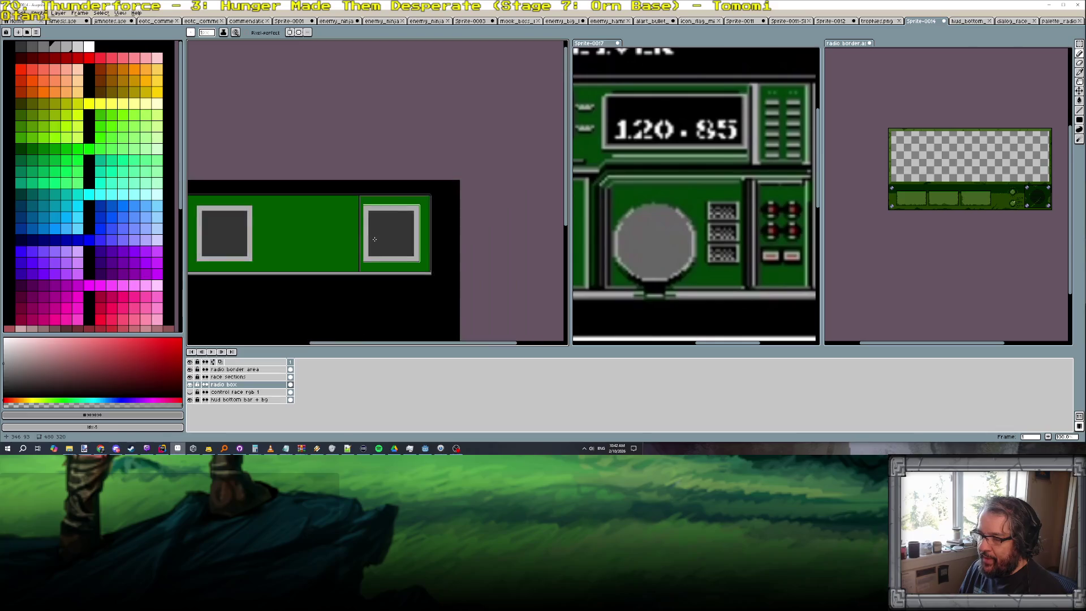
pyautogui.scroll(2, 418, 261)
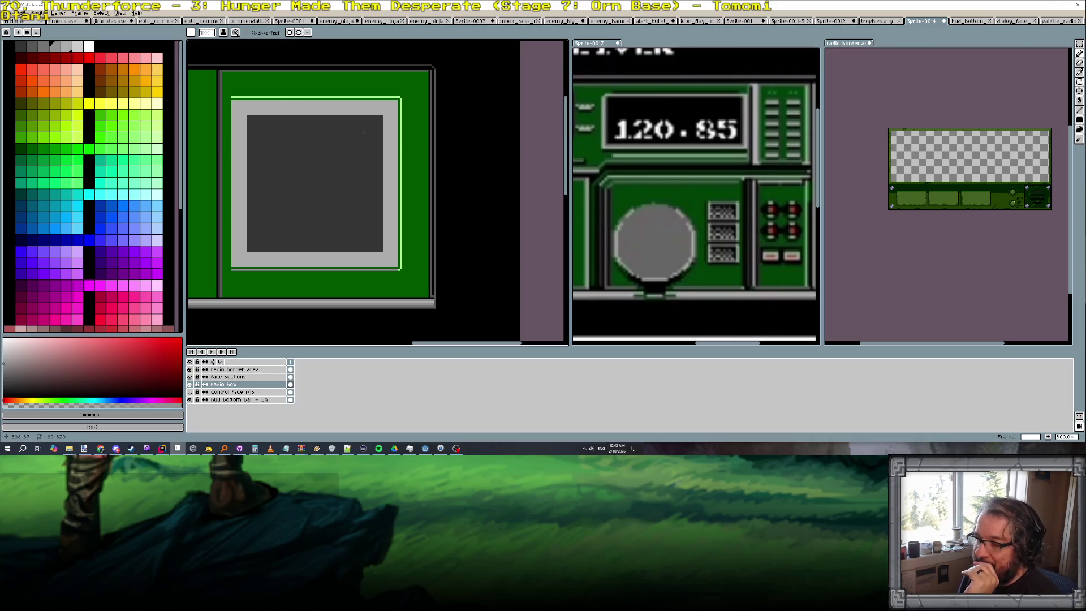
pyautogui.scroll(-3, 370, 140)
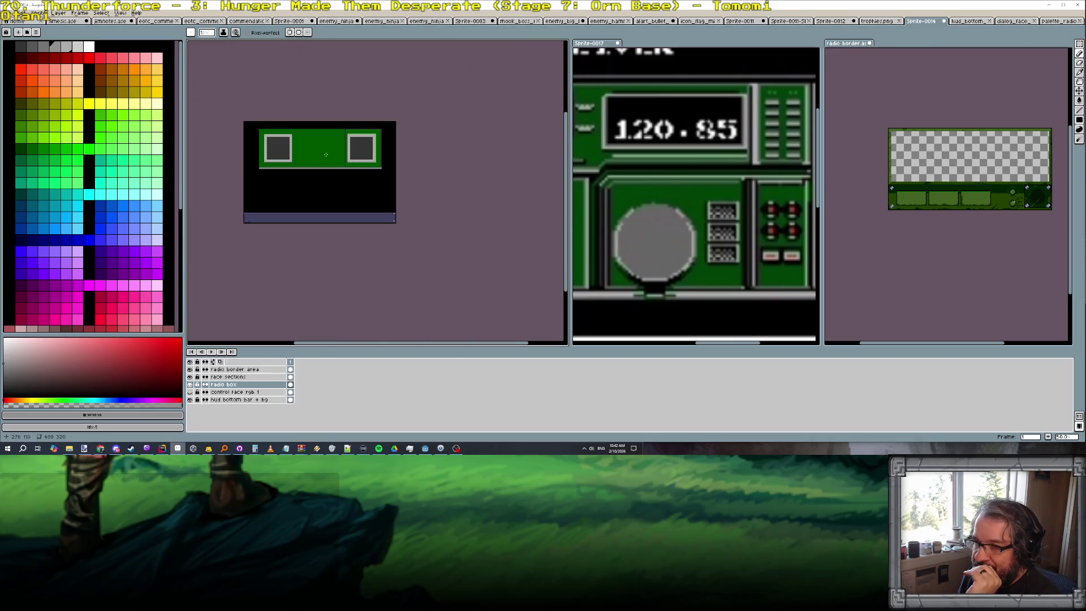
pyautogui.scroll(1, 326, 155)
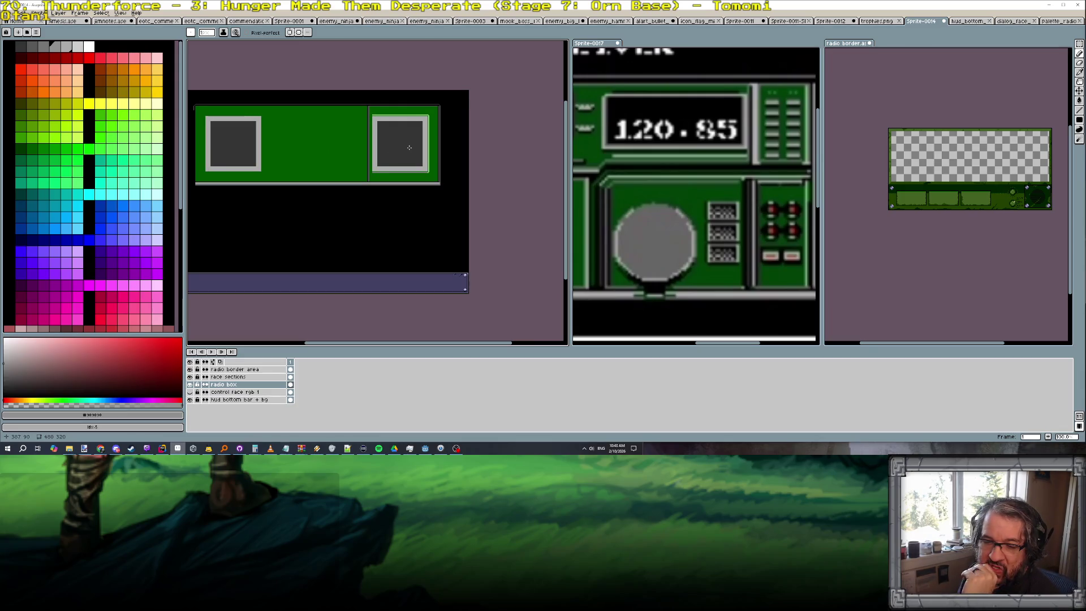
pyautogui.scroll(-1, 409, 147)
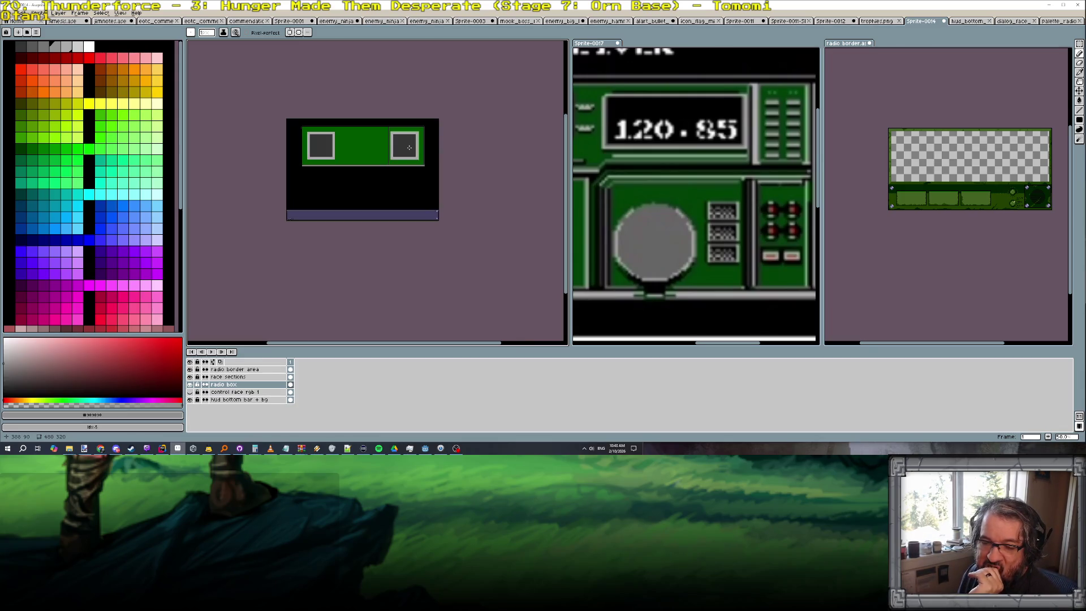
pyautogui.scroll(-1, 704, 202)
pyautogui.scroll(-1, 704, 202)
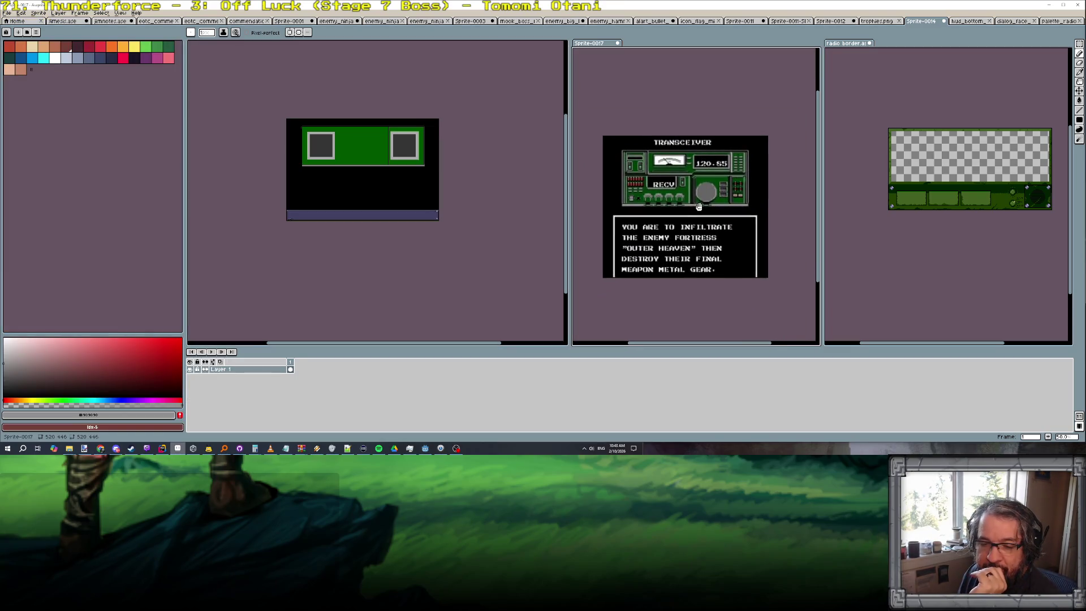
pyautogui.scroll(1, 701, 207)
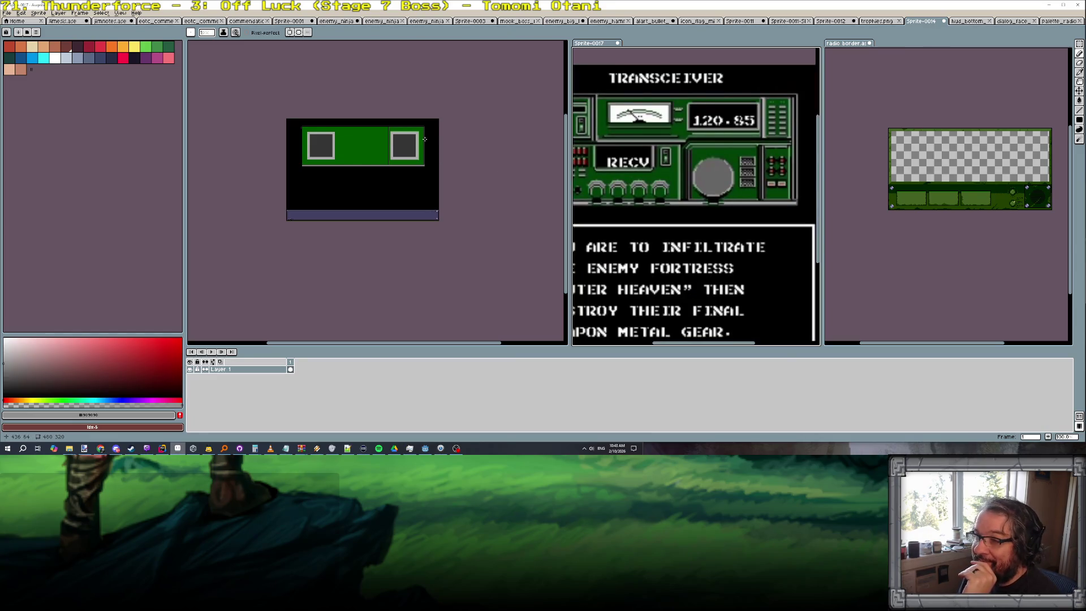
pyautogui.scroll(1, 423, 138)
pyautogui.scroll(-1, 710, 156)
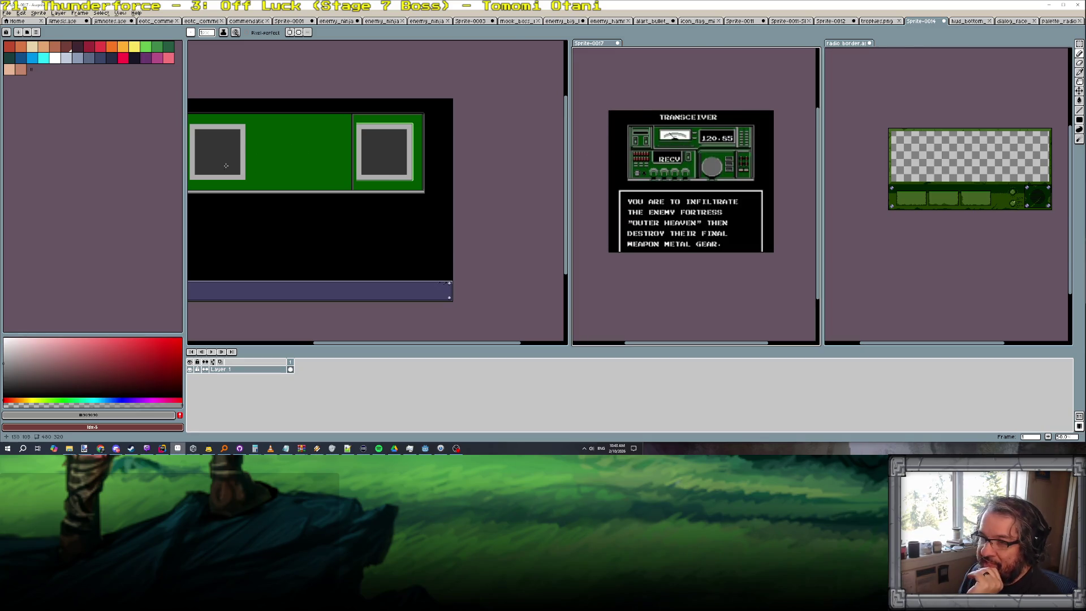
pyautogui.scroll(1, 324, 171)
pyautogui.scroll(1, 435, 187)
pyautogui.scroll(-1, 436, 187)
pyautogui.moveTo(507, 171); pyautogui.dragTo(474, 199)
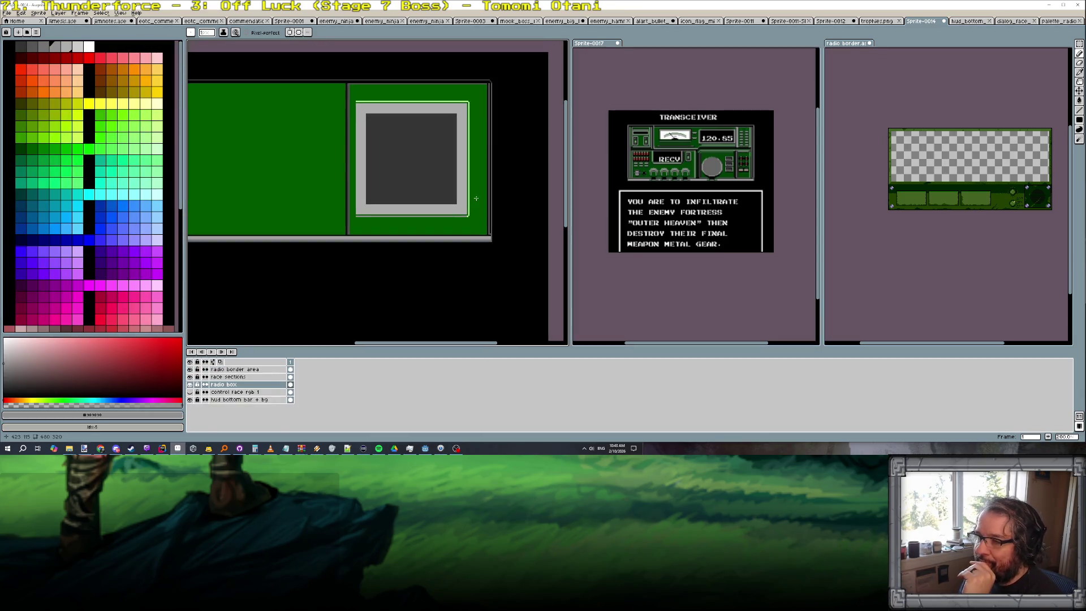
pyautogui.click(192, 385)
pyautogui.click(191, 385)
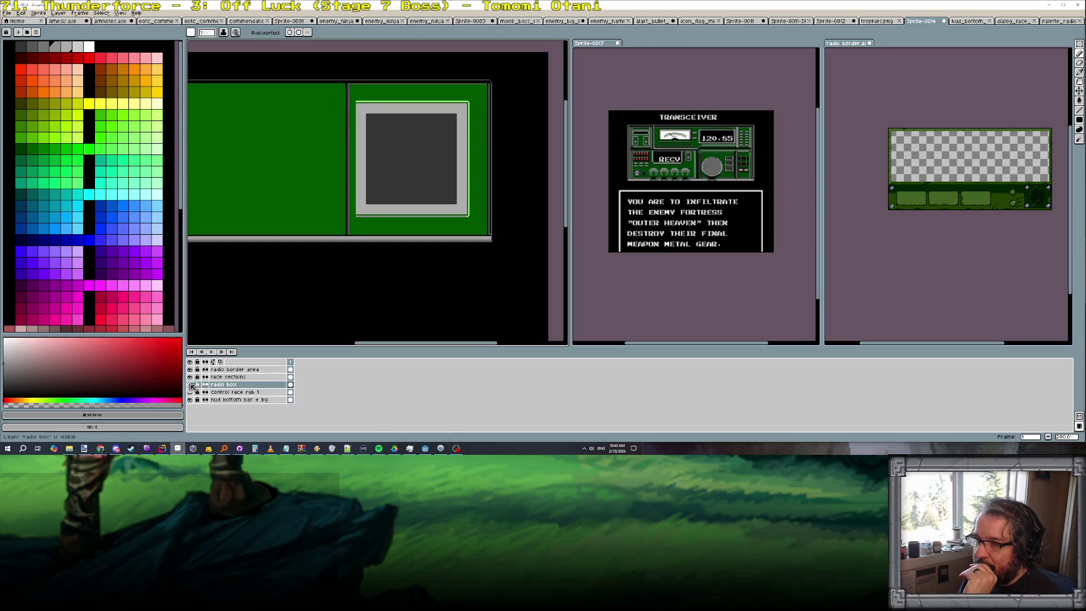
pyautogui.click(191, 385)
pyautogui.click(192, 386)
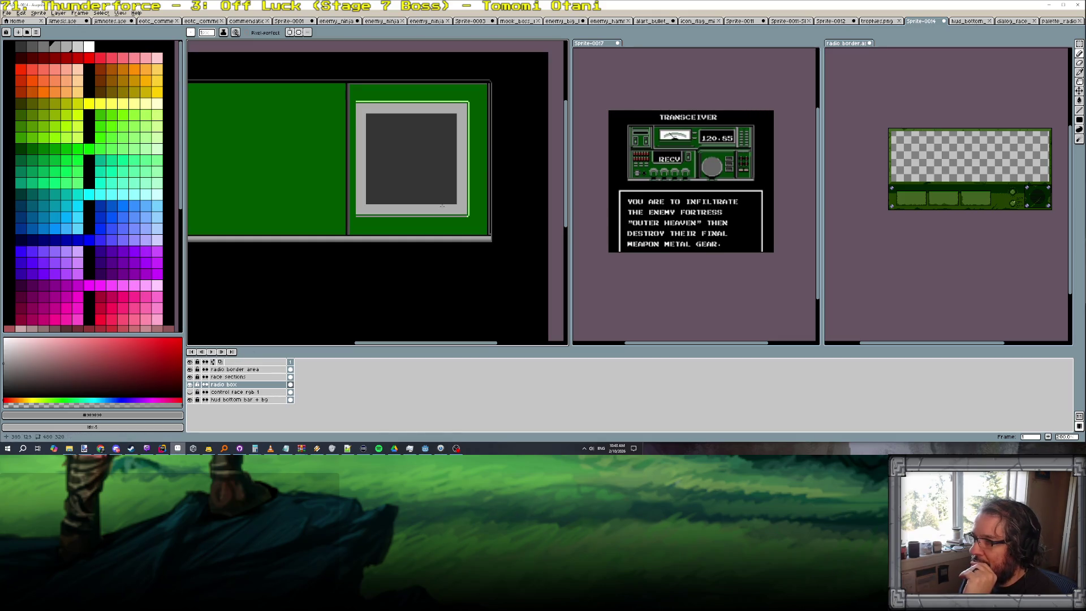
pyautogui.scroll(1, 476, 135)
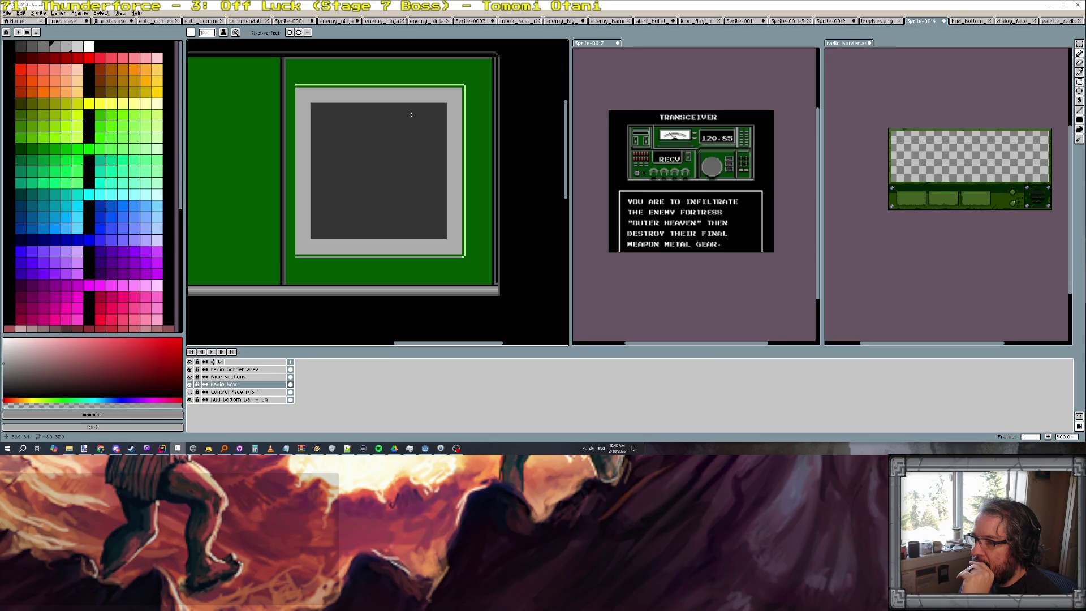
pyautogui.scroll(1, 312, 103)
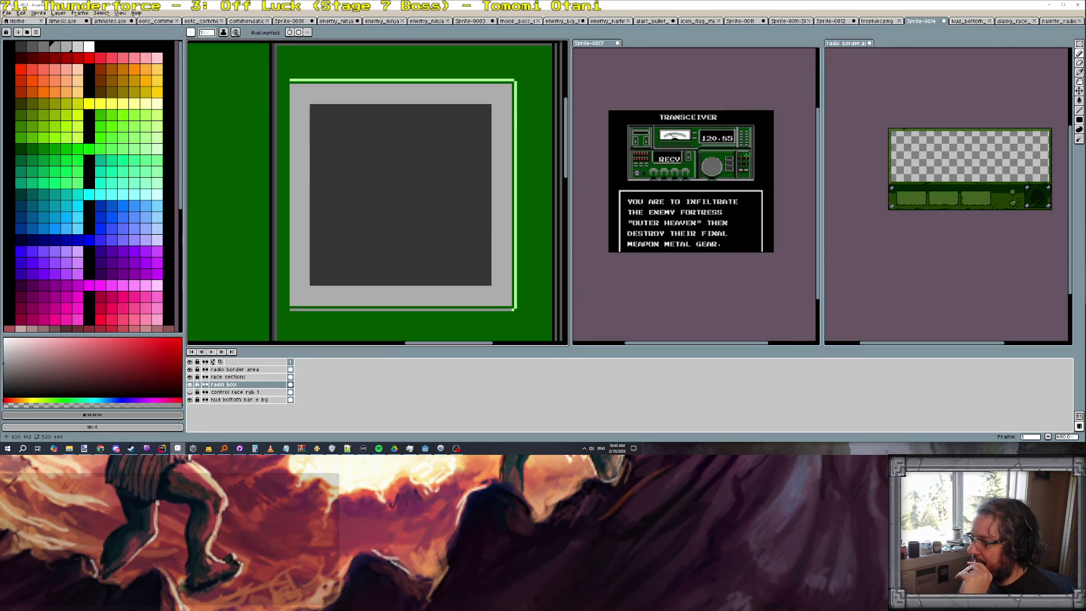
pyautogui.scroll(3, 746, 155)
pyautogui.scroll(-1, 746, 155)
pyautogui.scroll(-1, 488, 123)
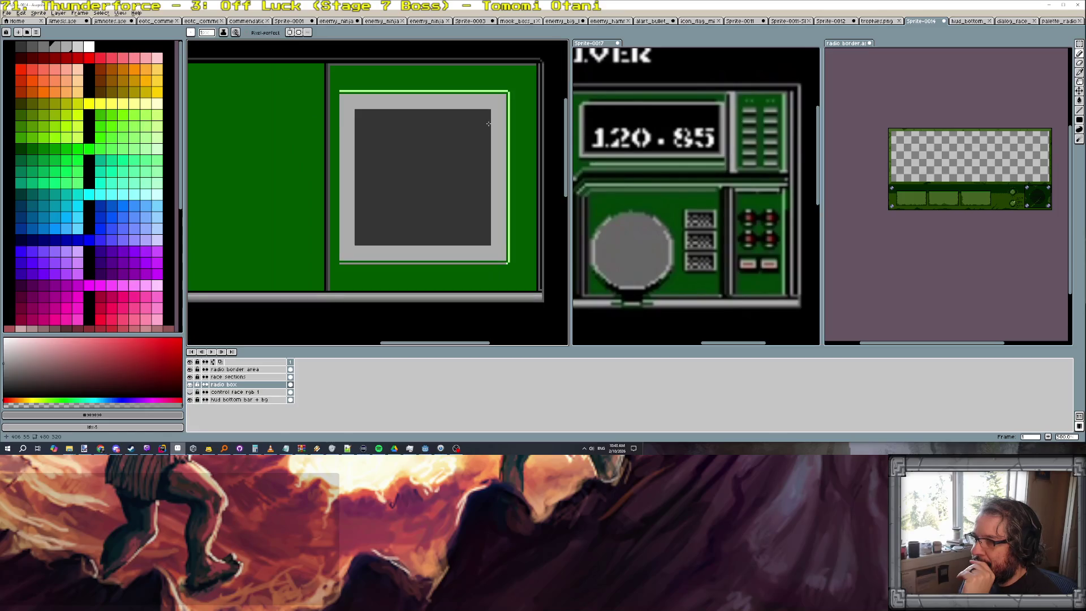
pyautogui.scroll(1, 493, 117)
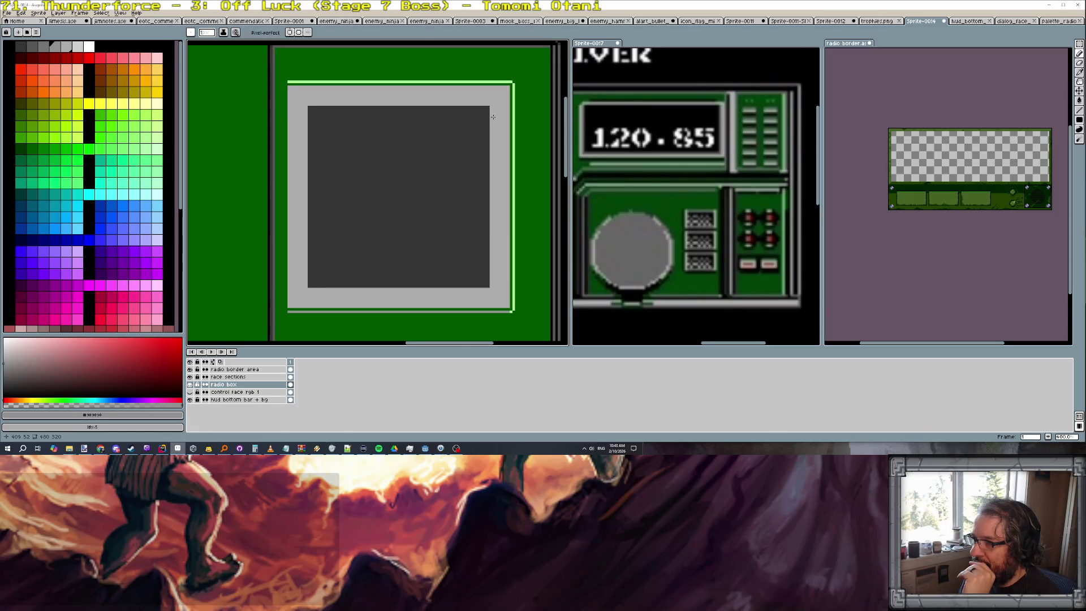
pyautogui.scroll(-1, 493, 117)
# On the face sections layer, draw shading lines along the frame's right, top and left inner edges
pyautogui.hotkey('alt', 'Up')
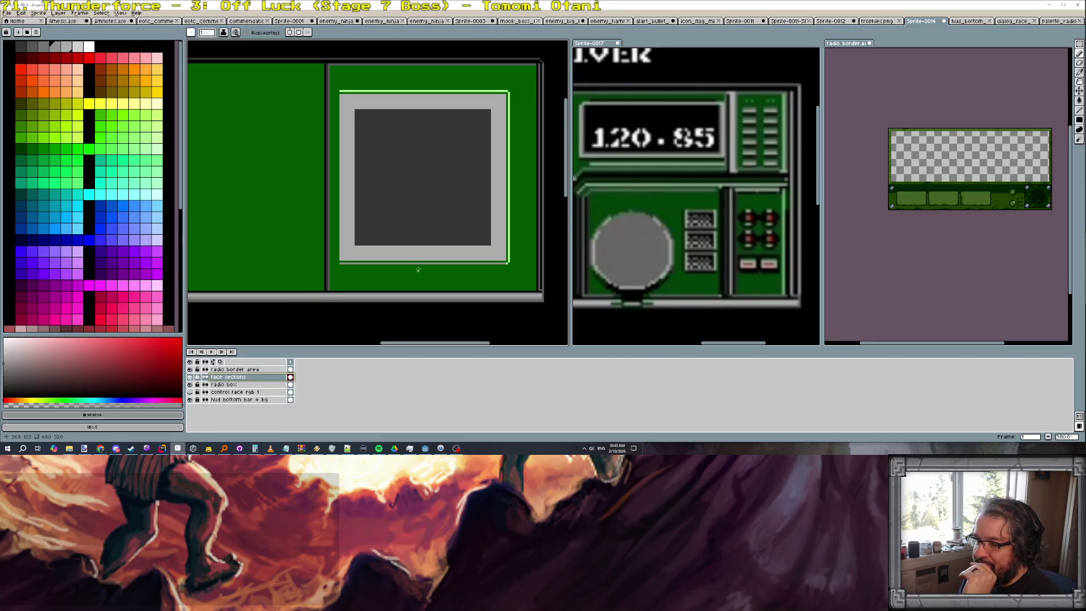
pyautogui.scroll(1, 418, 270)
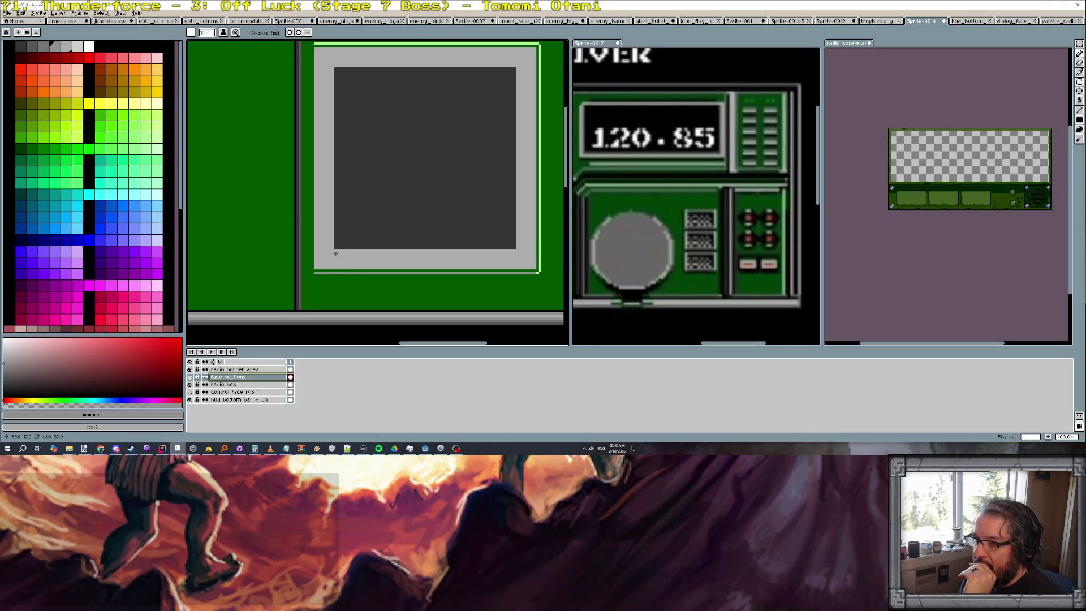
pyautogui.scroll(1, 335, 272)
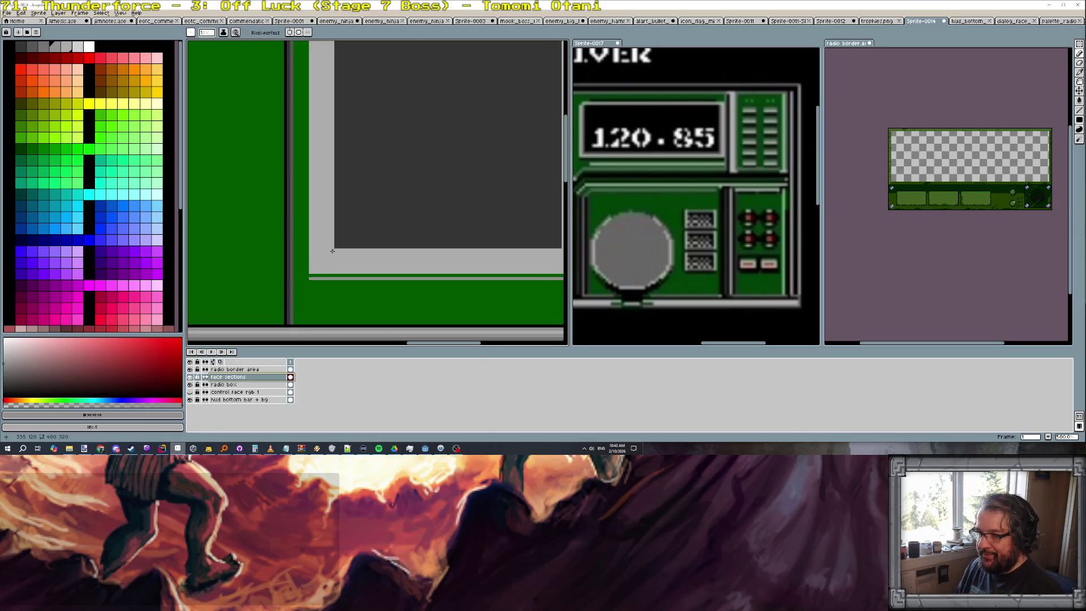
pyautogui.press('Escape')
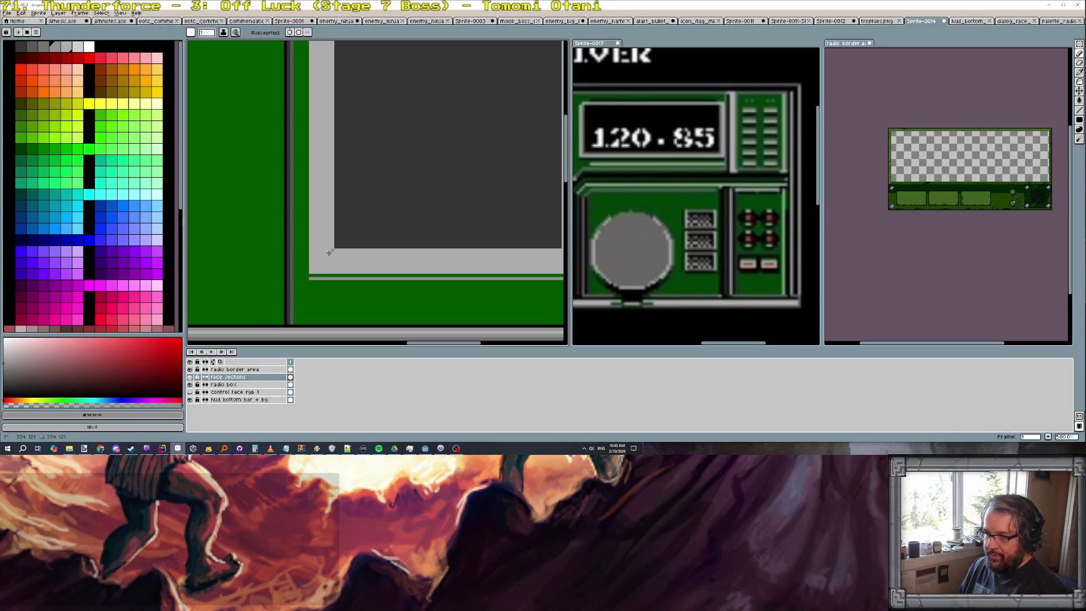
pyautogui.scroll(-1, 399, 258)
pyautogui.scroll(1, 475, 254)
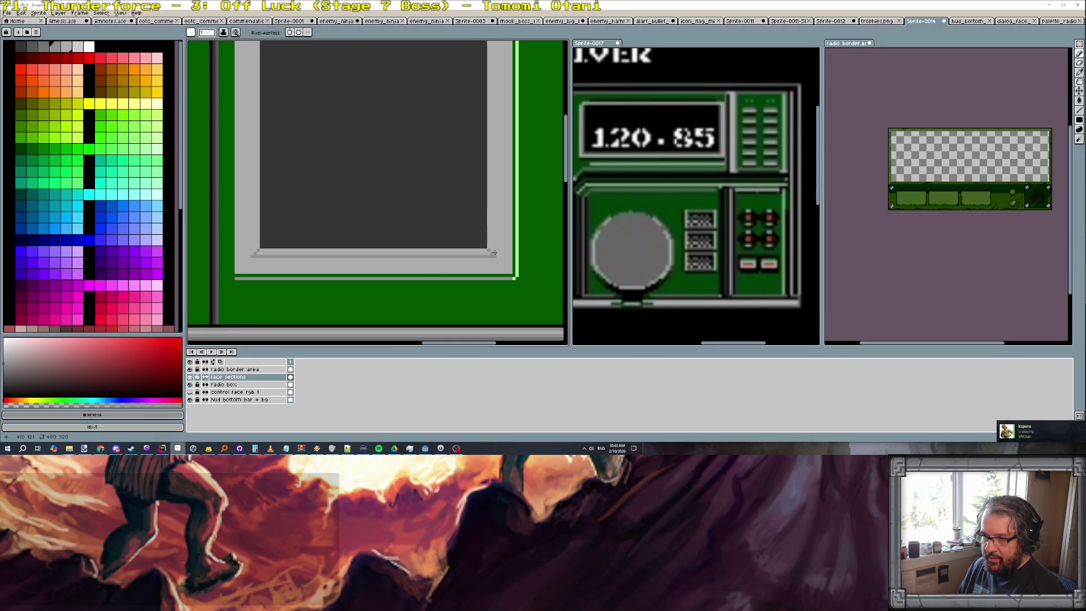
pyautogui.moveTo(494, 254); pyautogui.dragTo(494, 44)
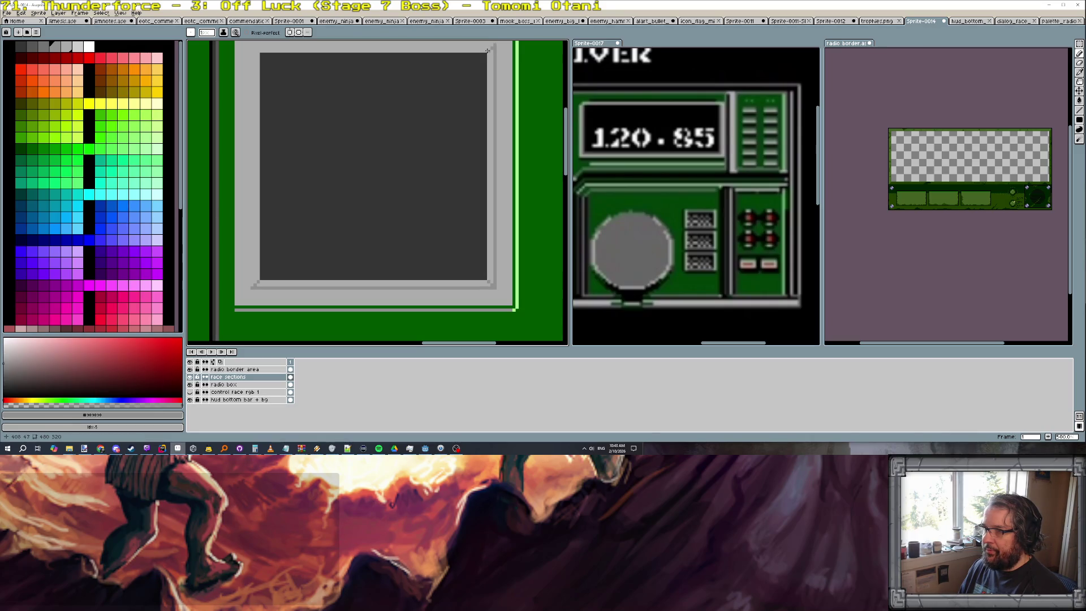
pyautogui.moveTo(491, 45); pyautogui.dragTo(251, 47)
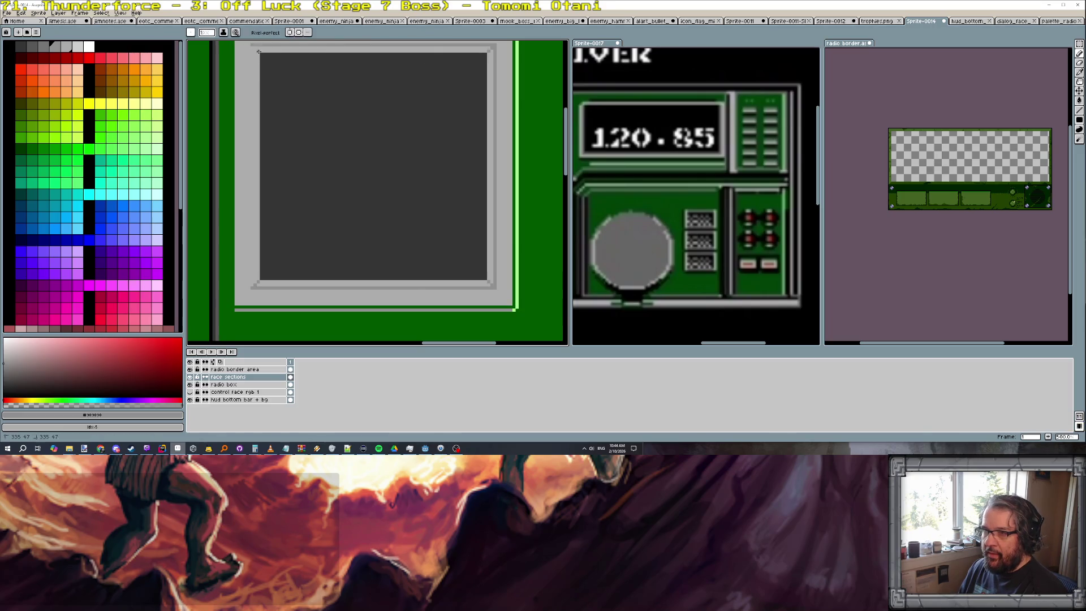
pyautogui.moveTo(252, 46); pyautogui.dragTo(253, 284)
pyautogui.scroll(-2, 327, 232)
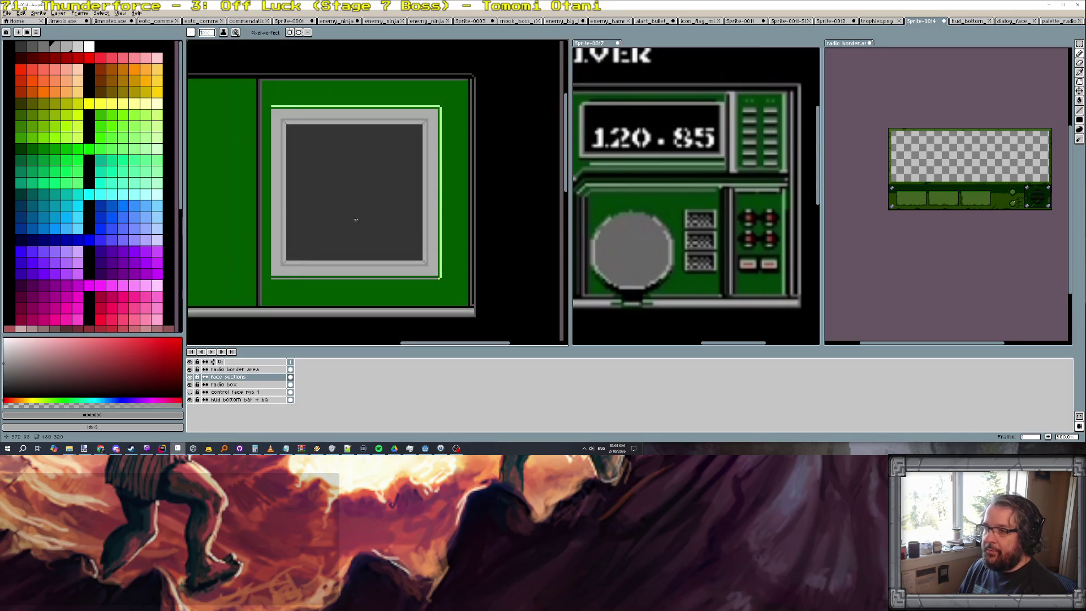
# Magic-wand select the frame's light grey outer band and delete it
pyautogui.click(1079, 69)
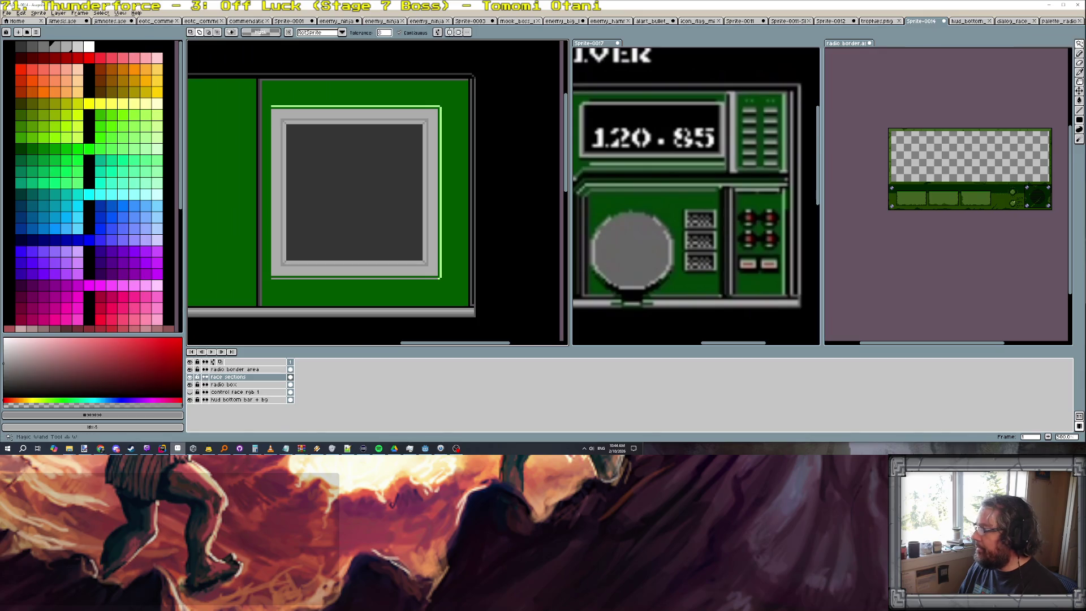
pyautogui.click(433, 182)
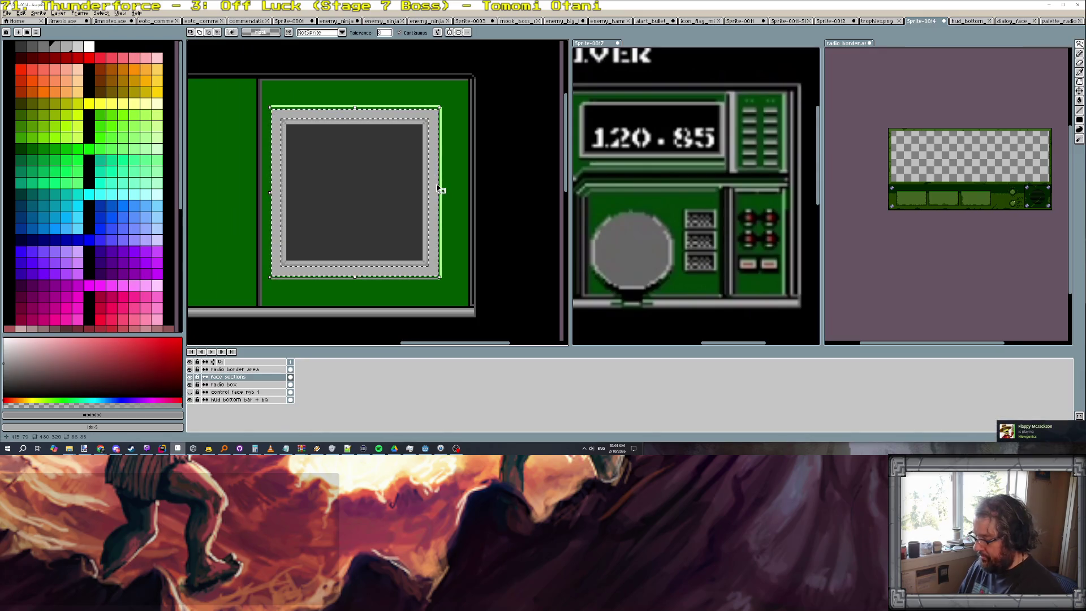
pyautogui.press('Delete')
pyautogui.scroll(1, 369, 244)
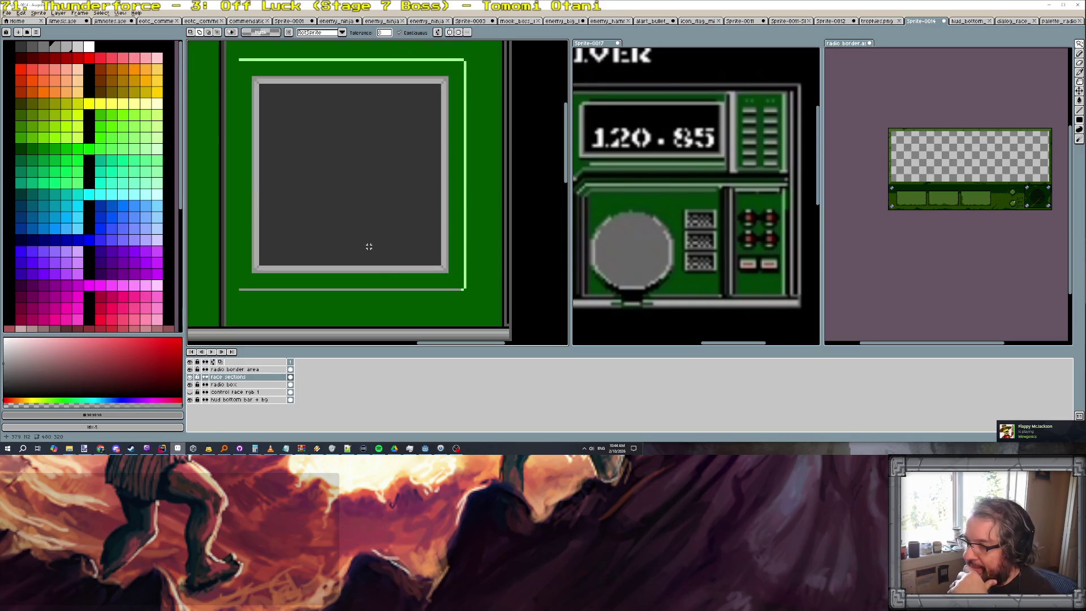
pyautogui.scroll(-1, 434, 181)
pyautogui.scroll(1, 434, 174)
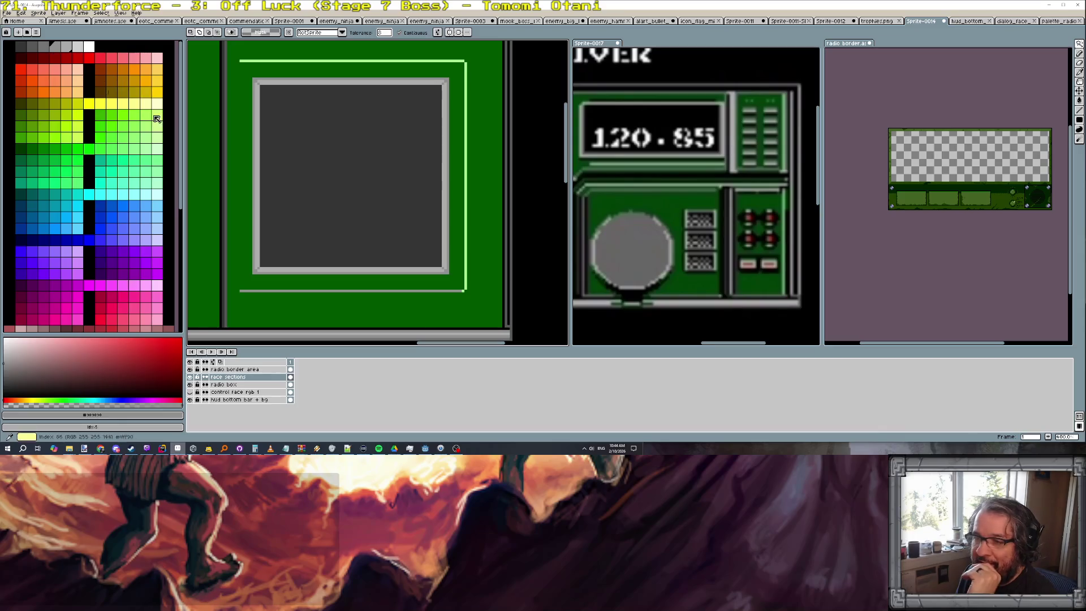
pyautogui.scroll(1, 224, 279)
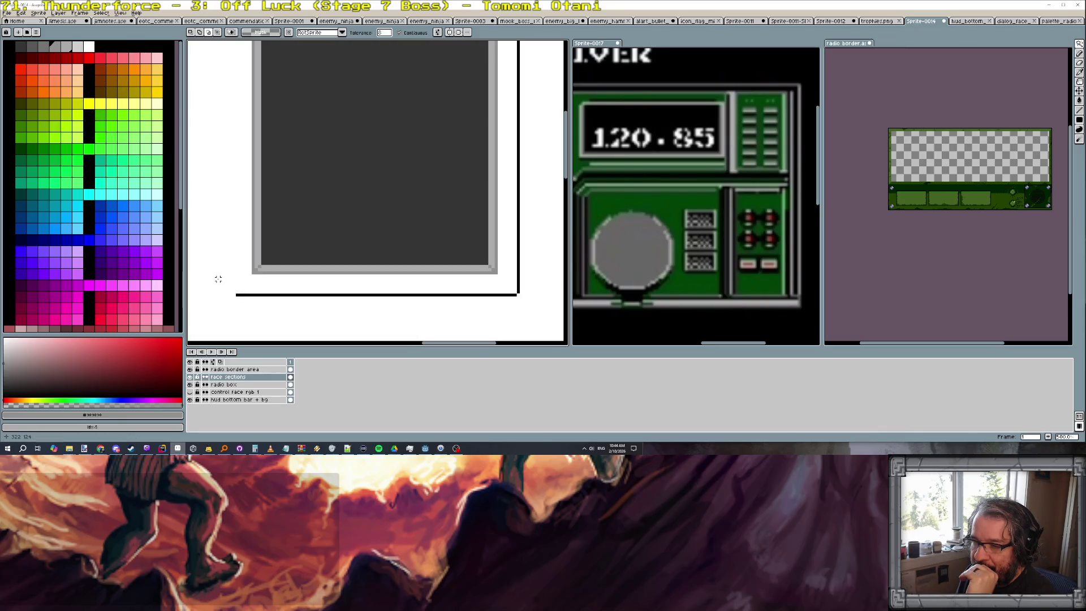
pyautogui.press('b')
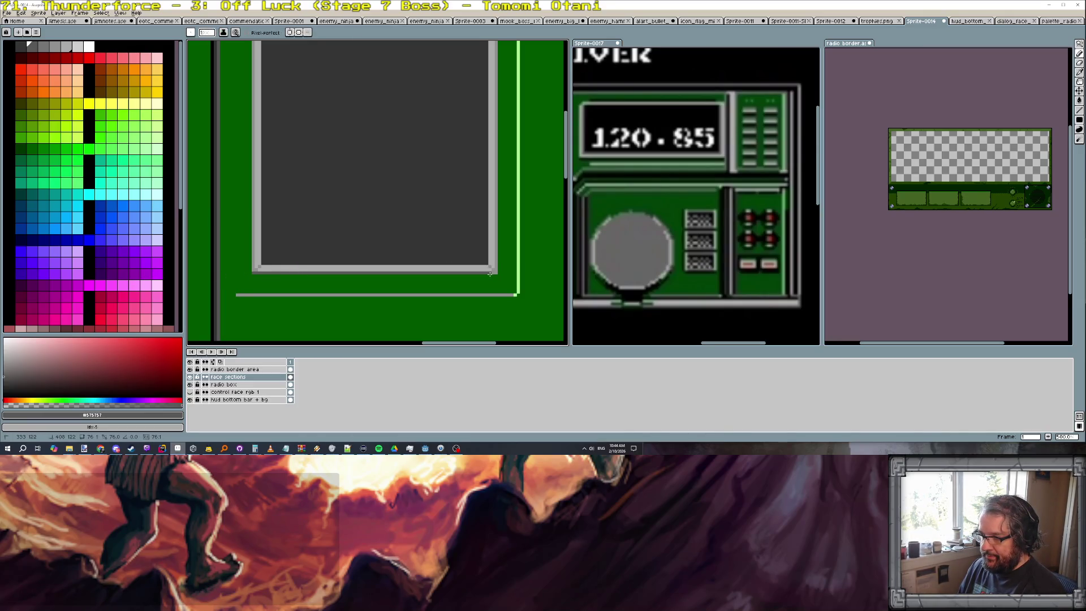
# Draw a darker line along the frame's bottom border and return to the radio box layer
pyautogui.moveTo(490, 272); pyautogui.dragTo(255, 272)
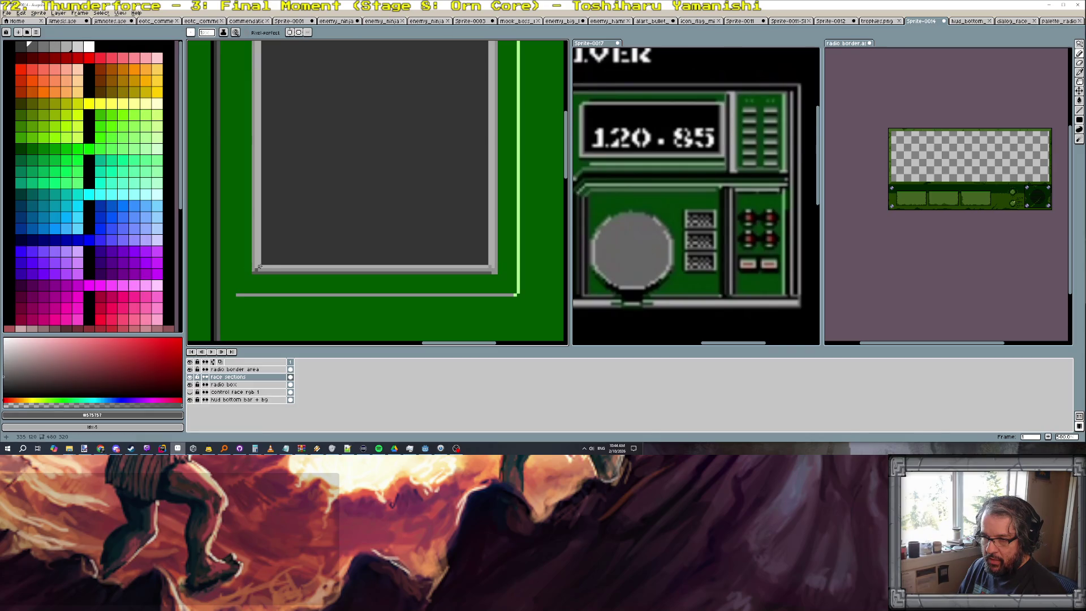
pyautogui.scroll(-4, 345, 271)
pyautogui.scroll(2, 374, 266)
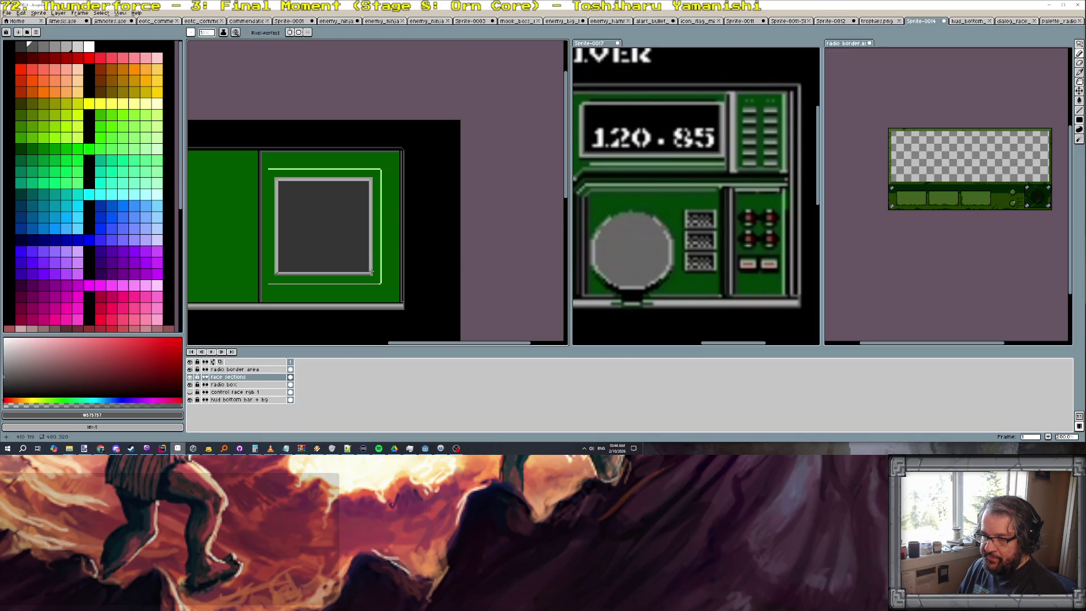
pyautogui.scroll(1, 373, 270)
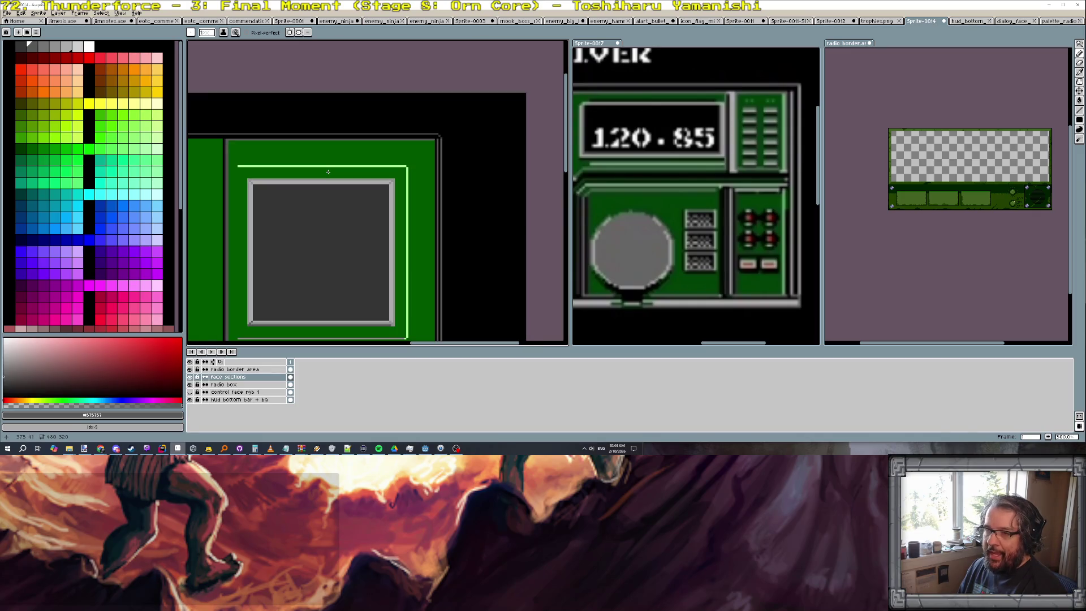
pyautogui.click(223, 386)
pyautogui.scroll(1, 310, 162)
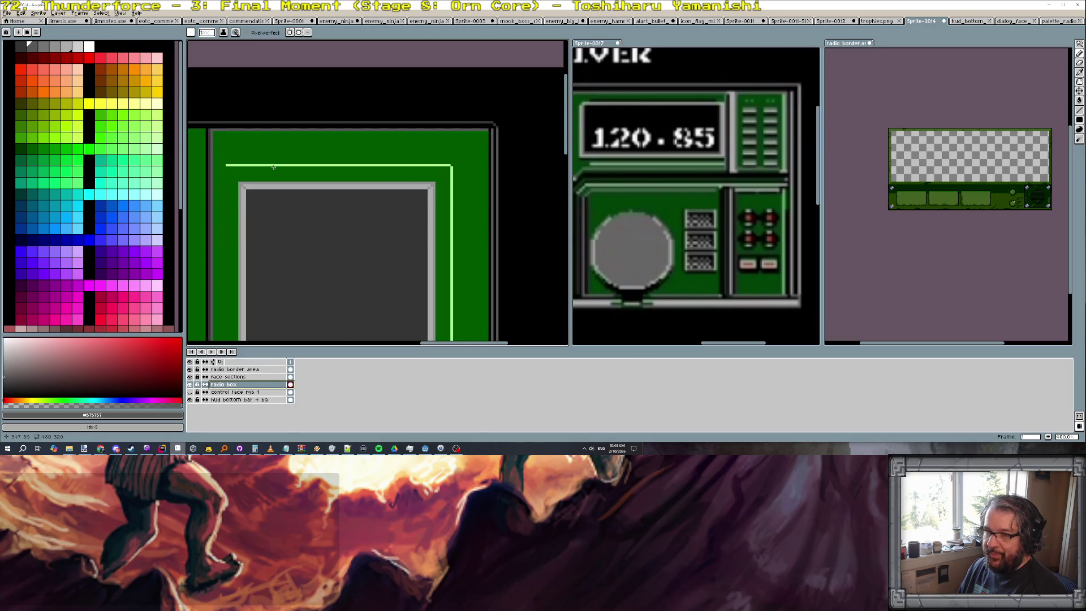
# Add a second light-green highlight line above the screen and extend the vertical highlight down
pyautogui.keyDown('alt'); pyautogui.click(283, 164); pyautogui.keyUp('alt')
pyautogui.scroll(1, 236, 178)
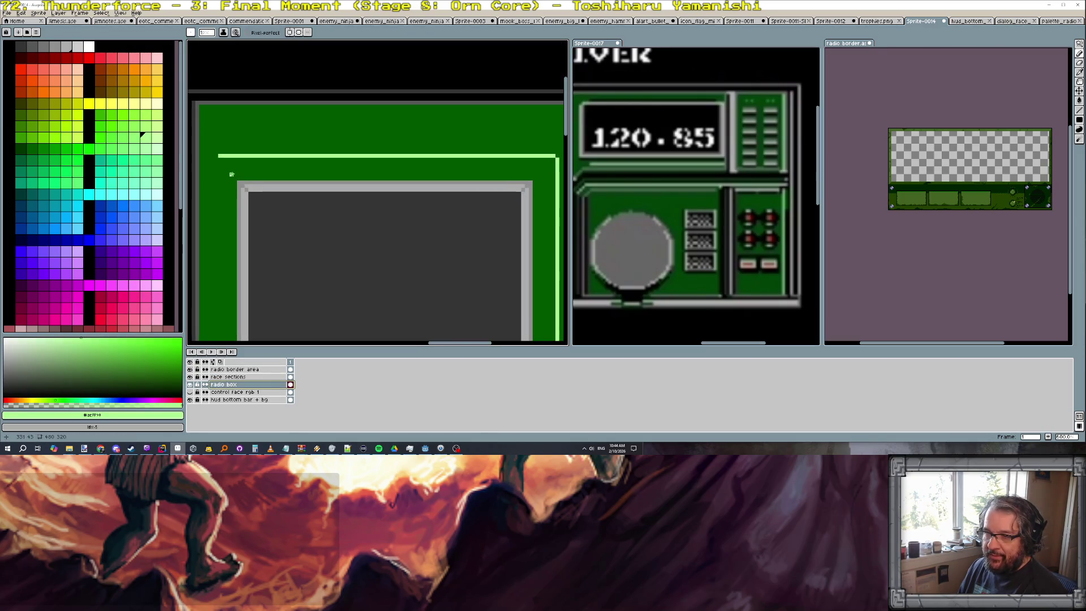
pyautogui.moveTo(235, 175); pyautogui.dragTo(532, 175)
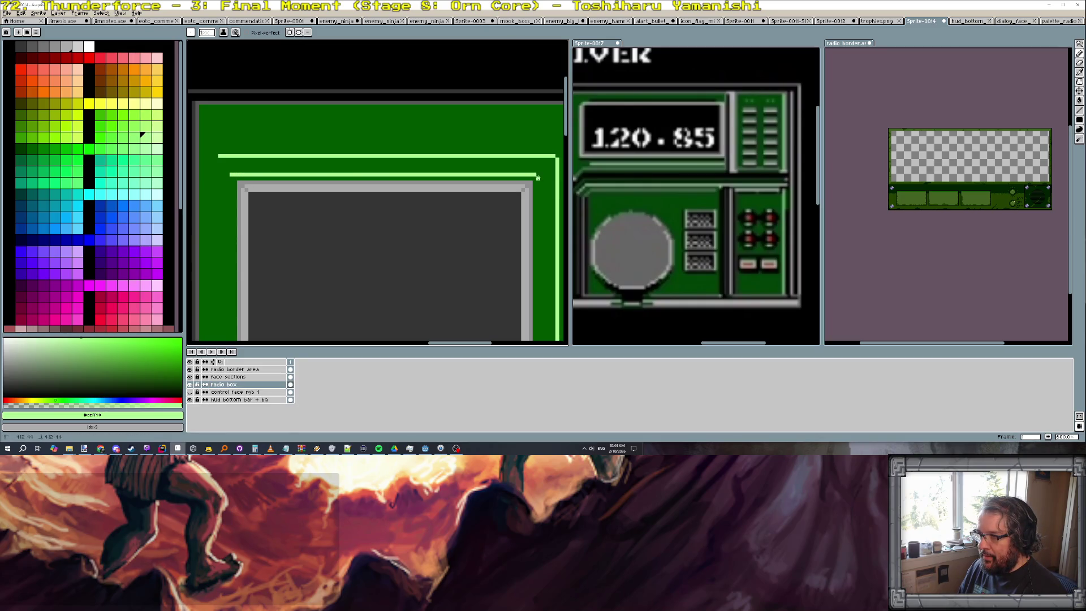
pyautogui.hscroll(1, 522, 242)
pyautogui.hscroll(2, 467, 285)
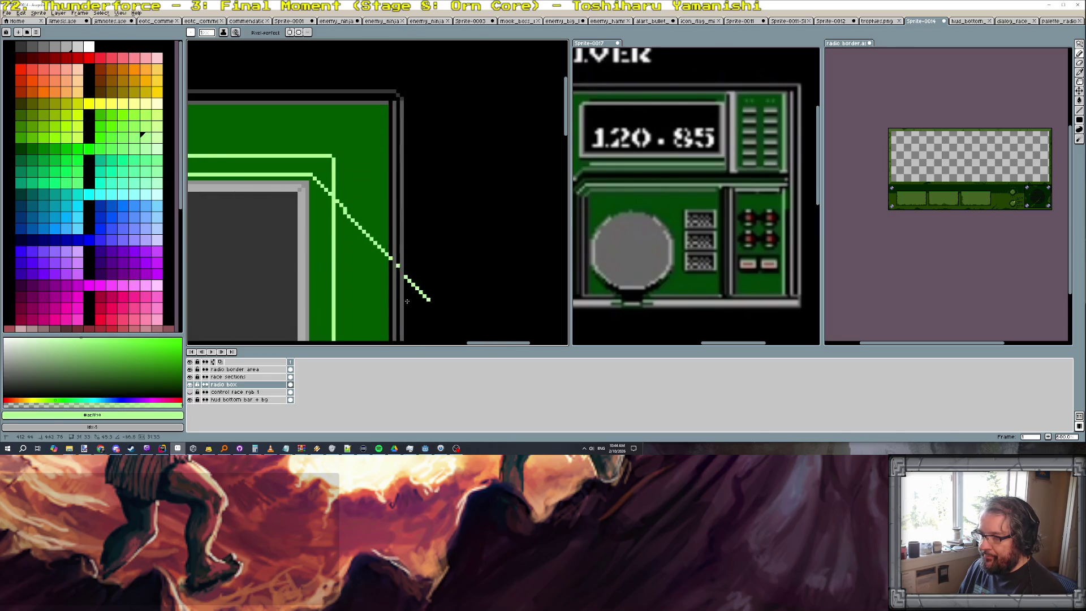
pyautogui.scroll(-2, 345, 280)
pyautogui.scroll(1, 349, 273)
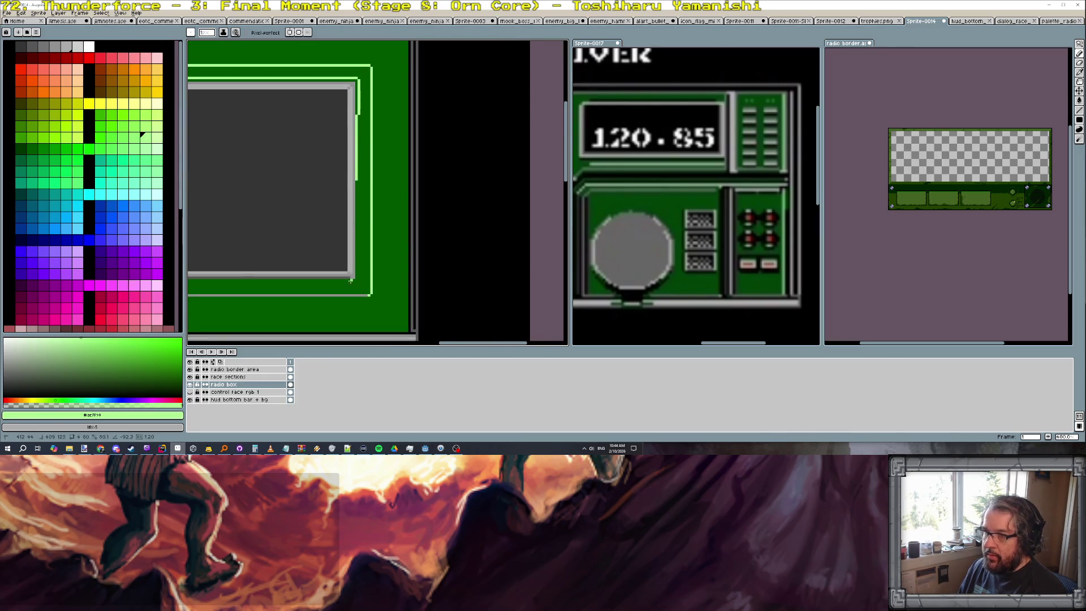
pyautogui.keyDown('shift'); pyautogui.click(358, 276); pyautogui.keyUp('shift')
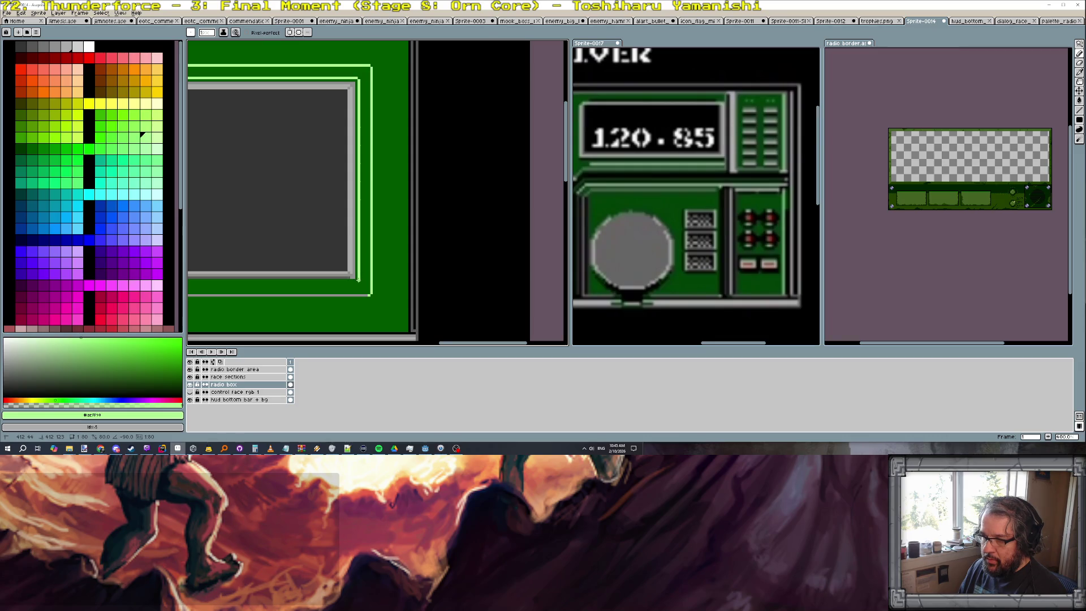
pyautogui.scroll(1, 359, 279)
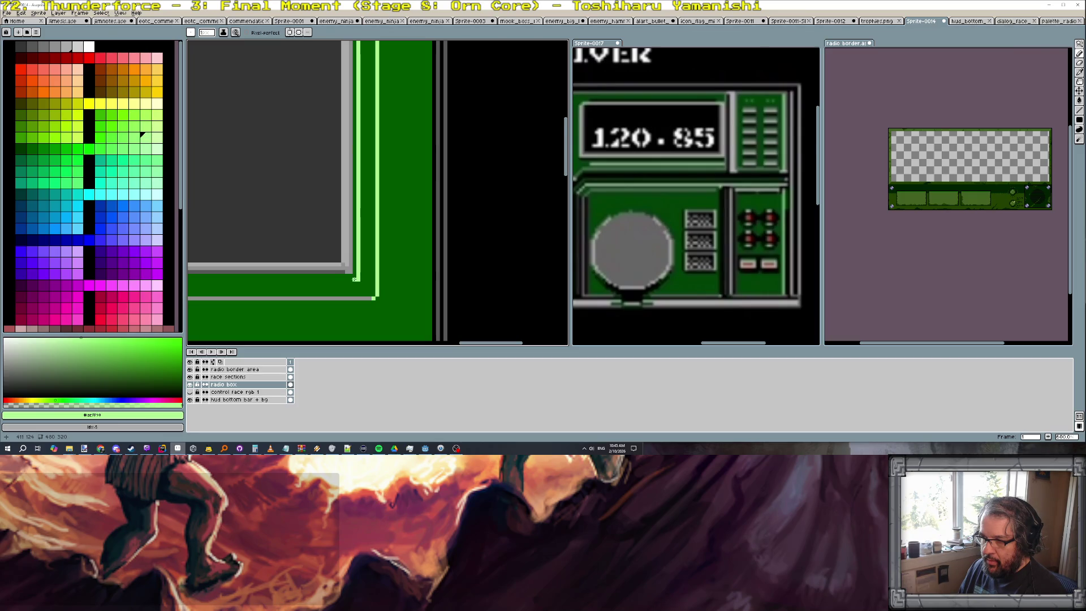
# Draw dark grey lines along the bottom of the screen frame, then switch to the lighter grey
pyautogui.keyDown('alt'); pyautogui.click(352, 287); pyautogui.keyUp('alt')
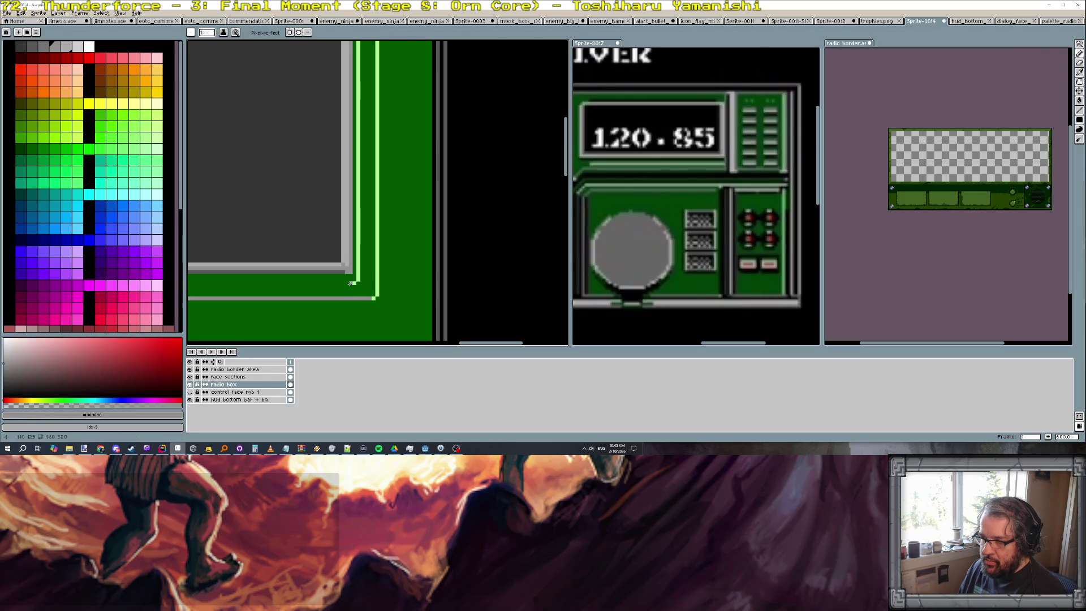
pyautogui.moveTo(350, 283); pyautogui.dragTo(315, 276)
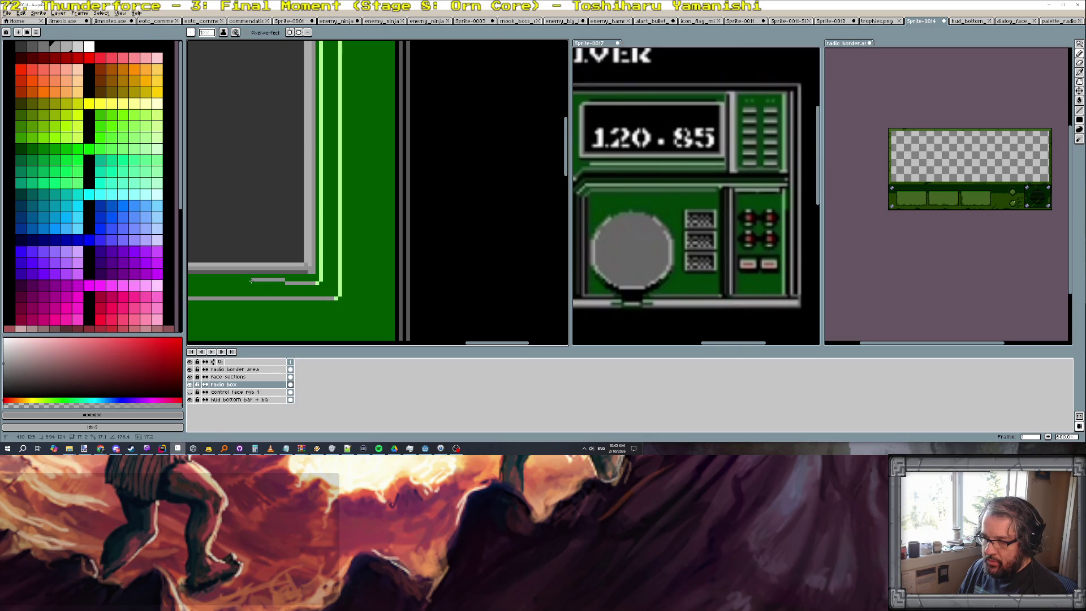
pyautogui.hscroll(-5, 315, 276)
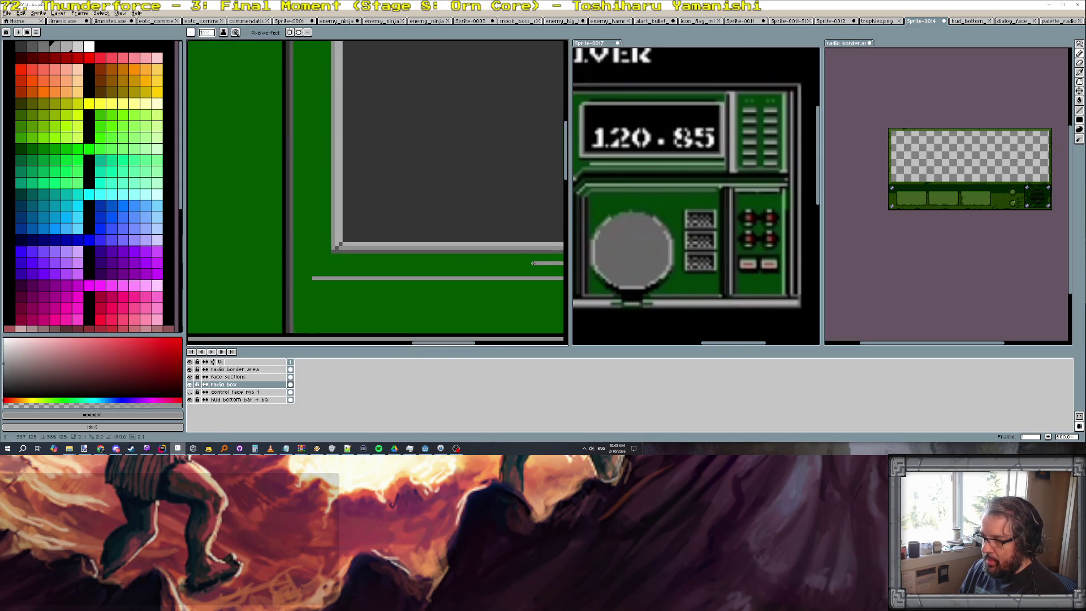
pyautogui.moveTo(523, 264); pyautogui.dragTo(328, 262)
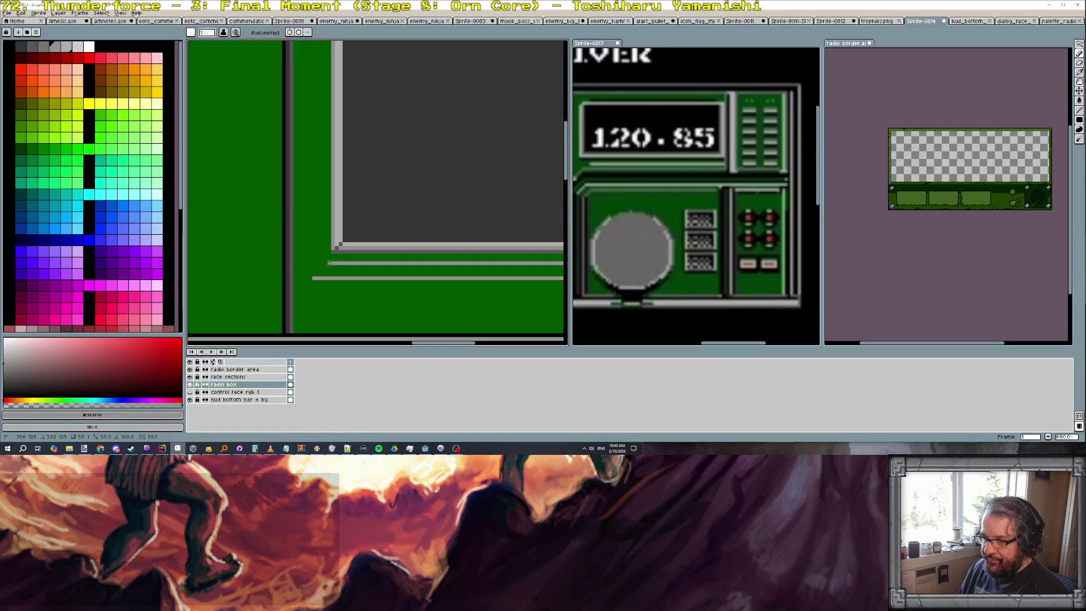
pyautogui.press('[')
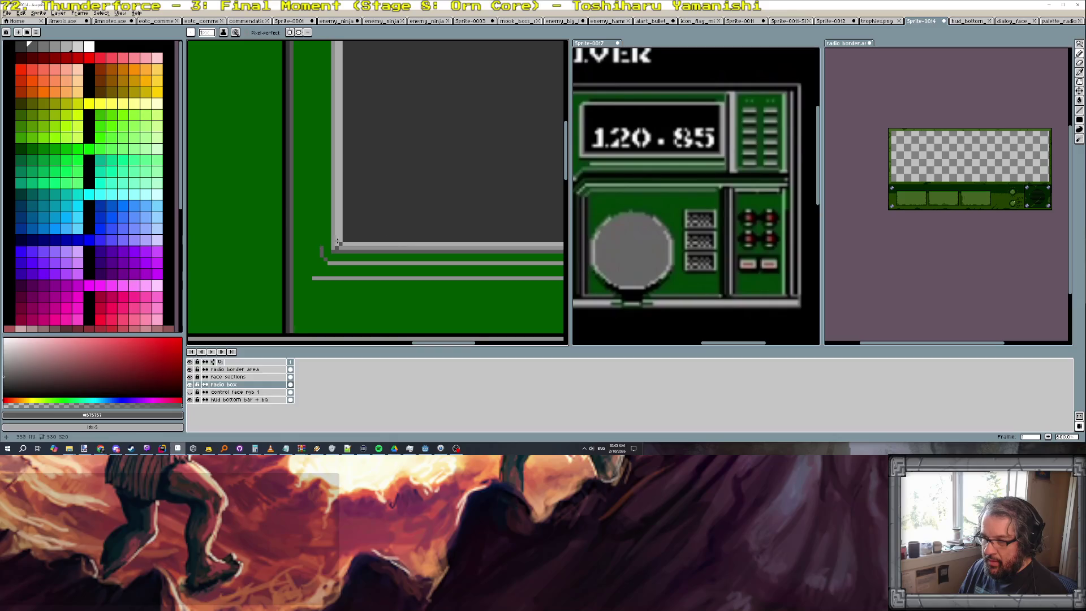
pyautogui.scroll(-2, 452, 230)
pyautogui.scroll(2, 333, 243)
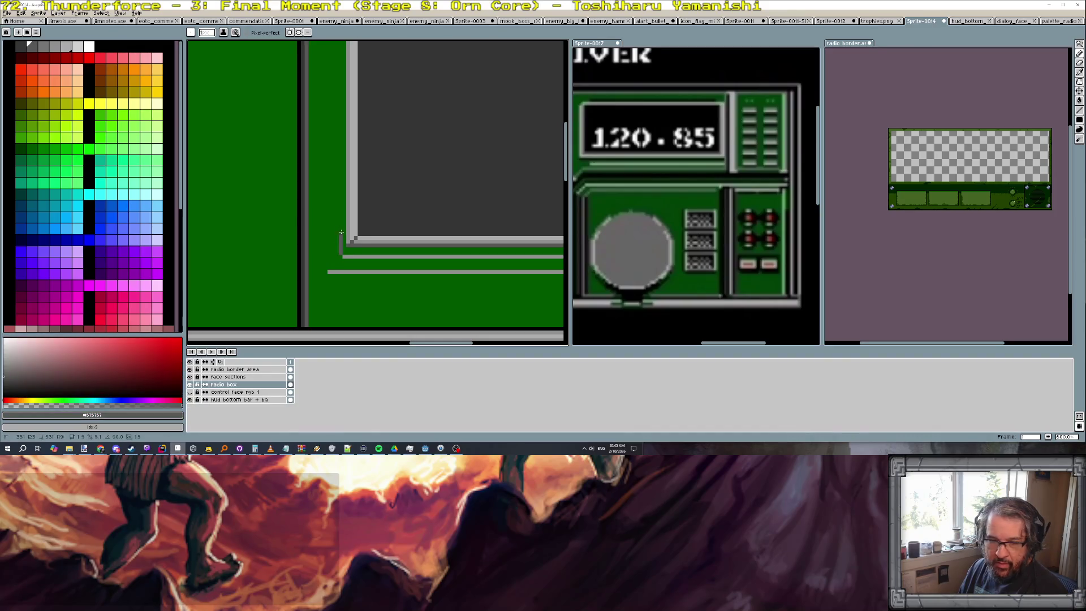
pyautogui.scroll(3, 340, 170)
pyautogui.scroll(1, 338, 42)
pyautogui.scroll(1, 338, 43)
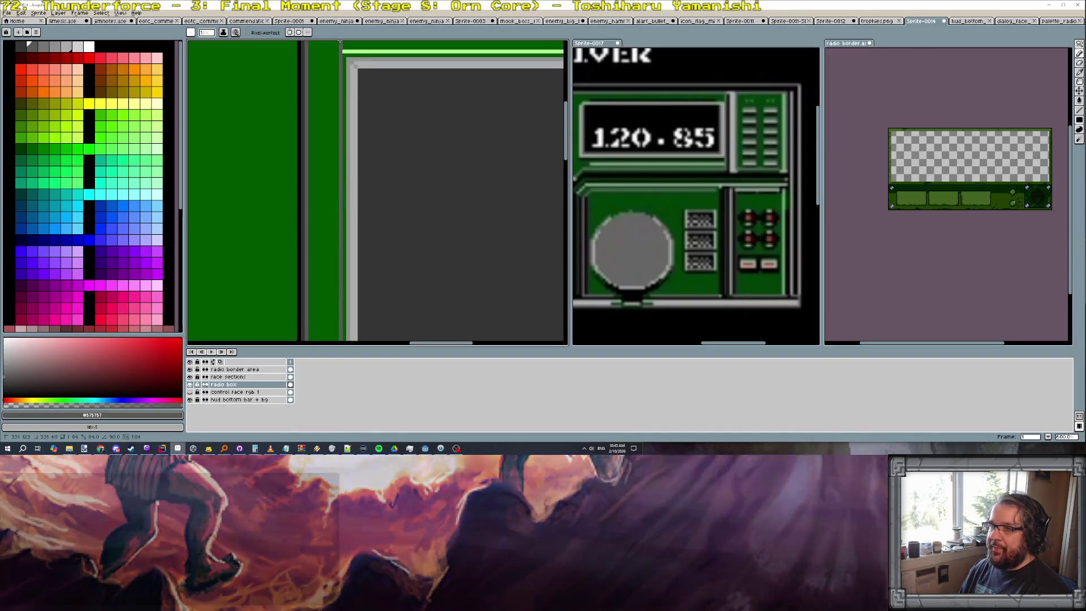
pyautogui.scroll(-2, 386, 151)
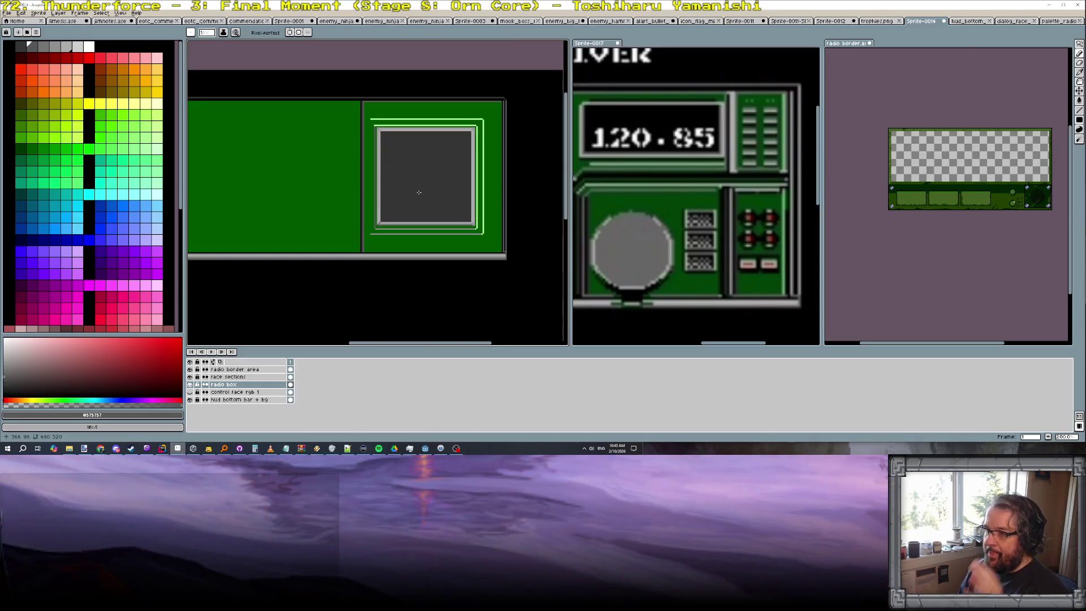
pyautogui.scroll(1, 410, 126)
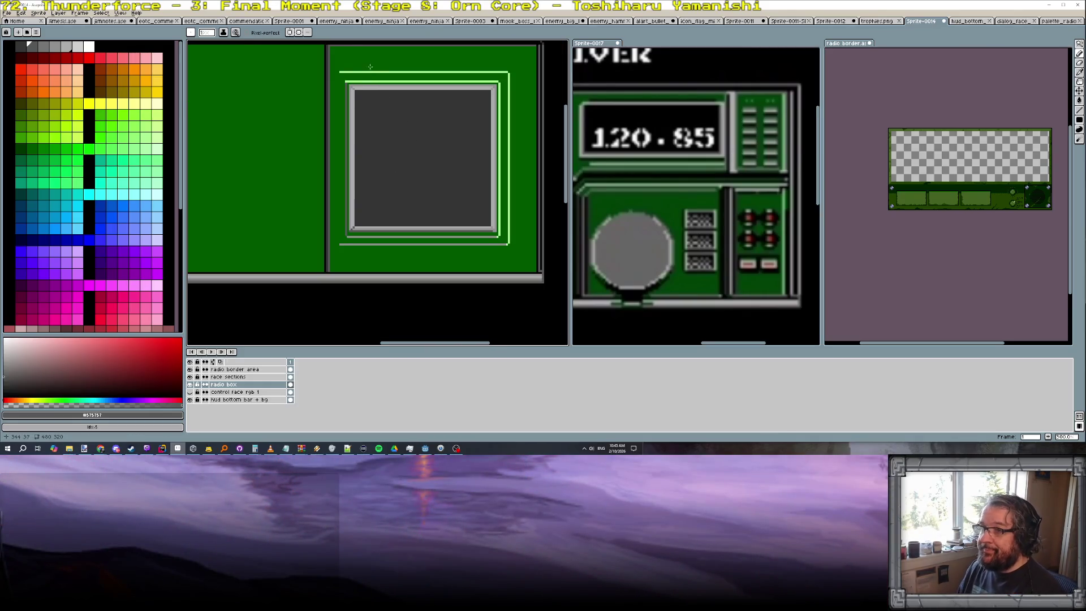
# Fill the light-green outline lines above, right of and below the screen with the panel's dark green
pyautogui.click(28, 146)
pyautogui.press('g')
pyautogui.click(379, 72)
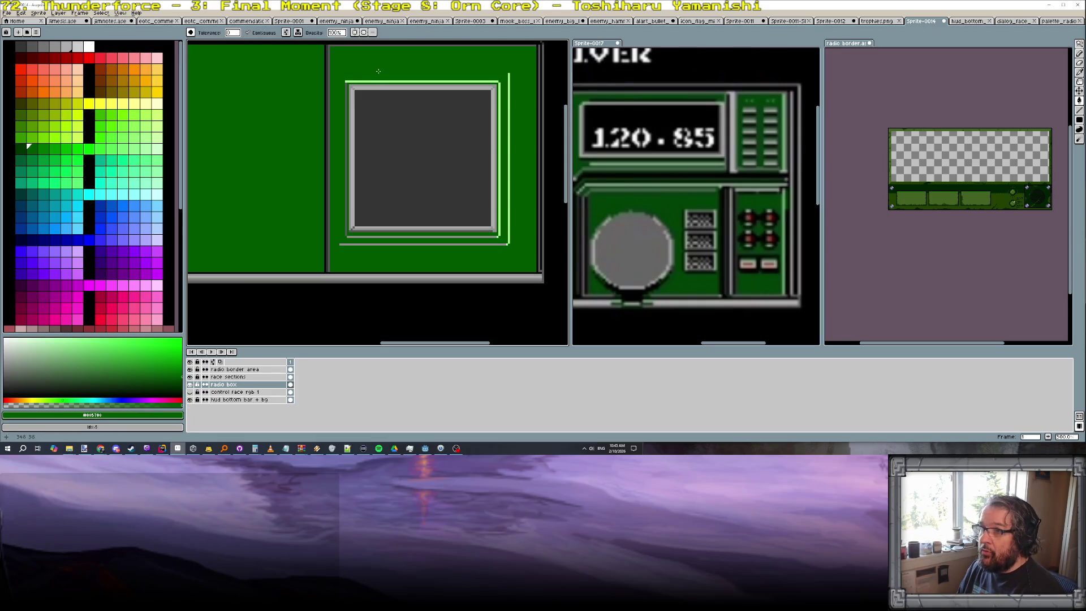
pyautogui.click(509, 91)
pyautogui.click(493, 245)
pyautogui.scroll(-2, 504, 252)
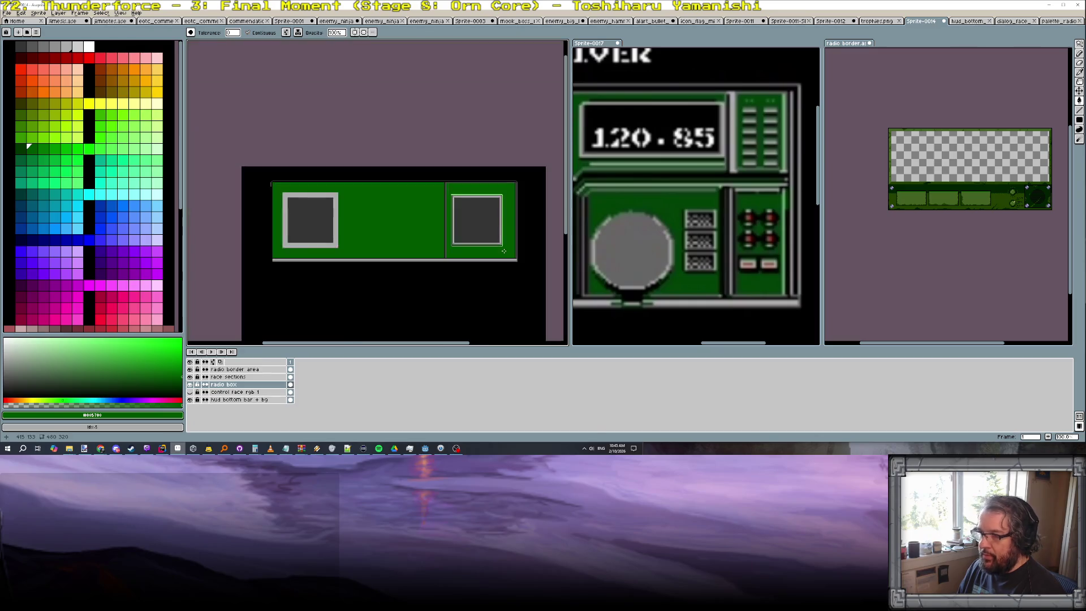
pyautogui.scroll(1, 504, 240)
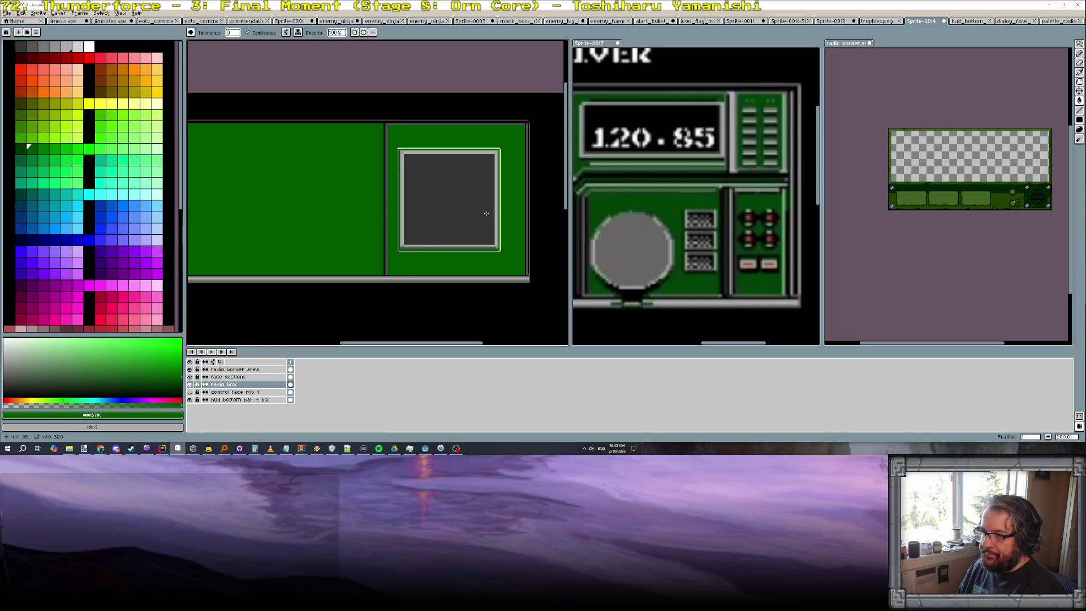
pyautogui.scroll(1, 388, 141)
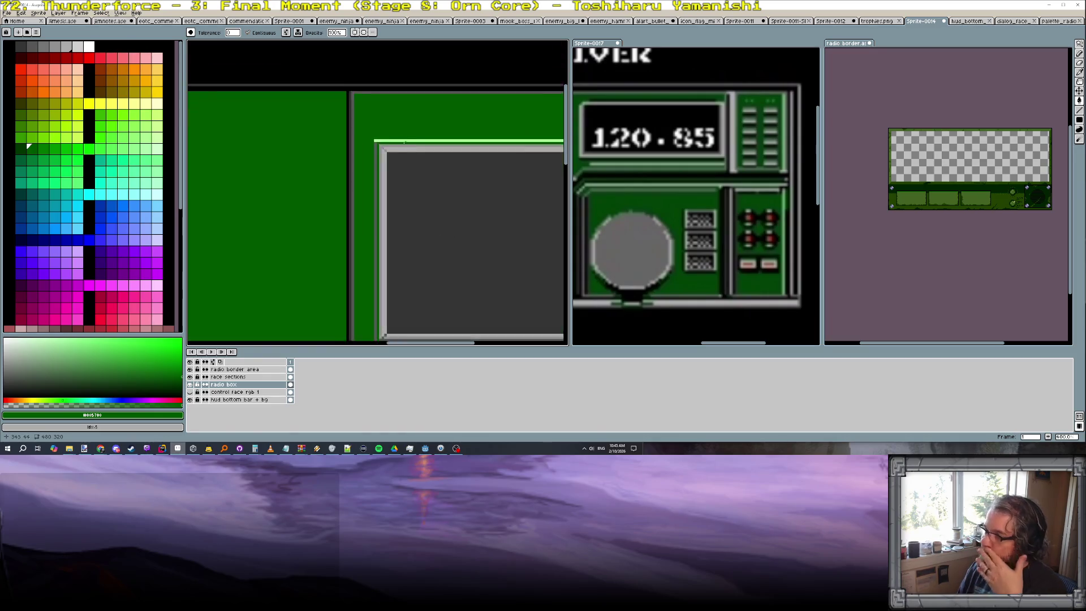
pyautogui.scroll(1, 388, 139)
pyautogui.scroll(-1, 391, 149)
pyautogui.scroll(-1, 401, 179)
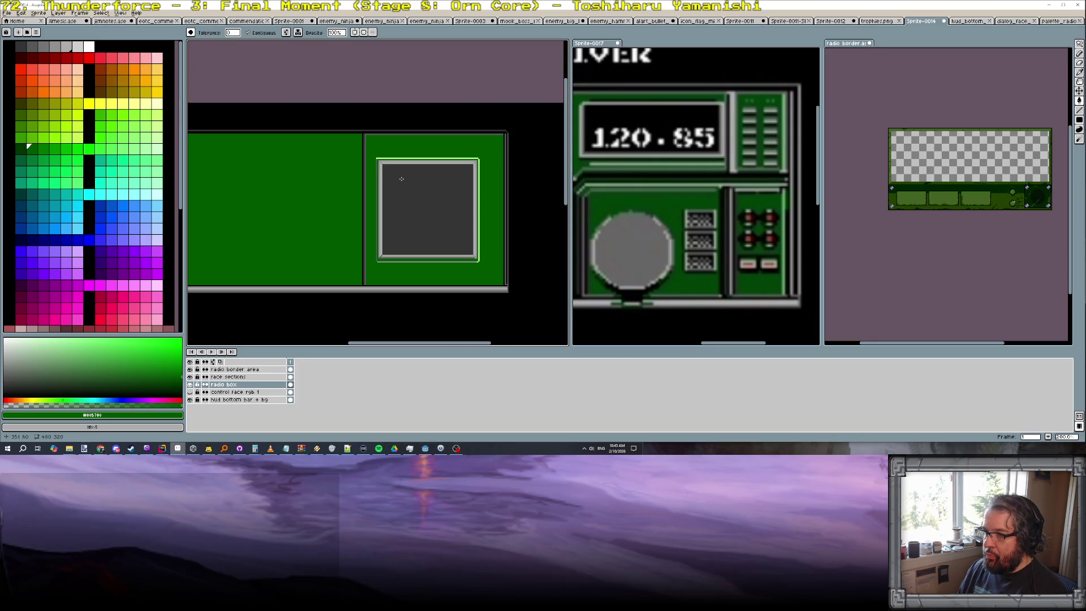
pyautogui.scroll(1, 394, 196)
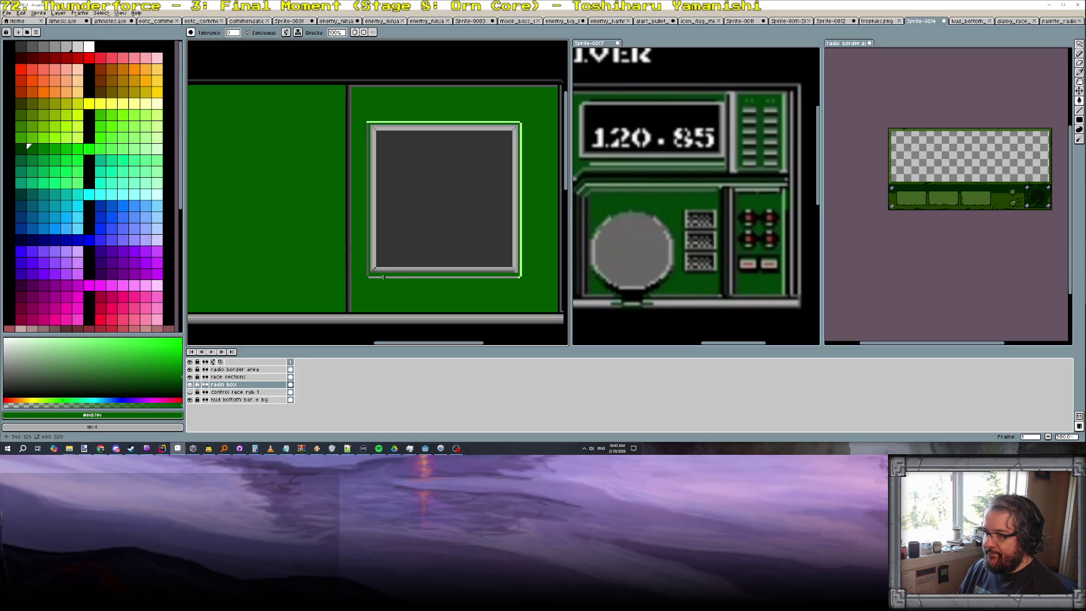
pyautogui.scroll(1, 382, 123)
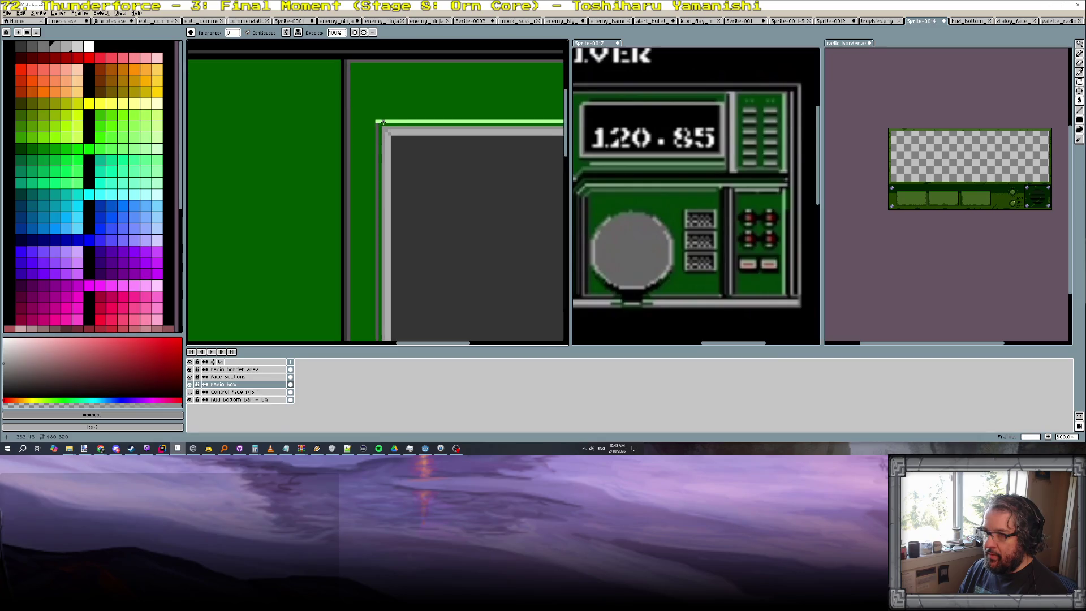
pyautogui.press('b')
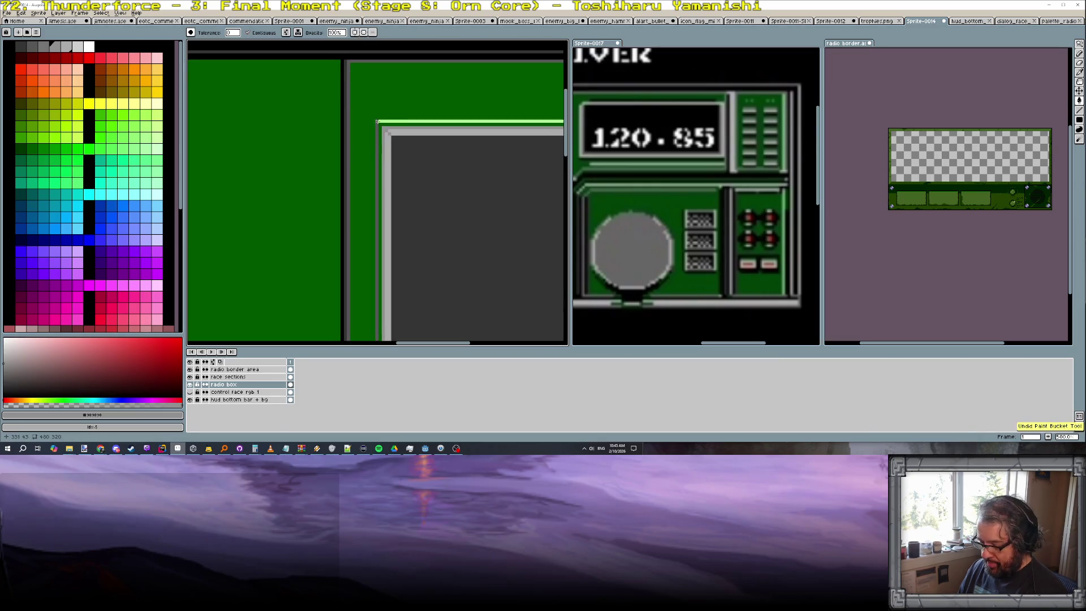
pyautogui.scroll(-3, 438, 156)
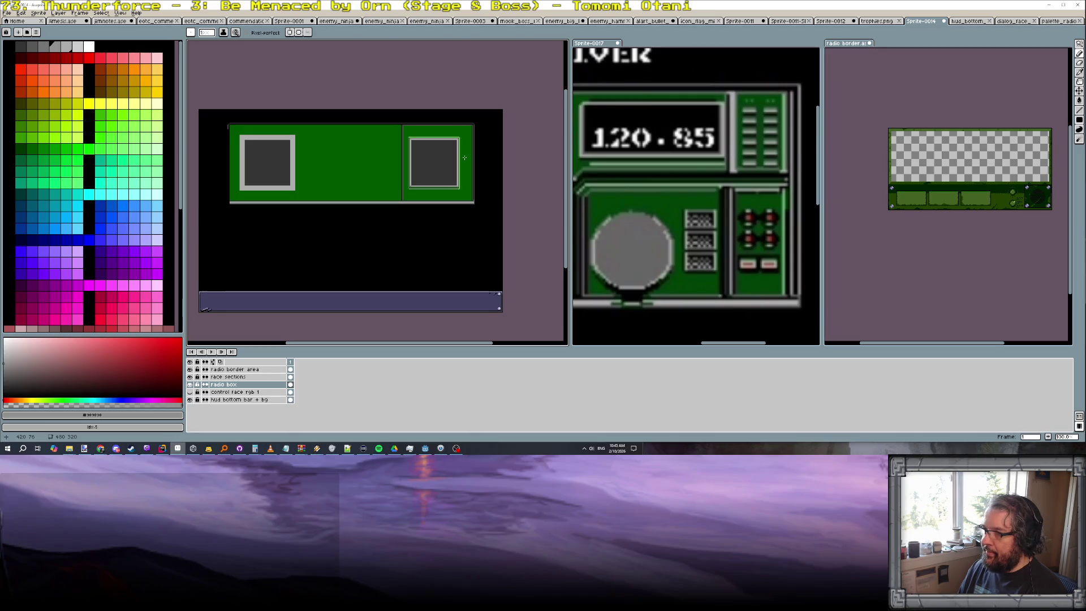
pyautogui.scroll(2, 465, 153)
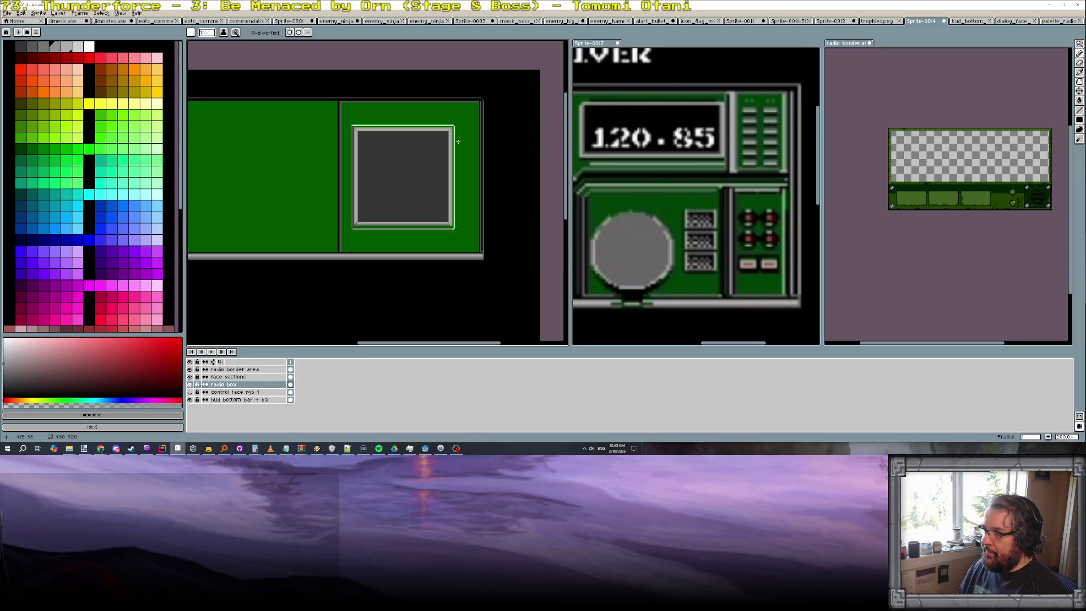
pyautogui.scroll(1, 455, 135)
pyautogui.scroll(1, 455, 136)
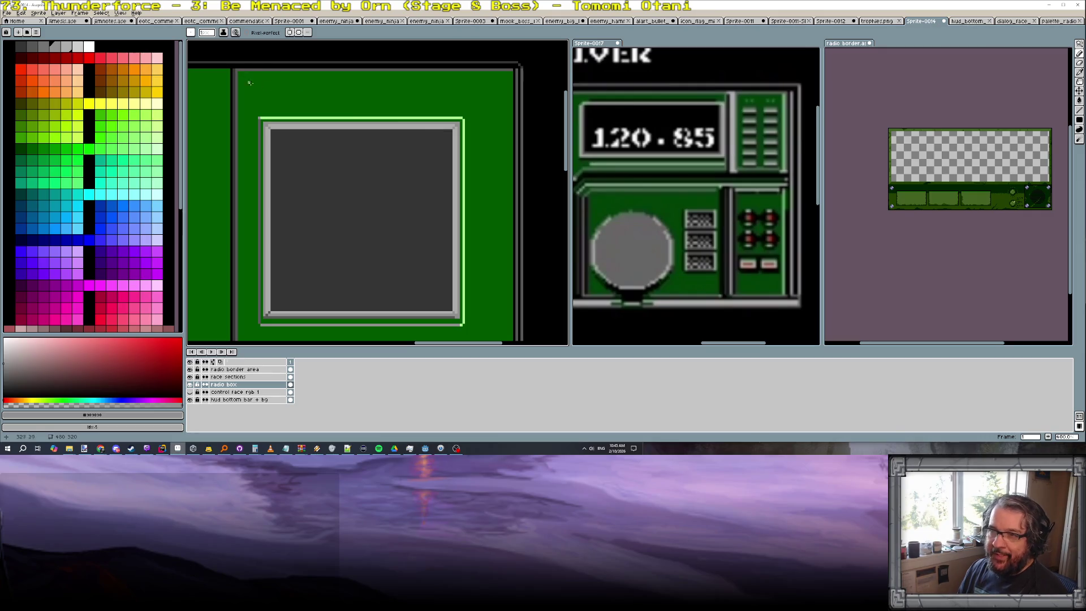
# Paint a short darker green shading stroke along the panel's top edge above the screen
pyautogui.click(29, 146)
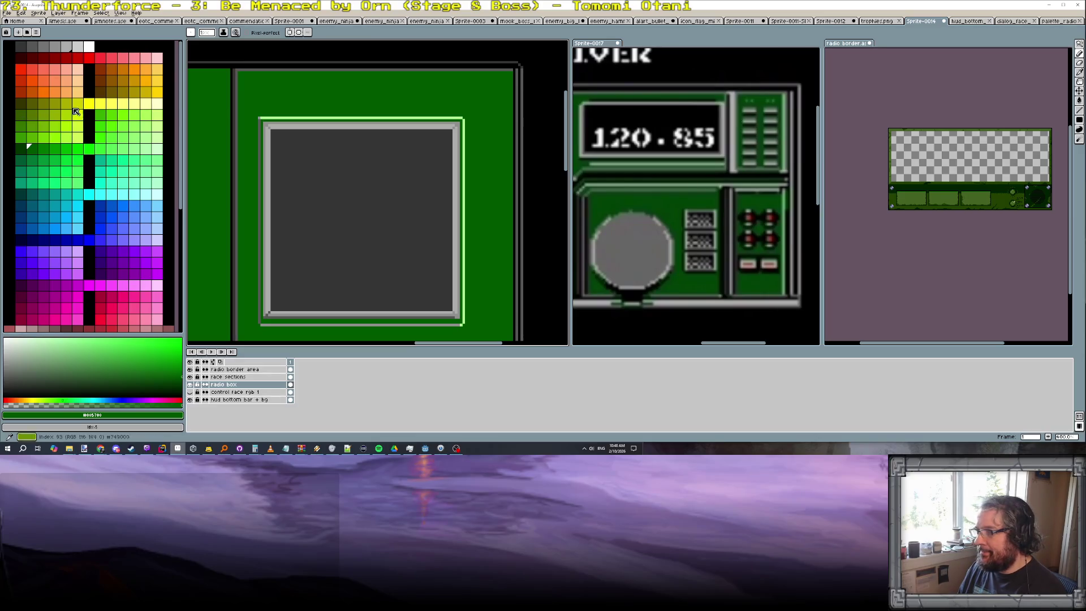
pyautogui.click(20, 150)
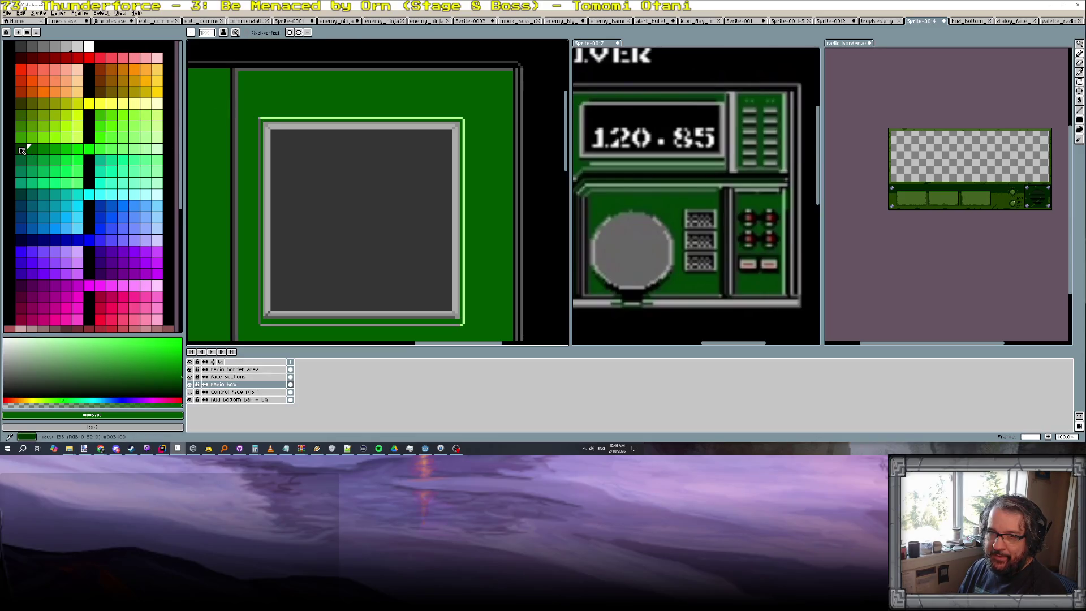
pyautogui.scroll(1, 286, 73)
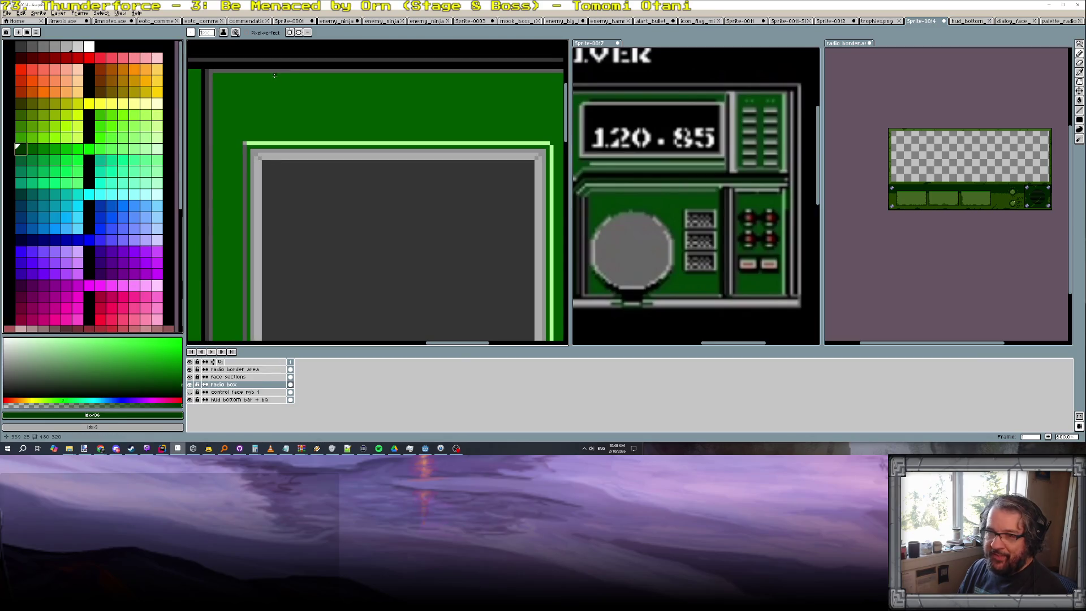
pyautogui.click(275, 78)
pyautogui.click(286, 75)
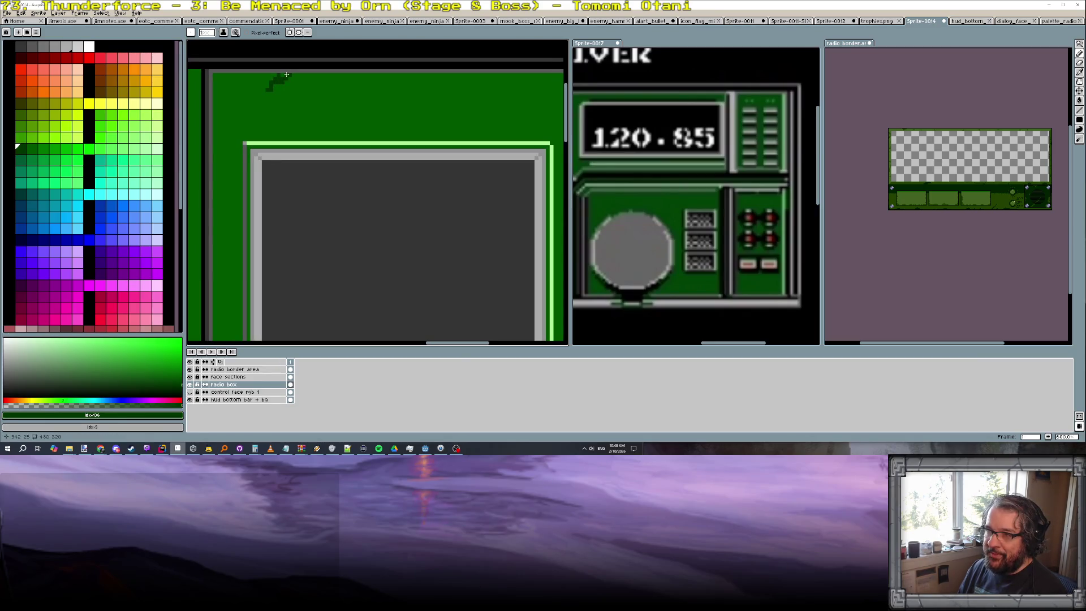
pyautogui.moveTo(289, 75); pyautogui.dragTo(302, 74)
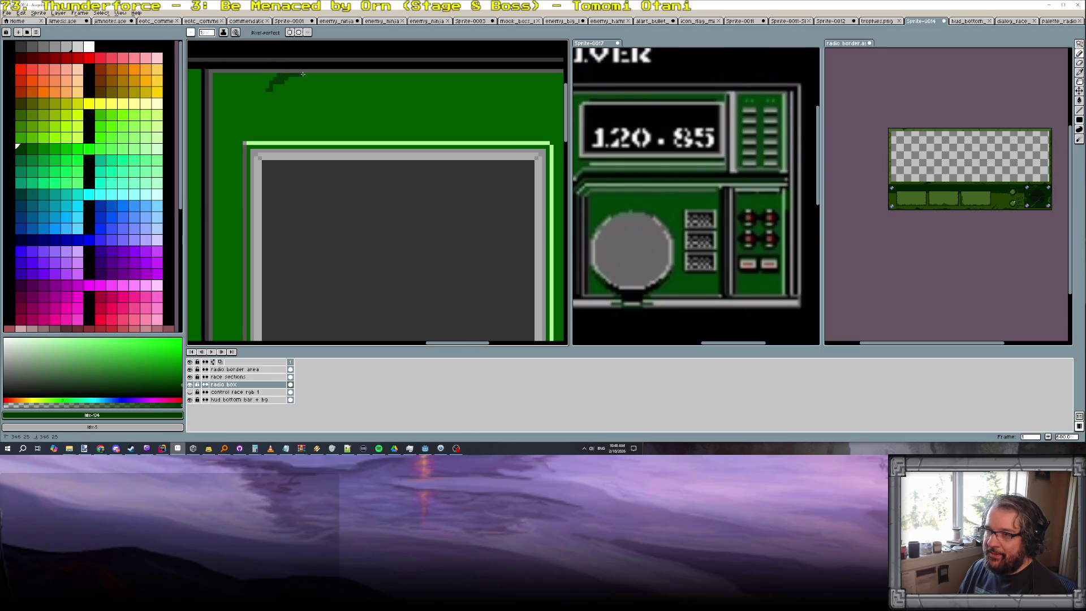
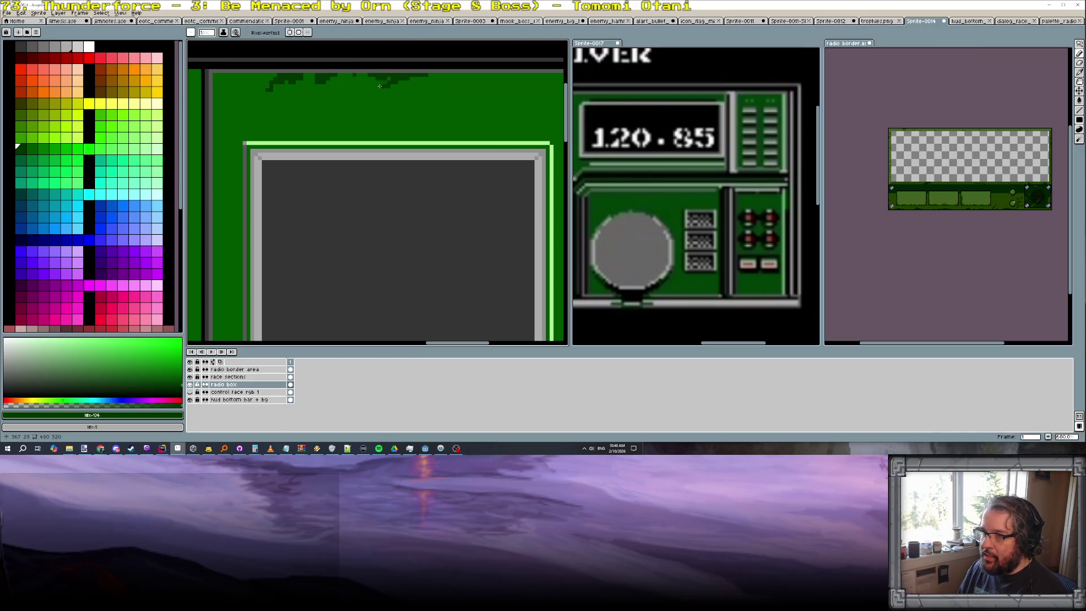
pyautogui.scroll(-2, 356, 74)
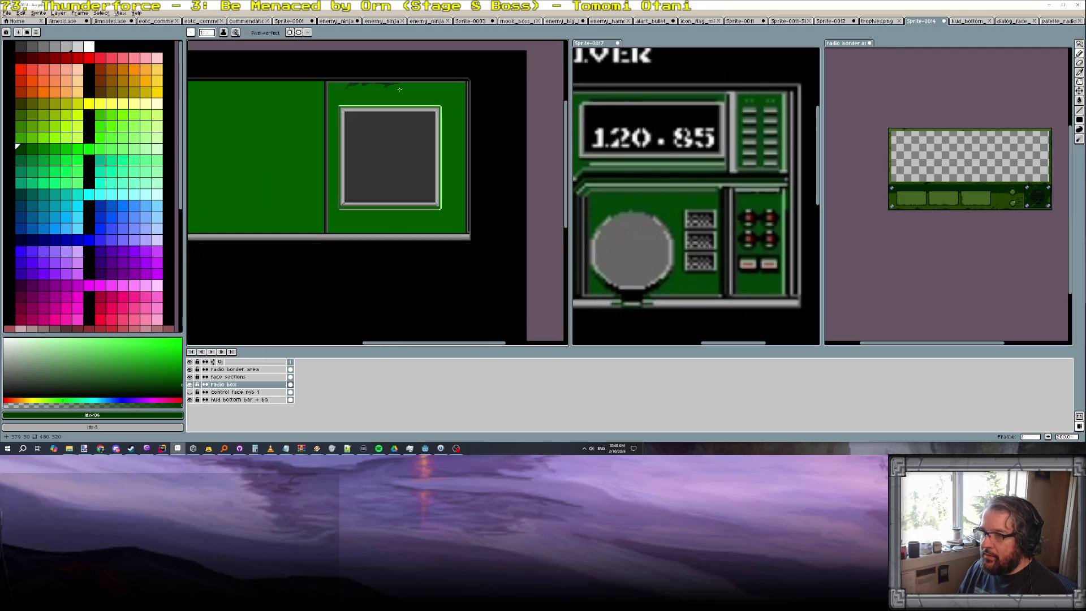
pyautogui.scroll(-1, 400, 89)
pyautogui.scroll(3, 408, 85)
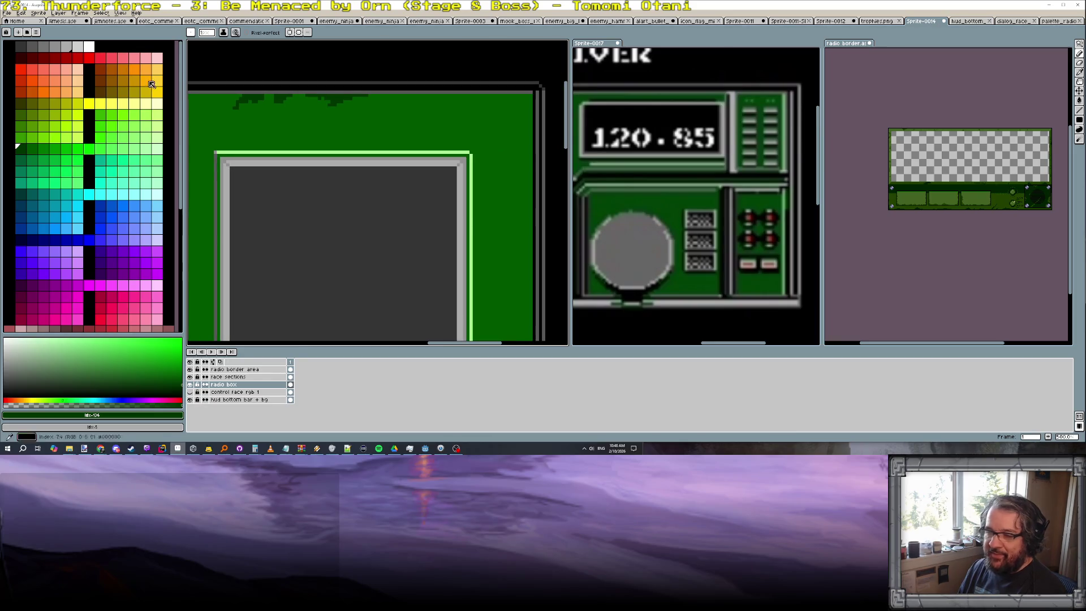
# Add a new button layer via Layer > New and pick red as the drawing colour
pyautogui.click(58, 14)
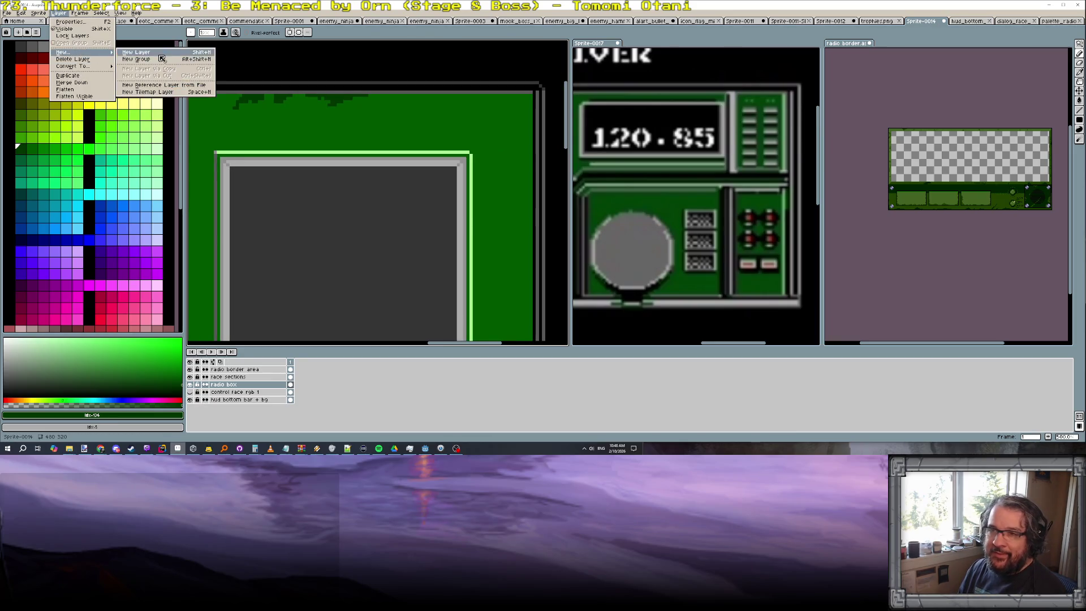
pyautogui.click(206, 182)
pyautogui.write('radio bg')
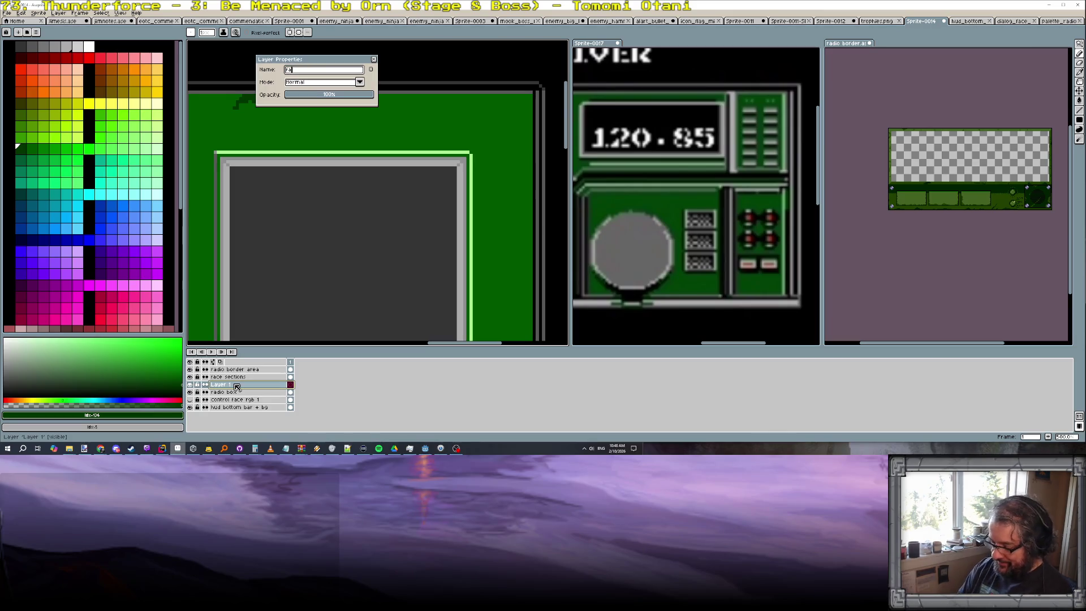
pyautogui.press('Return')
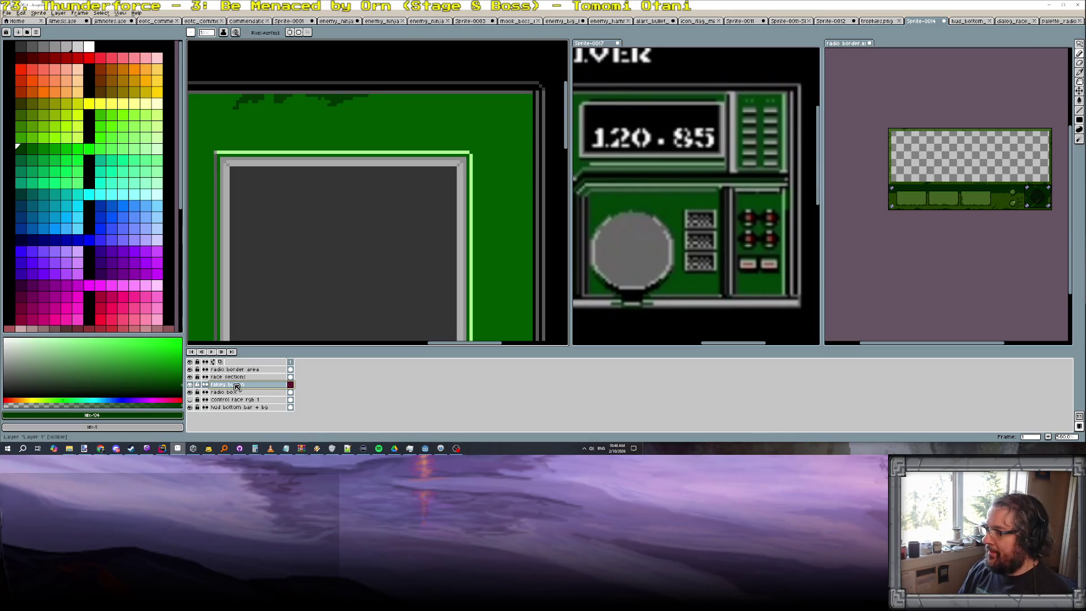
pyautogui.click(38, 60)
pyautogui.scroll(2, 252, 128)
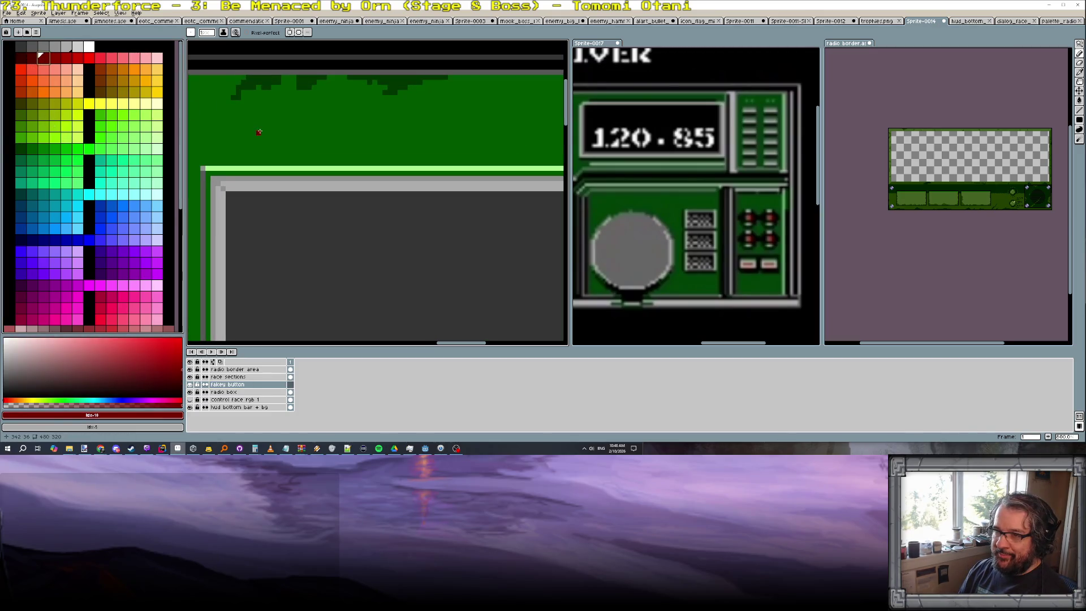
# Paint a red button block with darker red shading along its top and bottom edges
pyautogui.moveTo(269, 127); pyautogui.dragTo(272, 128)
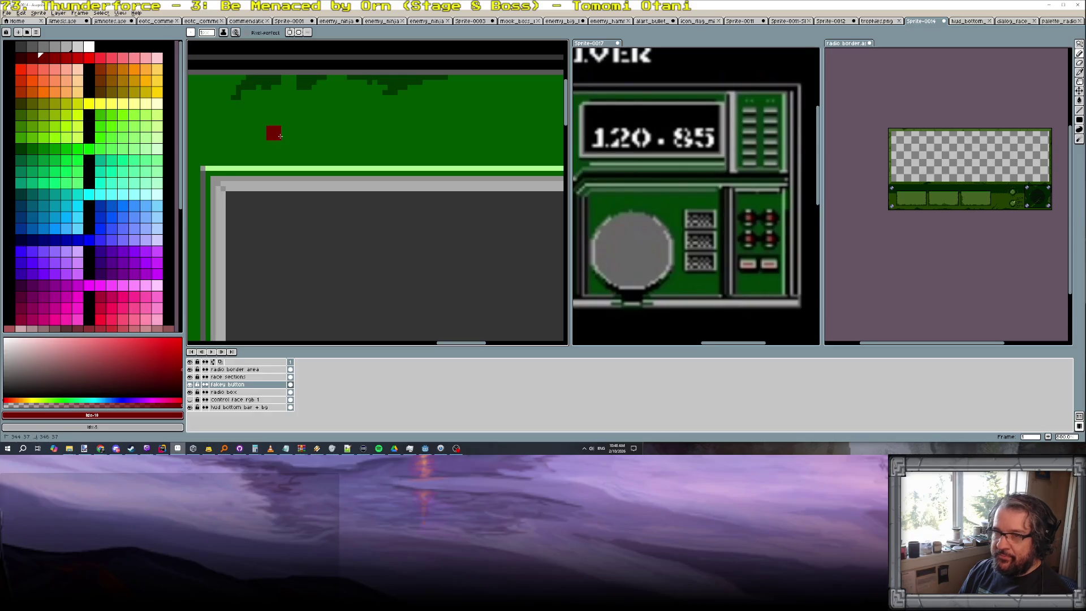
pyautogui.press('[')
pyautogui.press('[')
pyautogui.moveTo(264, 133); pyautogui.dragTo(266, 135)
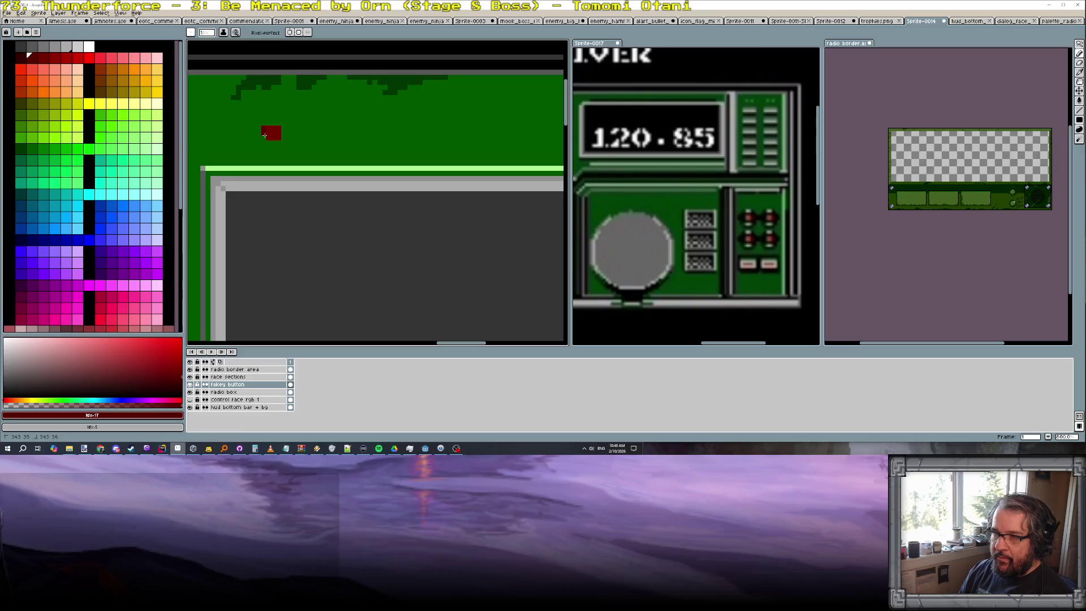
pyautogui.press(']')
pyautogui.press(']')
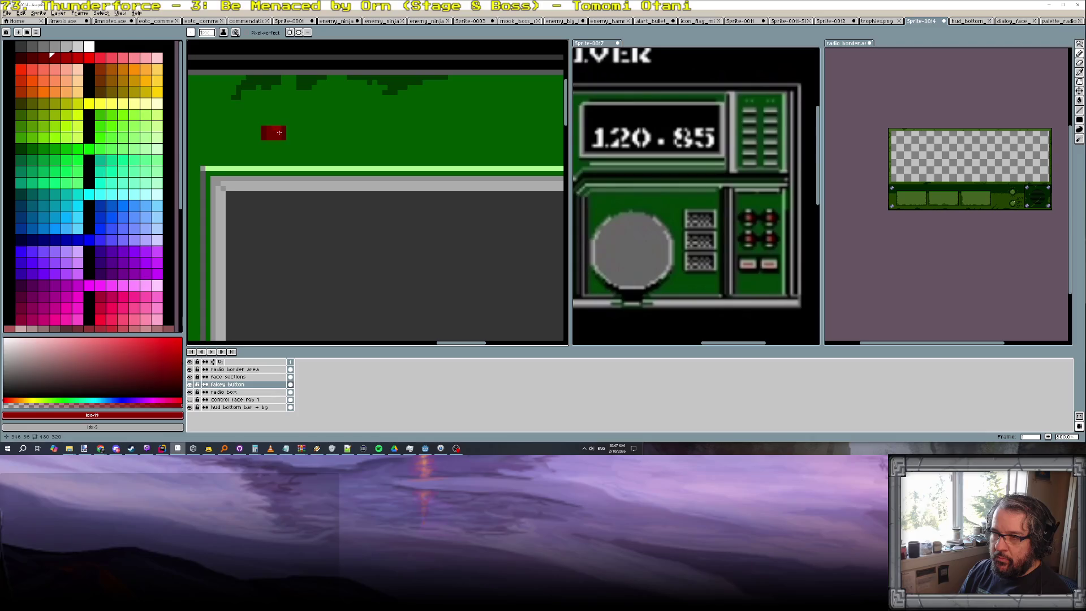
pyautogui.scroll(-1, 279, 132)
pyautogui.scroll(-1, 279, 133)
pyautogui.scroll(-1, 279, 133)
pyautogui.click(20, 57)
pyautogui.scroll(1, 280, 135)
pyautogui.moveTo(324, 127); pyautogui.dragTo(355, 129)
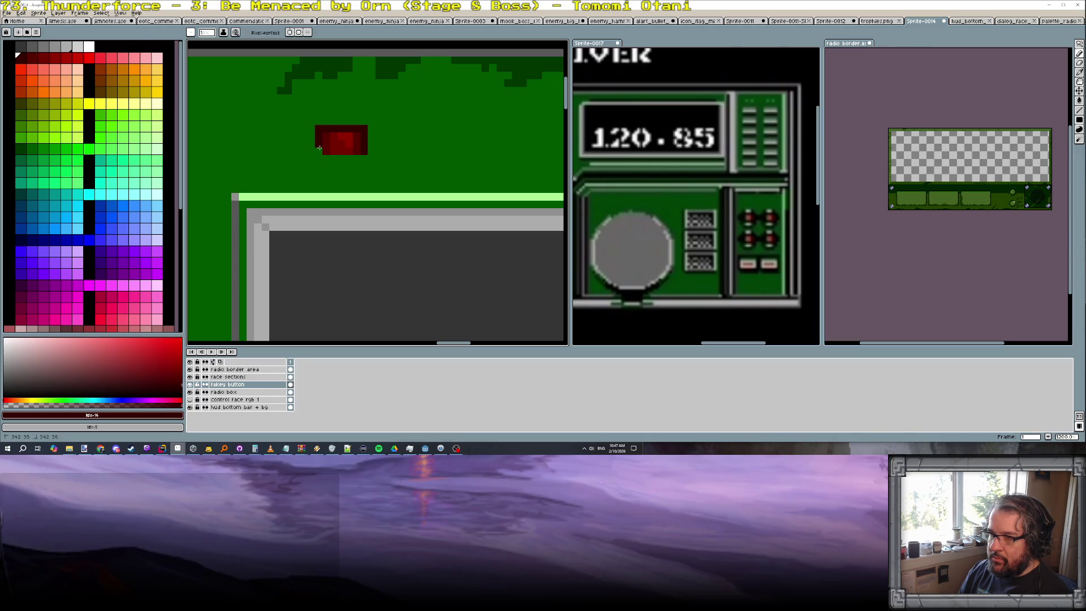
pyautogui.moveTo(319, 158); pyautogui.dragTo(361, 161)
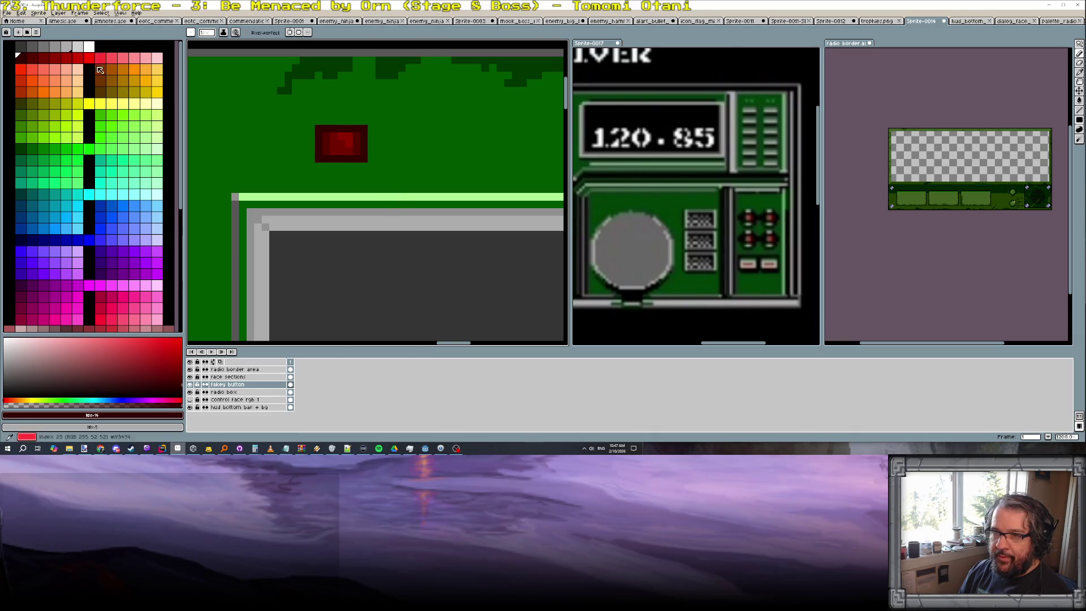
# Outline the top of the red button in dark green and sample that green from the canvas
pyautogui.click(19, 150)
pyautogui.moveTo(310, 121); pyautogui.dragTo(362, 121)
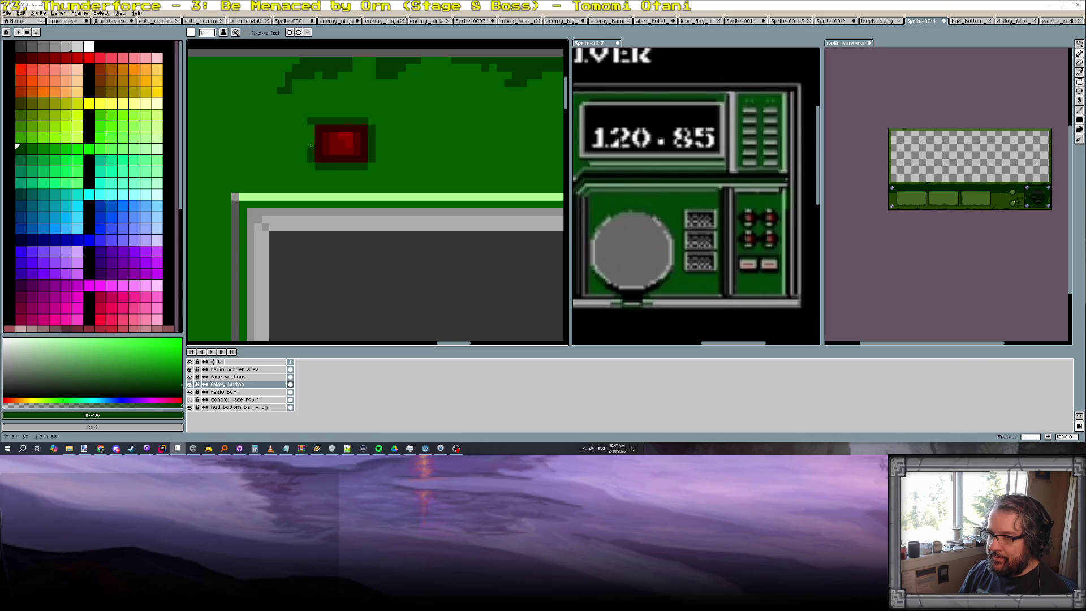
pyautogui.keyDown('alt'); pyautogui.click(371, 121); pyautogui.keyUp('alt')
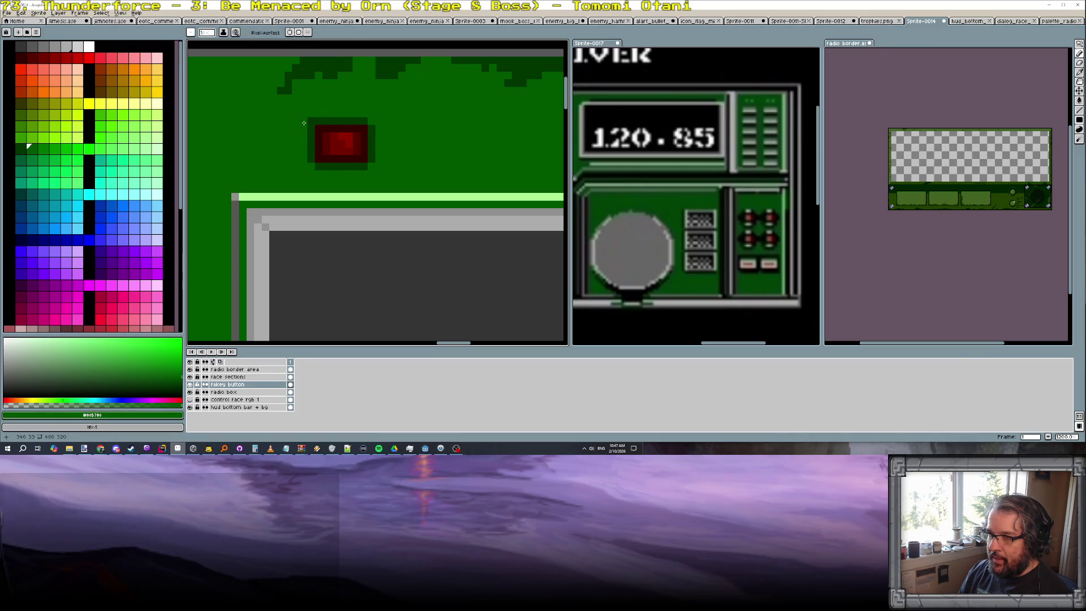
pyautogui.scroll(-3, 344, 132)
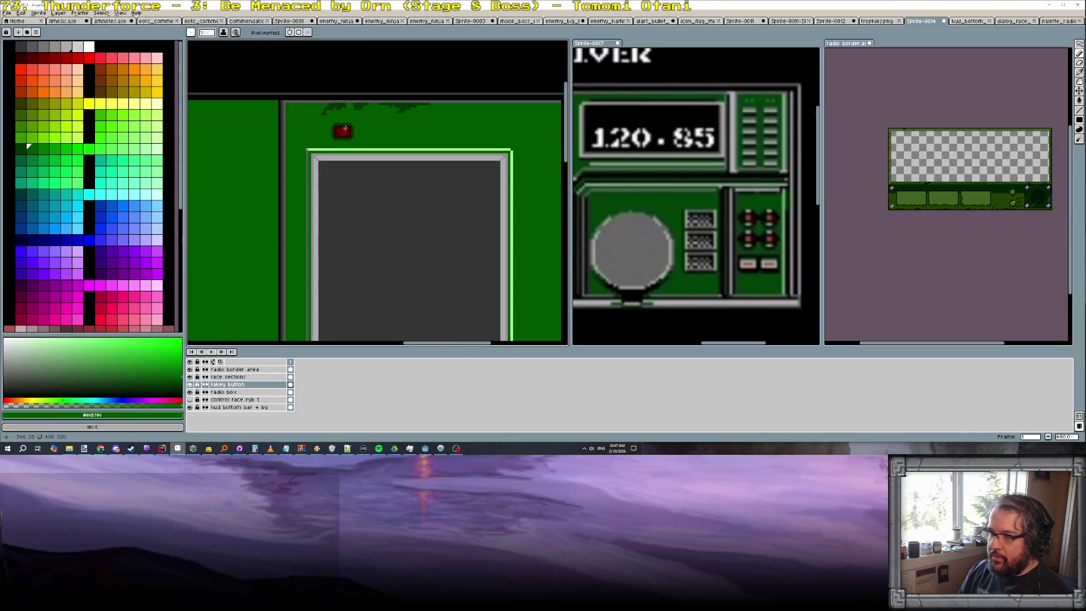
pyautogui.scroll(-1, 364, 135)
pyautogui.scroll(1, 349, 111)
pyautogui.scroll(1, 348, 136)
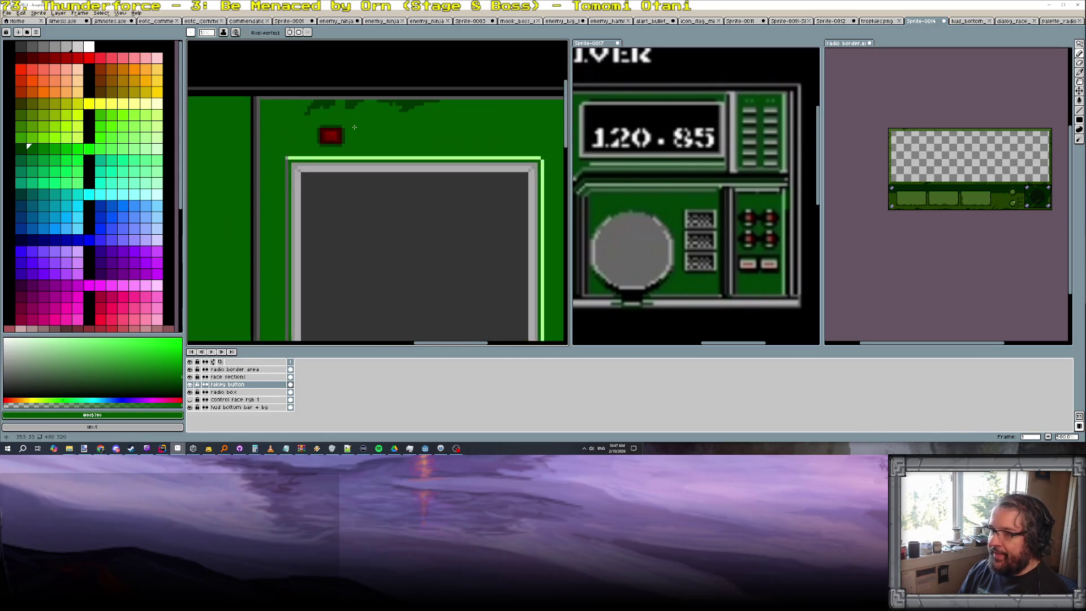
pyautogui.scroll(1, 346, 161)
pyautogui.scroll(2, 346, 171)
pyautogui.press('b')
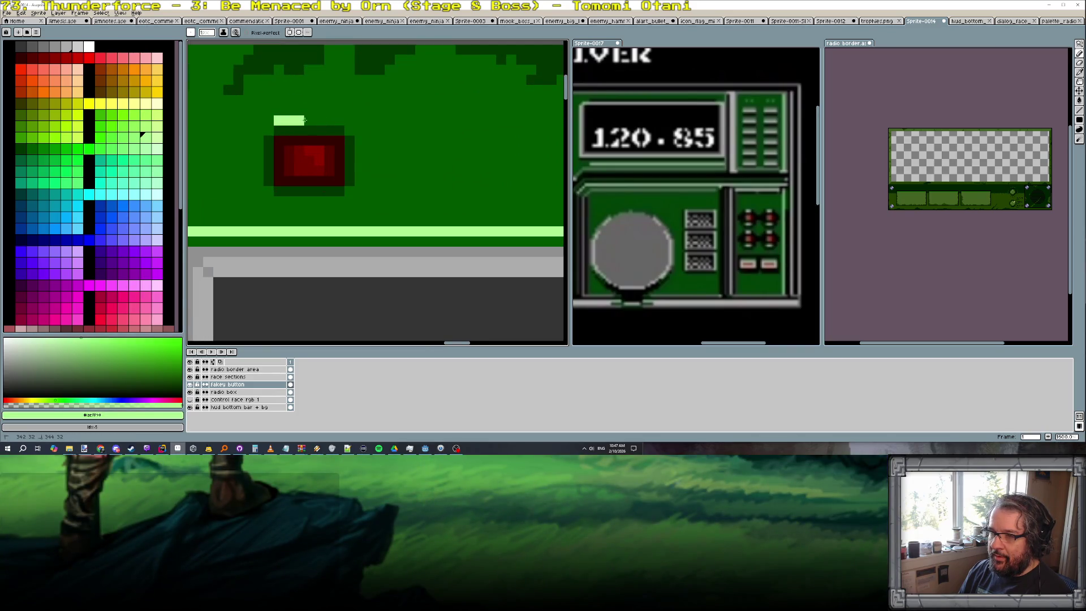
pyautogui.scroll(-2, 337, 128)
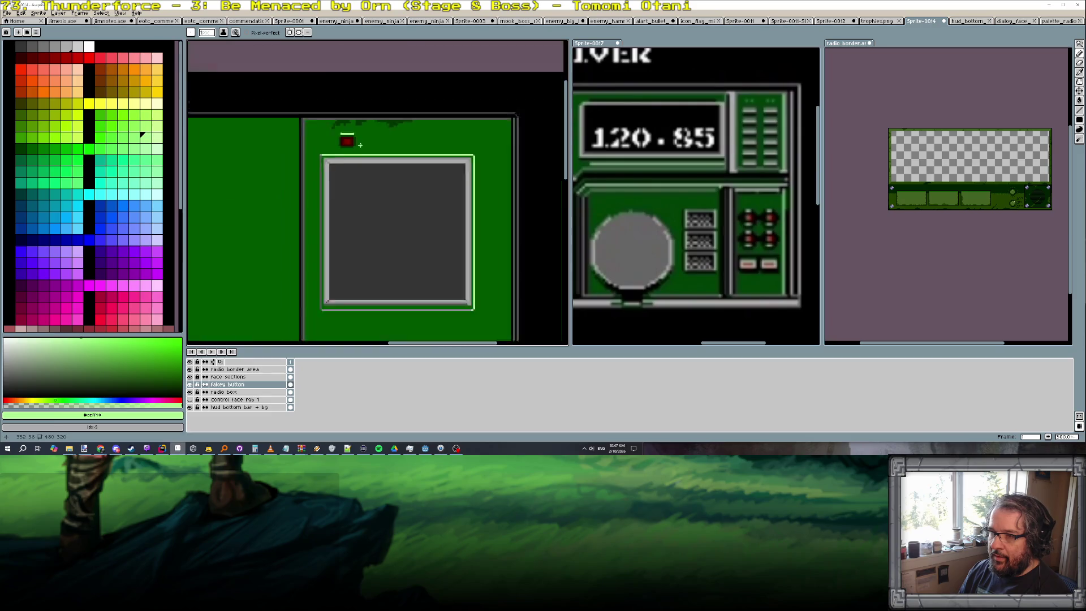
pyautogui.scroll(-1, 344, 134)
pyautogui.scroll(2, 357, 141)
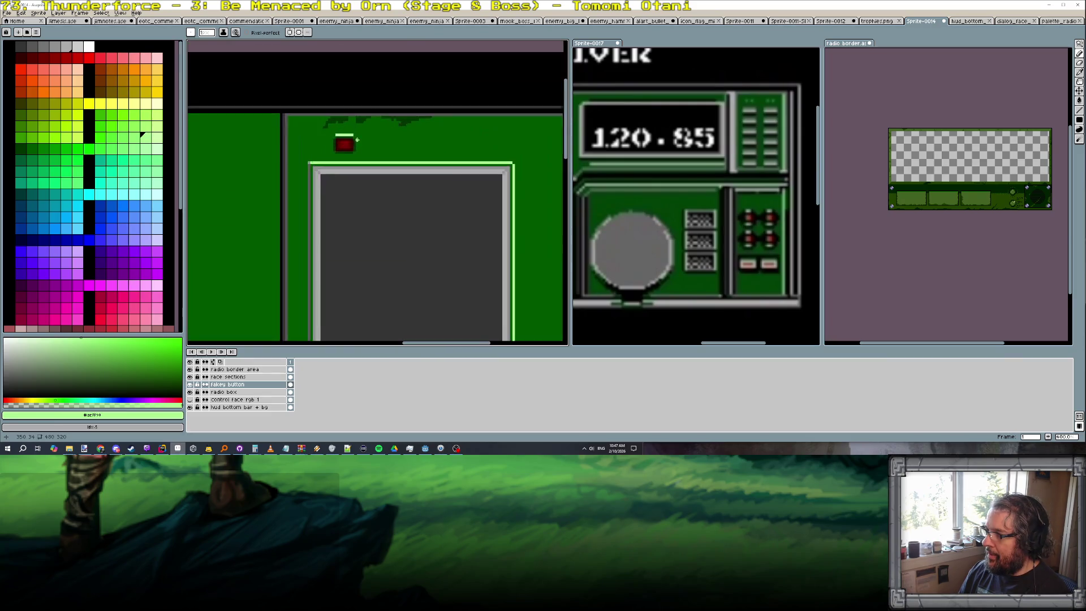
pyautogui.scroll(1, 355, 141)
pyautogui.scroll(2, 314, 129)
pyautogui.keyDown('alt'); pyautogui.click(312, 127); pyautogui.keyUp('alt')
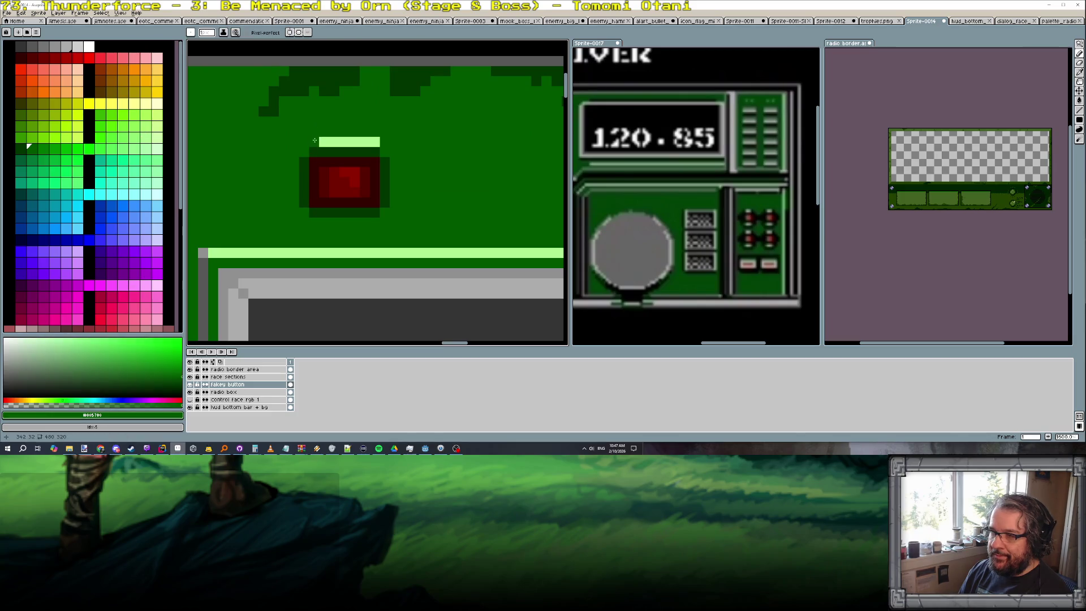
pyautogui.scroll(-2, 375, 141)
pyautogui.scroll(-1, 409, 158)
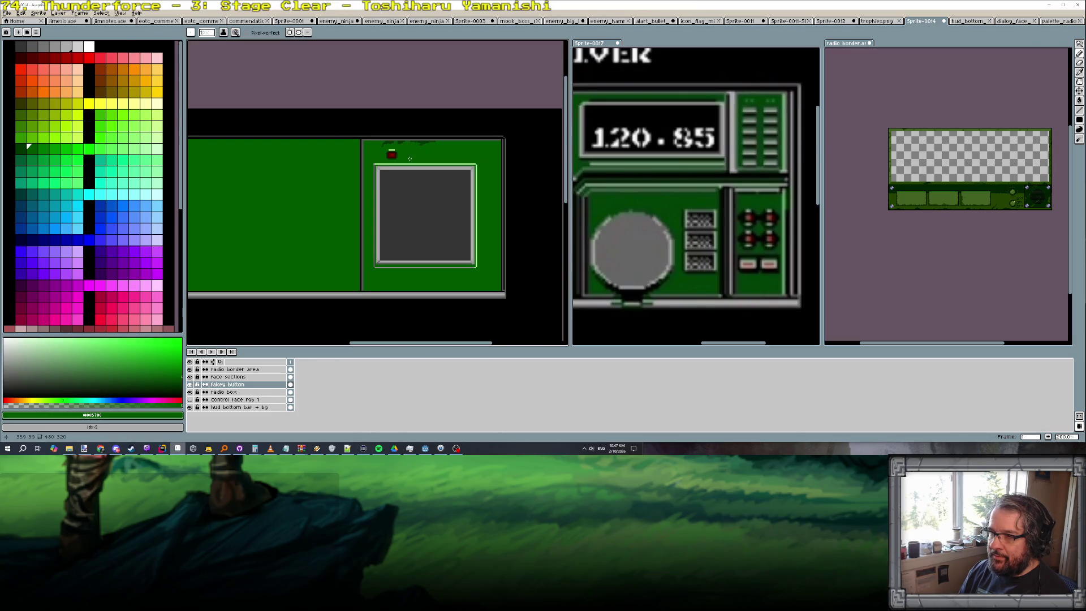
pyautogui.scroll(2, 409, 159)
pyautogui.keyDown('alt'); pyautogui.click(384, 151); pyautogui.keyUp('alt')
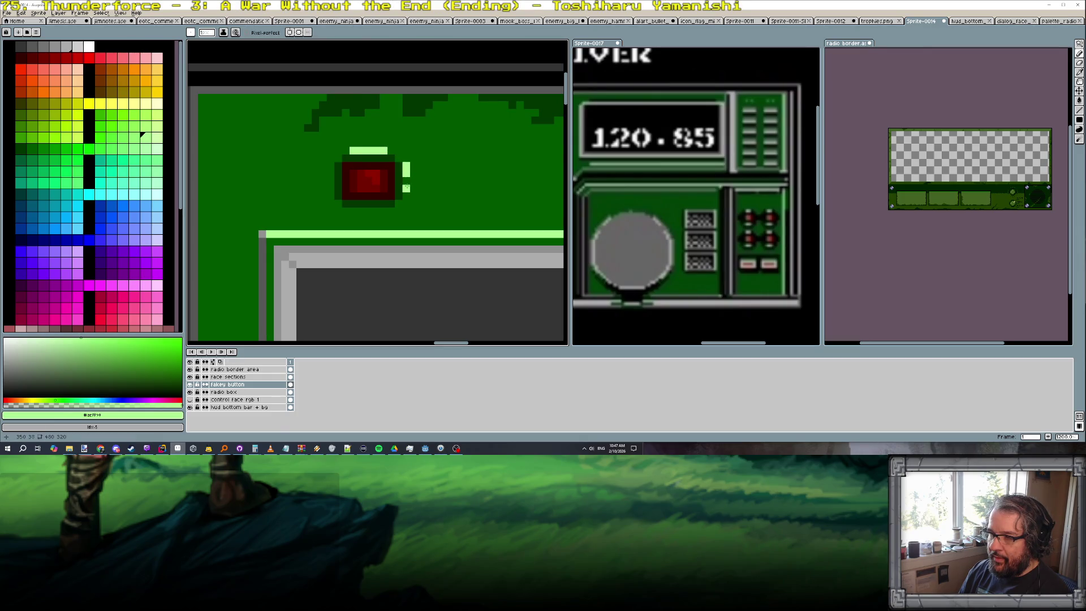
pyautogui.keyDown('alt'); pyautogui.click(406, 188); pyautogui.keyUp('alt')
pyautogui.scroll(-1, 459, 177)
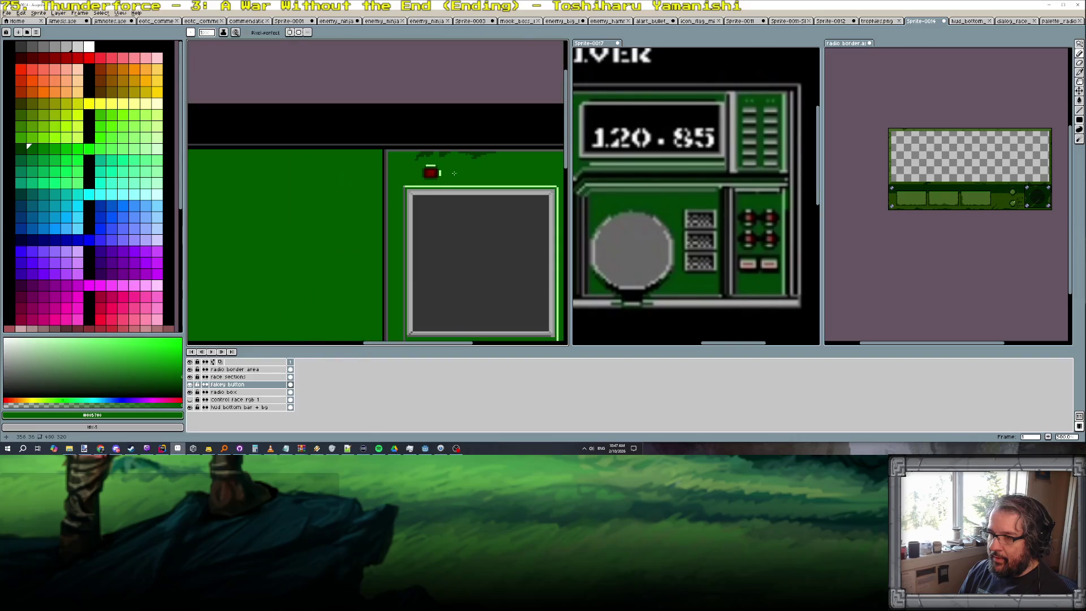
pyautogui.scroll(-1, 459, 177)
pyautogui.scroll(1, 453, 172)
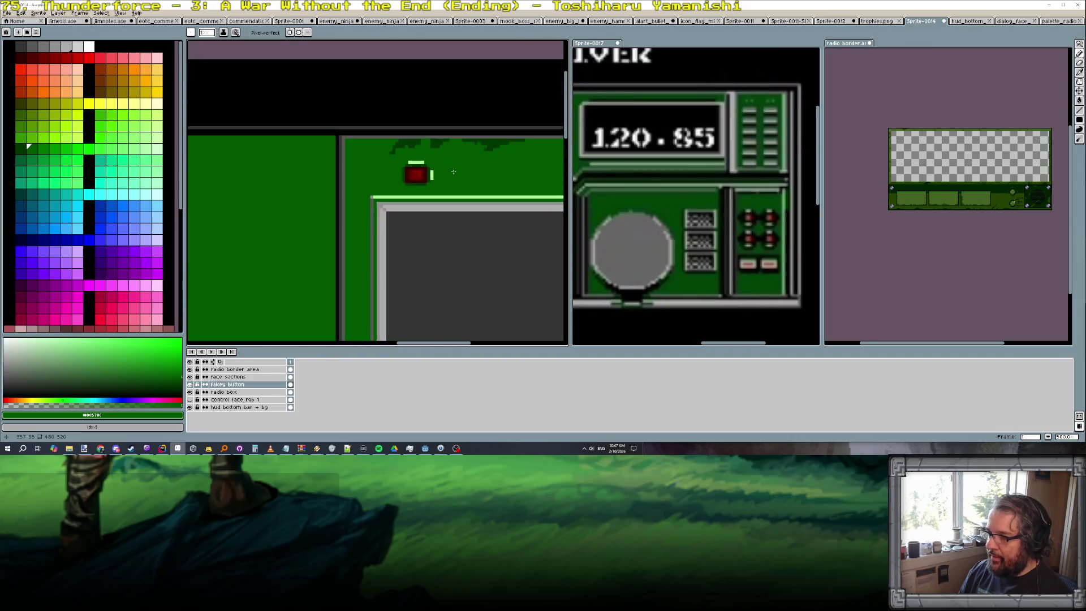
pyautogui.scroll(1, 441, 180)
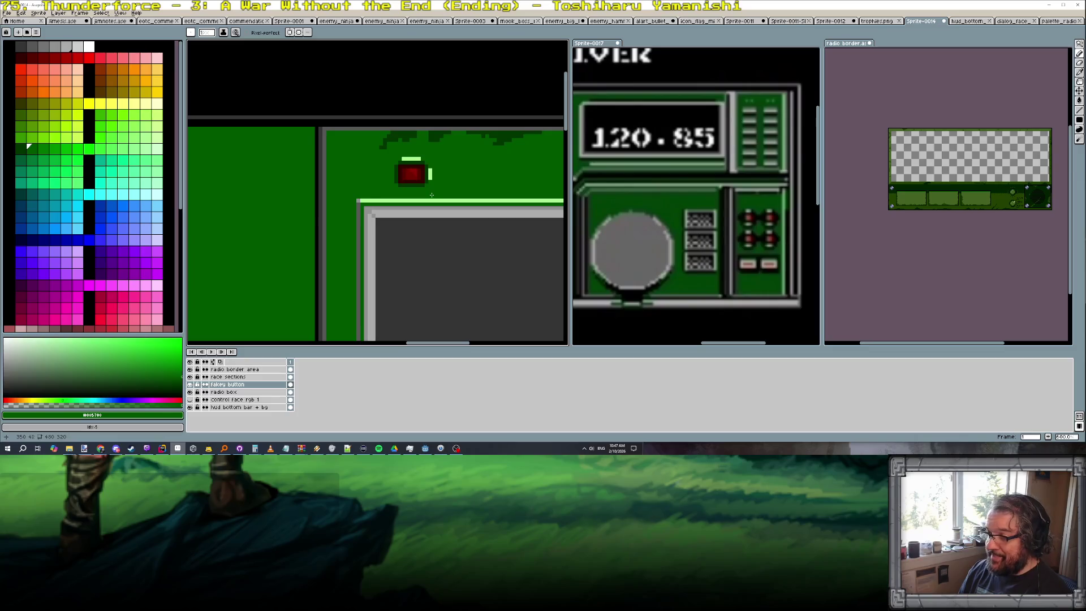
pyautogui.scroll(-3, 431, 200)
pyautogui.scroll(2, 433, 291)
pyautogui.keyDown('alt'); pyautogui.click(425, 277); pyautogui.keyUp('alt')
pyautogui.scroll(2, 425, 277)
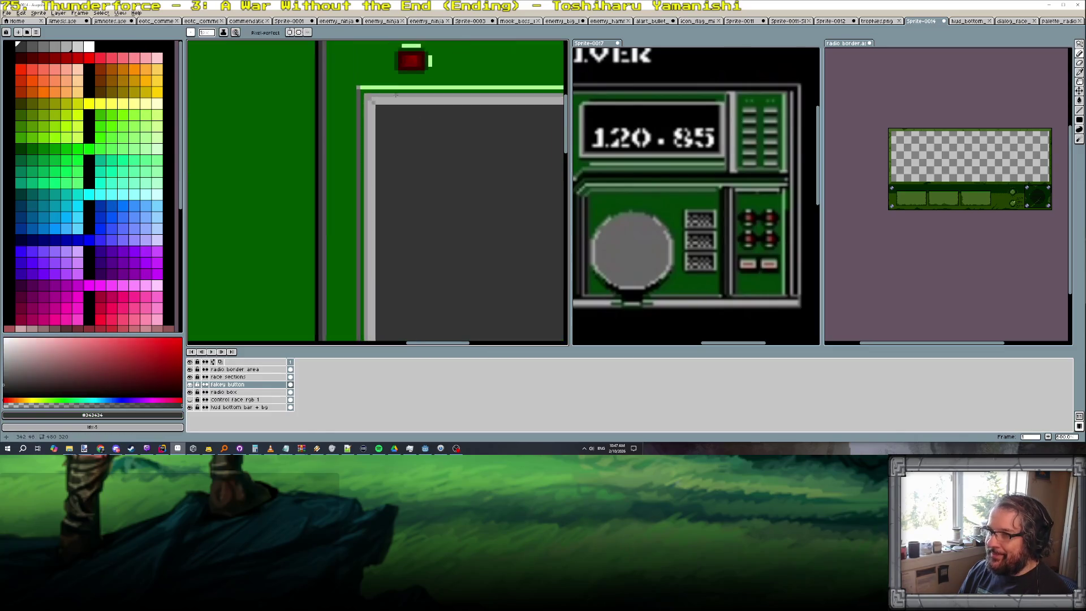
pyautogui.scroll(1, 415, 82)
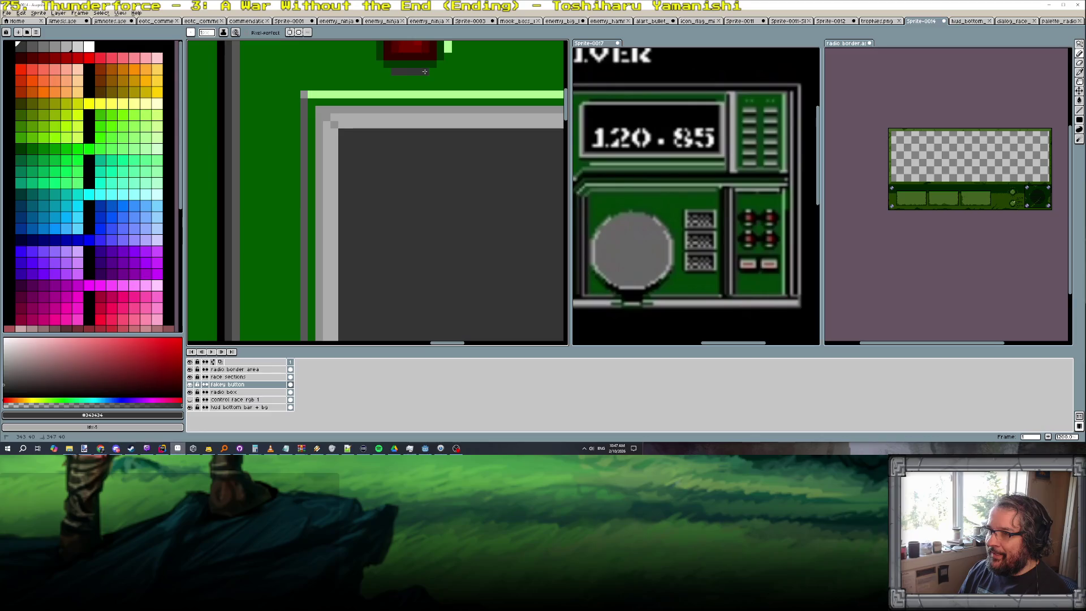
pyautogui.moveTo(370, 33); pyautogui.dragTo(388, 115)
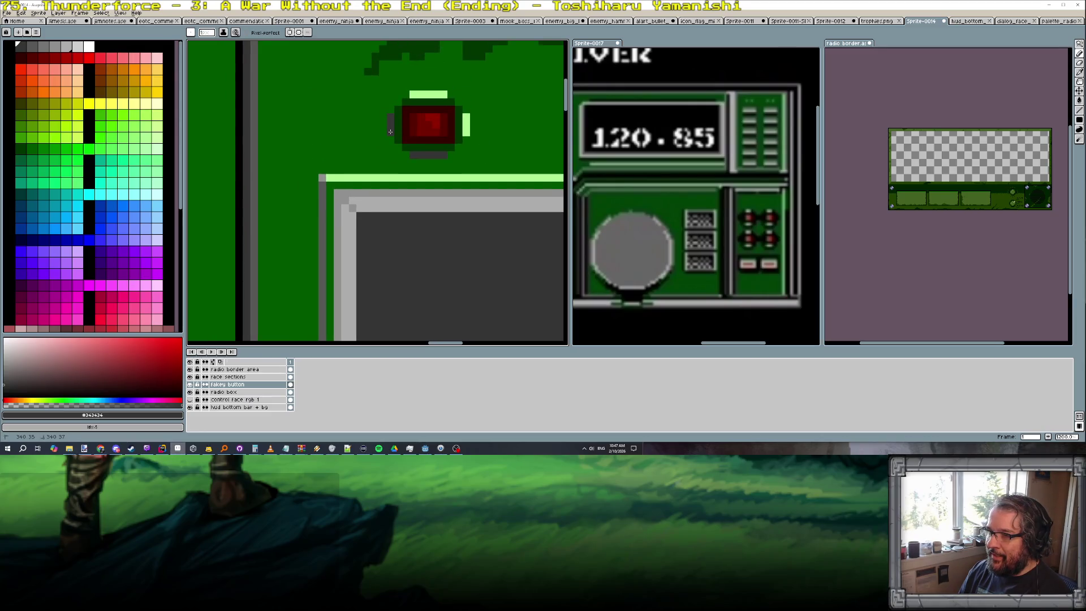
pyautogui.scroll(-2, 391, 130)
pyautogui.scroll(-2, 442, 135)
pyautogui.scroll(1, 473, 142)
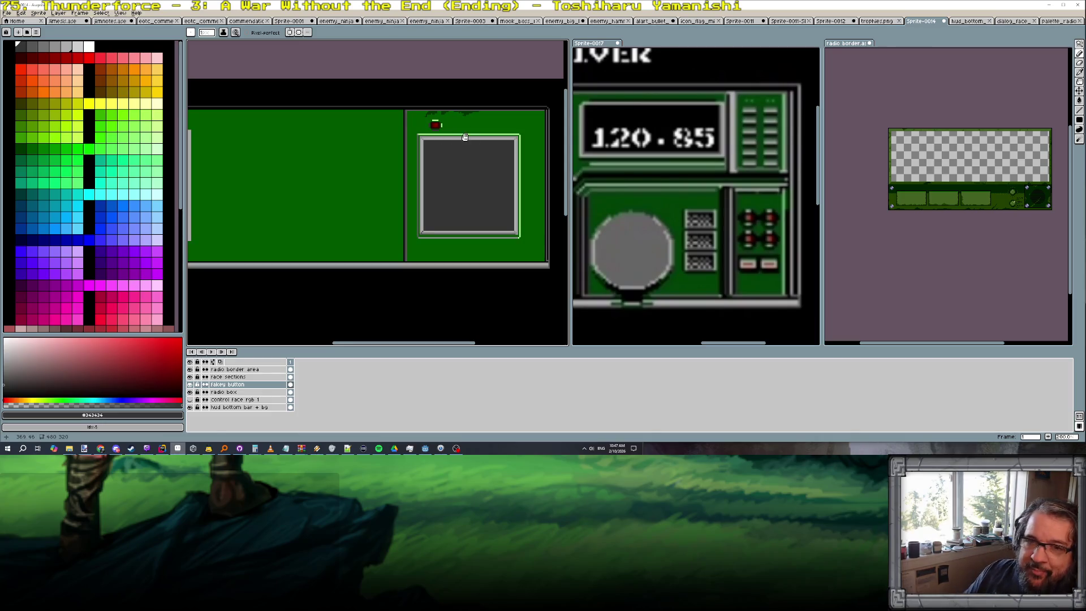
pyautogui.scroll(2, 415, 141)
pyautogui.scroll(1, 374, 147)
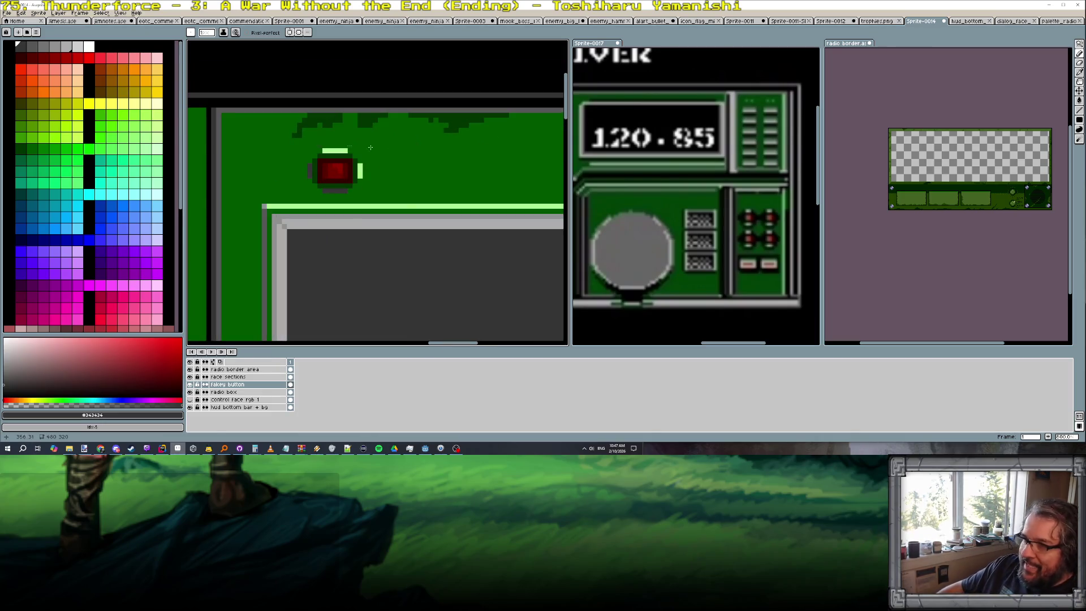
pyautogui.scroll(-1, 326, 166)
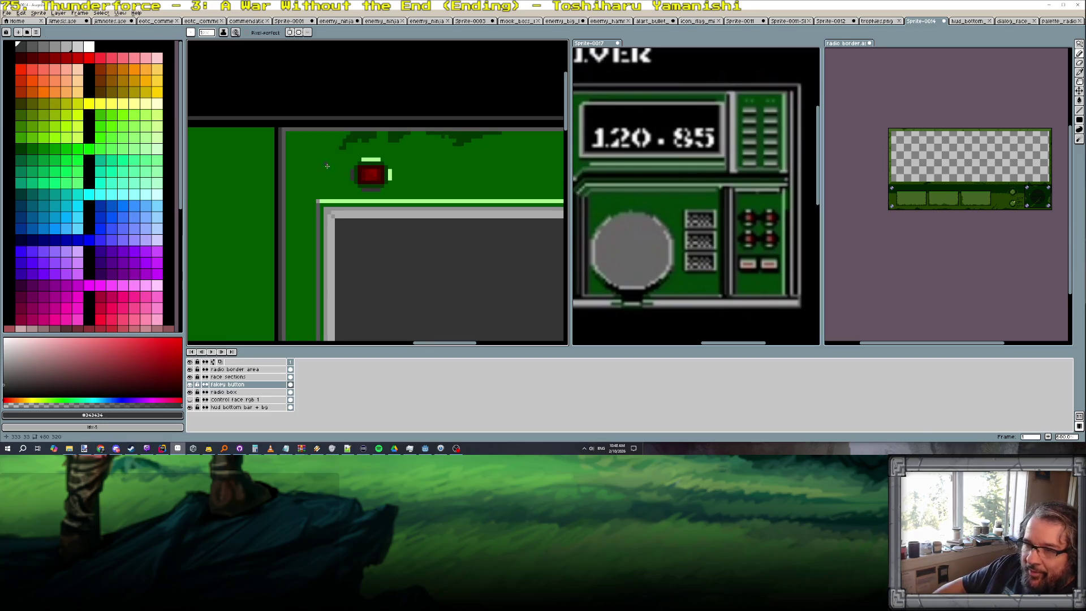
pyautogui.click(140, 135)
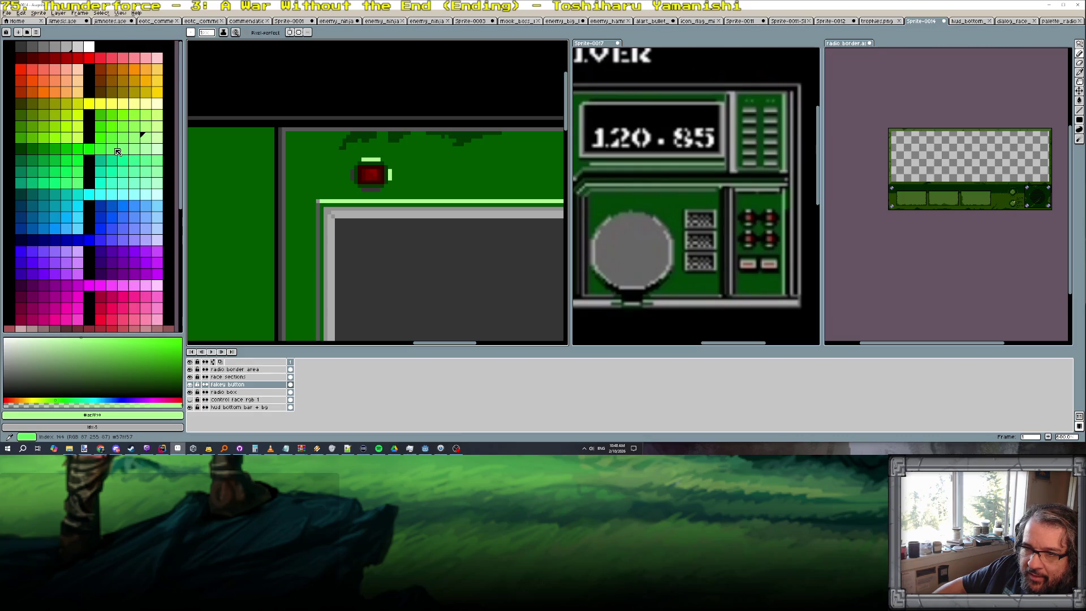
# Choose a pale green swatch and bucket-fill the strip beside the red button with it
pyautogui.press('+')
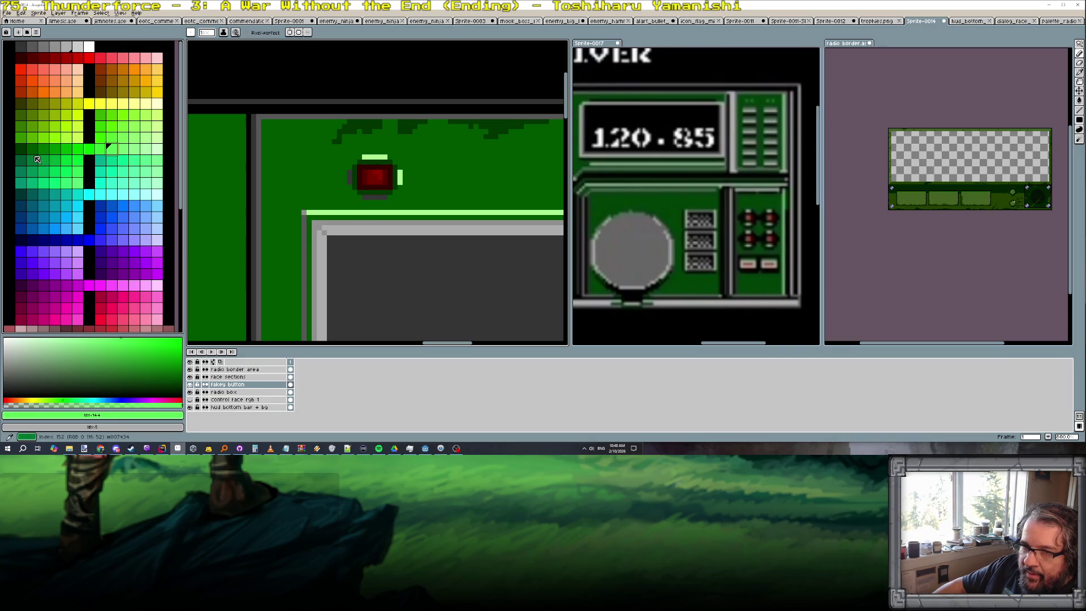
pyautogui.scroll(2, 799, 135)
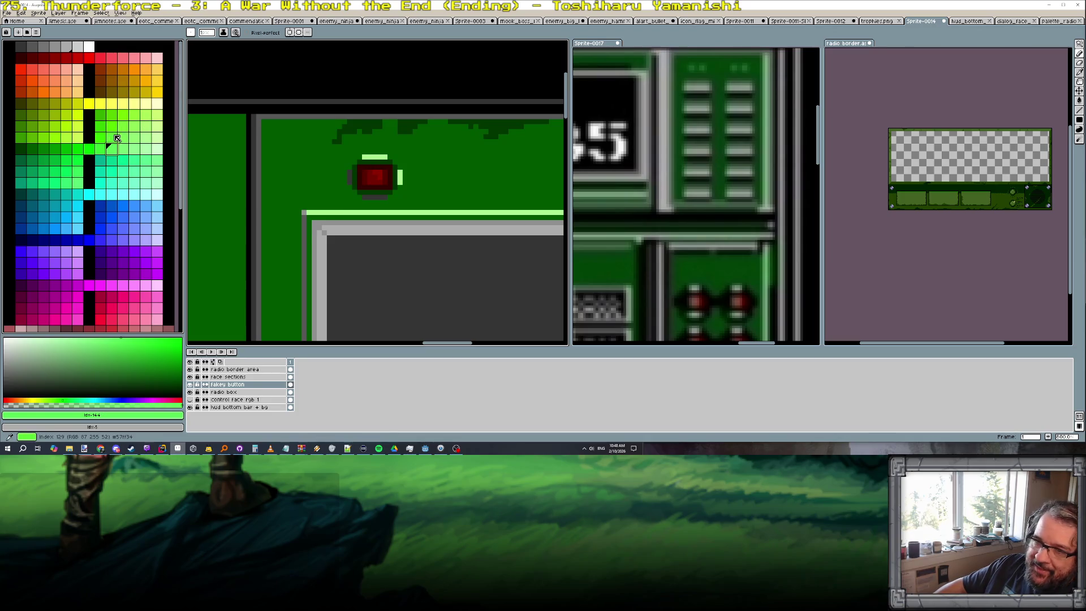
pyautogui.click(145, 150)
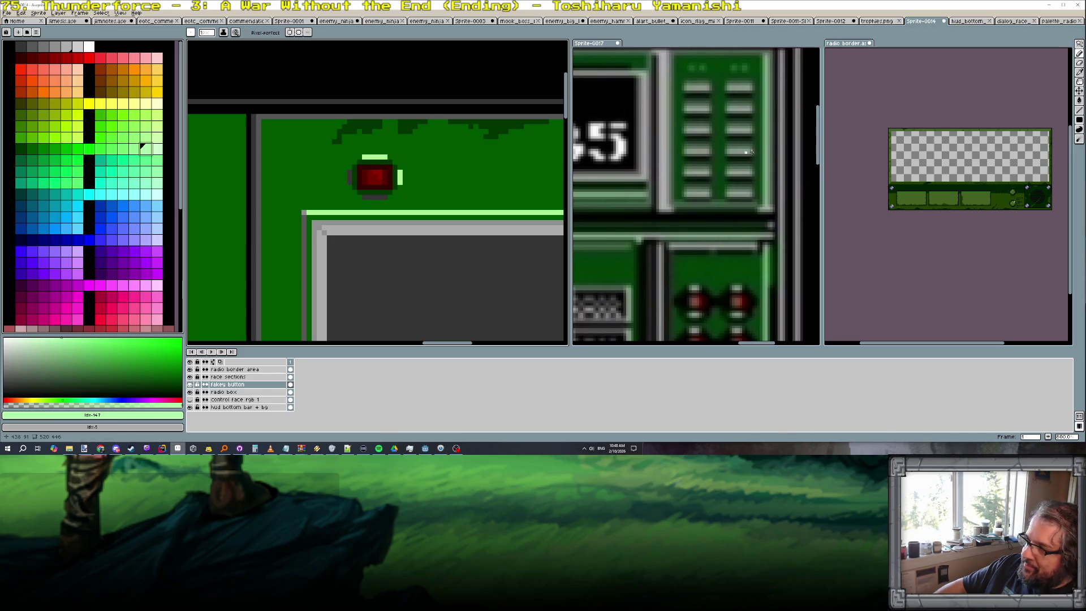
pyautogui.scroll(-3, 63, 167)
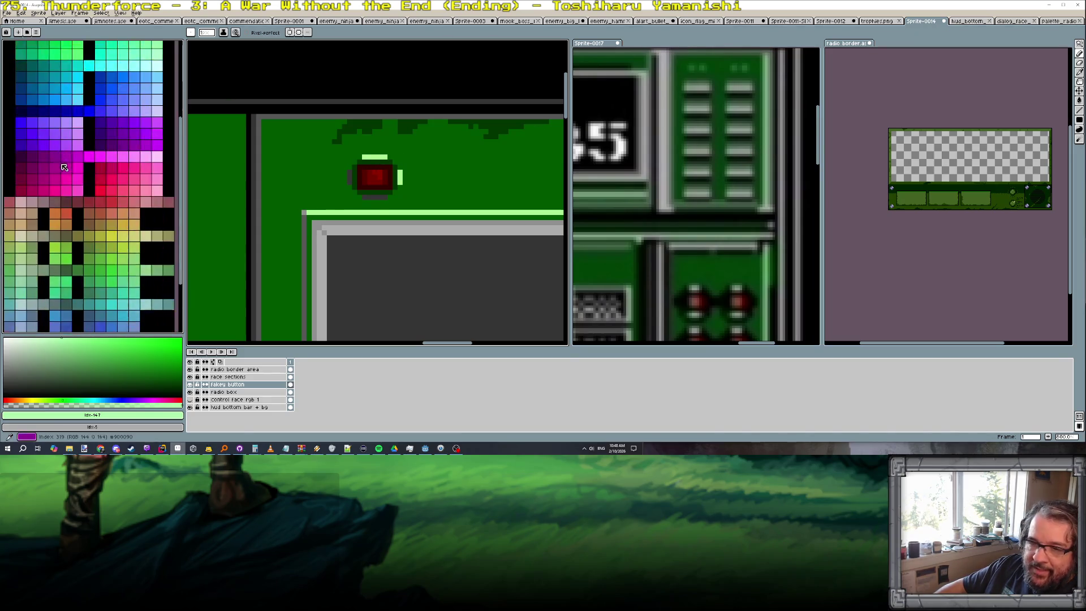
pyautogui.scroll(-2, 63, 168)
pyautogui.click(9, 196)
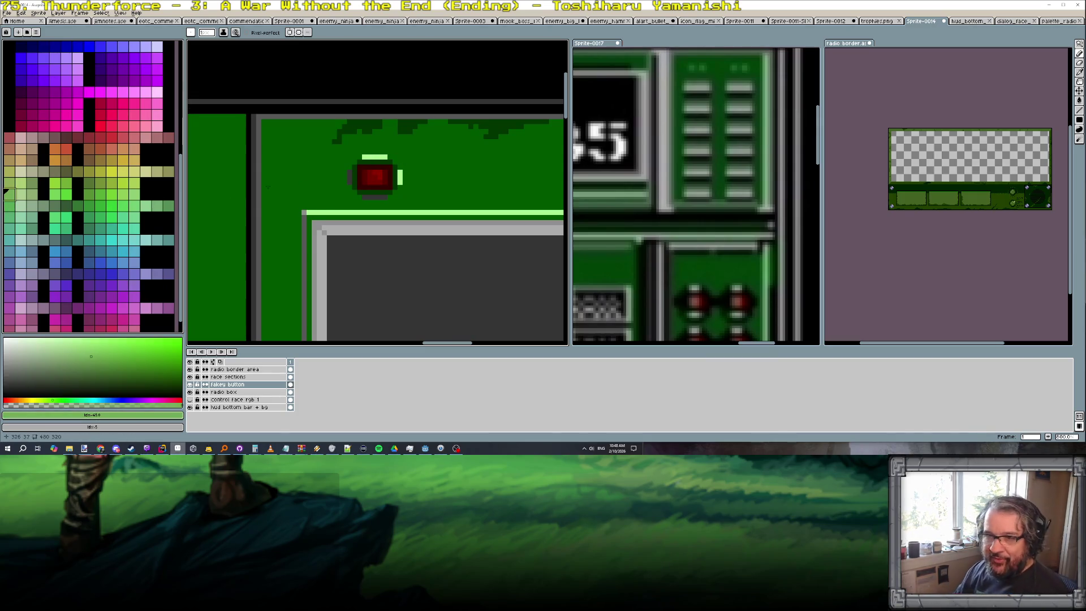
pyautogui.click(17, 192)
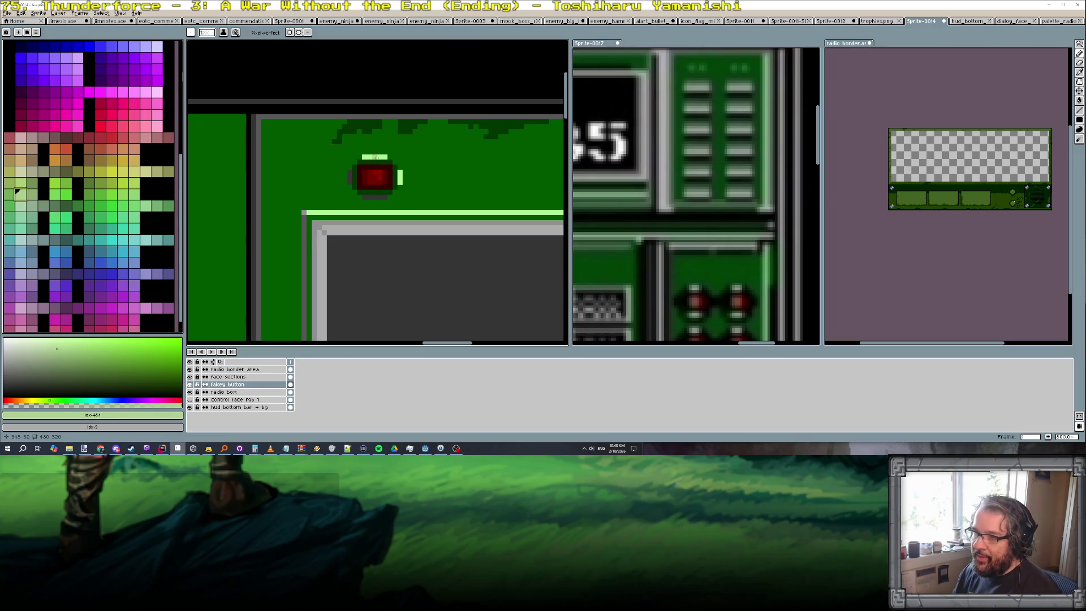
pyautogui.press('g')
pyautogui.click(400, 176)
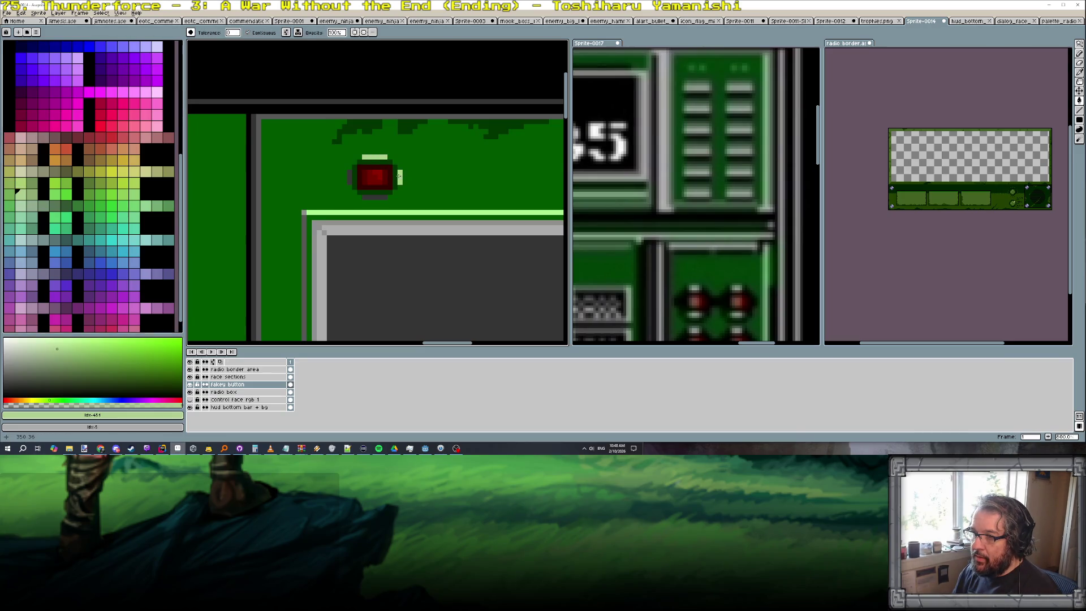
# Undo a stray fill, recolour the bar below the button light green and erase the bar on its right
pyautogui.click(411, 212)
pyautogui.hotkey('ctrl', 'z')
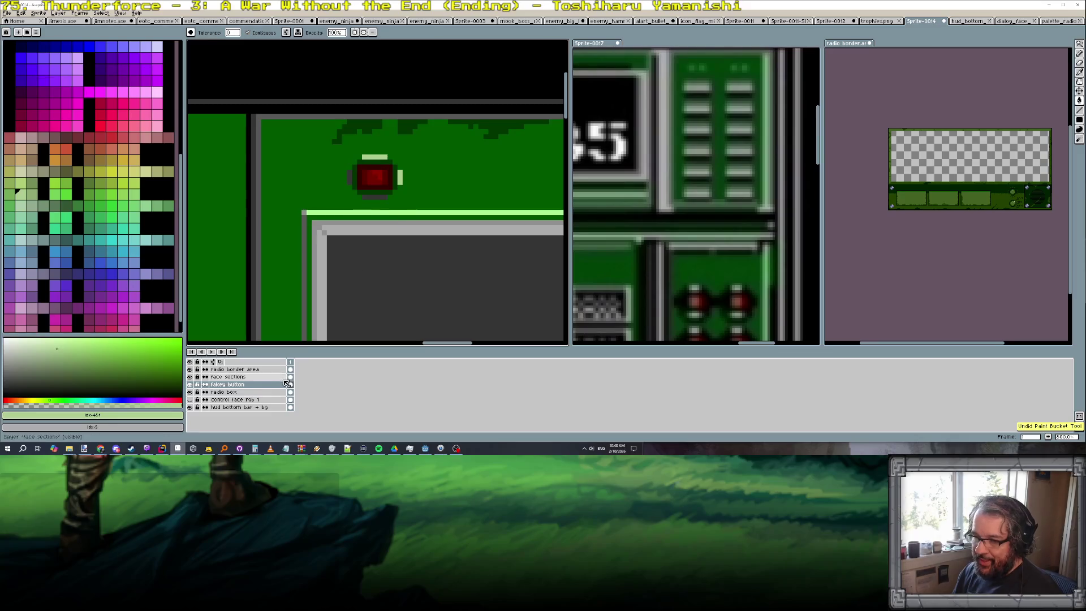
pyautogui.click(255, 392)
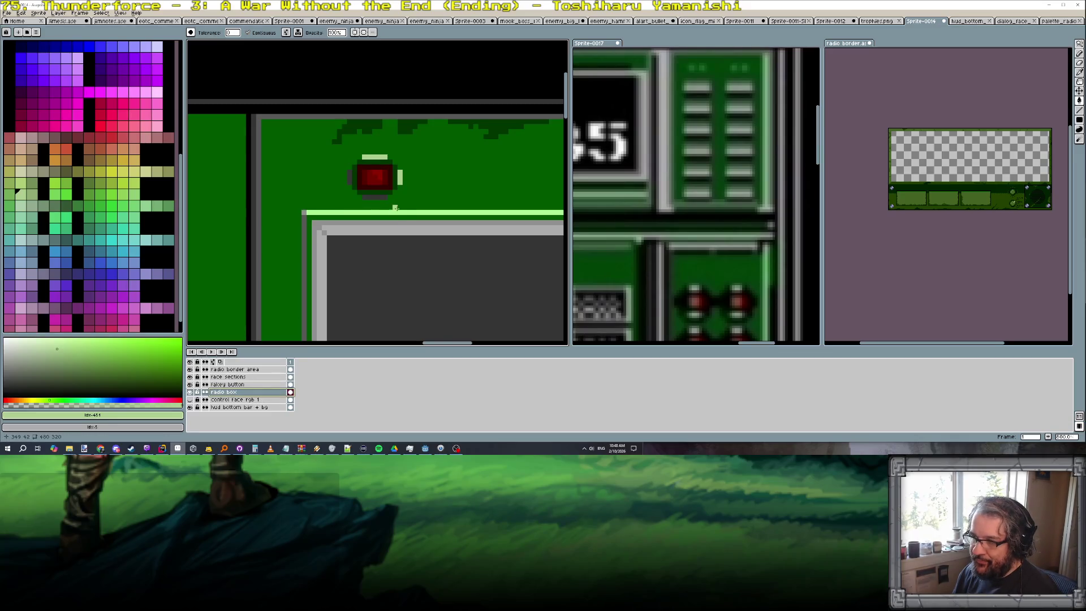
pyautogui.scroll(-2, 399, 212)
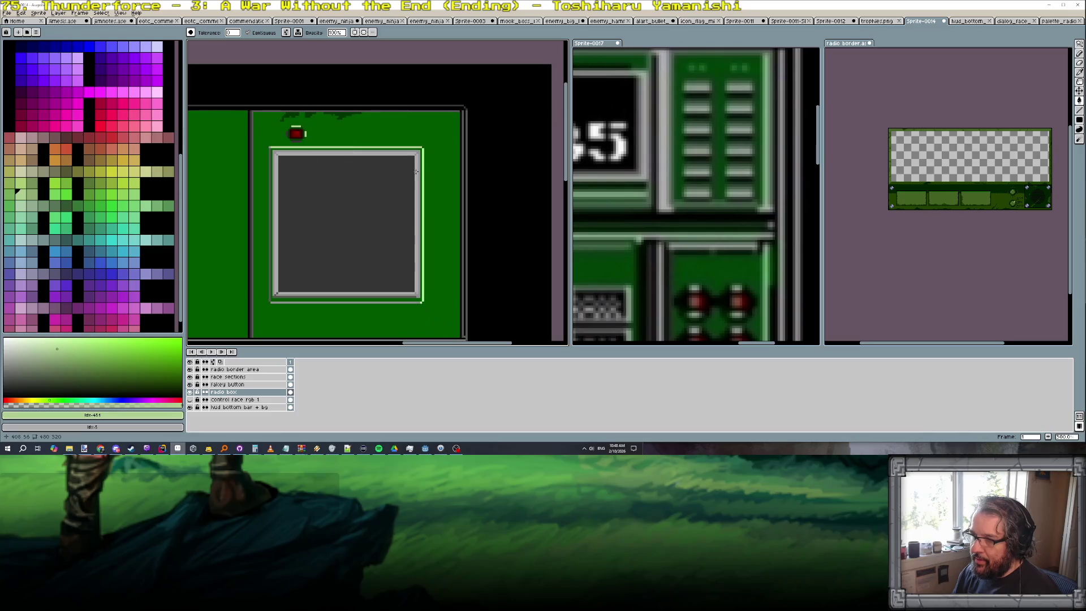
pyautogui.scroll(-1, 371, 195)
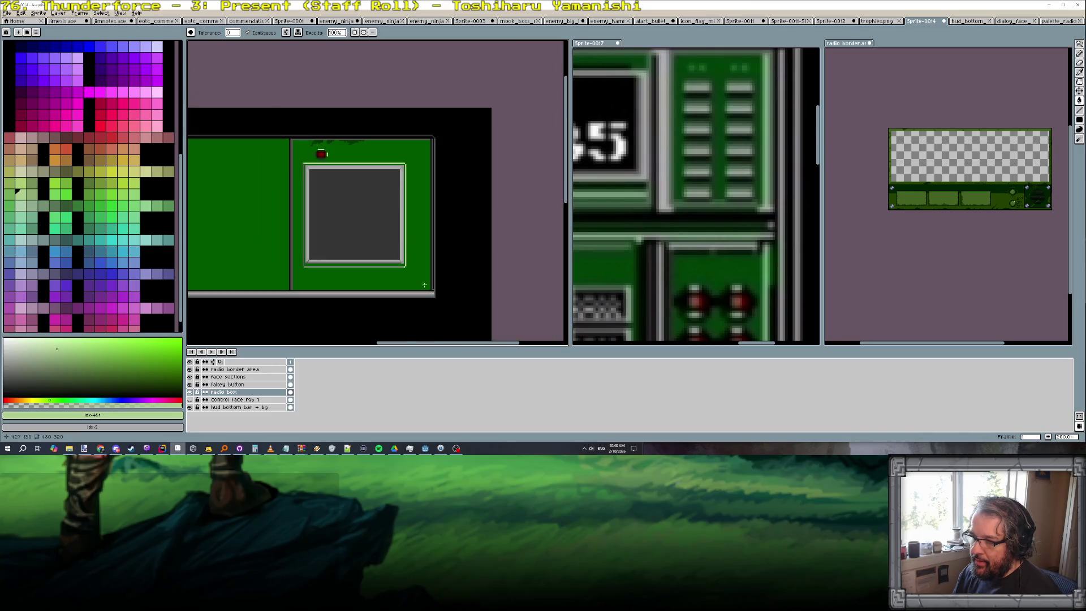
pyautogui.scroll(3, 390, 252)
pyautogui.scroll(-3, 289, 182)
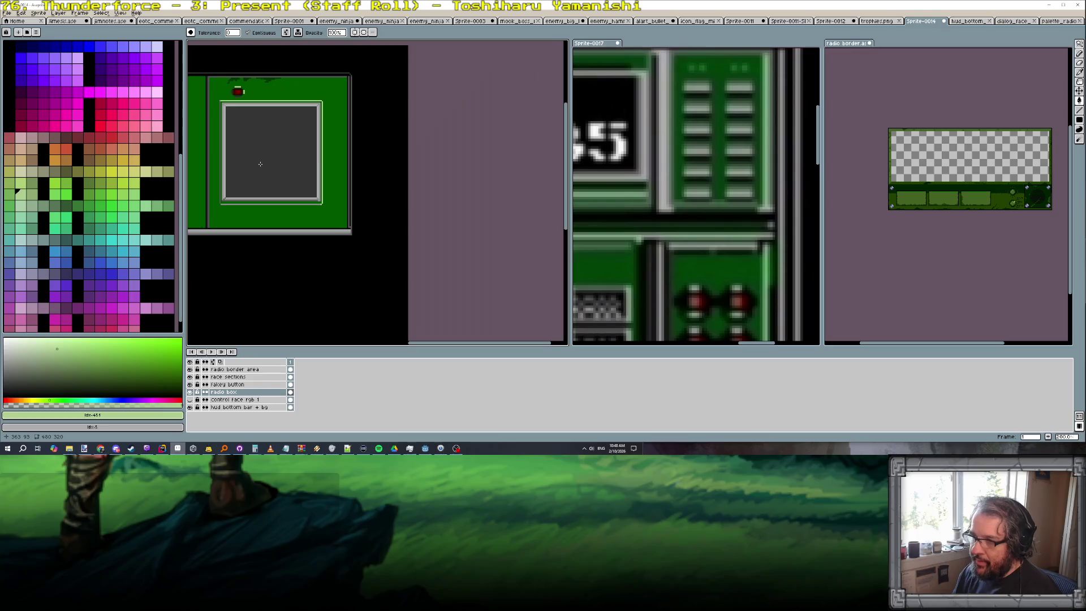
pyautogui.scroll(2, 387, 136)
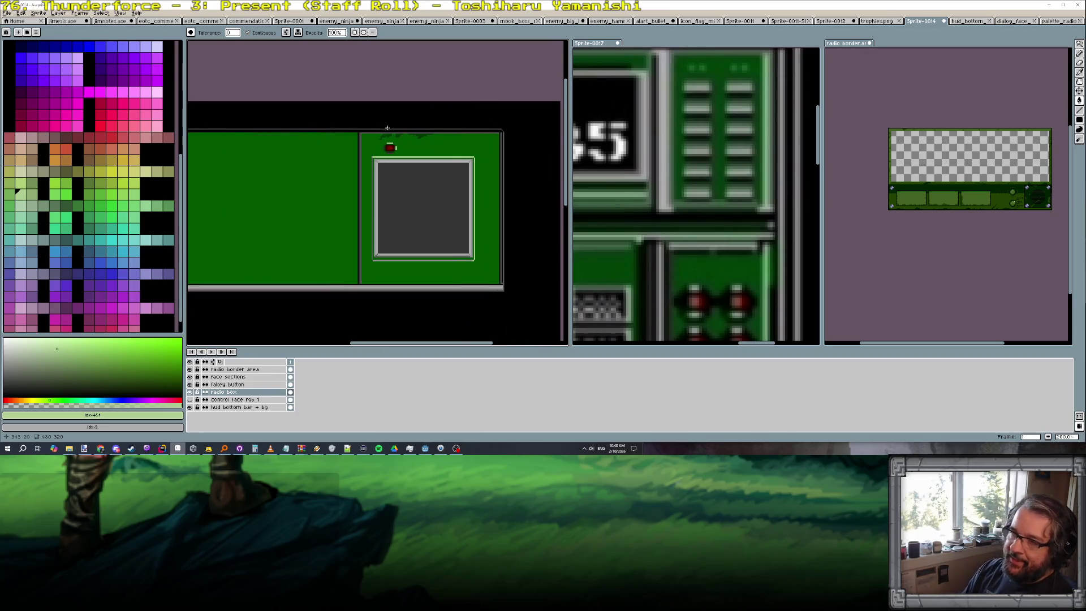
pyautogui.scroll(1, 387, 134)
pyautogui.scroll(-1, 387, 140)
pyautogui.scroll(-1, 382, 139)
pyautogui.scroll(1, 368, 139)
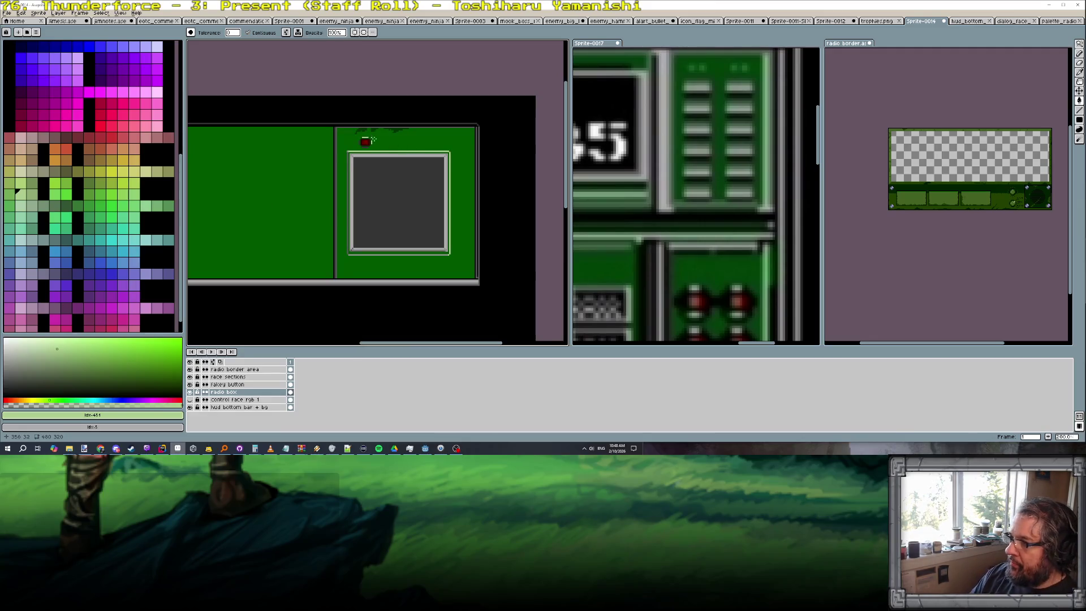
pyautogui.scroll(1, 389, 150)
pyautogui.scroll(1, 390, 150)
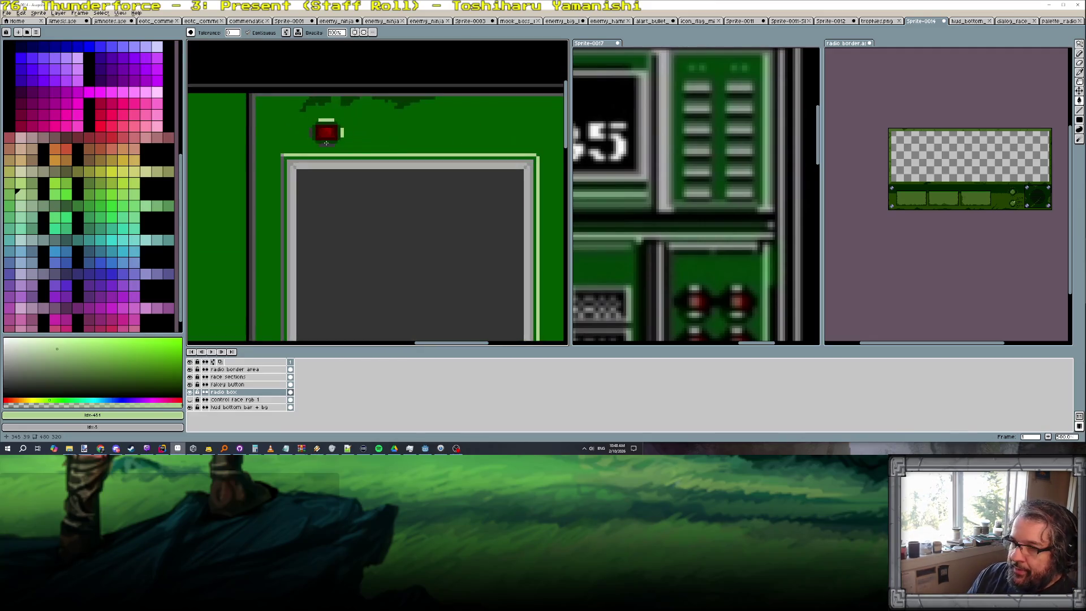
pyautogui.scroll(1, 382, 153)
pyautogui.scroll(1, 361, 168)
pyautogui.scroll(1, 361, 169)
pyautogui.hotkey('alt', 'Up')
pyautogui.click(349, 182)
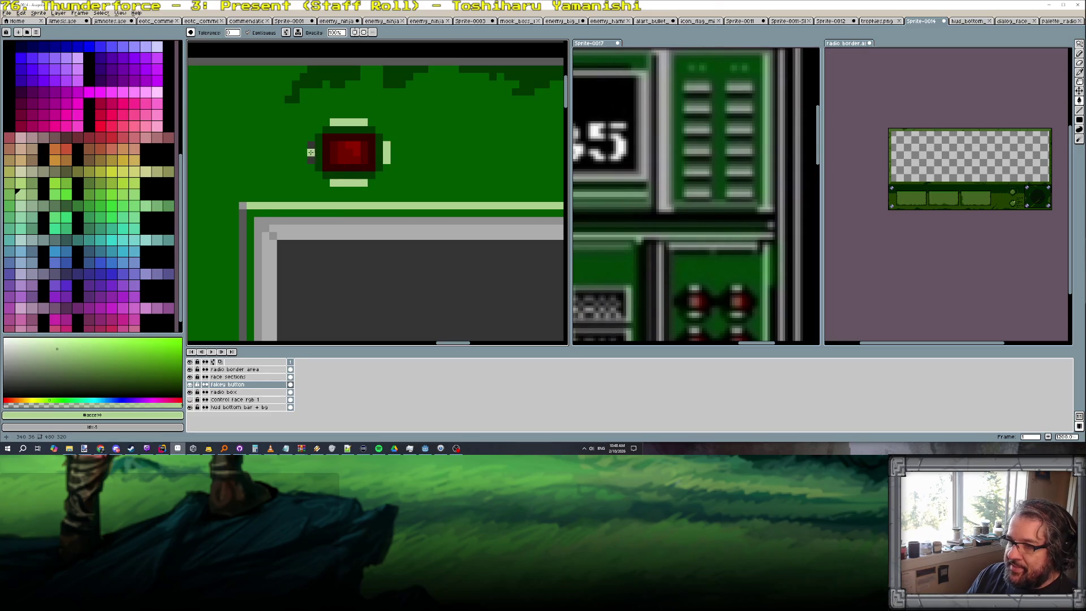
pyautogui.scroll(4, 28, 45)
pyautogui.press('e')
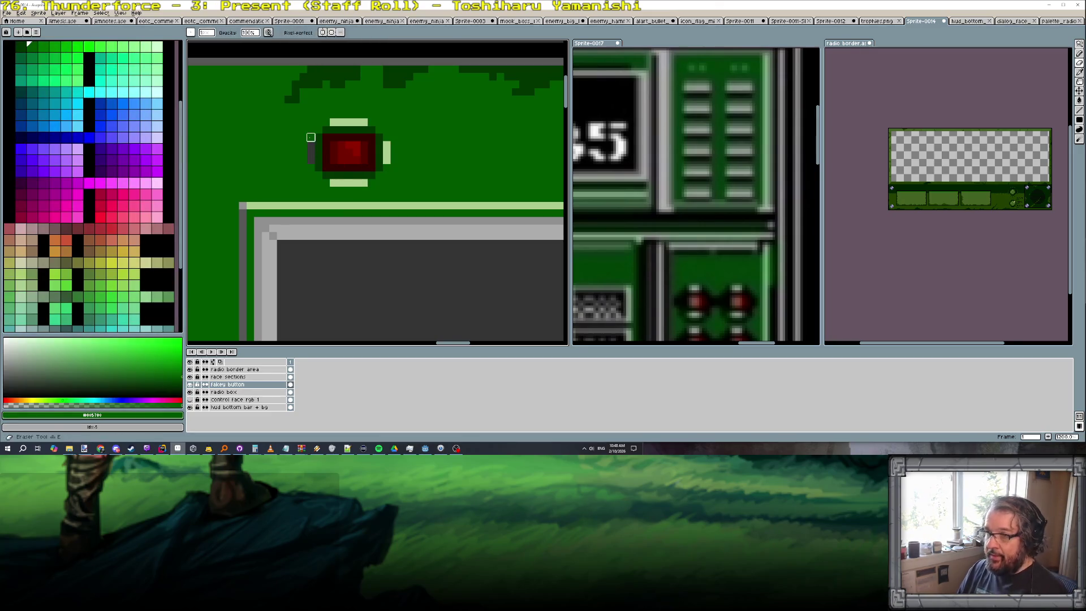
pyautogui.moveTo(386, 160); pyautogui.dragTo(391, 144)
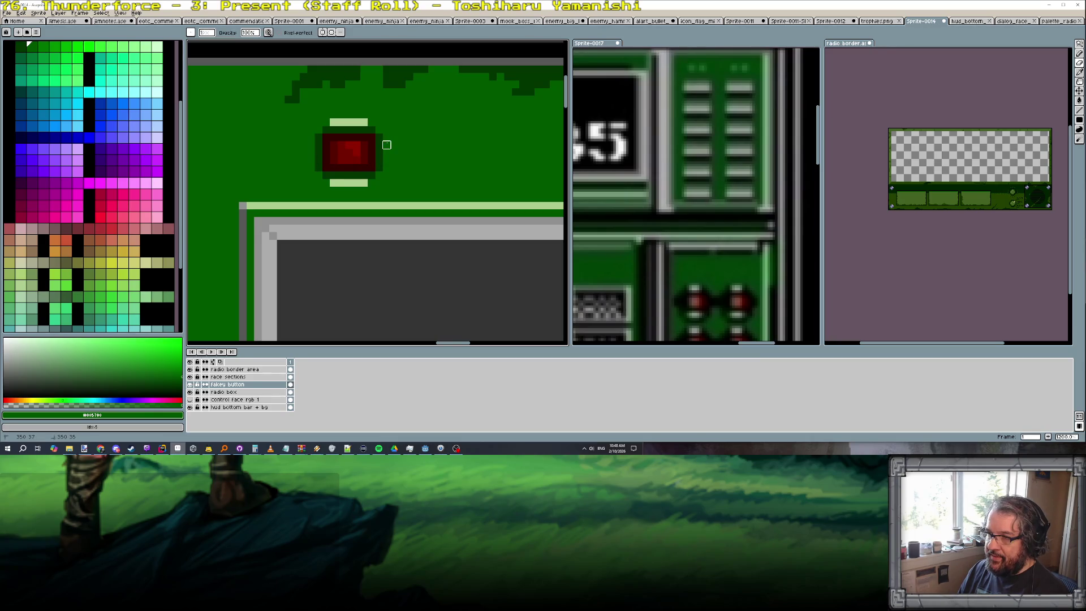
pyautogui.scroll(-2, 386, 144)
pyautogui.scroll(-1, 416, 168)
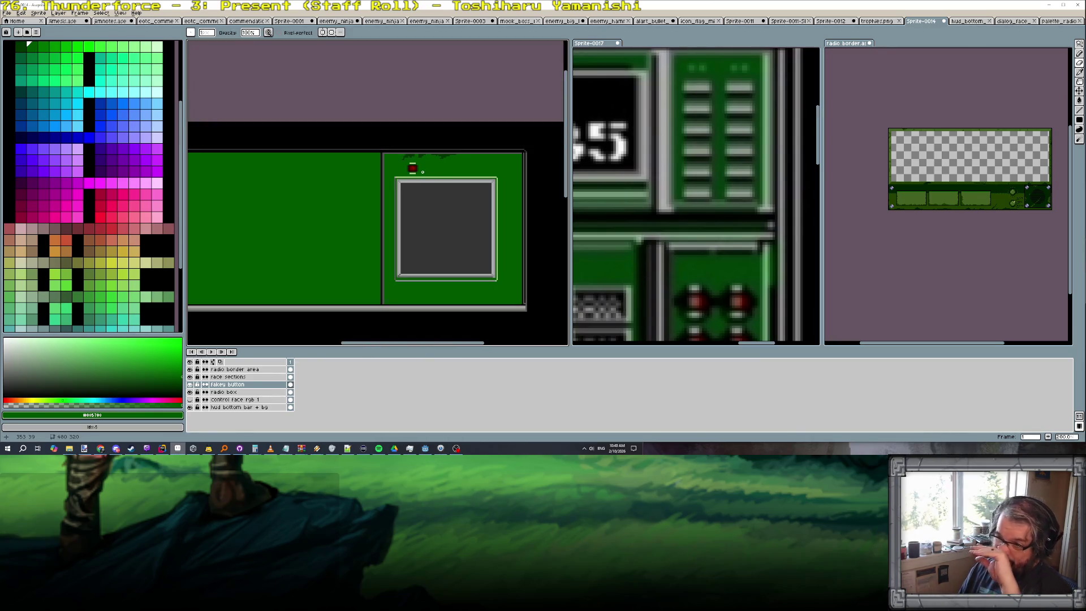
pyautogui.scroll(2, 439, 174)
# Marquee-select the area around the red button, then clear the selection
pyautogui.moveTo(438, 174); pyautogui.dragTo(344, 178)
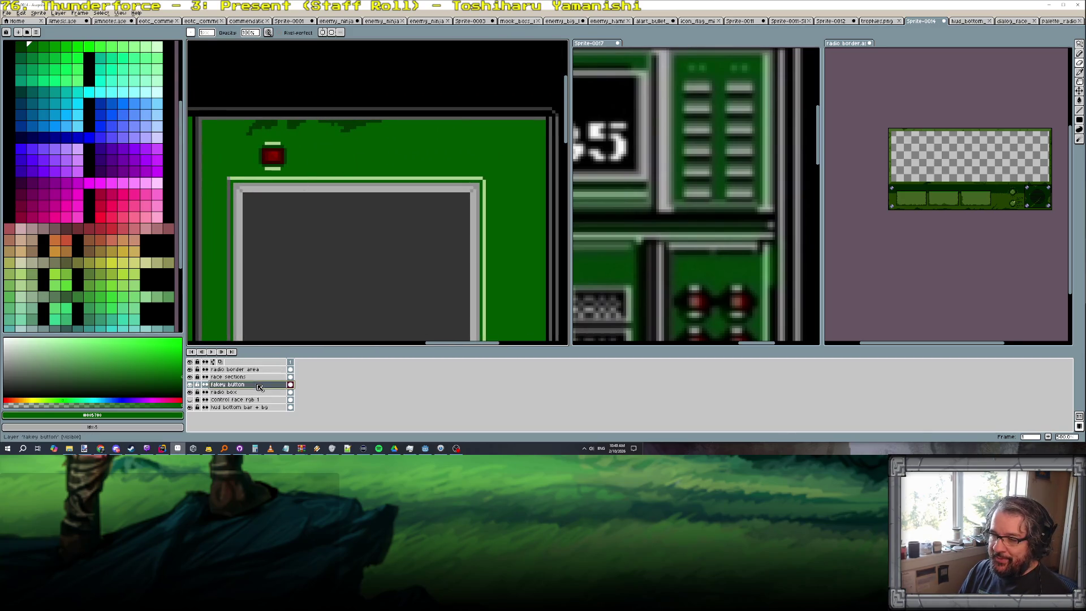
pyautogui.scroll(-1, 238, 280)
pyautogui.scroll(-2, 212, 316)
pyautogui.scroll(1, 463, 138)
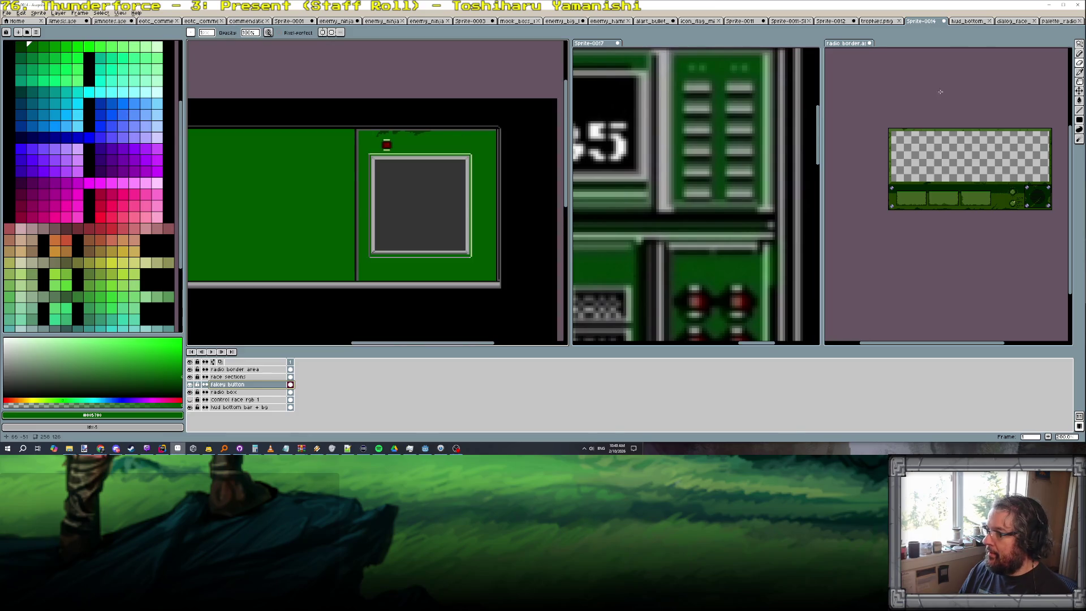
pyautogui.click(1079, 51)
pyautogui.scroll(1, 442, 140)
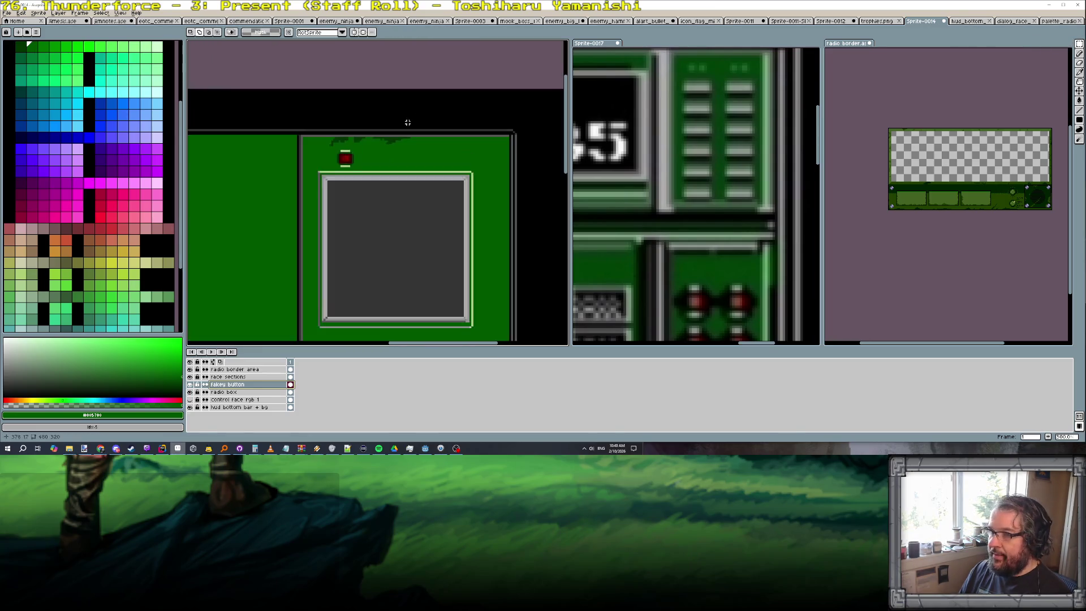
pyautogui.scroll(1, 340, 138)
pyautogui.moveTo(340, 147); pyautogui.dragTo(371, 179)
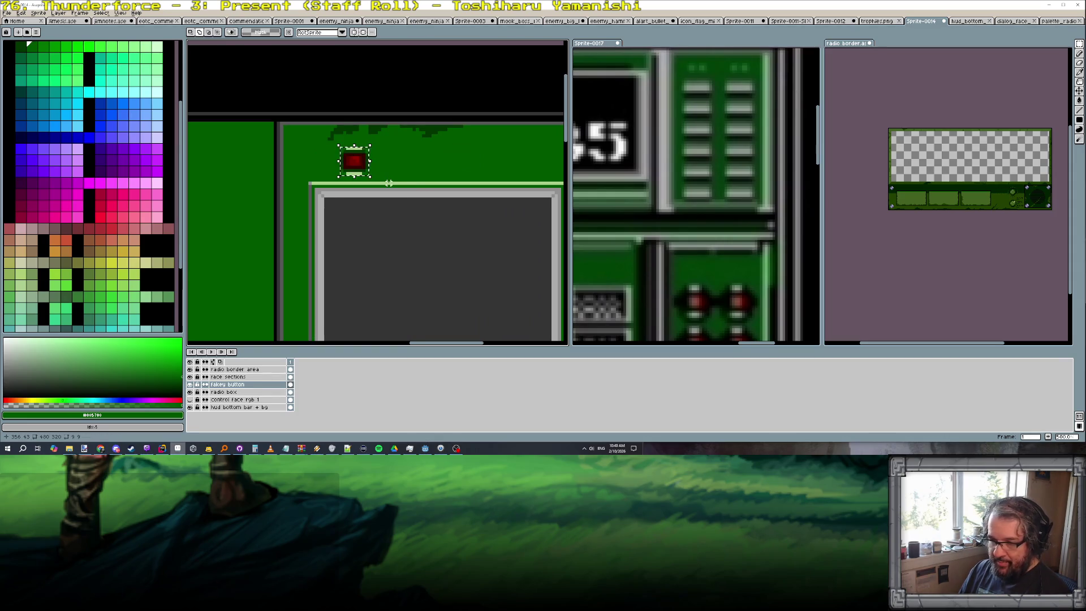
pyautogui.scroll(1, 387, 182)
pyautogui.scroll(1, 386, 180)
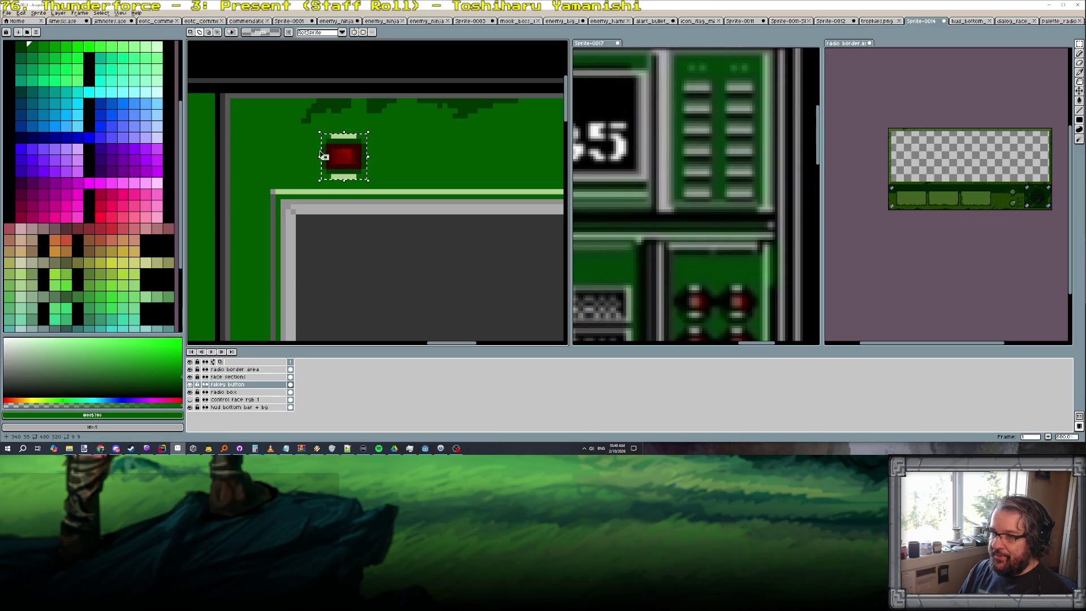
pyautogui.click(344, 151)
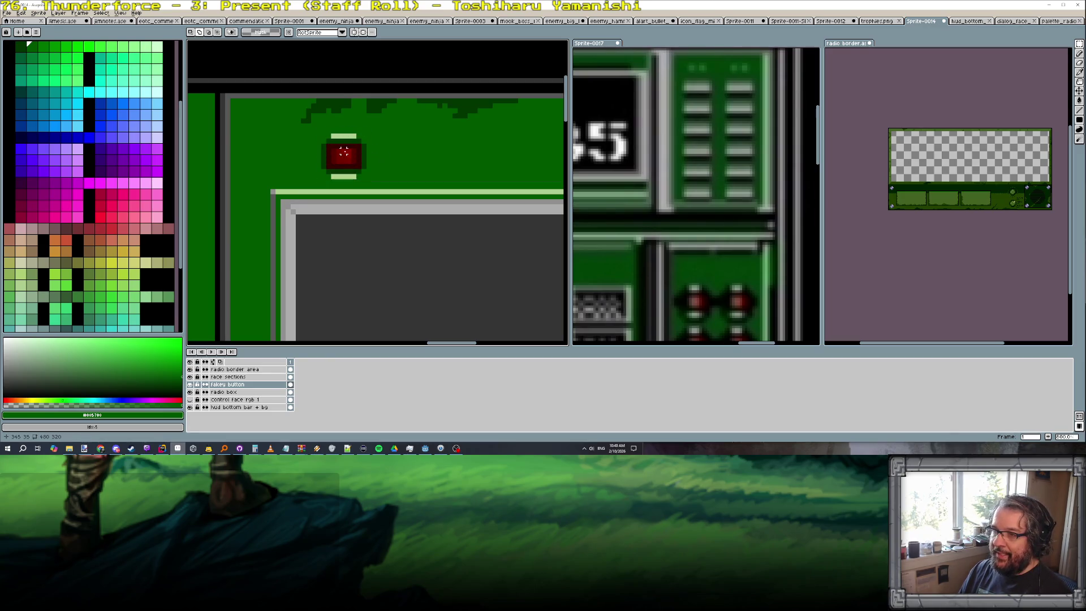
pyautogui.click(121, 13)
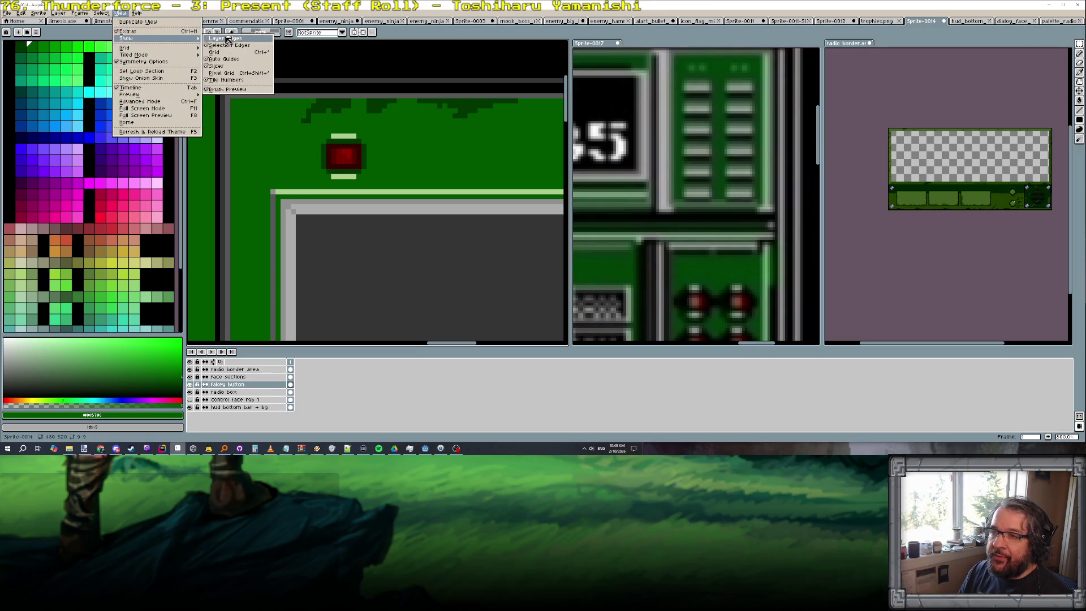
# With the pixel grid shown, copy the red light rightward into a row of four and commit
pyautogui.click(227, 54)
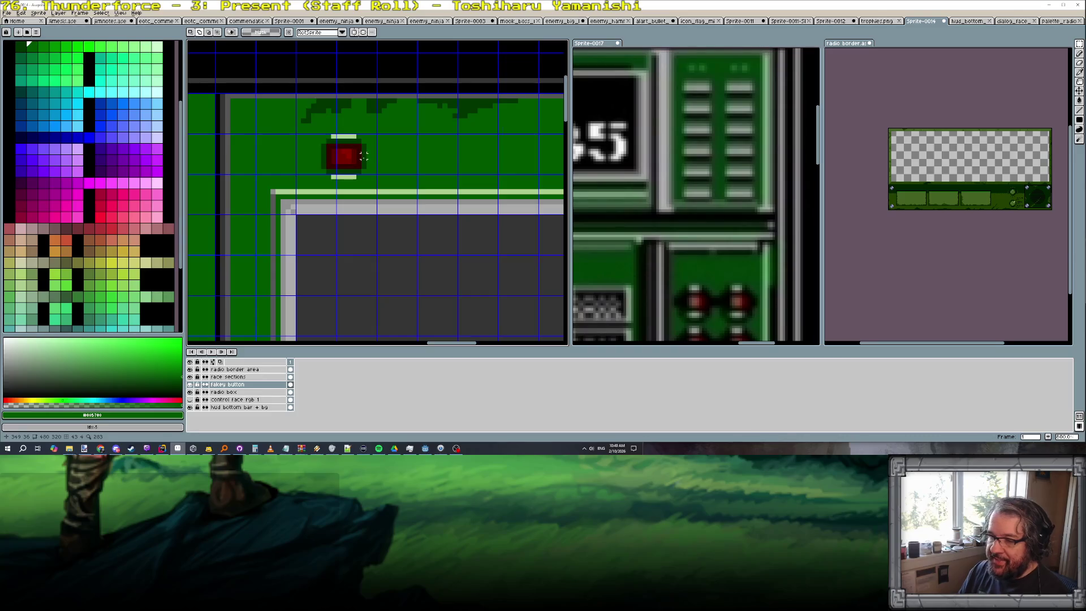
pyautogui.scroll(-2, 495, 110)
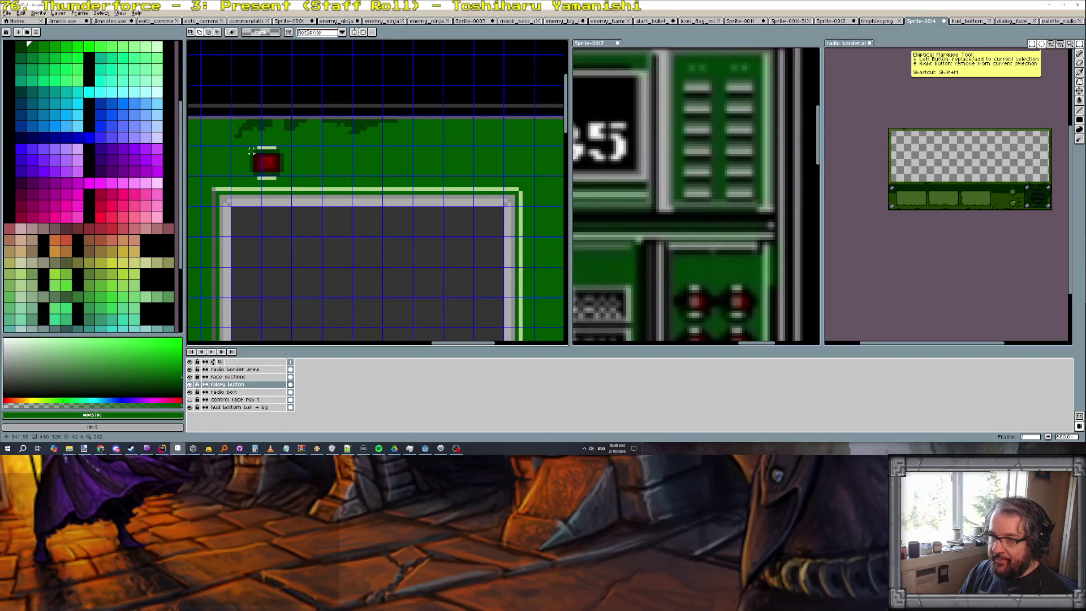
pyautogui.moveTo(251, 147); pyautogui.dragTo(287, 178)
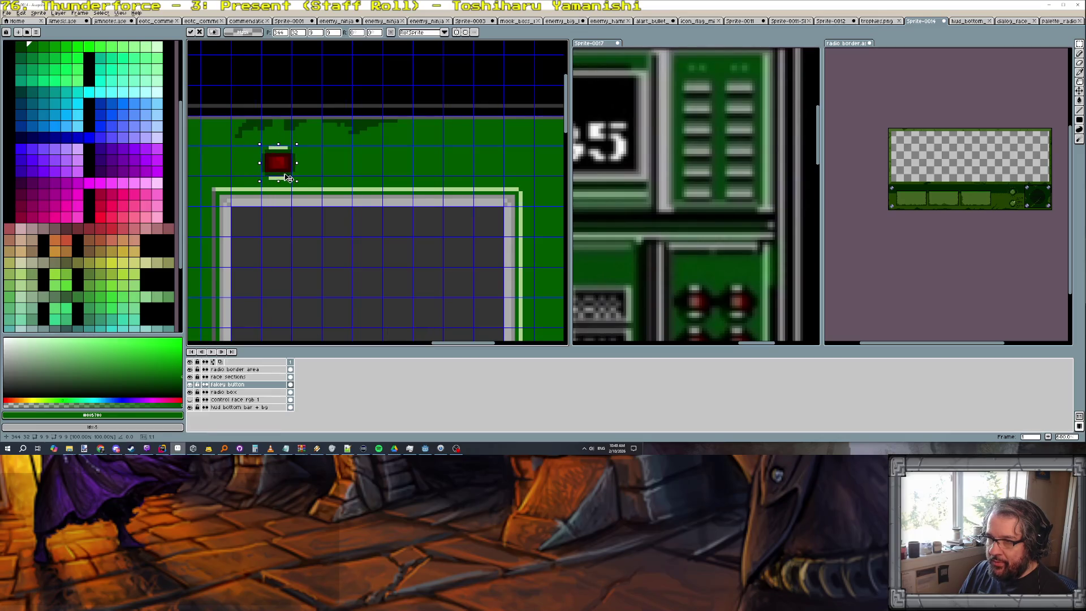
pyautogui.moveTo(289, 177); pyautogui.dragTo(405, 173)
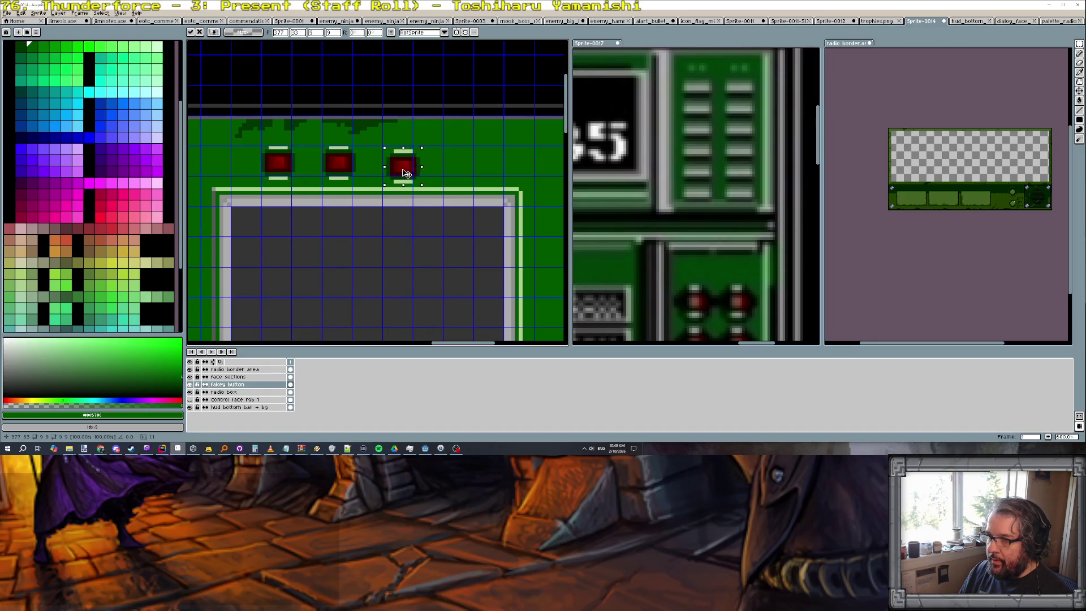
pyautogui.moveTo(261, 146)
pyautogui.mouseDown()
pyautogui.moveTo(296, 180)
pyautogui.moveTo(465, 176)
pyautogui.mouseUp()
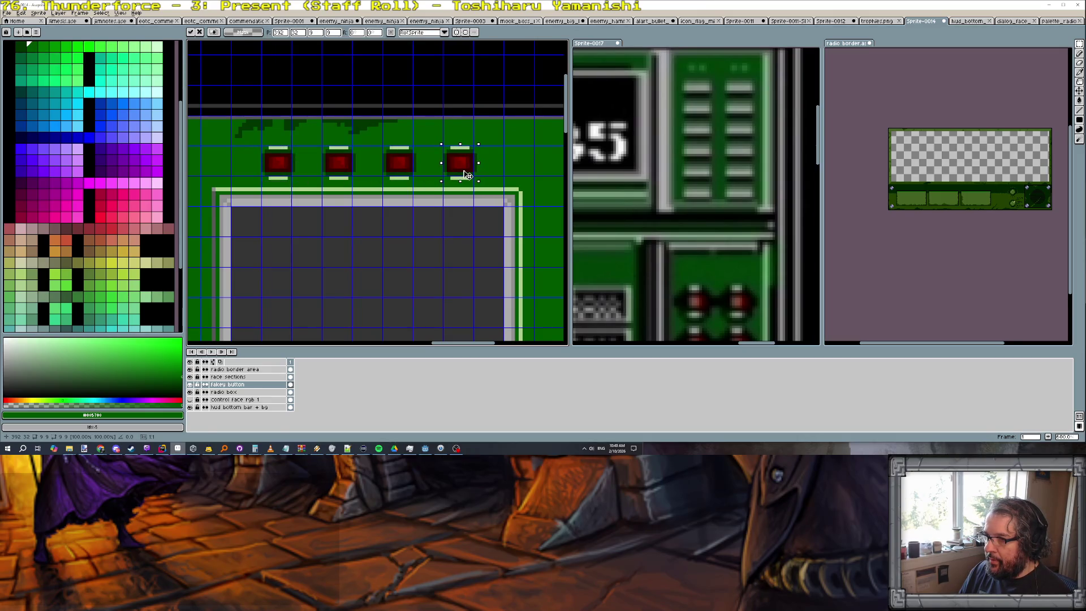
pyautogui.press('Return')
pyautogui.scroll(-2, 467, 176)
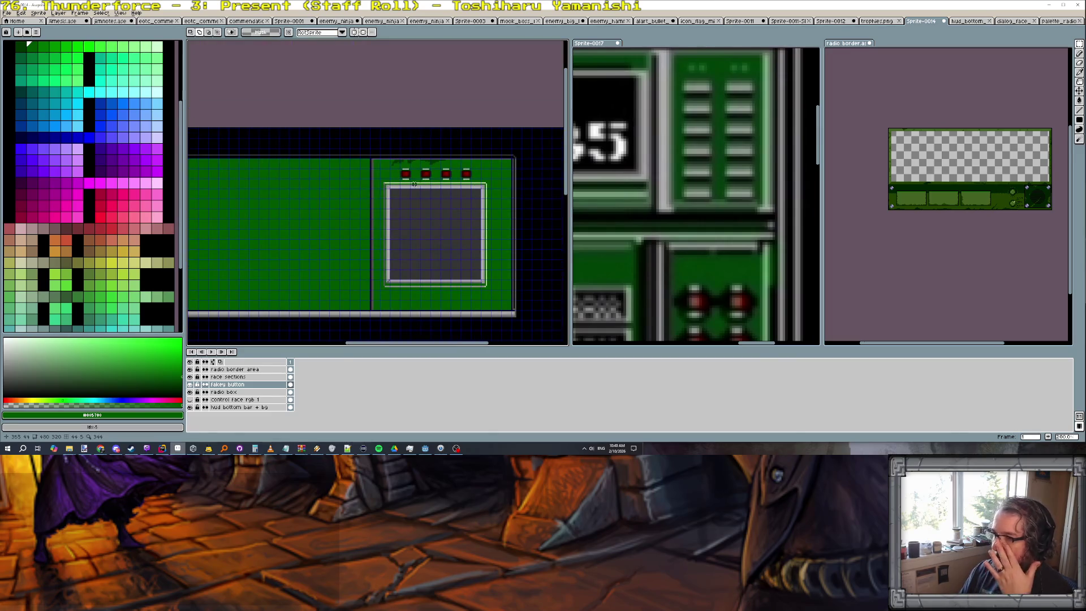
pyautogui.scroll(1, 427, 176)
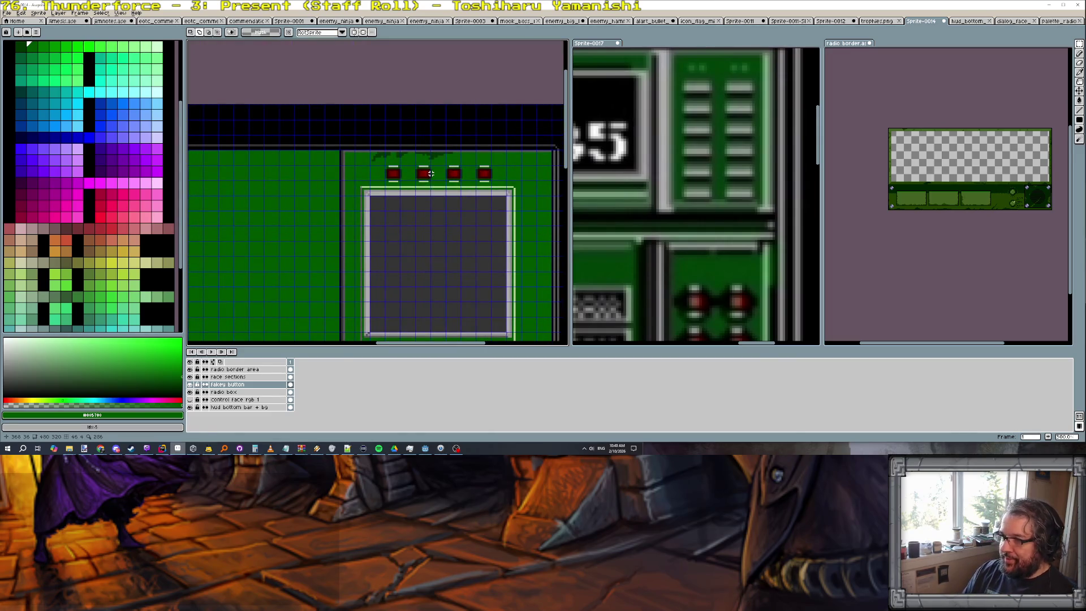
pyautogui.scroll(1, 431, 173)
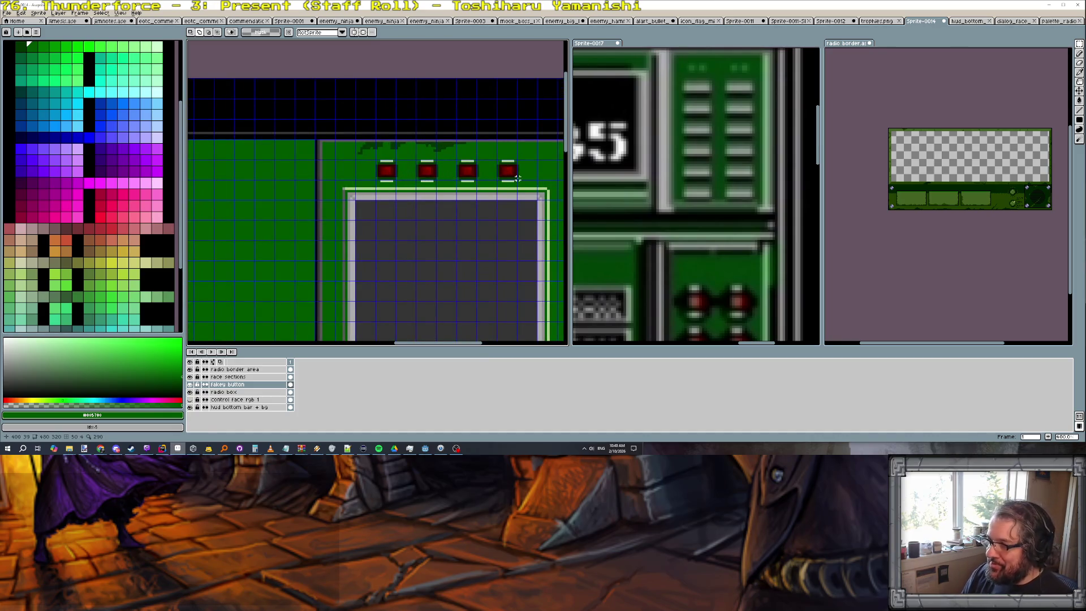
pyautogui.scroll(1, 518, 179)
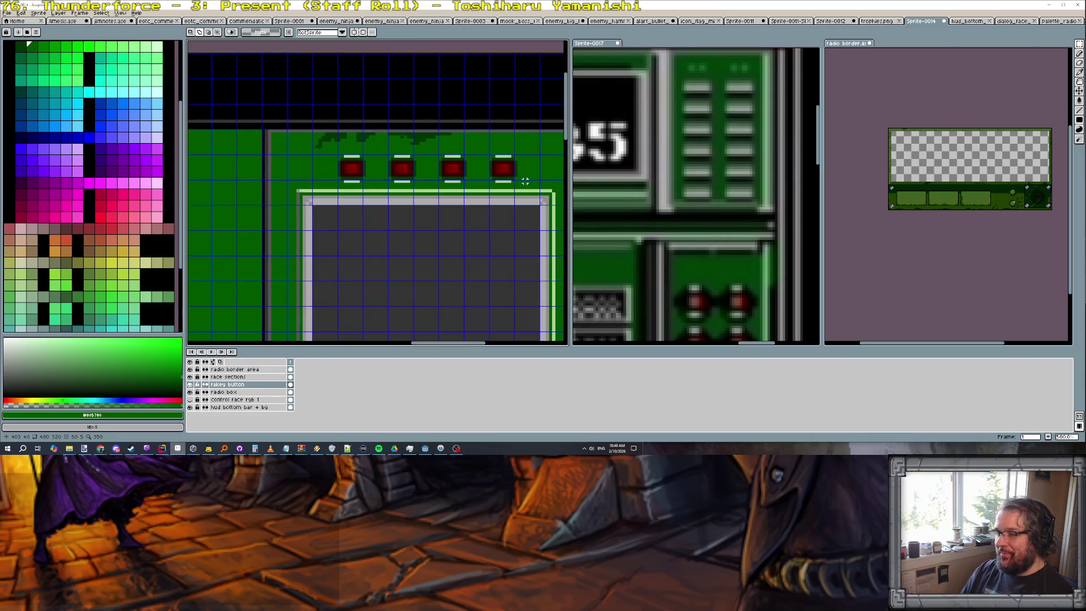
pyautogui.click(122, 13)
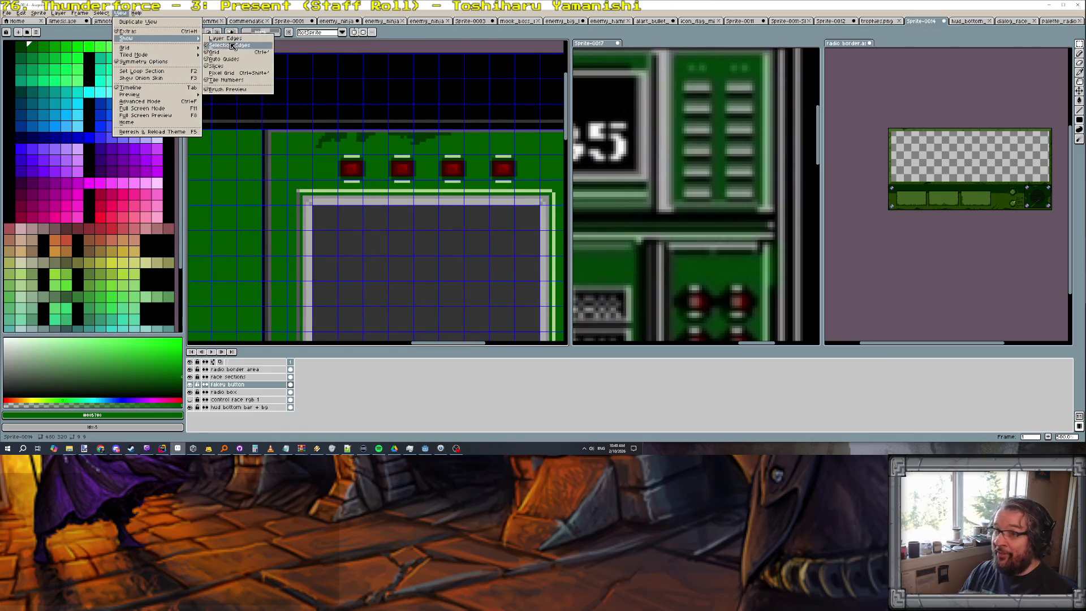
# Paint a short grey bar with a light grey top edge beside the screen's upper-right corner
pyautogui.click(230, 56)
pyautogui.scroll(-3, 418, 164)
pyautogui.scroll(2, 417, 163)
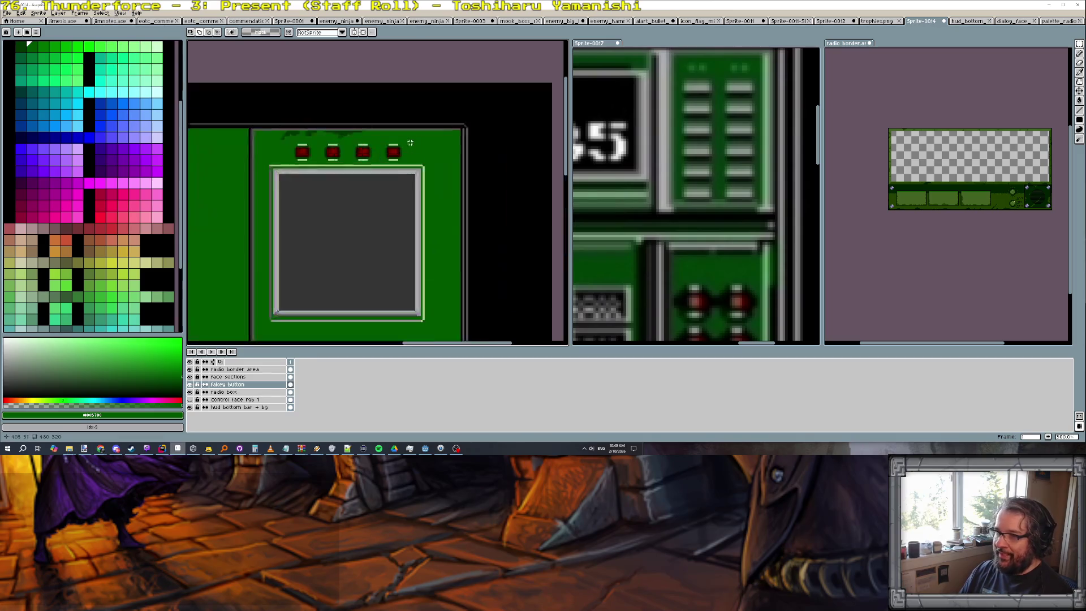
pyautogui.scroll(1, 382, 157)
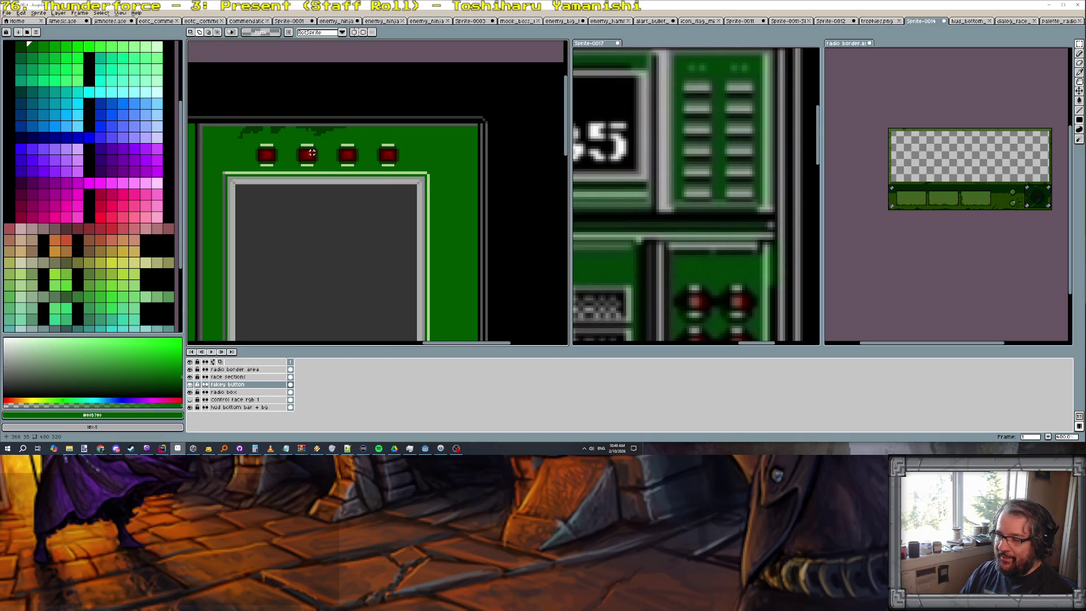
pyautogui.scroll(1, 311, 153)
pyautogui.scroll(1, 315, 157)
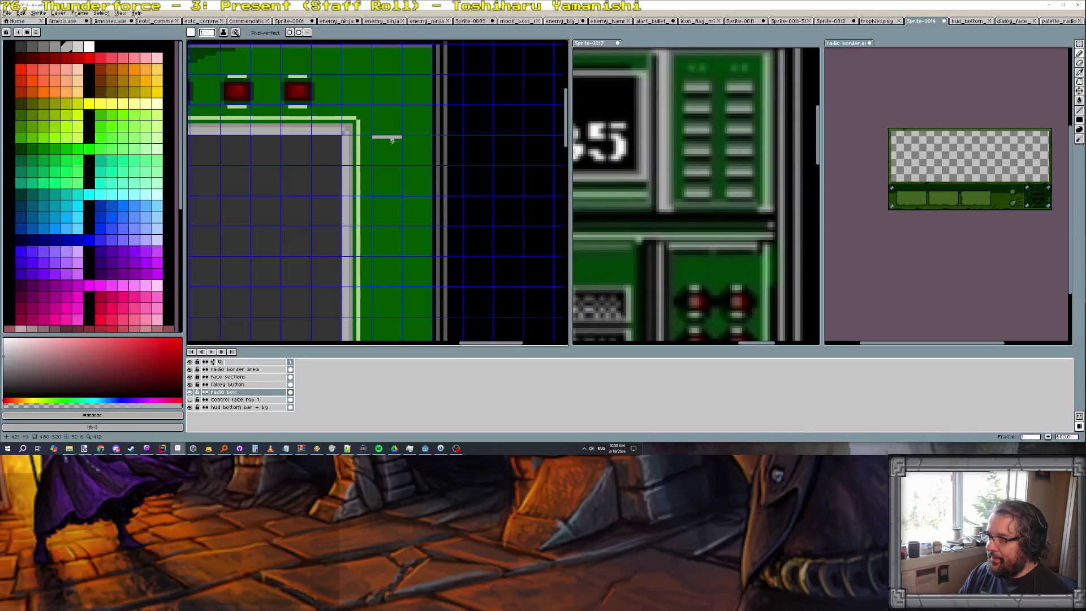
pyautogui.keyDown('alt'); pyautogui.click(440, 150); pyautogui.keyUp('alt')
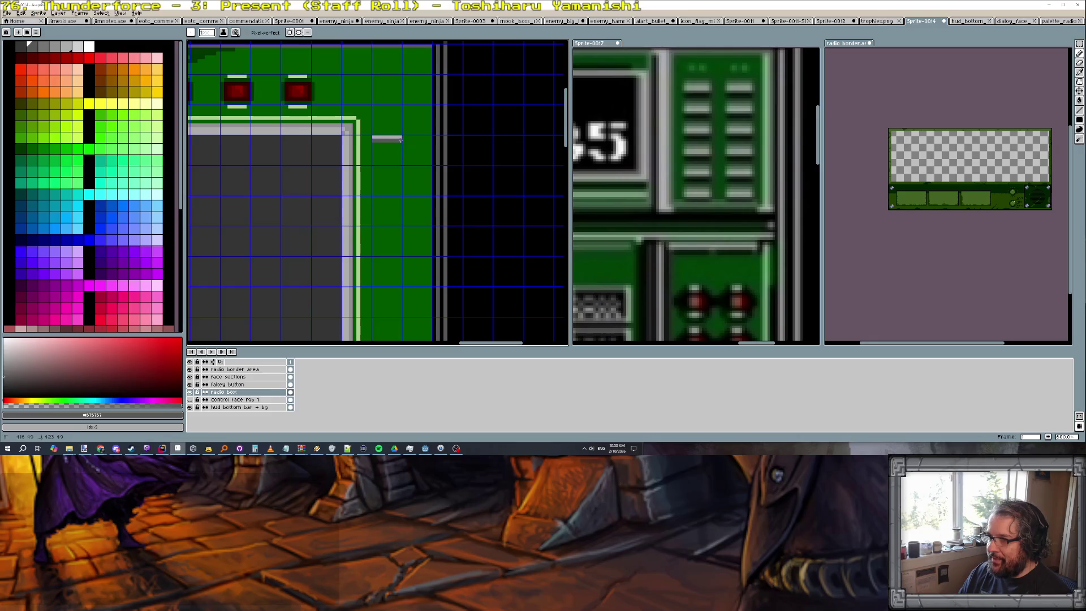
pyautogui.scroll(-1, 402, 140)
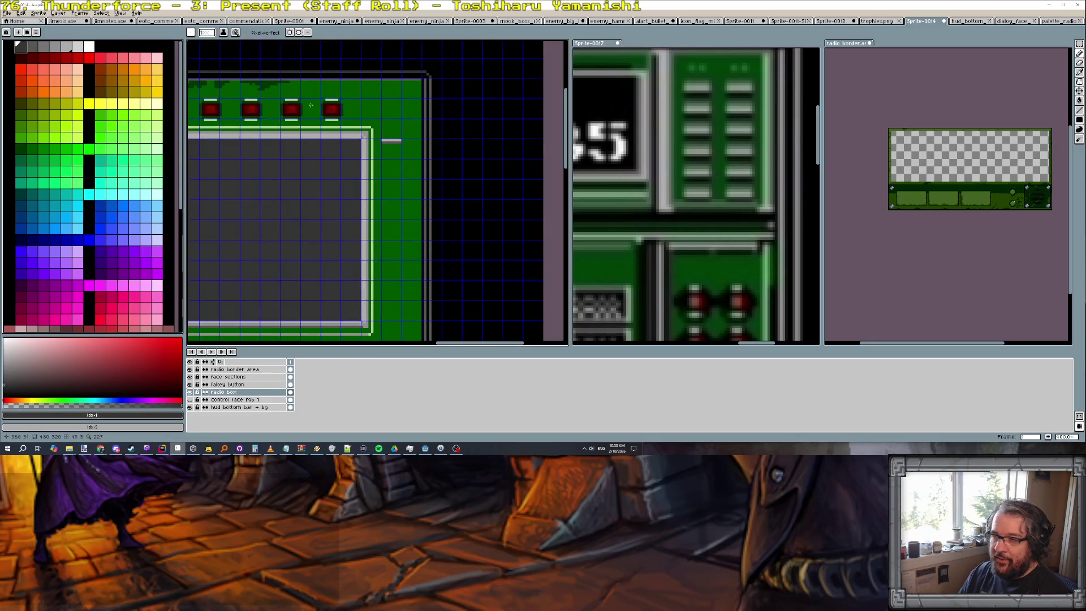
pyautogui.scroll(1, 428, 176)
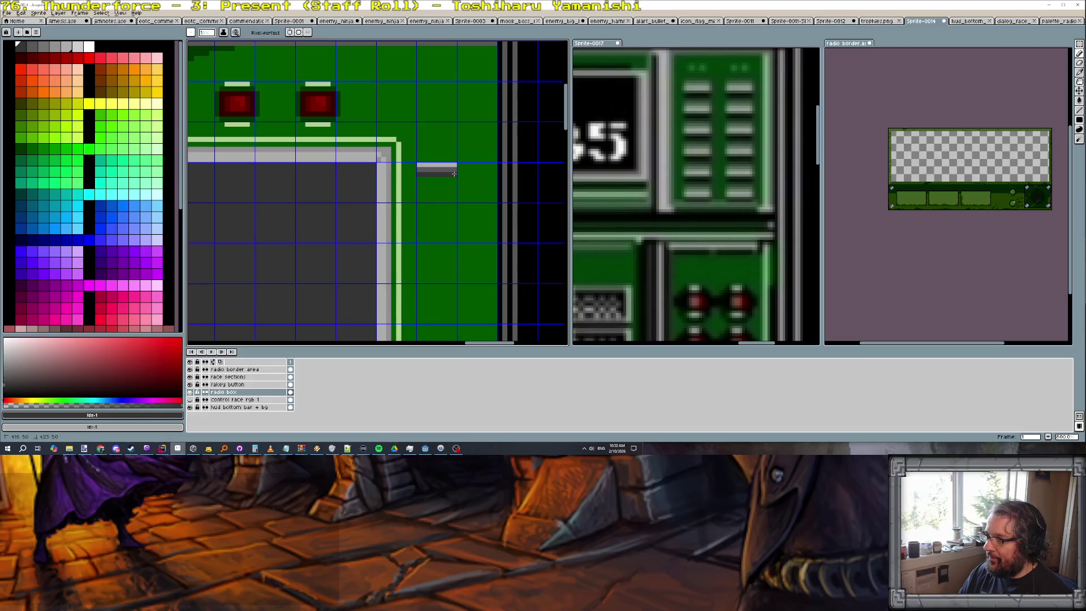
pyautogui.keyDown('alt'); pyautogui.click(419, 168); pyautogui.keyUp('alt')
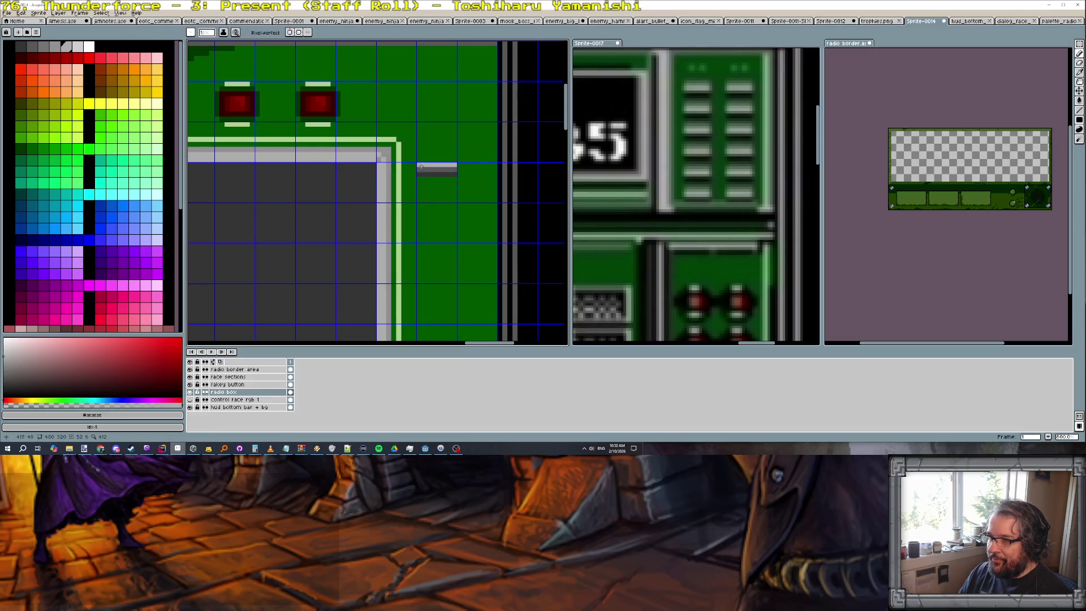
pyautogui.keyDown('alt'); pyautogui.click(403, 158); pyautogui.keyUp('alt')
pyautogui.moveTo(420, 159); pyautogui.dragTo(449, 159)
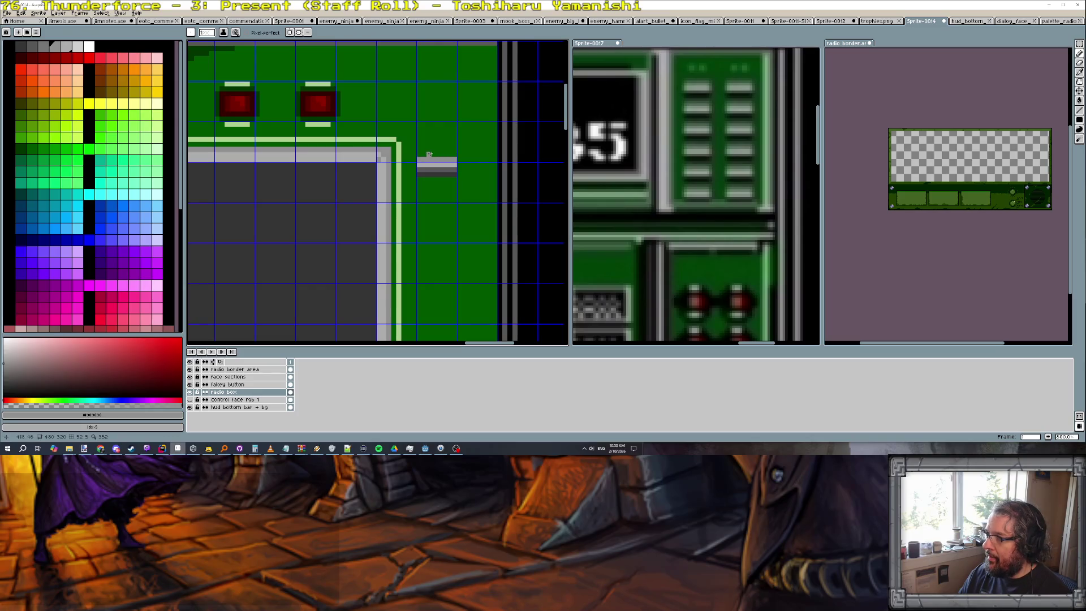
pyautogui.moveTo(421, 153); pyautogui.dragTo(454, 152)
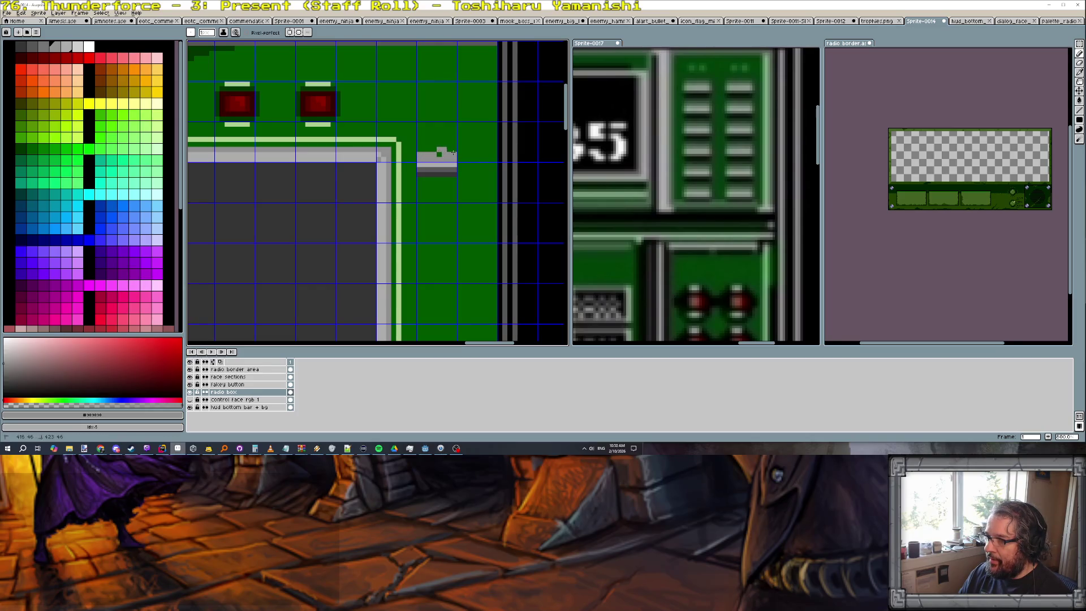
pyautogui.click(29, 147)
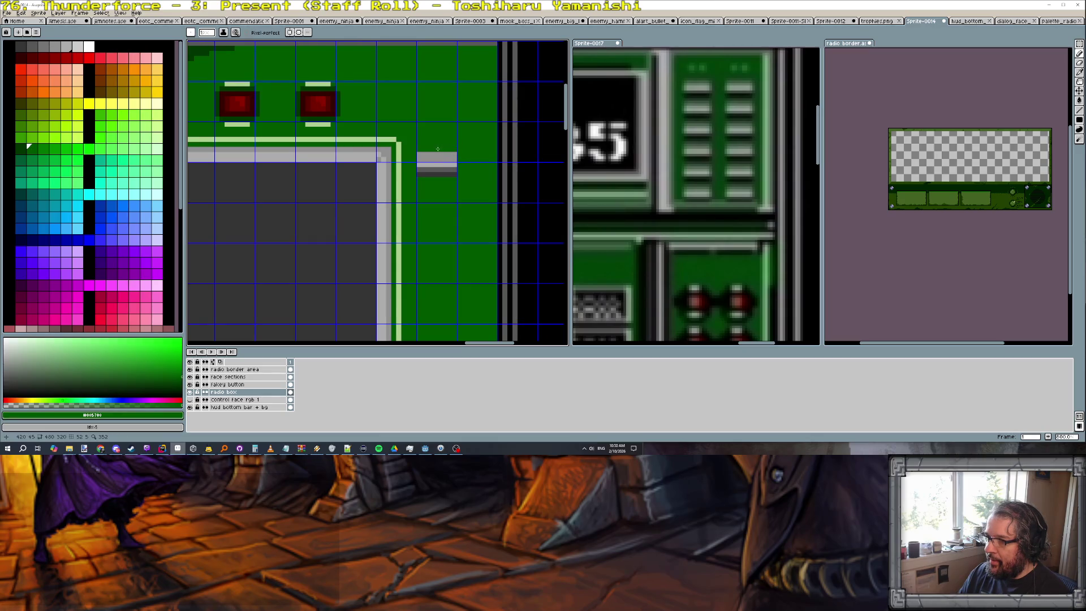
pyautogui.scroll(-2, 438, 149)
pyautogui.scroll(1, 453, 163)
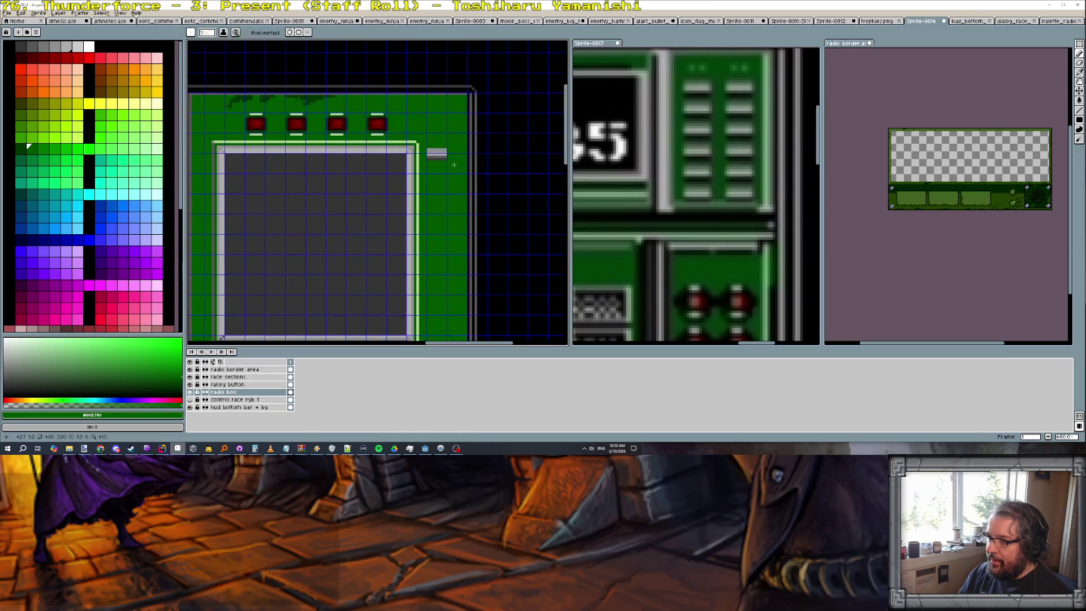
pyautogui.click(120, 13)
pyautogui.moveTo(128, 48)
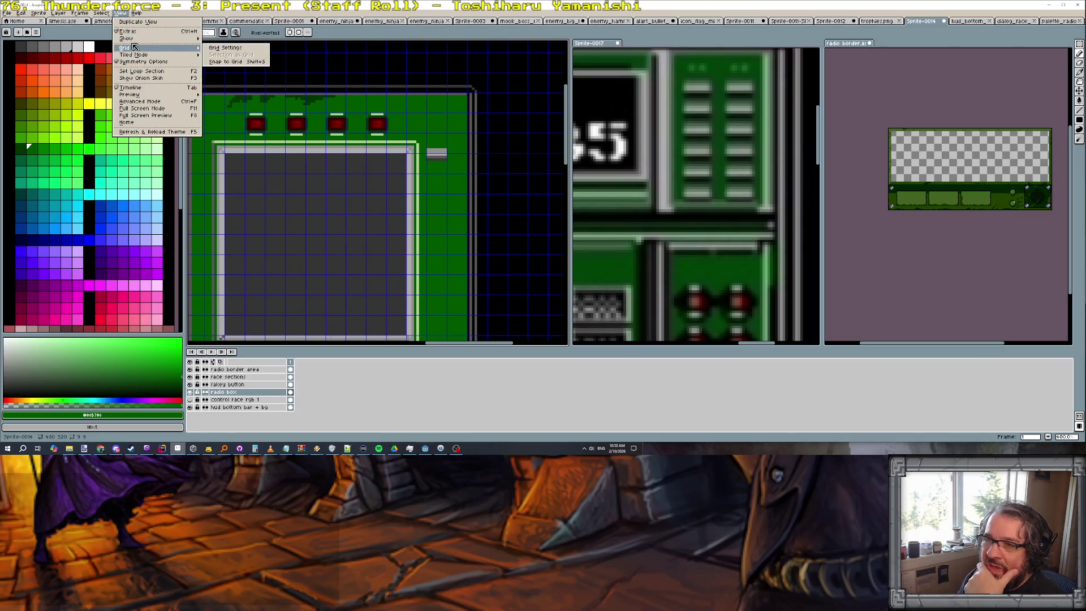
# Eyedrop the grey knob's dark, mid grey and black shades, then choose dark green
pyautogui.click(217, 52)
pyautogui.scroll(-2, 423, 152)
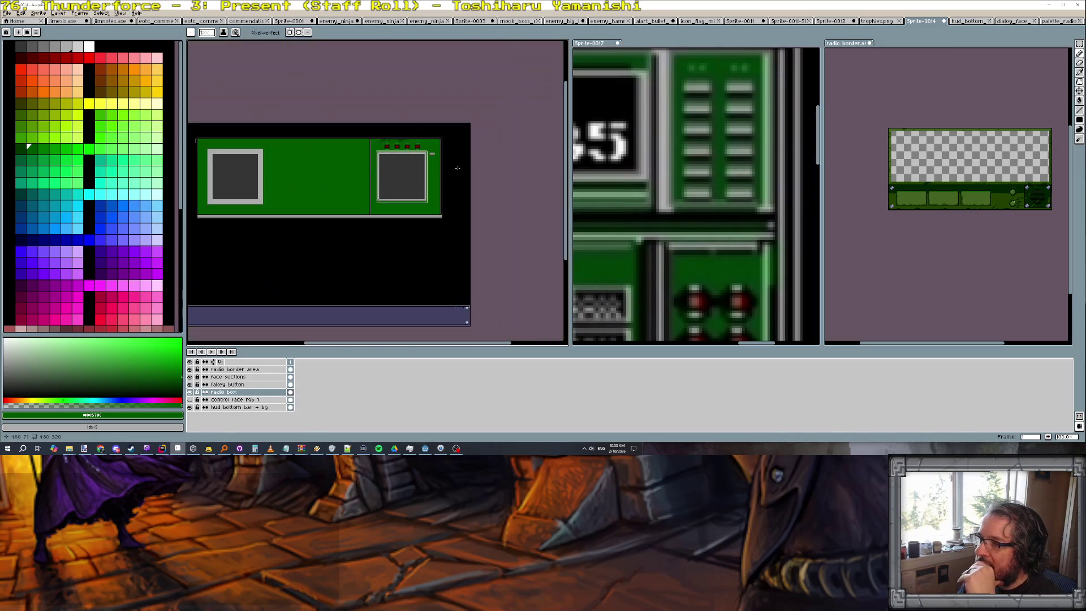
pyautogui.scroll(1, 443, 155)
pyautogui.scroll(1, 443, 156)
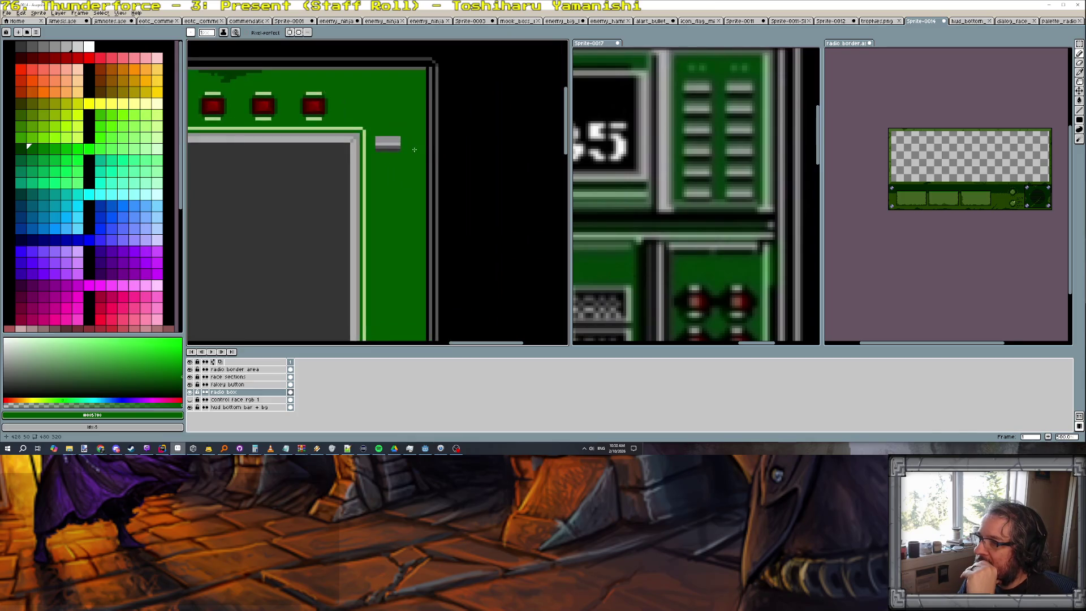
pyautogui.scroll(-1, 637, 172)
pyautogui.scroll(-1, 662, 170)
pyautogui.scroll(1, 687, 161)
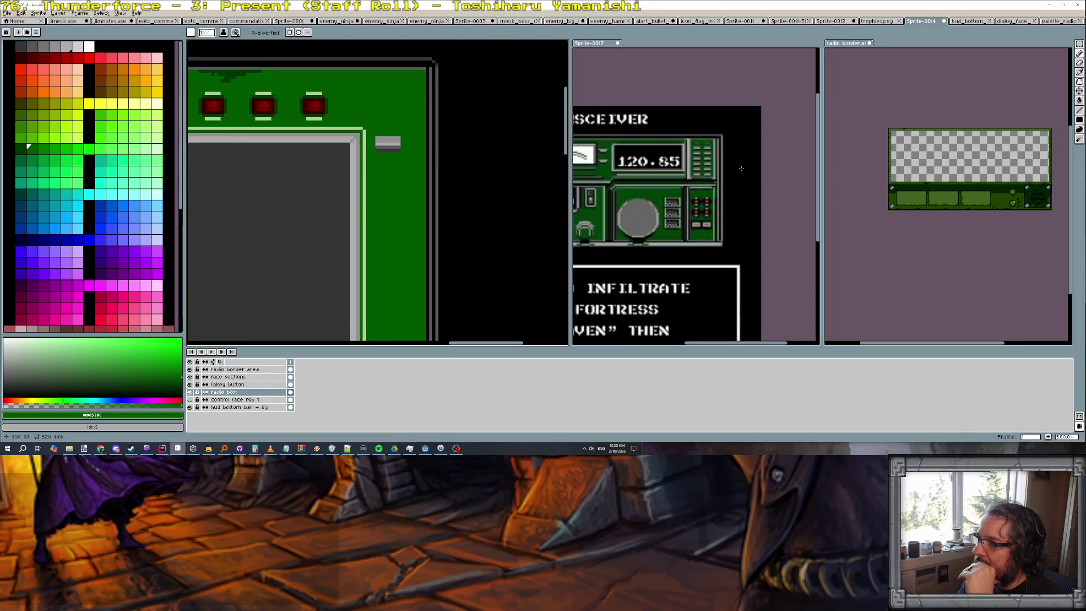
pyautogui.scroll(1, 712, 156)
pyautogui.scroll(1, 712, 157)
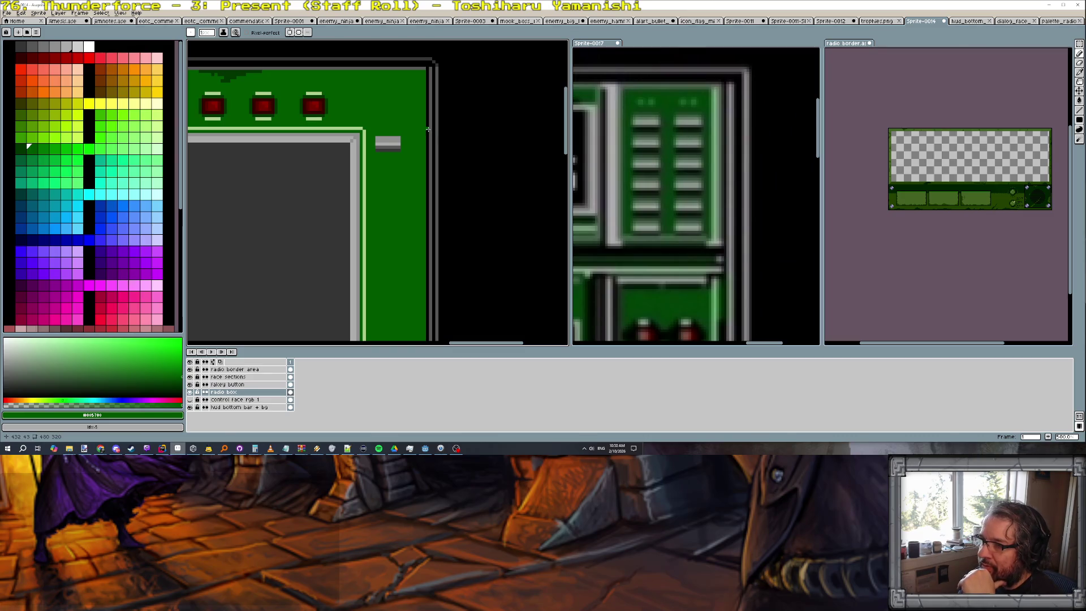
pyautogui.scroll(2, 394, 149)
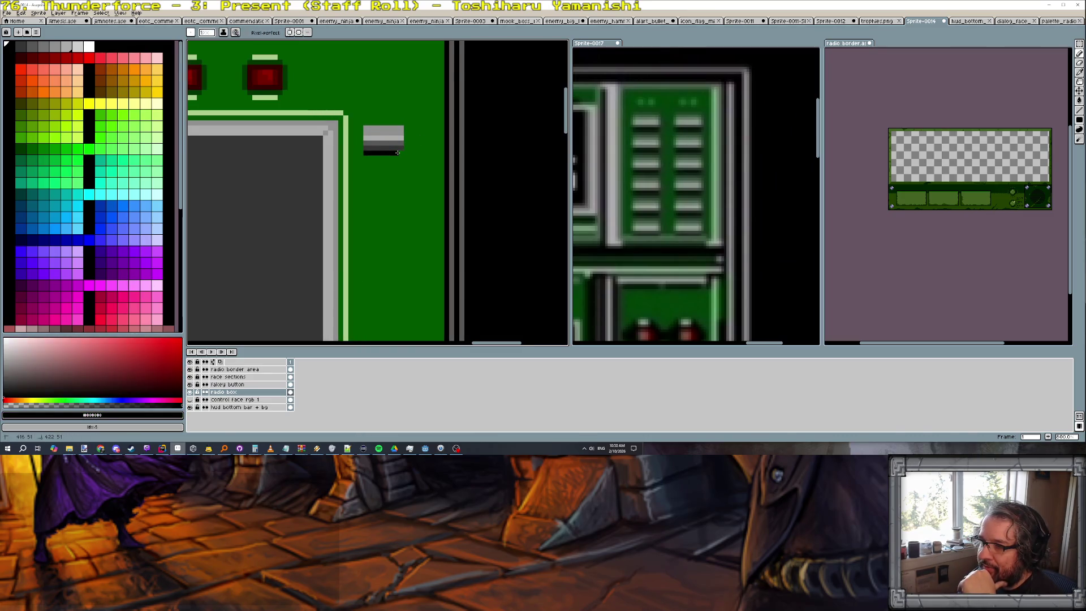
pyautogui.scroll(-1, 408, 157)
pyautogui.scroll(-1, 440, 166)
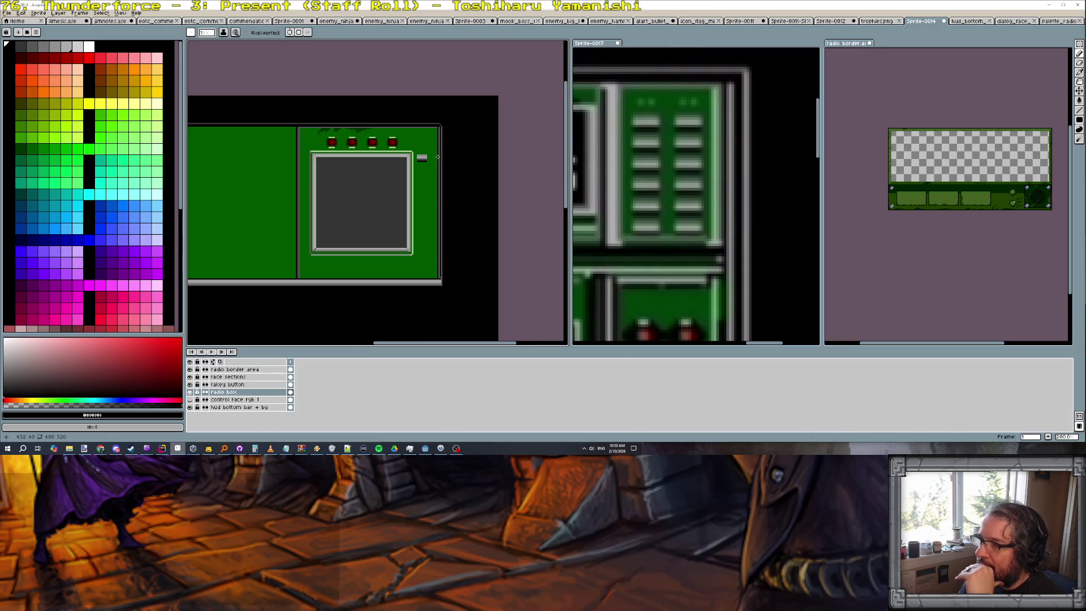
pyautogui.scroll(-1, 666, 168)
pyautogui.scroll(2, 665, 168)
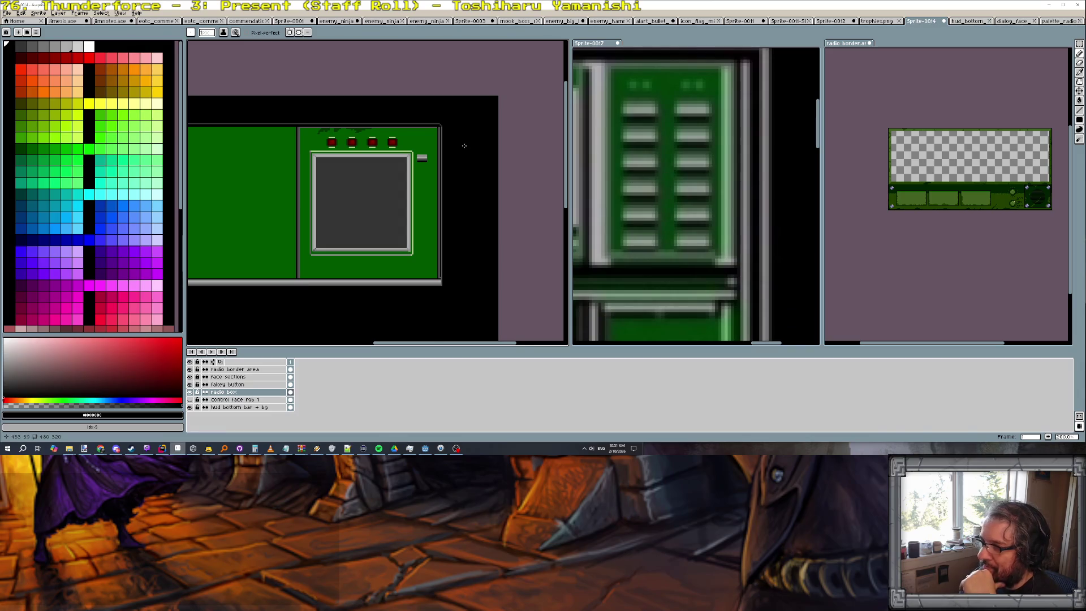
pyautogui.scroll(2, 465, 145)
pyautogui.scroll(2, 396, 161)
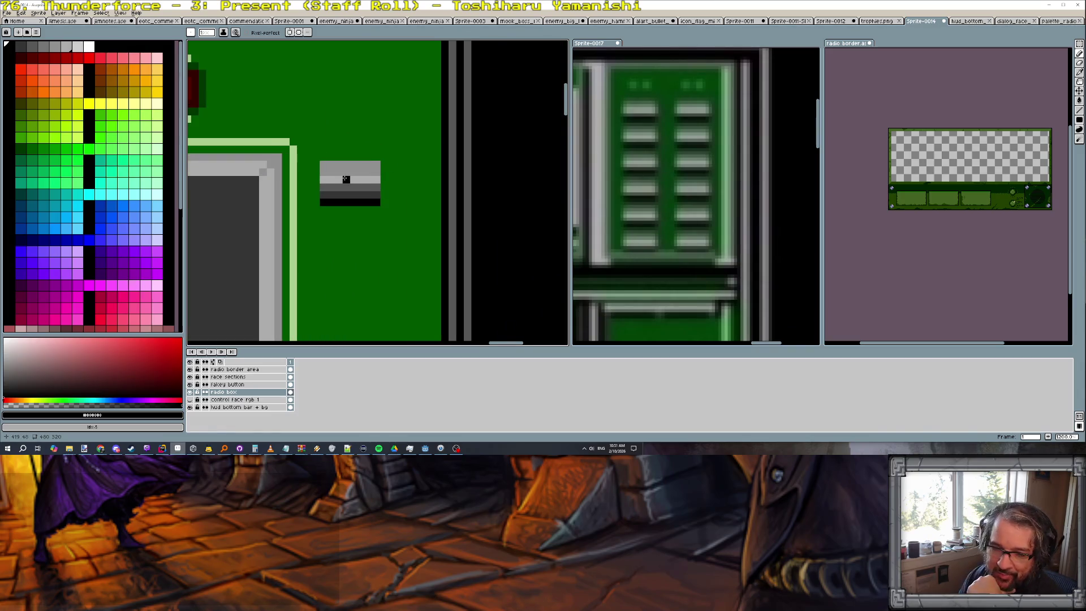
pyautogui.scroll(1, 314, 202)
pyautogui.keyDown('alt'); pyautogui.click(314, 202); pyautogui.keyUp('alt')
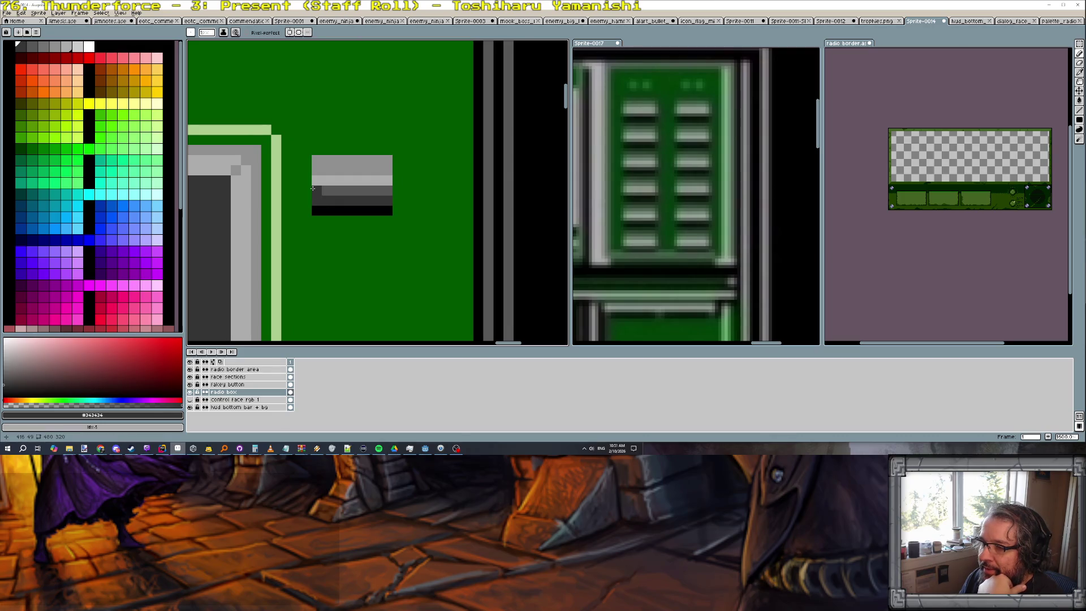
pyautogui.keyDown('alt'); pyautogui.click(324, 182); pyautogui.keyUp('alt')
pyautogui.keyDown('alt'); pyautogui.click(316, 168); pyautogui.keyUp('alt')
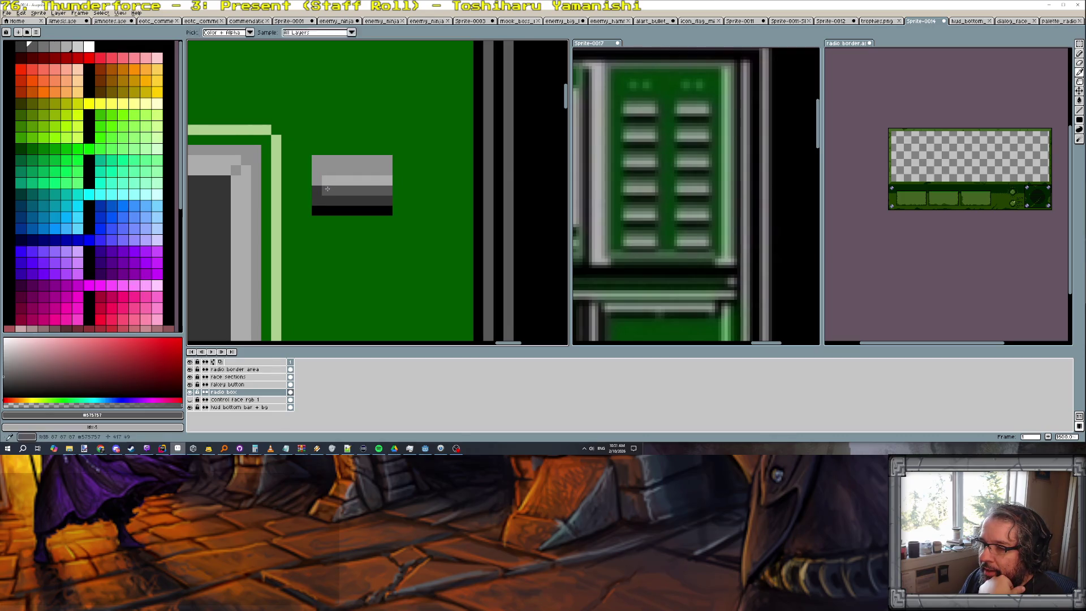
pyautogui.keyDown('alt'); pyautogui.click(317, 172); pyautogui.keyUp('alt')
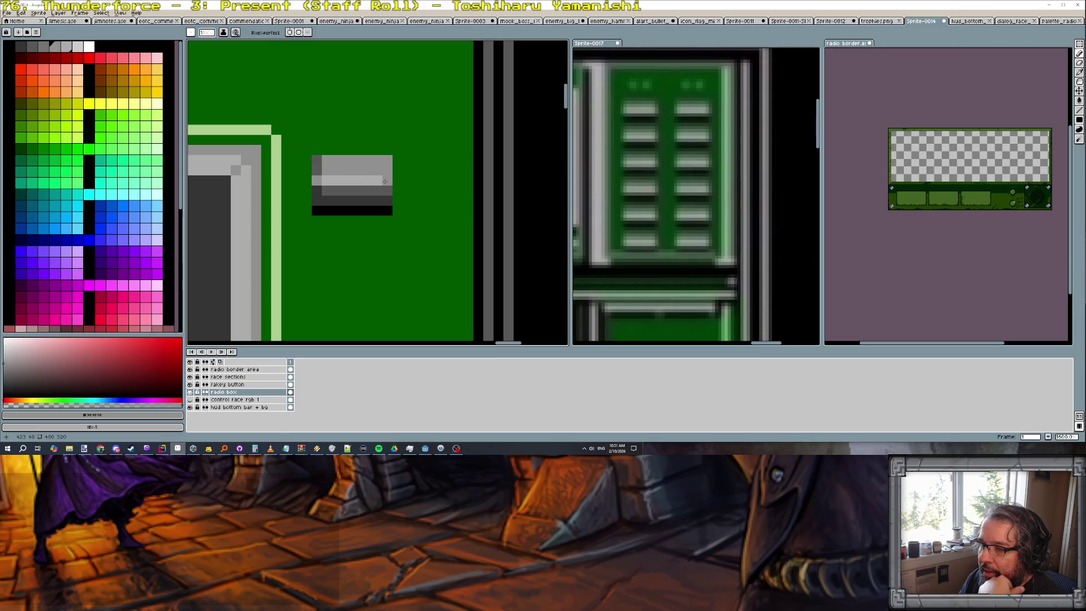
pyautogui.keyDown('alt'); pyautogui.click(389, 170); pyautogui.keyUp('alt')
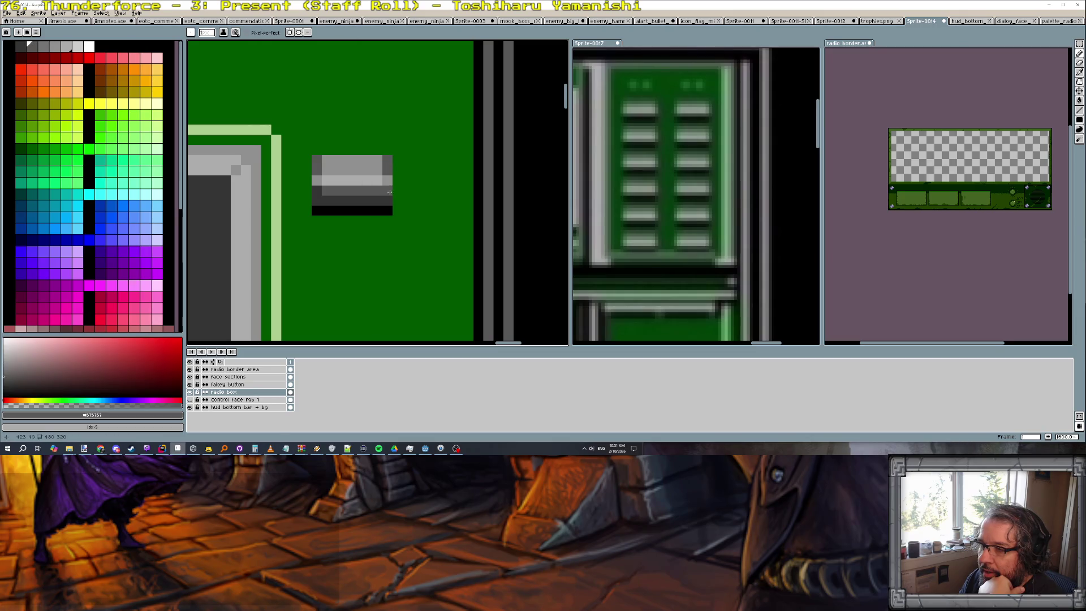
pyautogui.keyDown('alt'); pyautogui.click(388, 211); pyautogui.keyUp('alt')
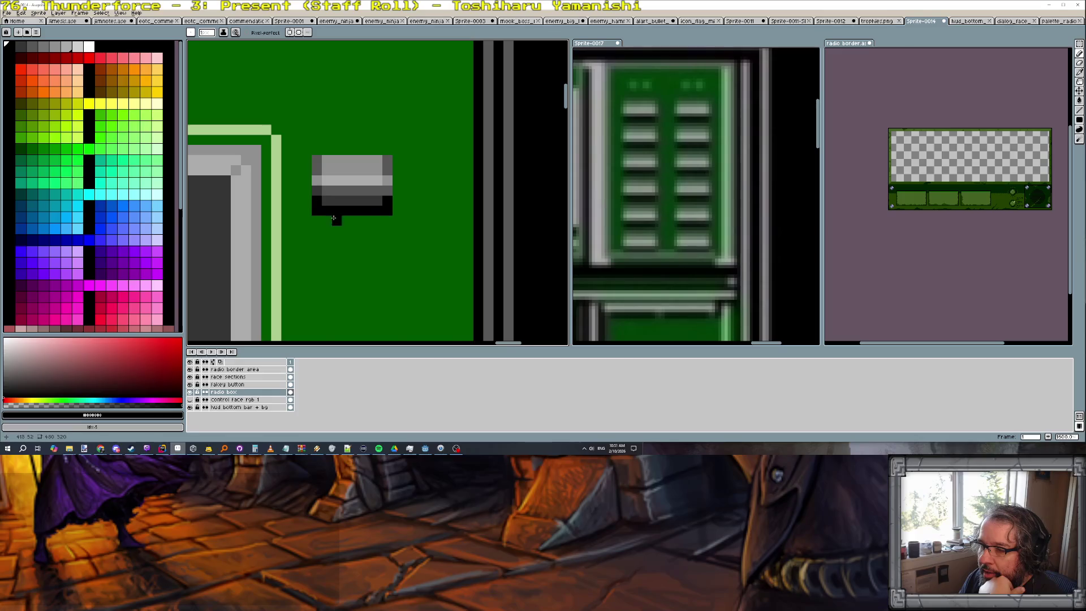
pyautogui.scroll(-4, 335, 220)
pyautogui.scroll(-1, 391, 222)
pyautogui.scroll(-1, 393, 225)
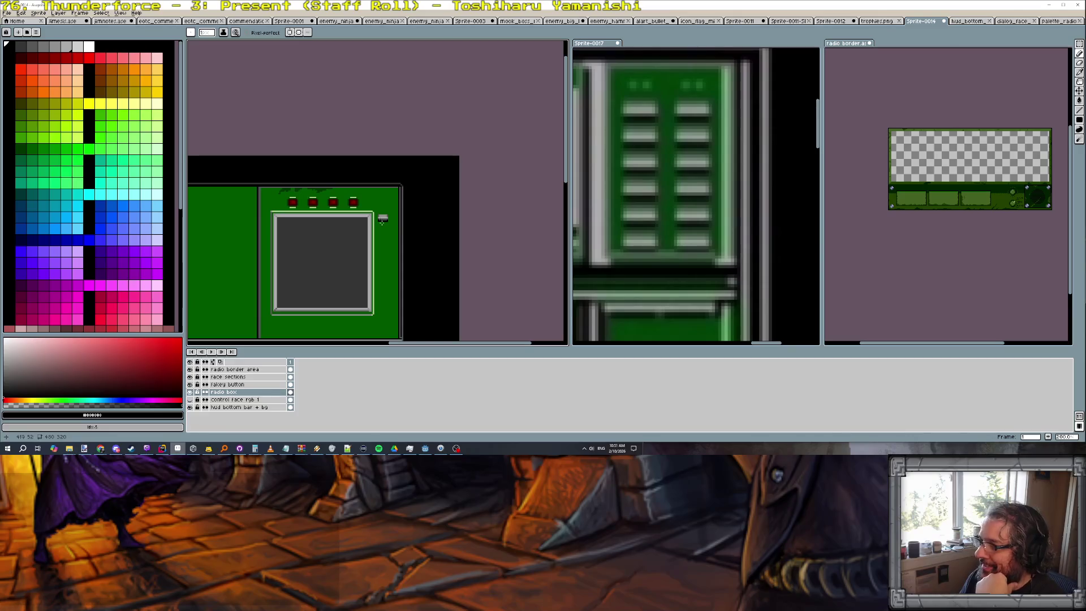
pyautogui.scroll(3, 398, 225)
pyautogui.scroll(1, 381, 222)
pyautogui.scroll(-2, 379, 221)
pyautogui.scroll(-1, 424, 204)
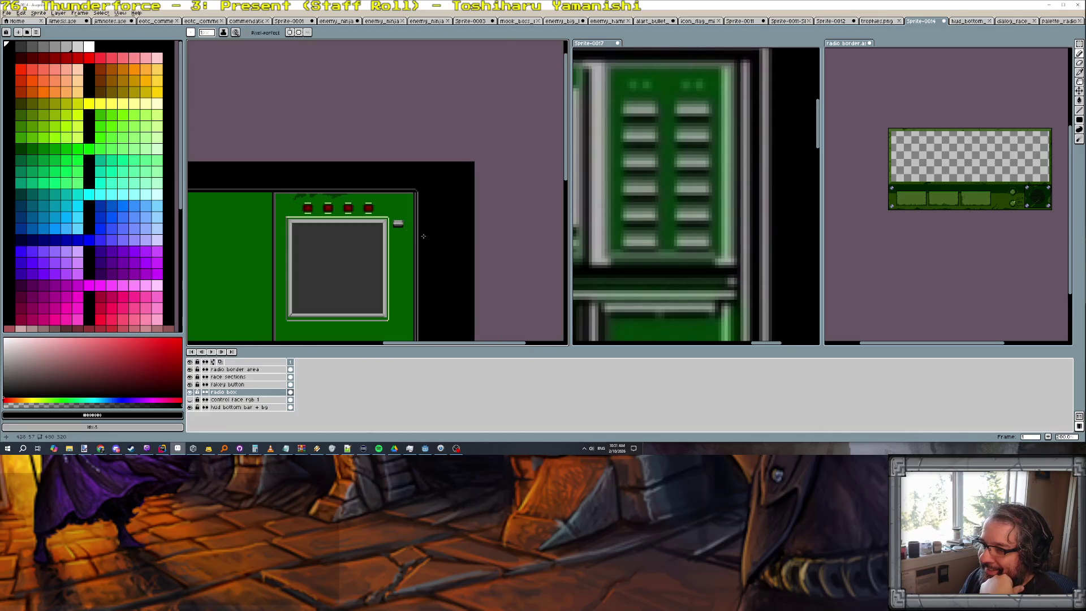
pyautogui.scroll(-1, 456, 187)
pyautogui.scroll(1, 462, 180)
pyautogui.scroll(1, 474, 168)
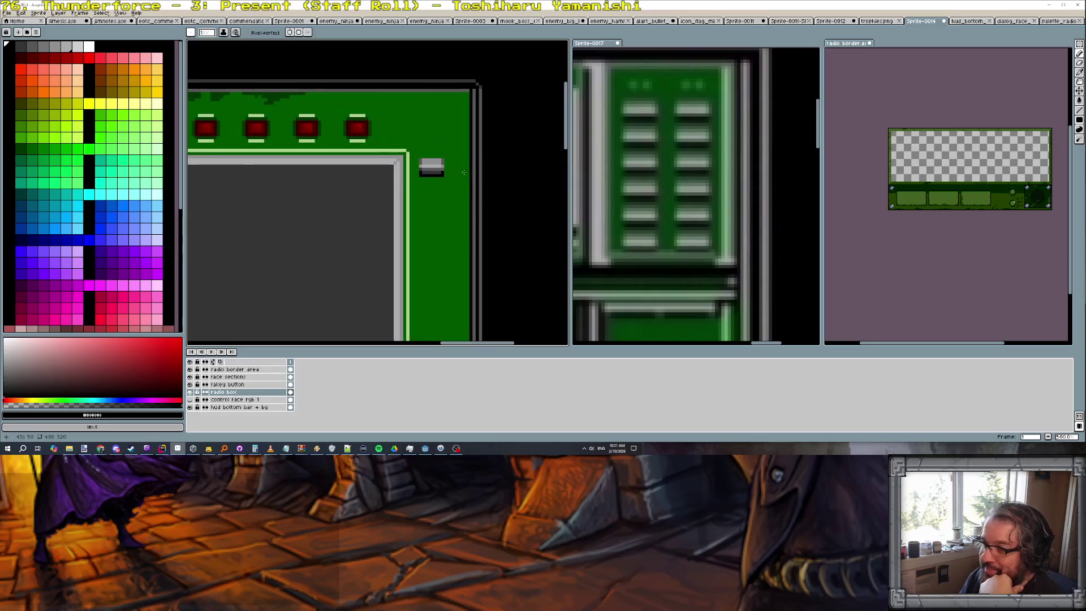
pyautogui.scroll(1, 484, 173)
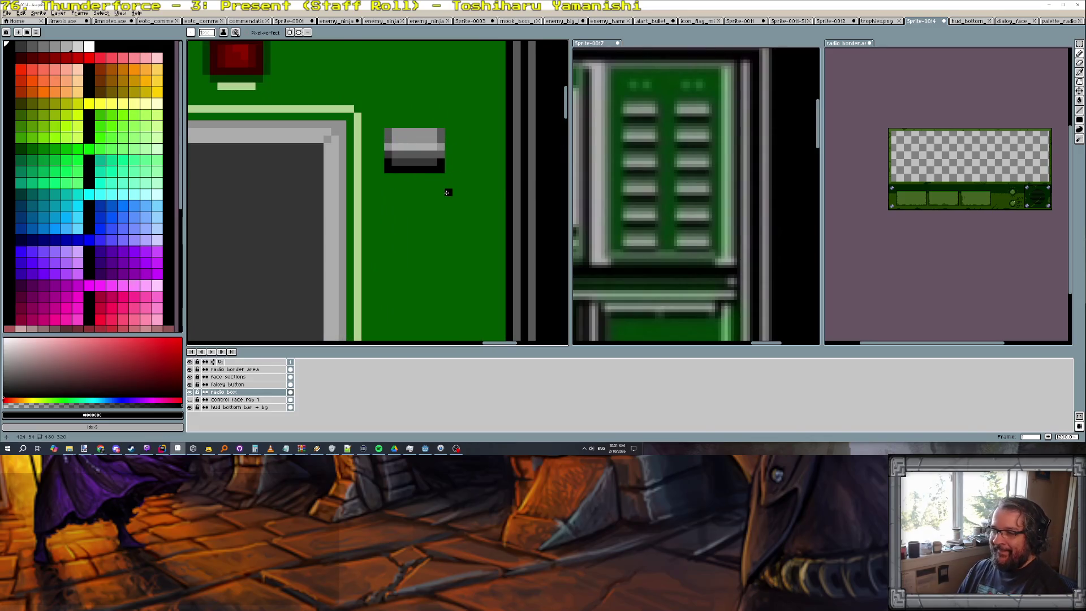
pyautogui.click(19, 149)
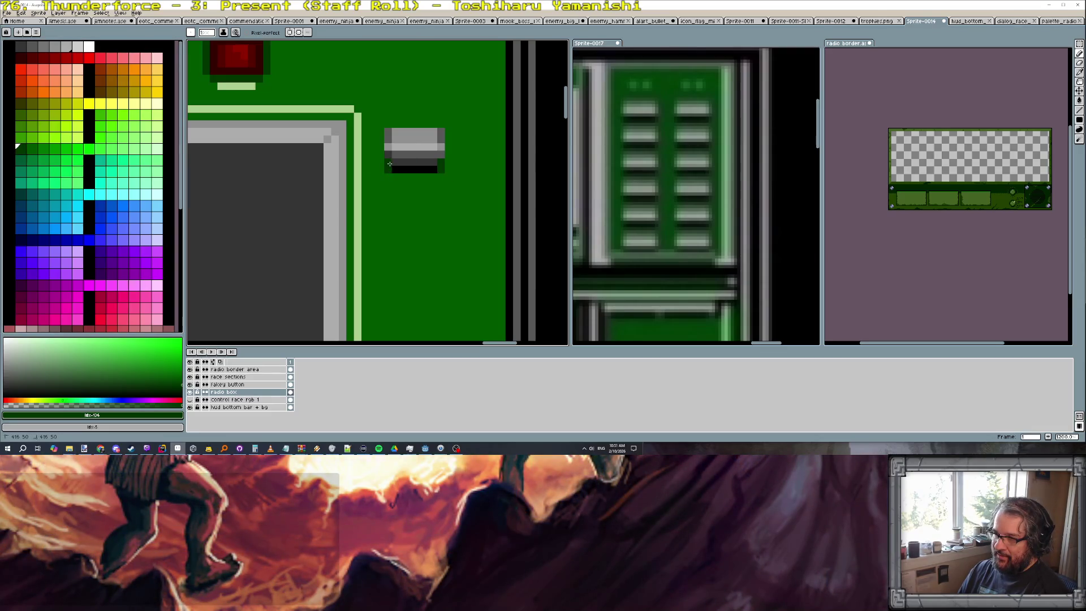
pyautogui.scroll(-1, 407, 169)
pyautogui.scroll(-2, 432, 178)
pyautogui.scroll(1, 458, 191)
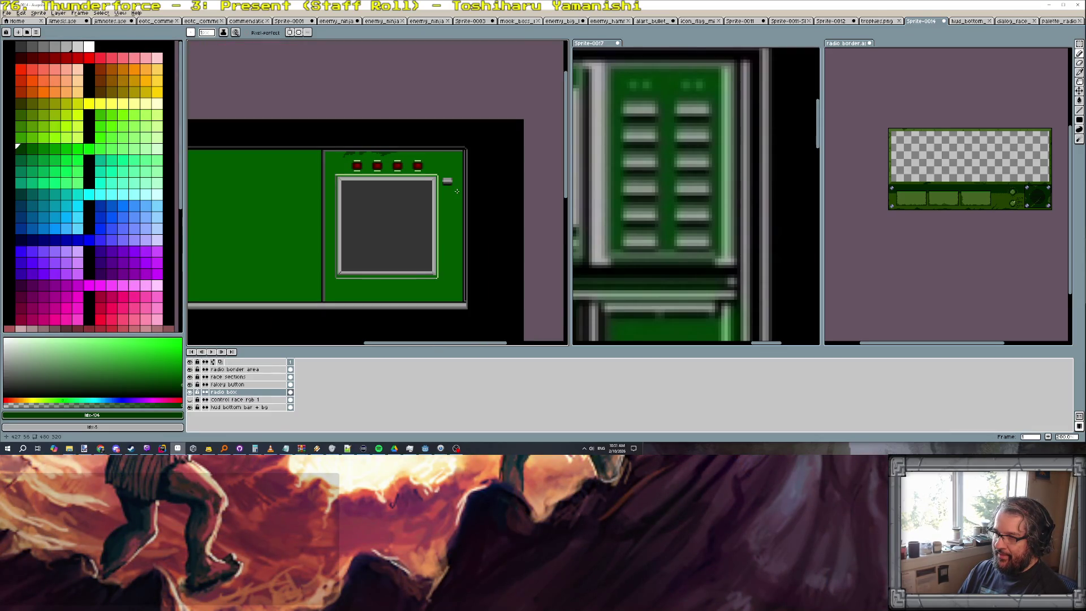
pyautogui.scroll(1, 456, 191)
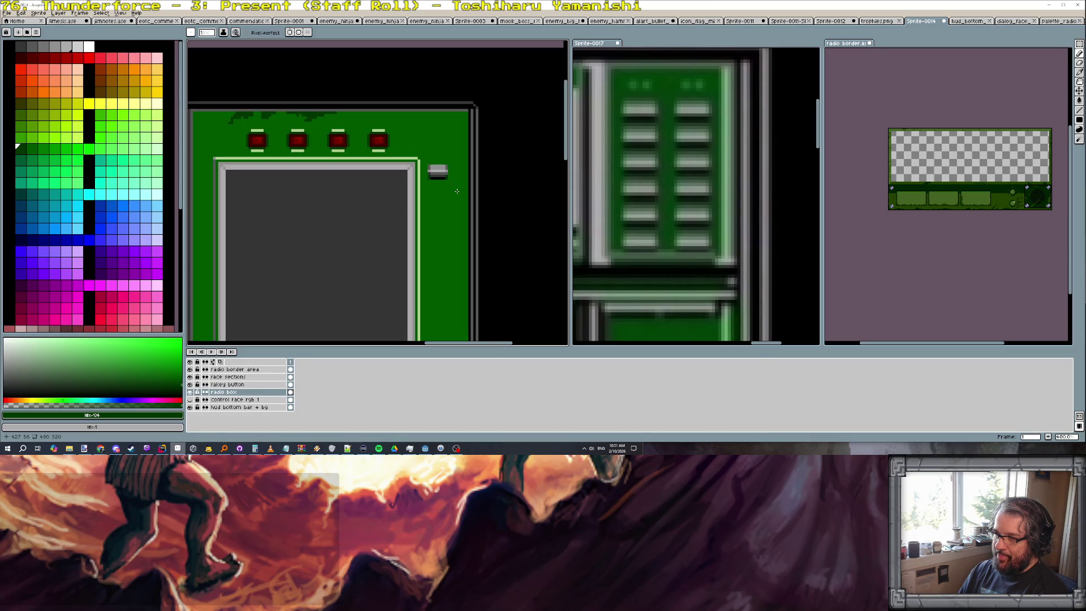
pyautogui.scroll(1, 434, 189)
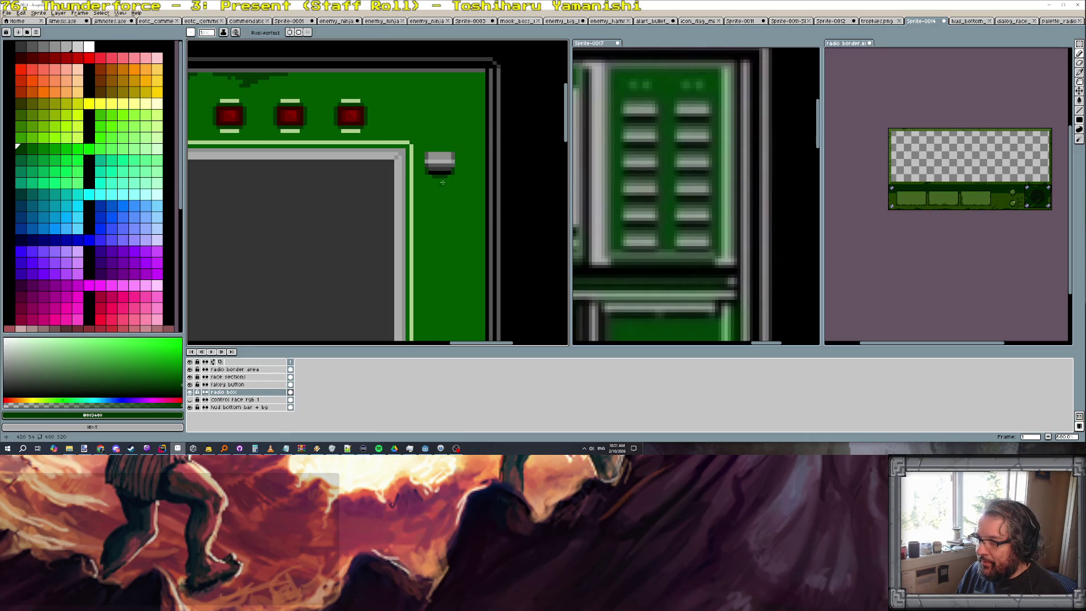
# Draw two vertical lines under the knob, bucket-fill between them dark green, then choose yellow
pyautogui.moveTo(435, 176); pyautogui.dragTo(434, 240)
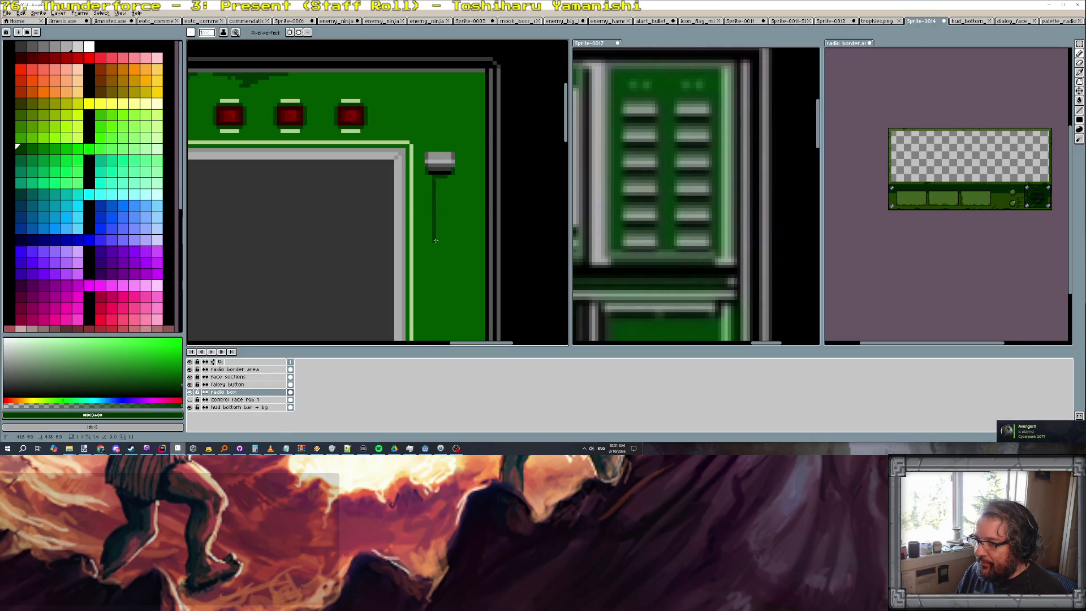
pyautogui.moveTo(443, 180); pyautogui.dragTo(443, 244)
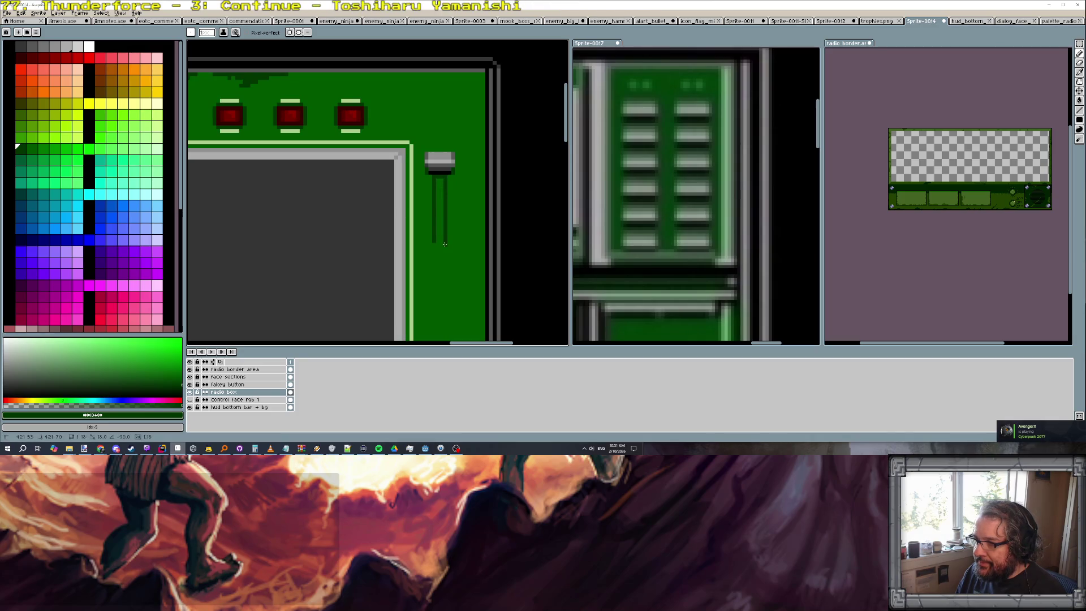
pyautogui.press('g')
pyautogui.click(440, 212)
pyautogui.scroll(-3, 439, 204)
pyautogui.scroll(2, 444, 175)
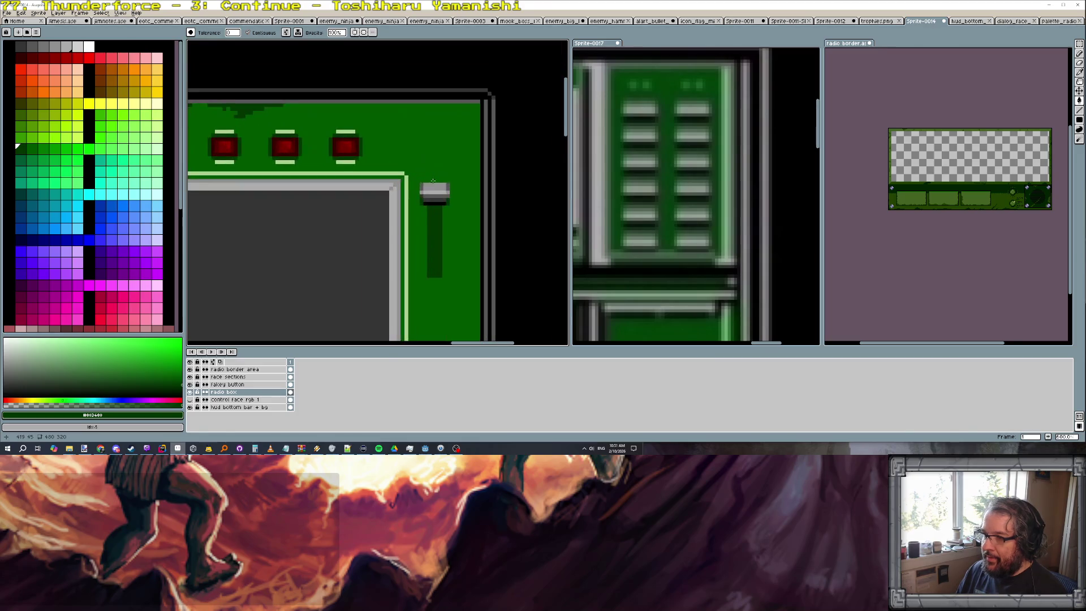
pyautogui.scroll(1, 430, 183)
pyautogui.press('b')
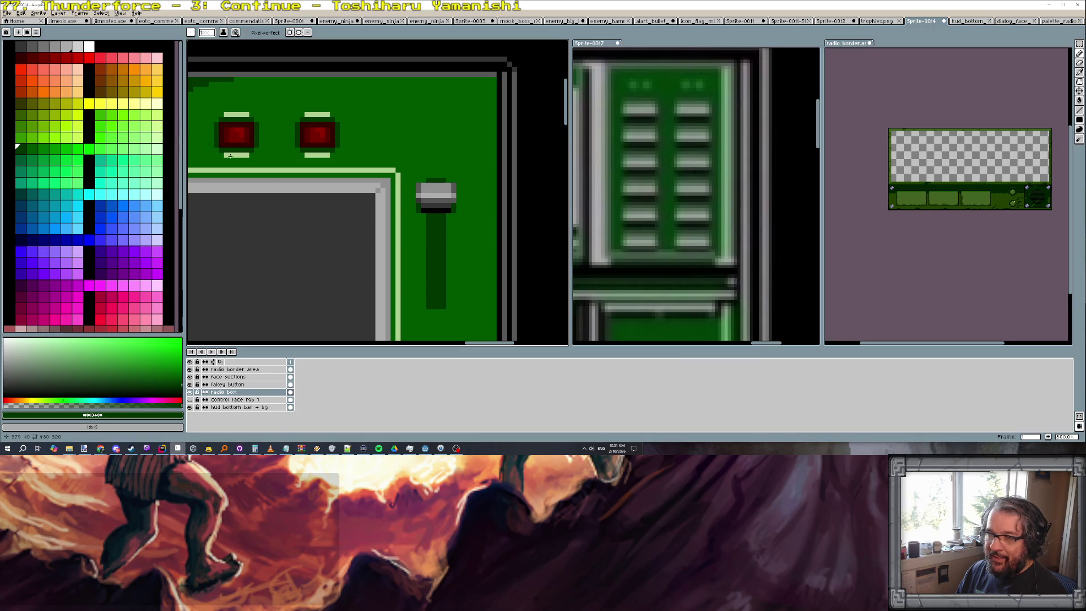
pyautogui.click(99, 105)
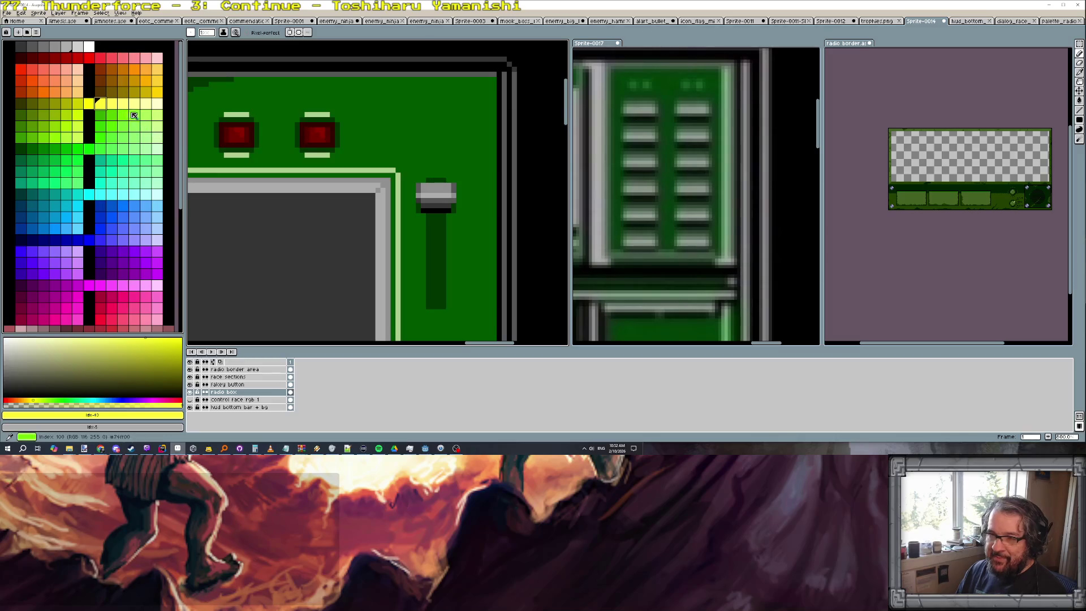
pyautogui.scroll(2, 464, 195)
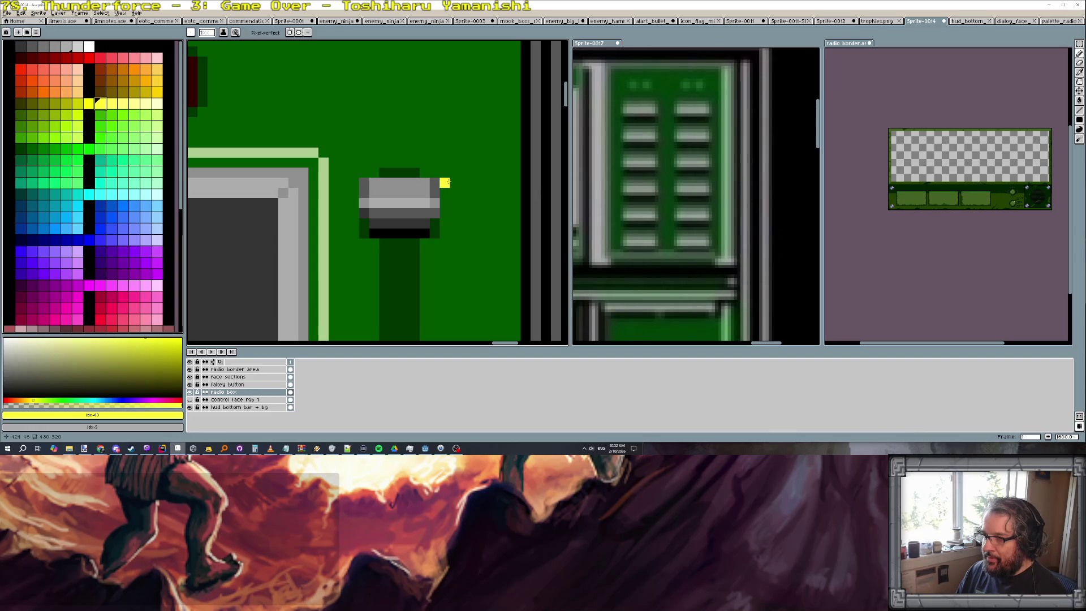
# Paint yellow tick marks beside the slider slot and copy them further down
pyautogui.moveTo(445, 203); pyautogui.dragTo(465, 204)
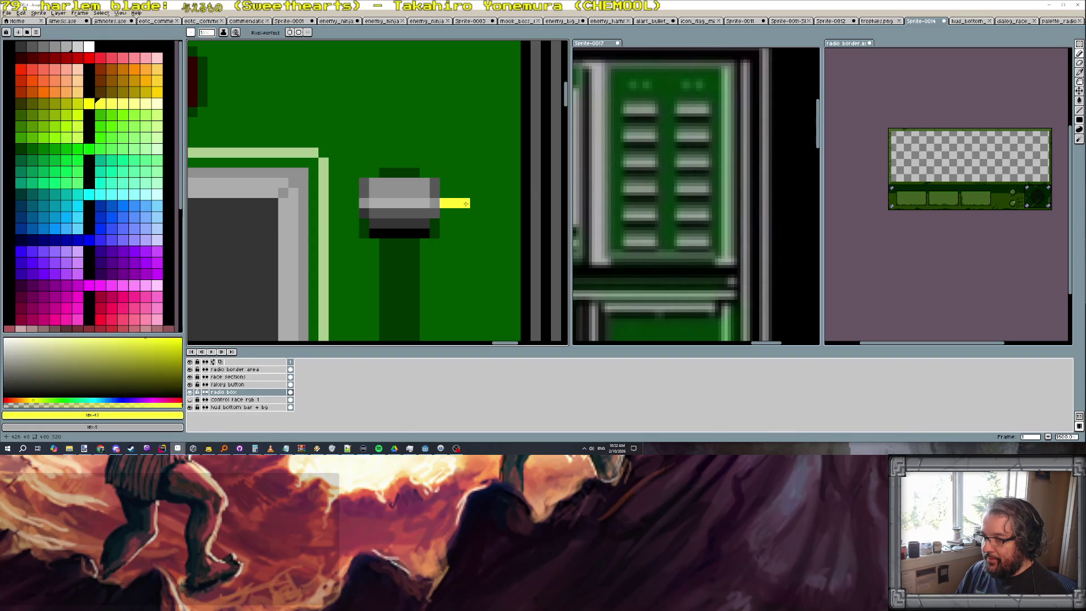
pyautogui.click(445, 242)
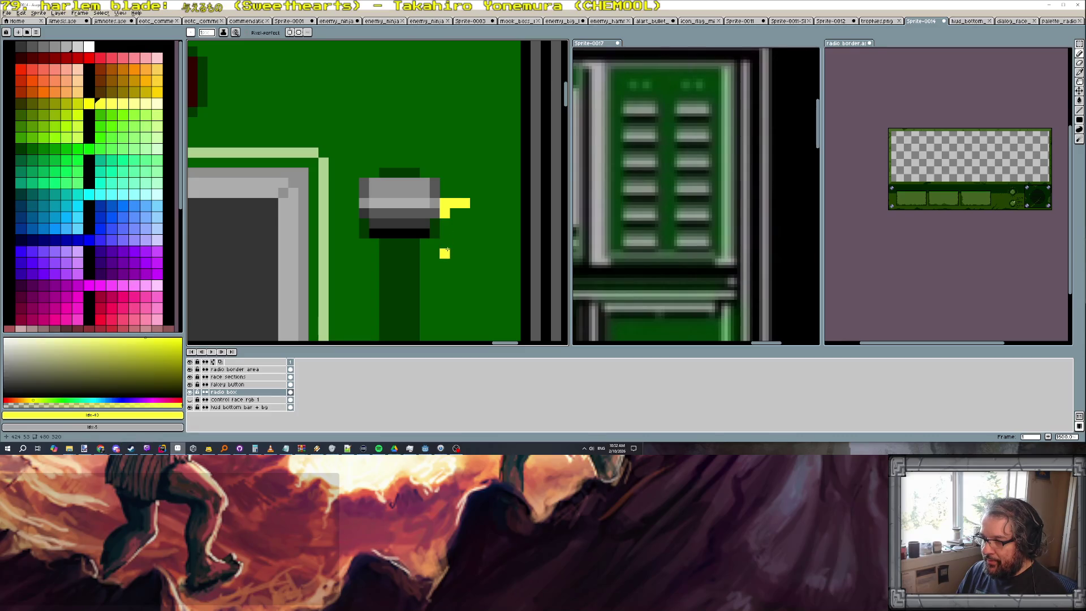
pyautogui.moveTo(439, 274)
pyautogui.mouseDown()
pyautogui.moveTo(455, 273)
pyautogui.moveTo(450, 281)
pyautogui.mouseUp()
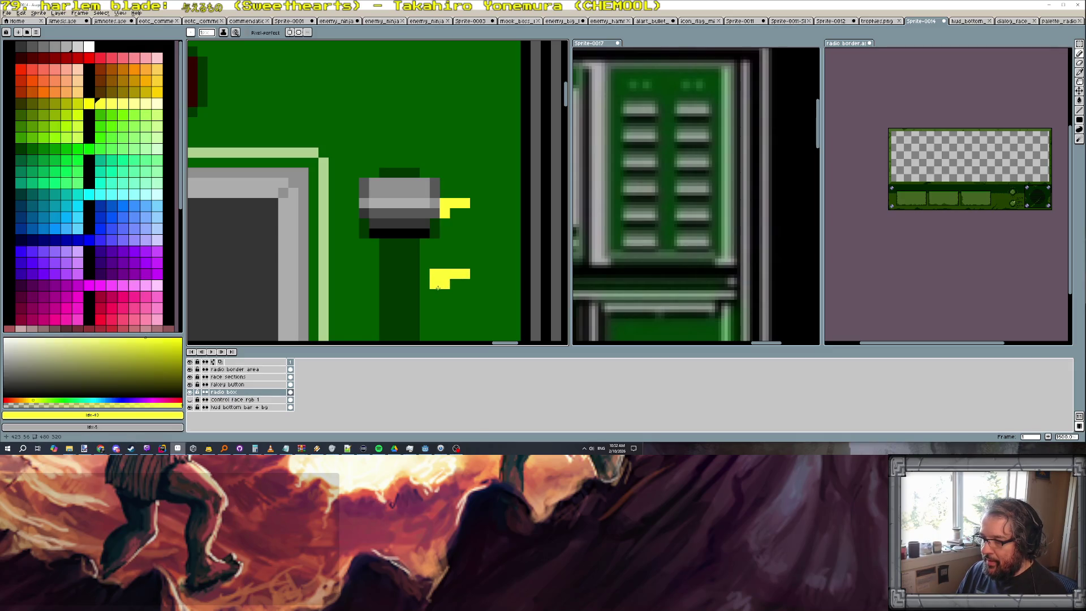
pyautogui.scroll(-1, 475, 295)
pyautogui.scroll(1, 463, 256)
pyautogui.scroll(-1, 439, 132)
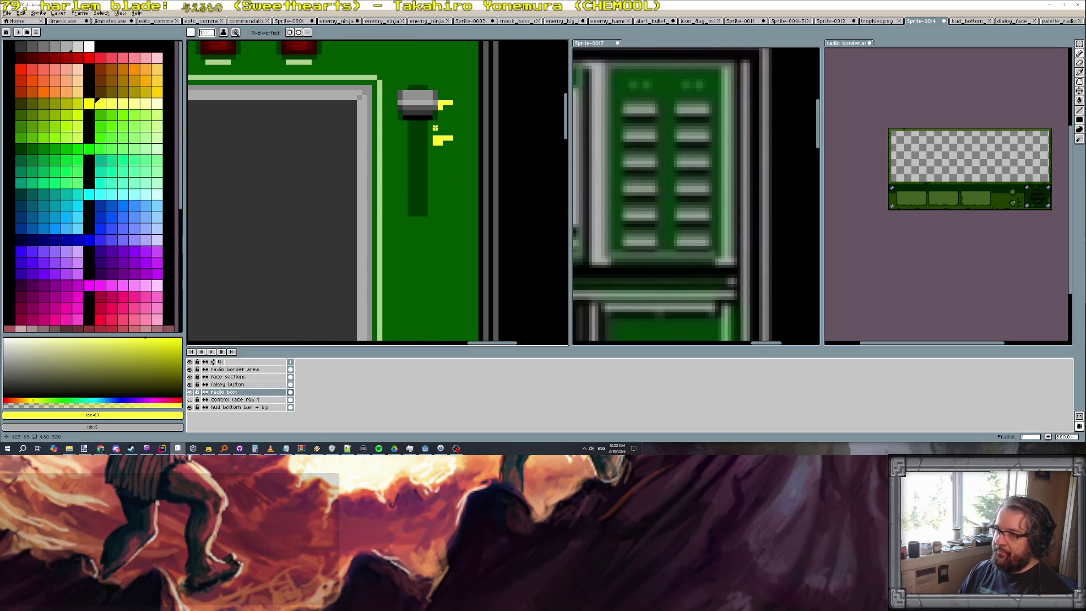
pyautogui.scroll(1, 441, 106)
pyautogui.moveTo(443, 106); pyautogui.dragTo(443, 146)
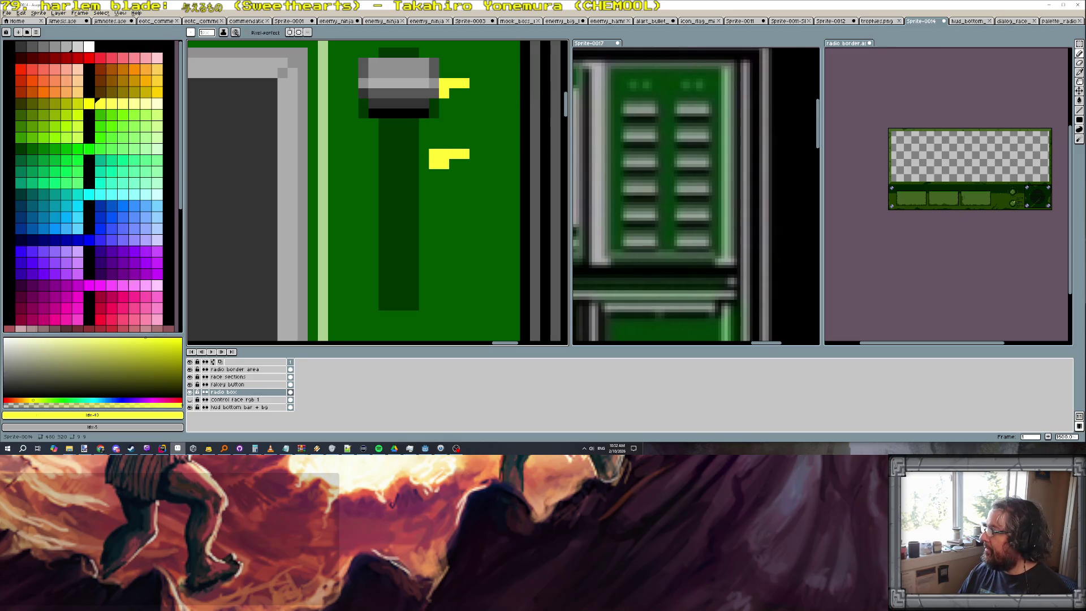
pyautogui.hotkey('shift', 'm')
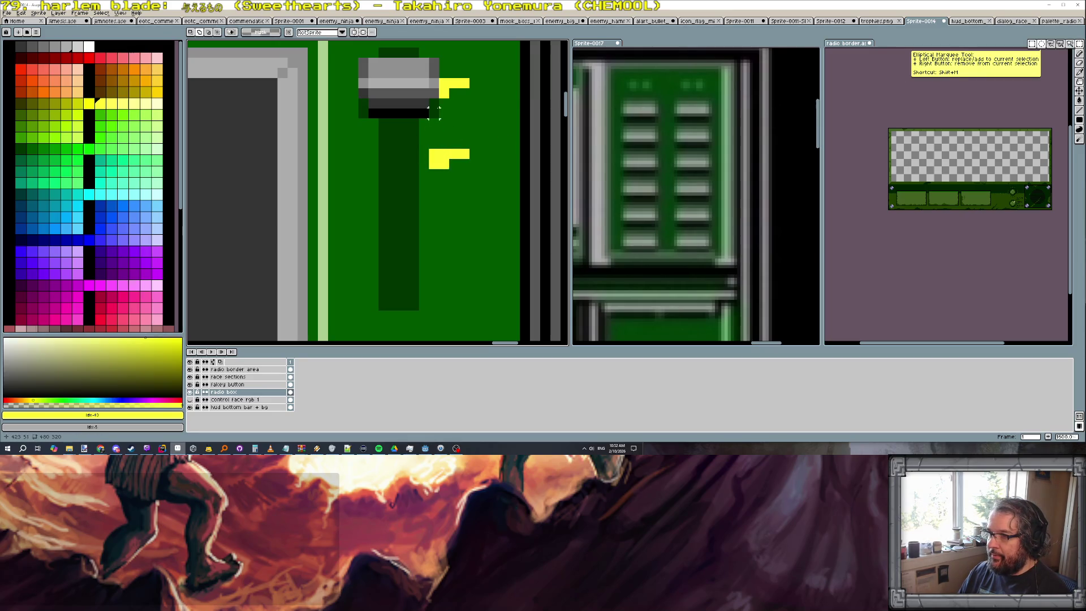
pyautogui.moveTo(441, 97); pyautogui.dragTo(469, 169)
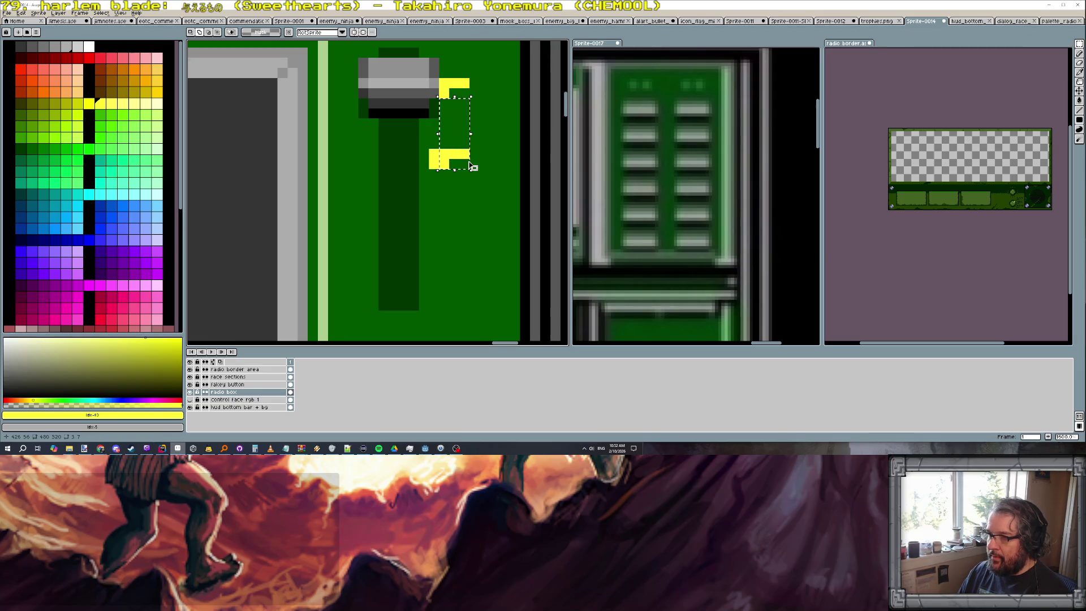
pyautogui.moveTo(459, 148); pyautogui.dragTo(458, 302)
pyautogui.hotkey('ctrl', 'd')
pyautogui.scroll(1, 449, 221)
# Fill the notch in the lower tick and add olive shading pixels to the upper tick
pyautogui.press('b')
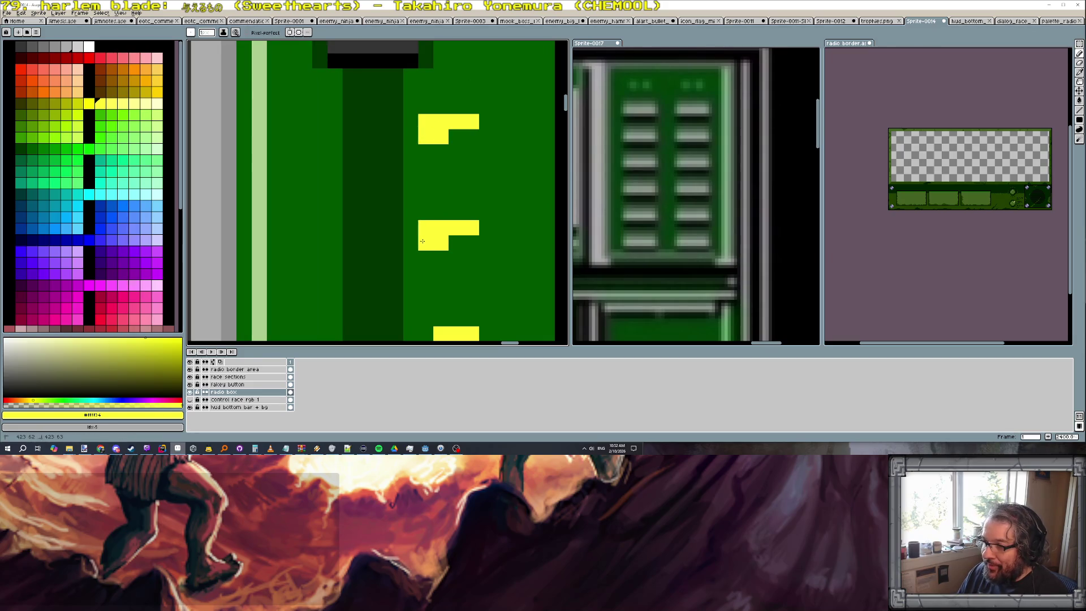
pyautogui.moveTo(460, 281); pyautogui.dragTo(460, 179)
pyautogui.click(426, 232)
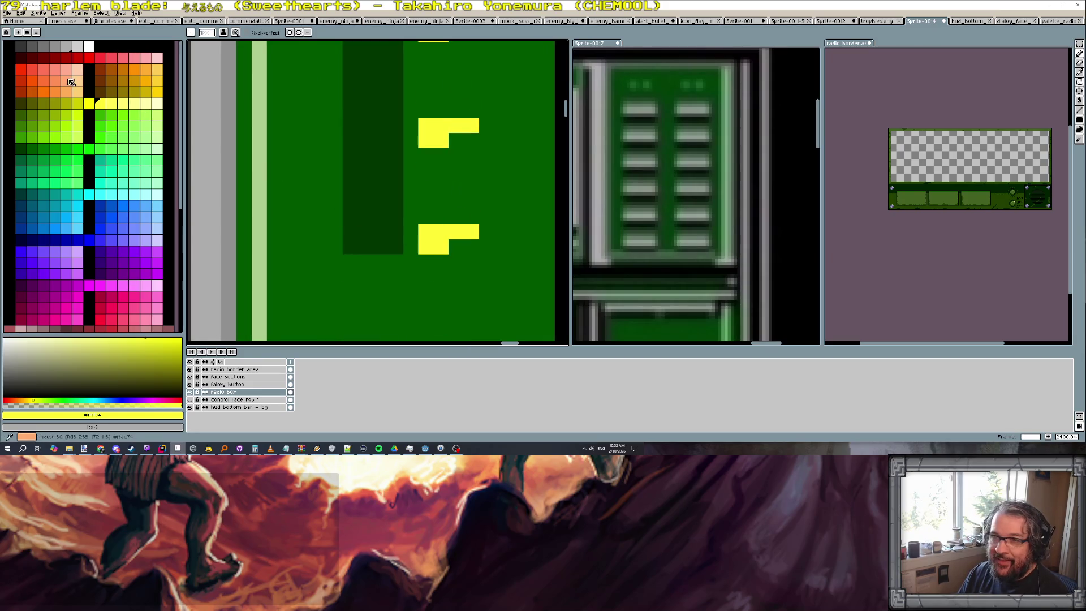
pyautogui.click(73, 101)
pyautogui.click(425, 126)
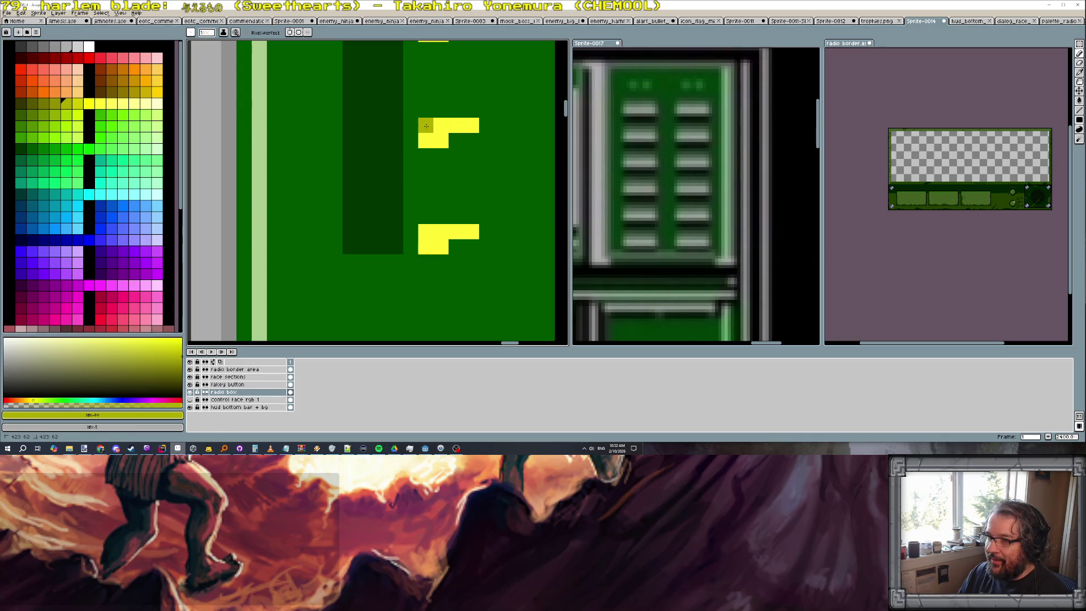
pyautogui.scroll(2, 441, 141)
pyautogui.scroll(-5, 473, 122)
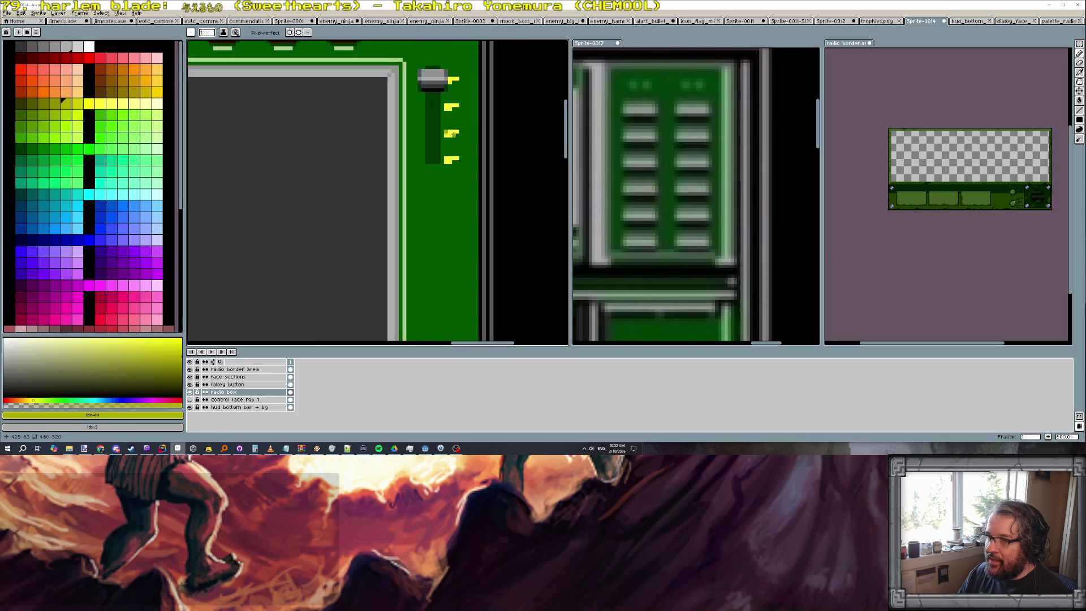
pyautogui.scroll(1, 472, 128)
pyautogui.scroll(1, 459, 161)
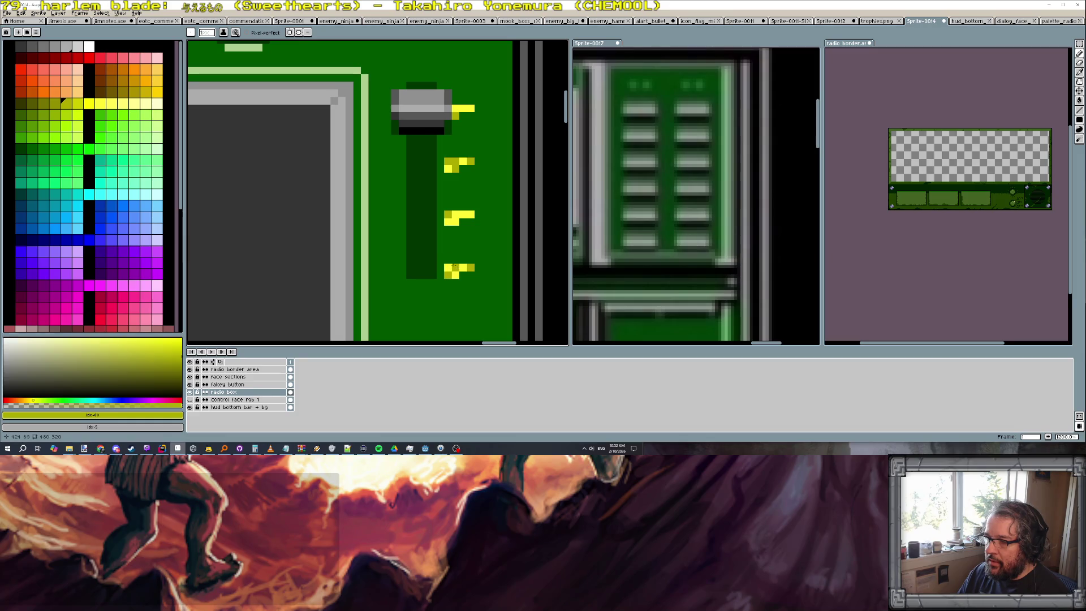
pyautogui.scroll(-3, 446, 261)
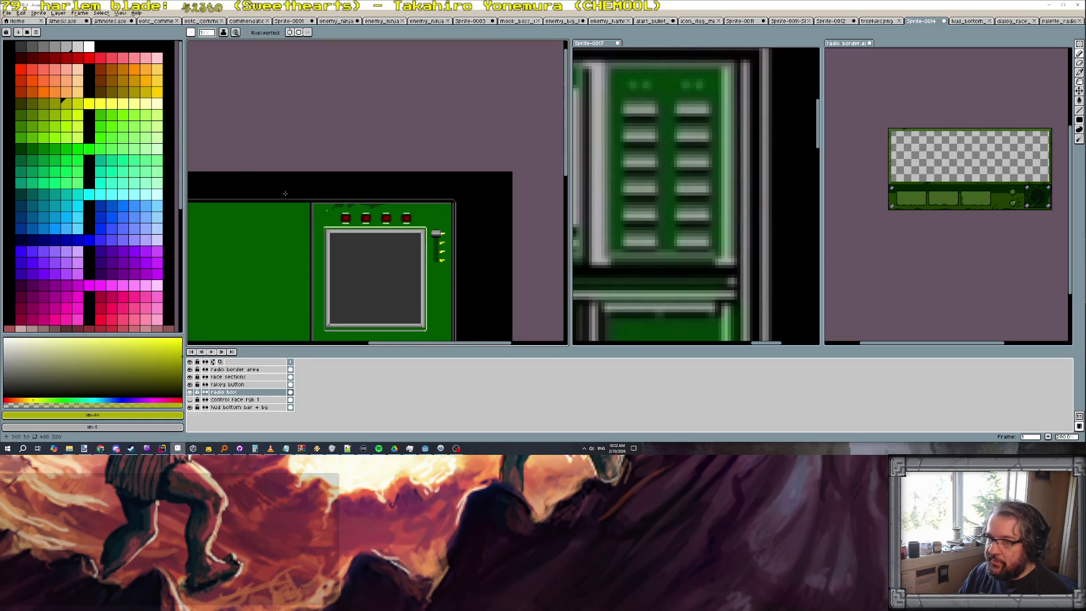
pyautogui.scroll(2, 445, 270)
pyautogui.scroll(1, 458, 273)
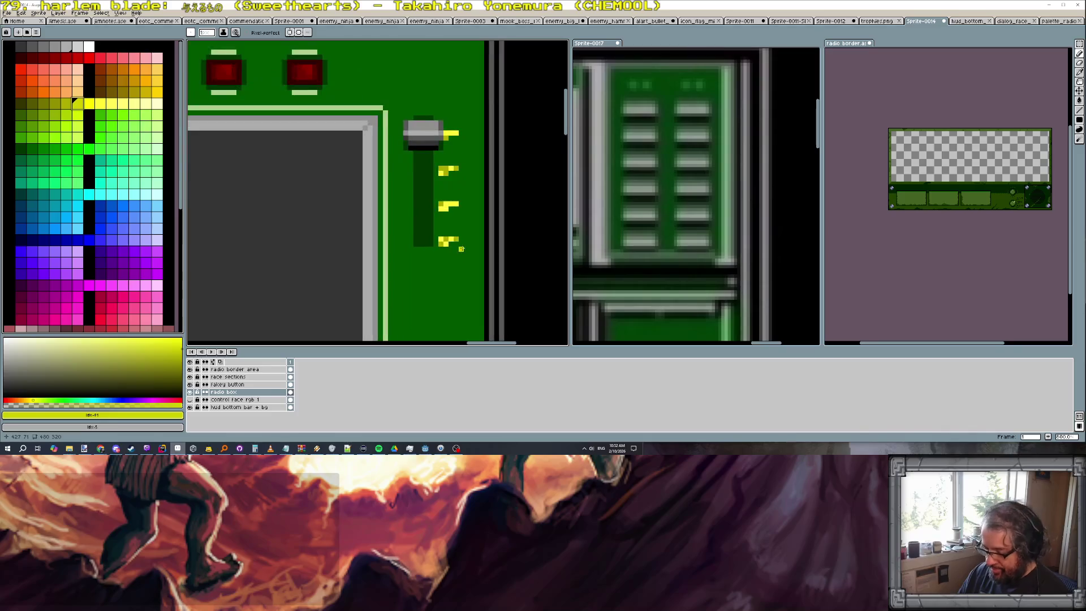
pyautogui.scroll(1, 457, 274)
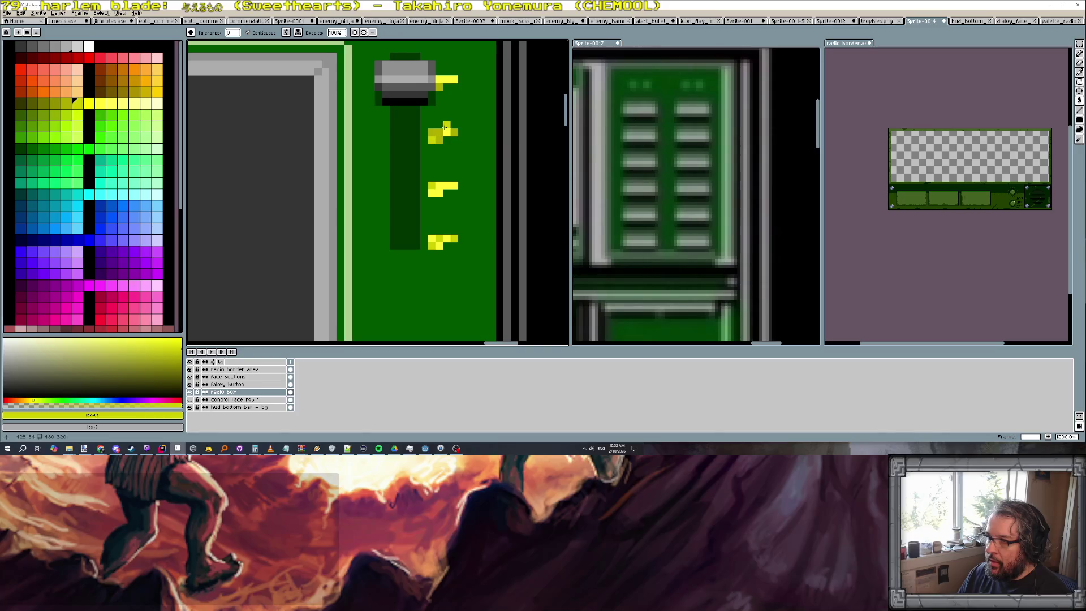
# Repaint the top tick's olive pixels bright yellow and undo an accidental dark green fill
pyautogui.moveTo(434, 137); pyautogui.dragTo(452, 134)
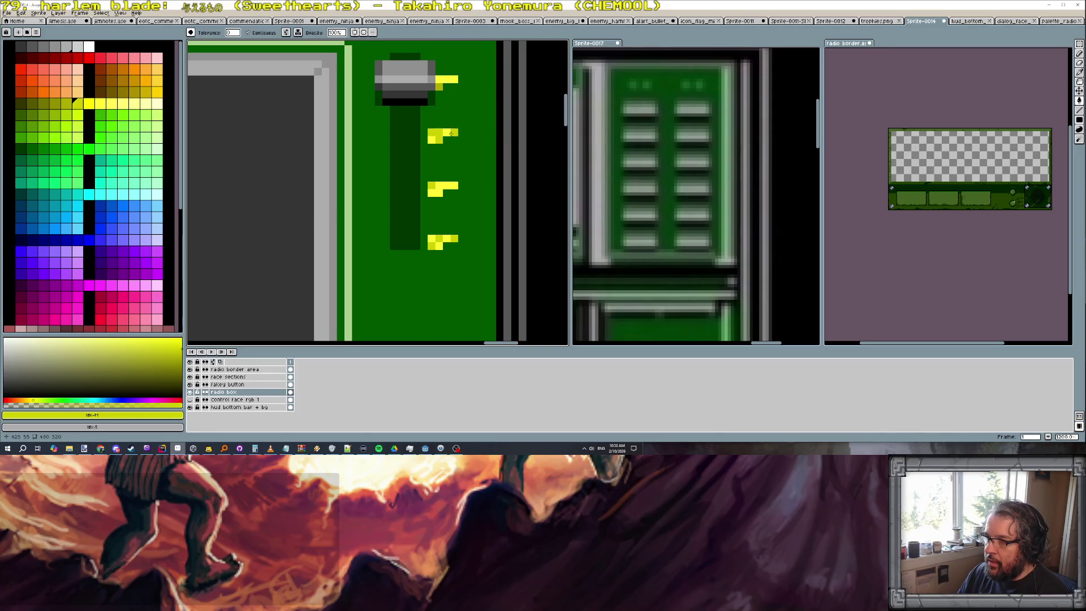
pyautogui.scroll(-2, 438, 87)
pyautogui.scroll(-1, 459, 136)
pyautogui.scroll(-1, 462, 148)
pyautogui.scroll(2, 472, 161)
pyautogui.scroll(1, 472, 159)
pyautogui.keyDown('alt'); pyautogui.click(448, 157); pyautogui.keyUp('alt')
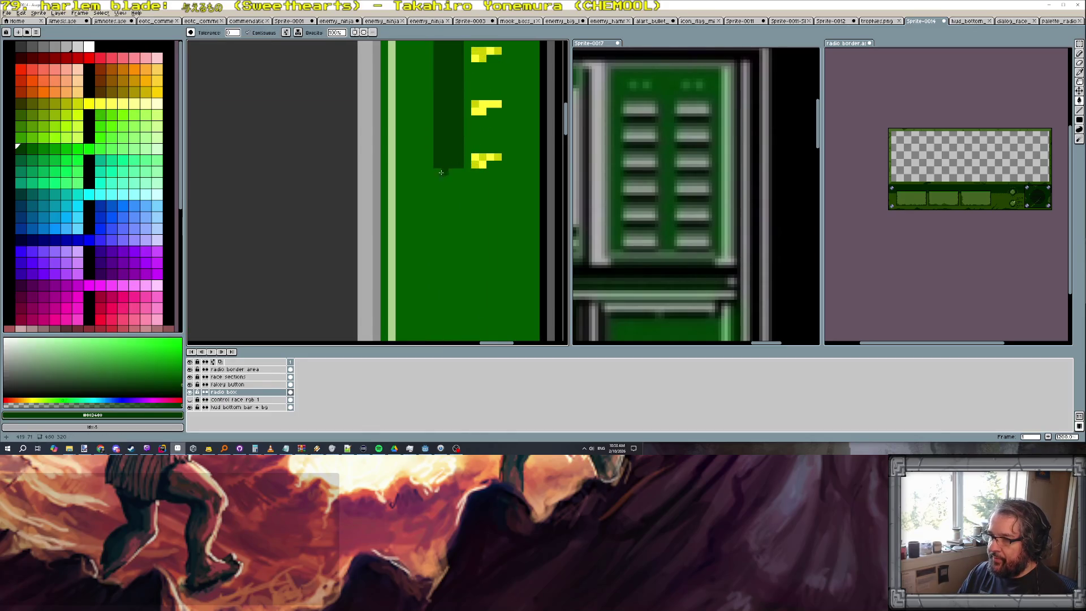
pyautogui.hotkey('ctrl', 'z')
pyautogui.press('b')
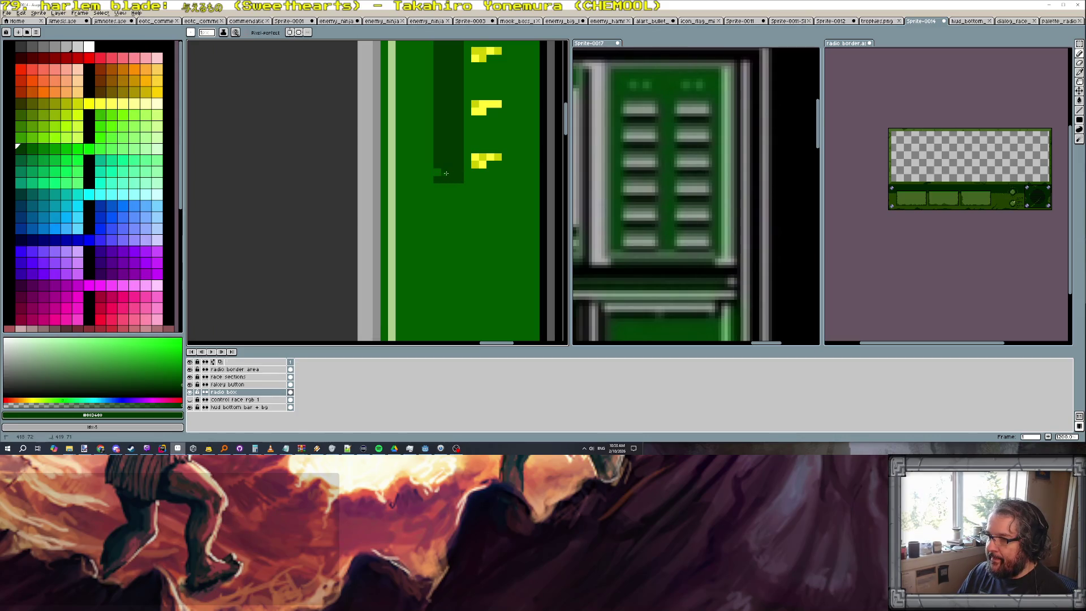
pyautogui.scroll(-3, 461, 189)
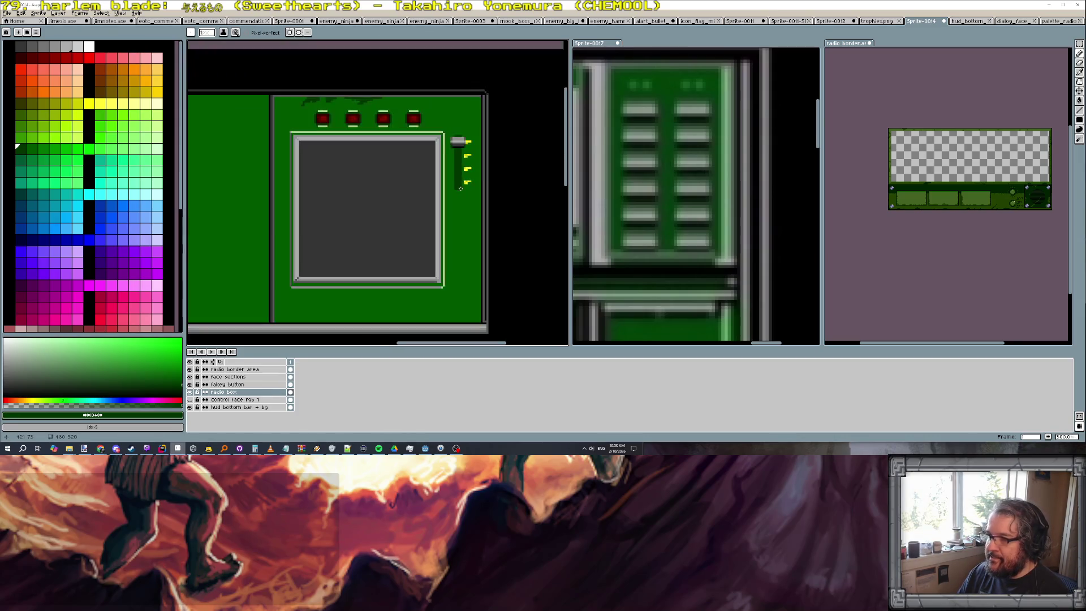
pyautogui.scroll(-1, 487, 176)
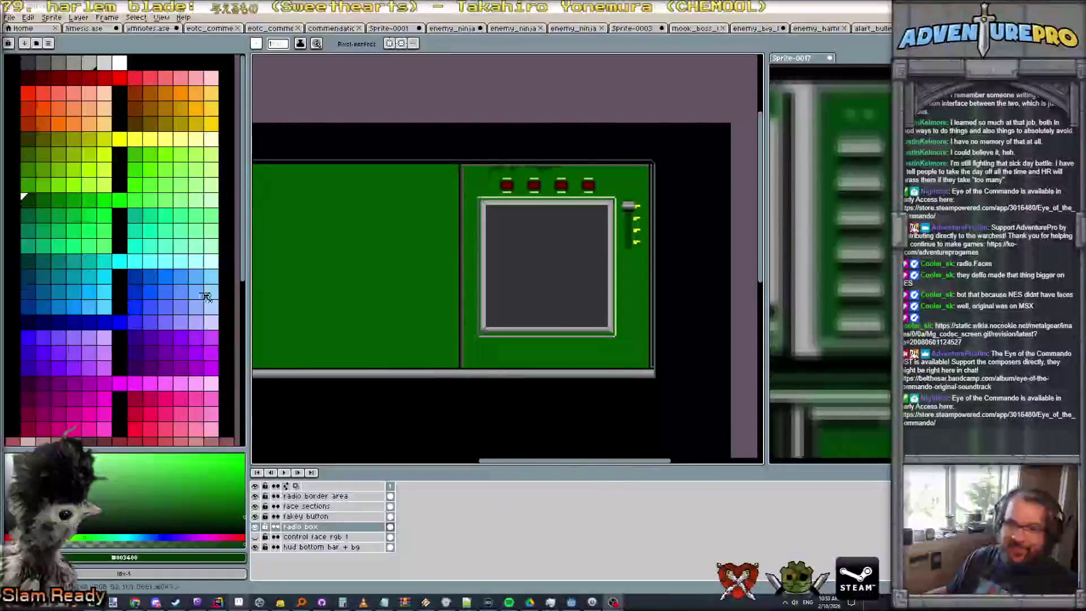
pyautogui.scroll(1, 597, 247)
pyautogui.scroll(1, 595, 172)
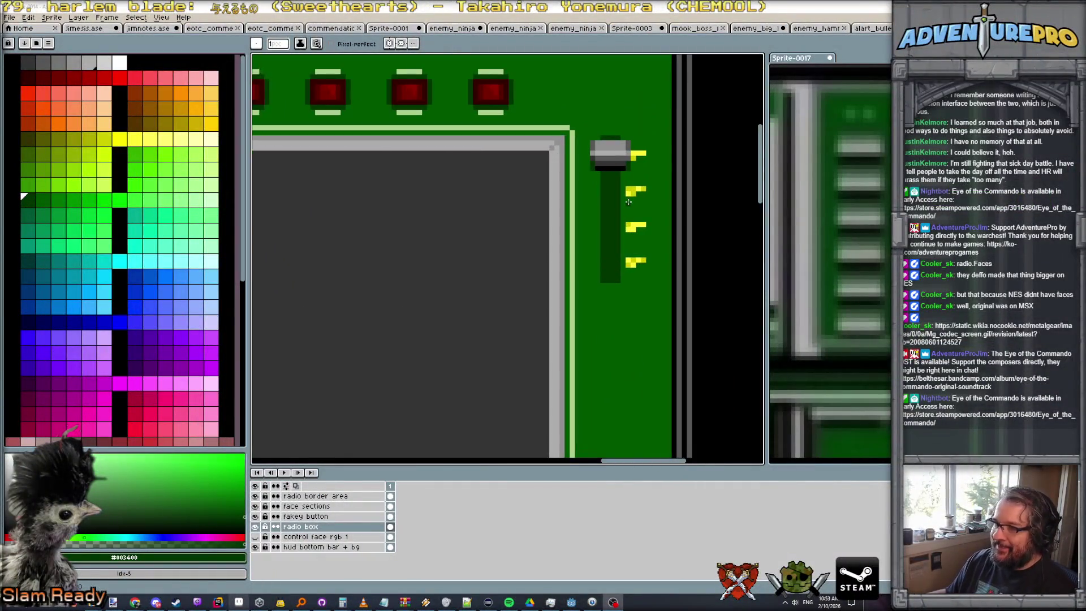
pyautogui.scroll(1, 595, 171)
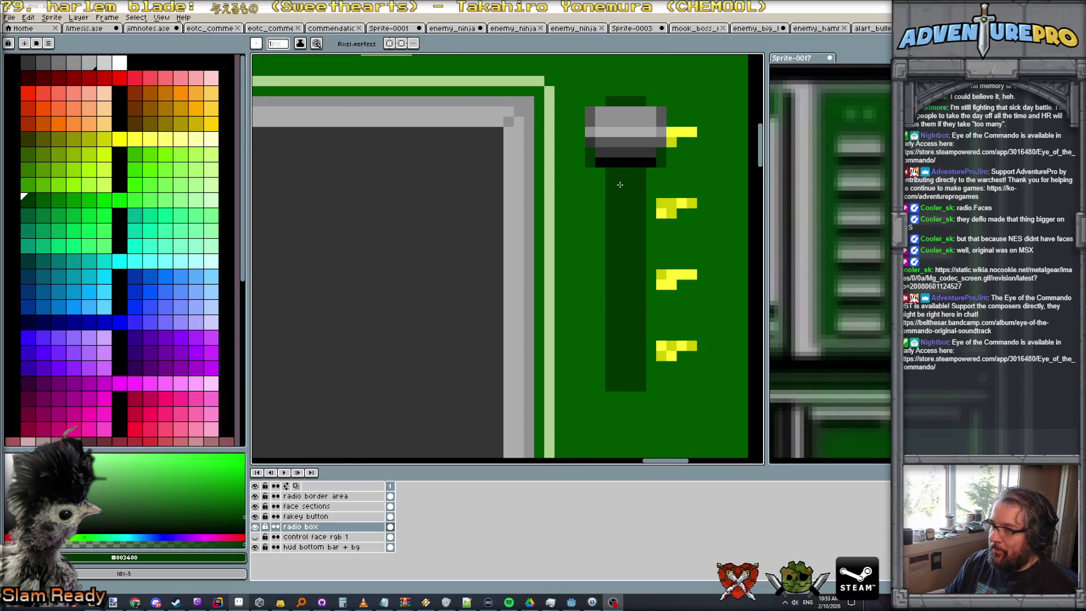
# Line the slider track with black as a recessed slot, glancing at the Sprite-0017 reference
pyautogui.keyDown('alt'); pyautogui.click(604, 164); pyautogui.keyUp('alt')
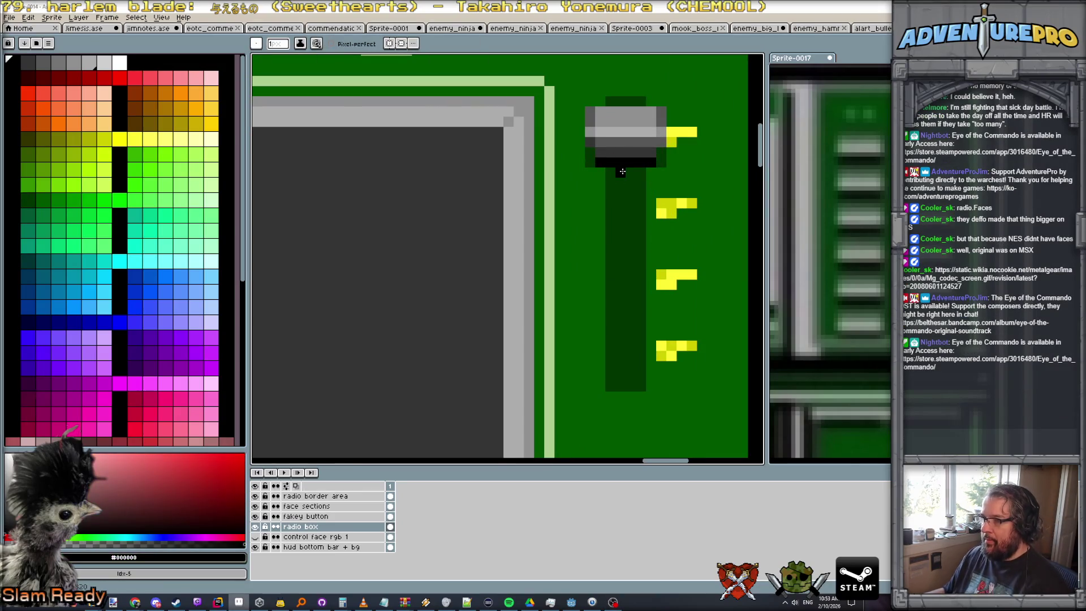
pyautogui.scroll(-2, 622, 176)
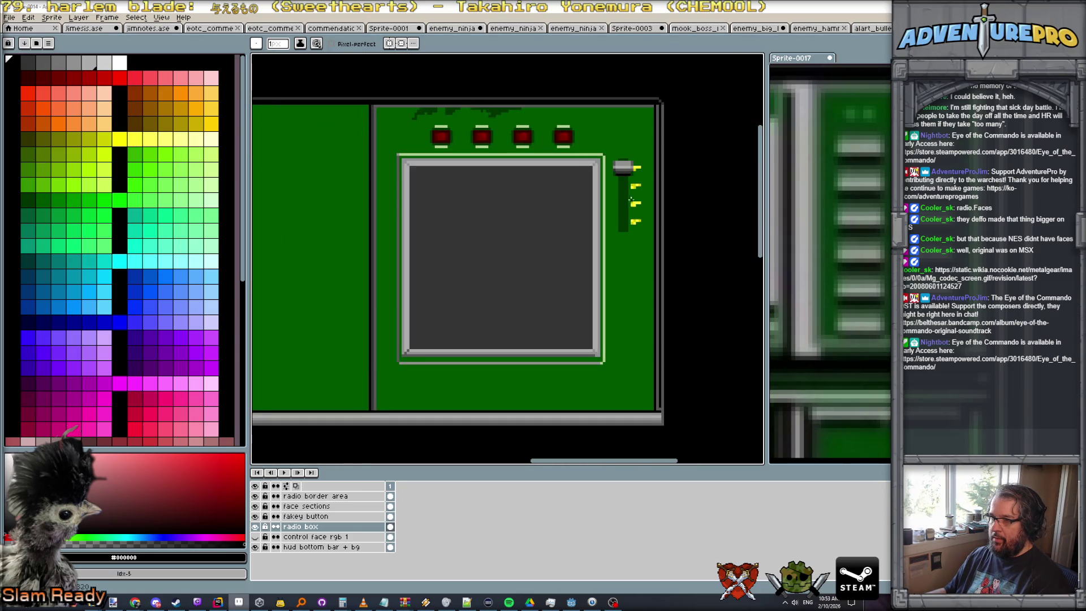
pyautogui.scroll(1, 630, 200)
pyautogui.scroll(1, 628, 191)
pyautogui.scroll(2, 625, 174)
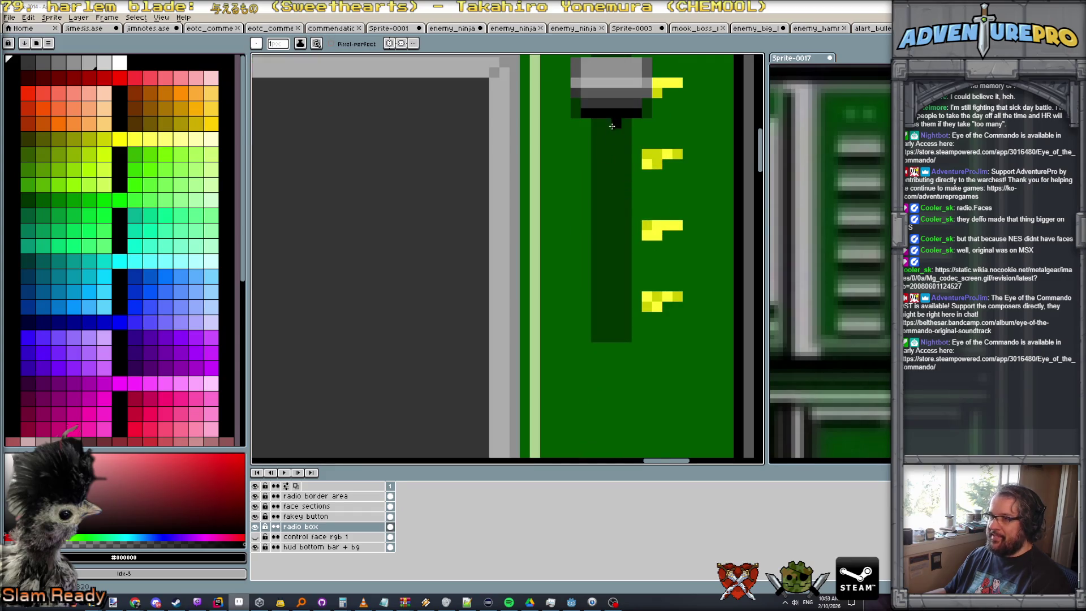
pyautogui.moveTo(611, 126)
pyautogui.mouseDown()
pyautogui.moveTo(608, 336)
pyautogui.moveTo(626, 326)
pyautogui.moveTo(617, 119)
pyautogui.mouseUp()
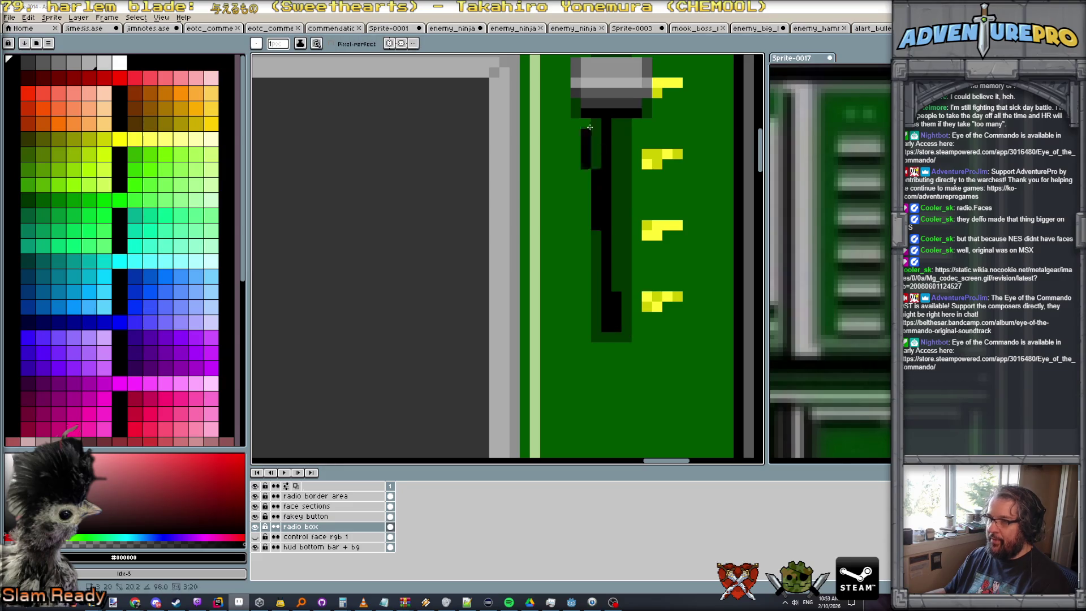
pyautogui.scroll(-3, 662, 247)
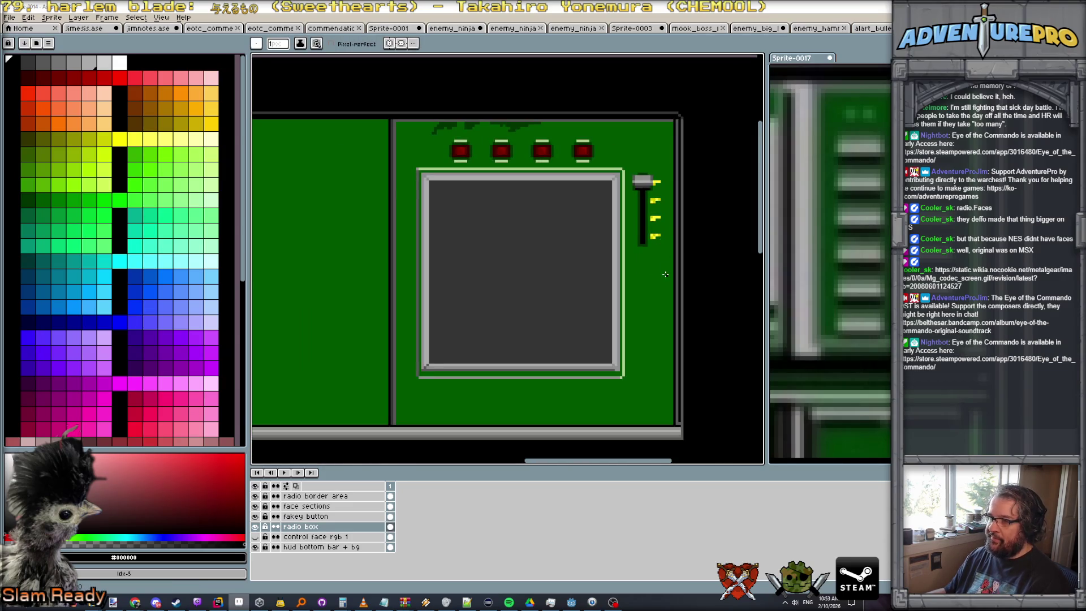
pyautogui.scroll(-1, 666, 274)
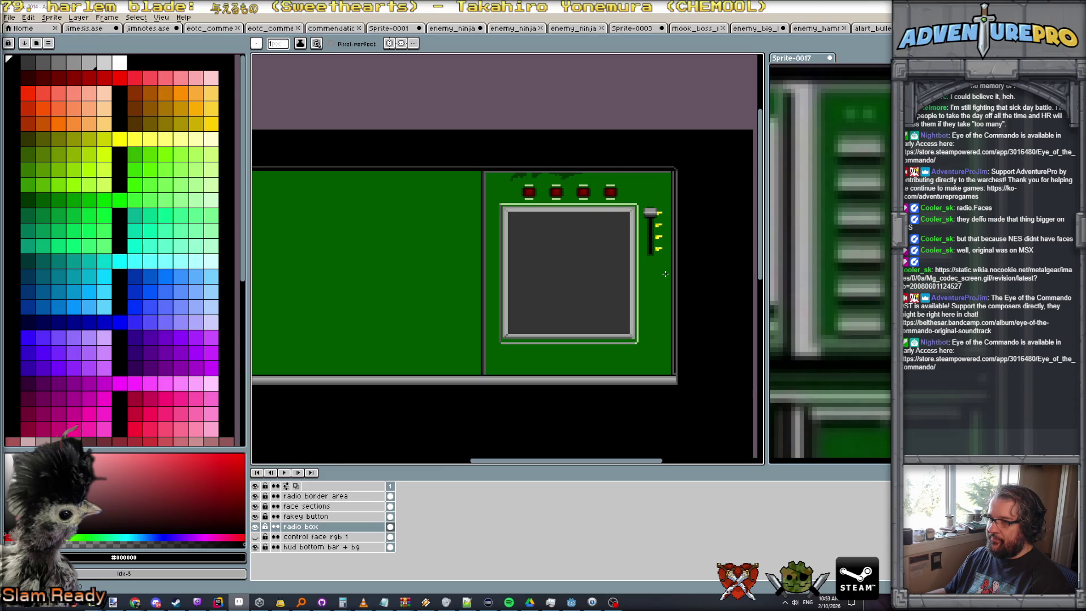
pyautogui.scroll(-2, 666, 274)
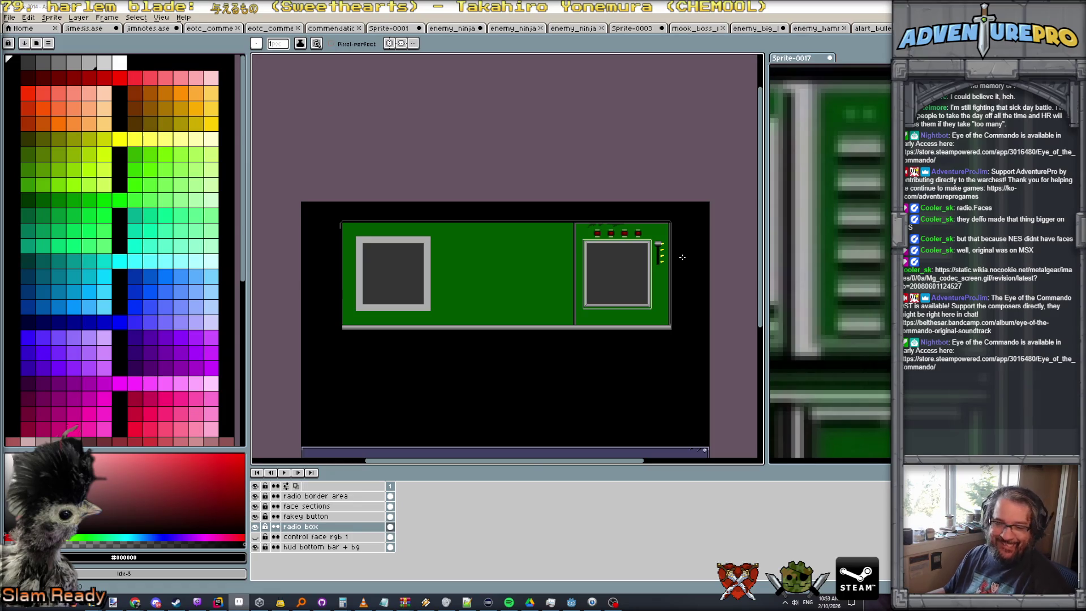
pyautogui.scroll(4, 682, 256)
pyautogui.scroll(1, 681, 257)
pyautogui.scroll(-3, 806, 290)
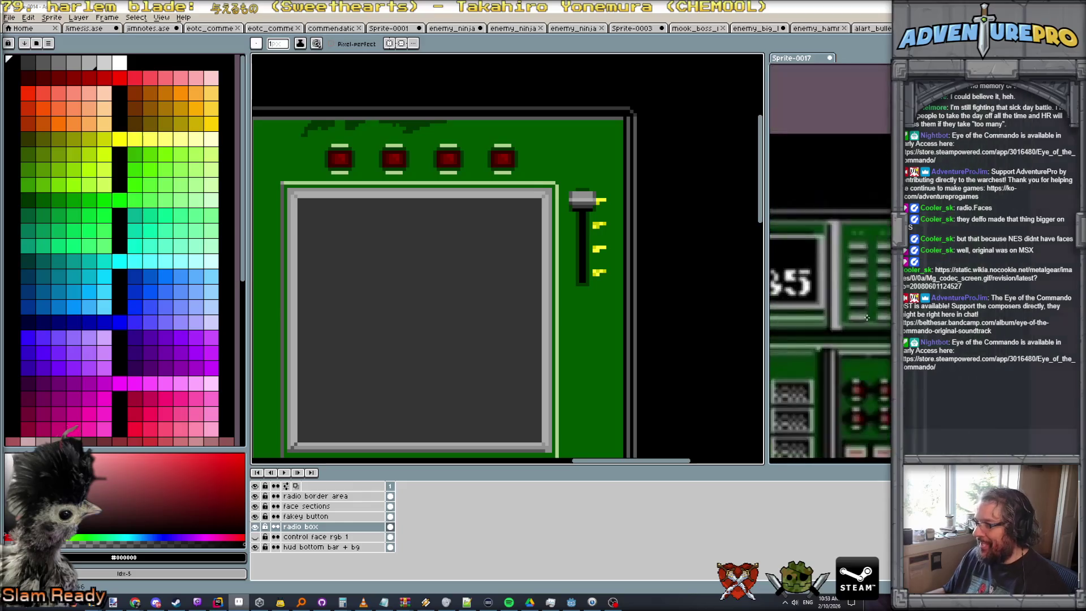
pyautogui.click(807, 289)
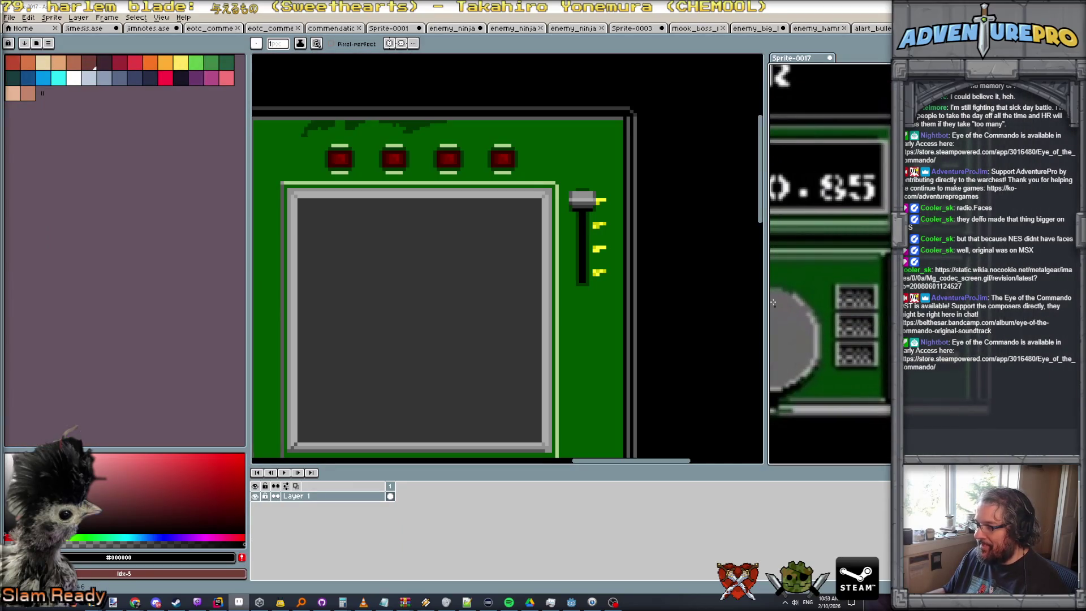
pyautogui.scroll(1, 864, 231)
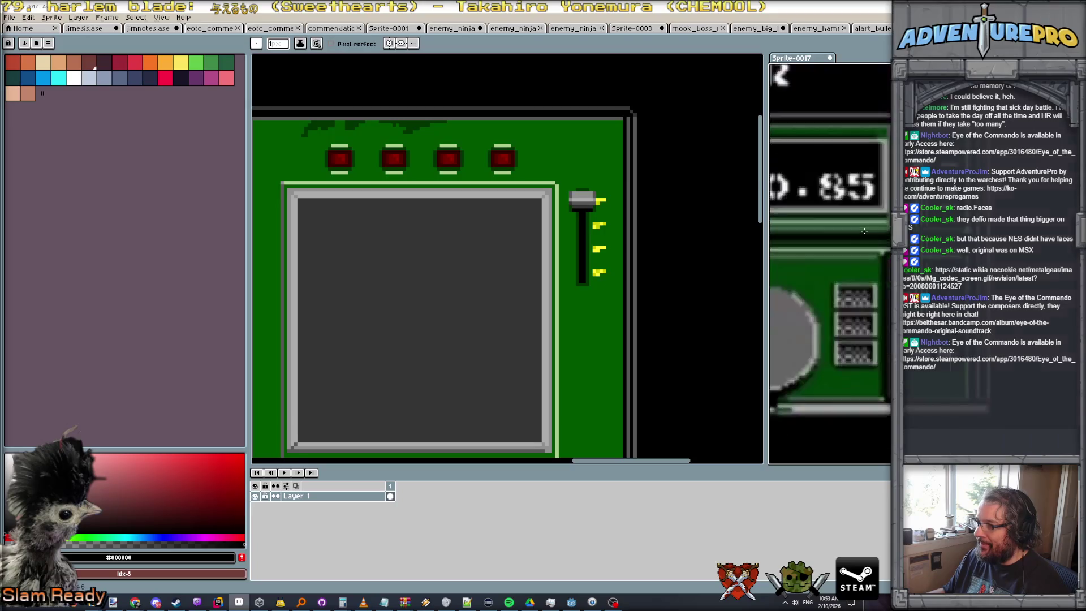
pyautogui.scroll(1, 864, 249)
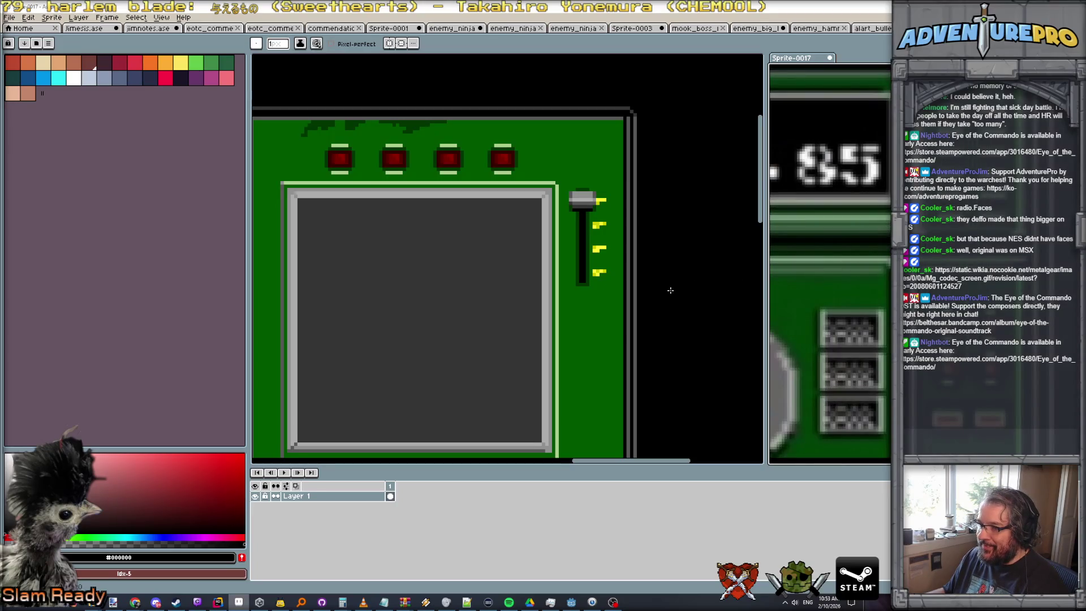
pyautogui.hotkey('ctrl', 'w')
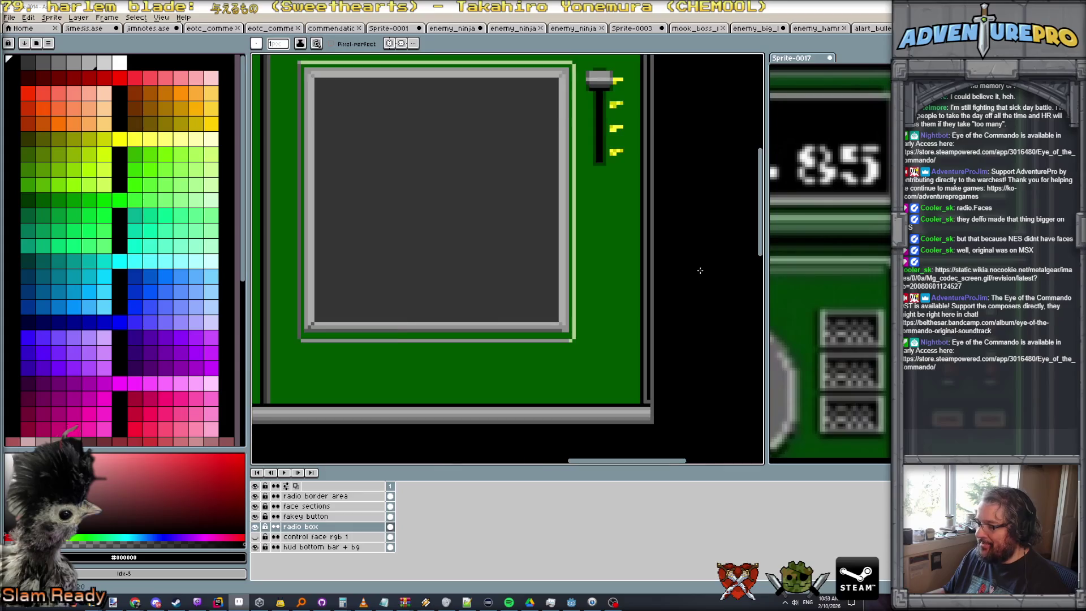
pyautogui.scroll(-1, 700, 270)
pyautogui.scroll(2, 638, 209)
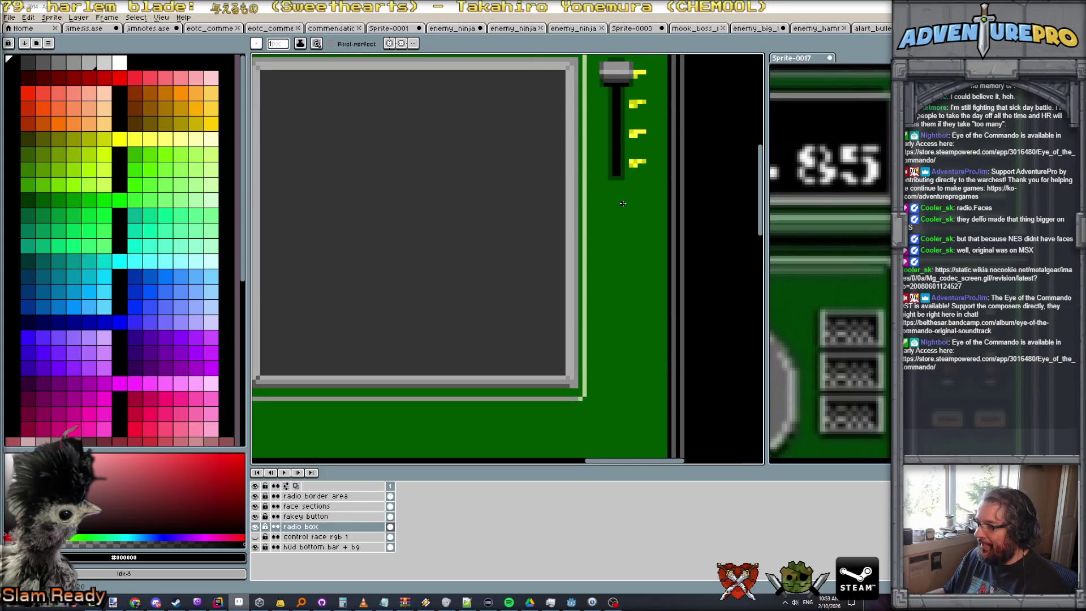
pyautogui.scroll(1, 605, 216)
pyautogui.scroll(-1, 601, 225)
pyautogui.scroll(1, 601, 226)
pyautogui.scroll(-1, 602, 225)
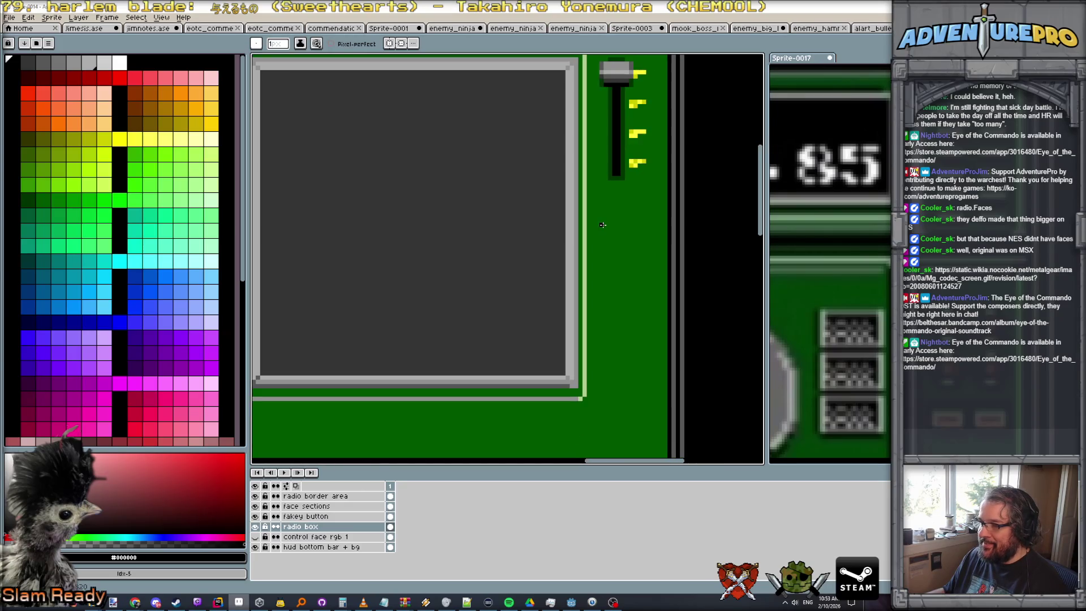
pyautogui.scroll(-1, 617, 213)
pyautogui.scroll(1, 613, 131)
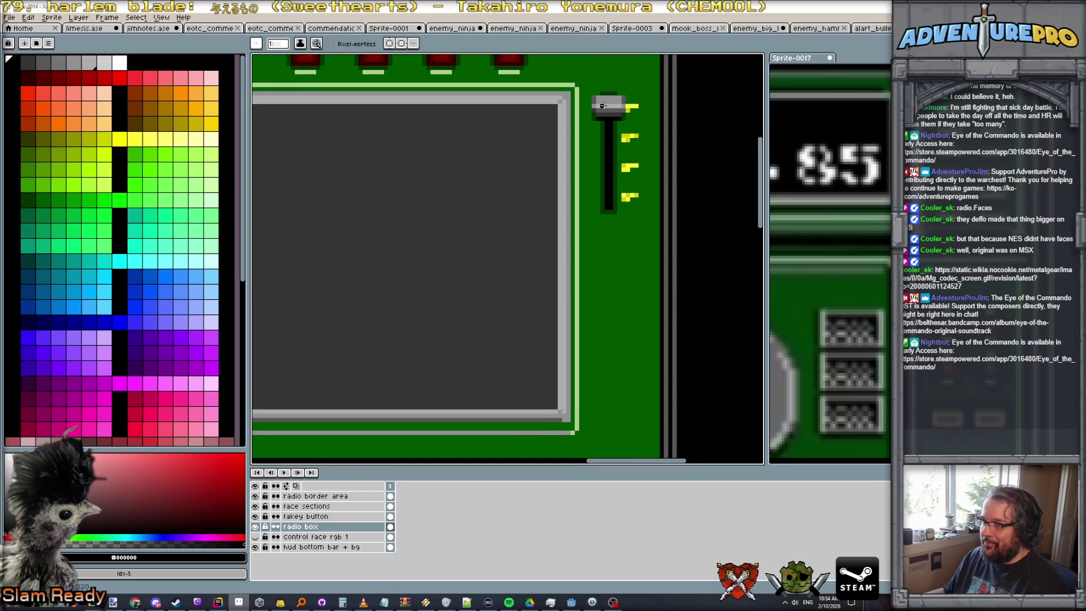
pyautogui.scroll(1, 602, 162)
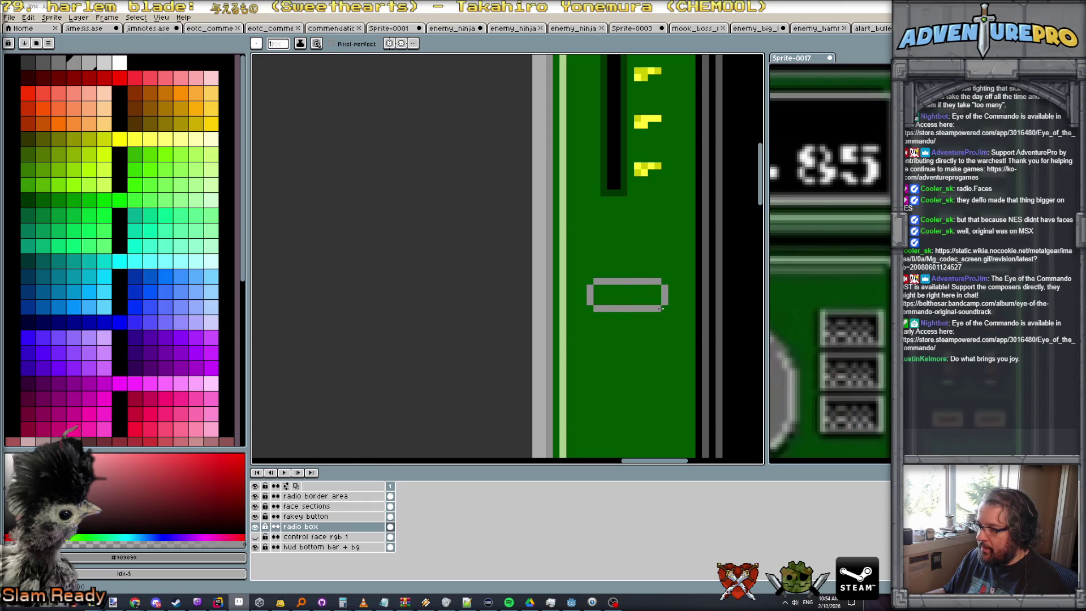
pyautogui.scroll(-2, 624, 180)
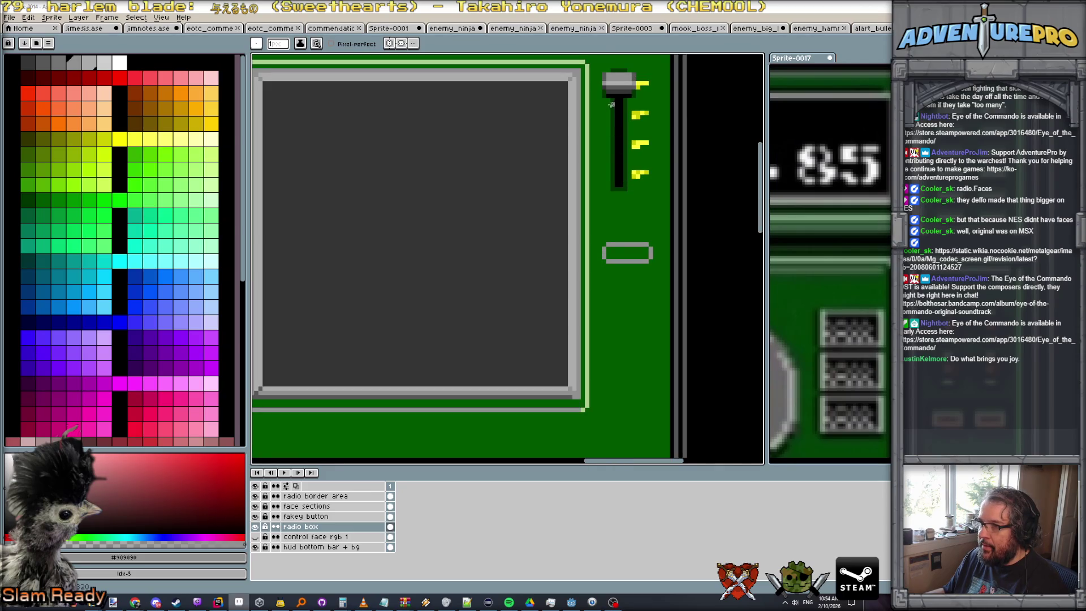
pyautogui.scroll(1, 611, 89)
# Shade the small box's bottom edge with the sampled dark grey
pyautogui.keyDown('alt'); pyautogui.click(613, 85); pyautogui.keyUp('alt')
pyautogui.scroll(1, 627, 261)
pyautogui.click(610, 275)
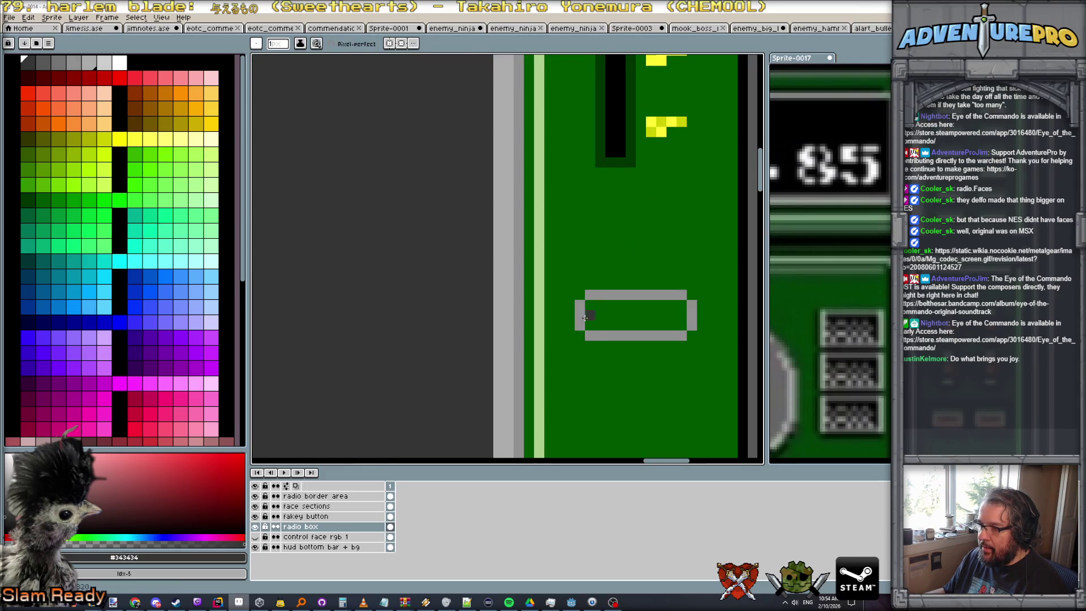
pyautogui.moveTo(592, 337); pyautogui.dragTo(686, 338)
pyautogui.scroll(-1, 616, 177)
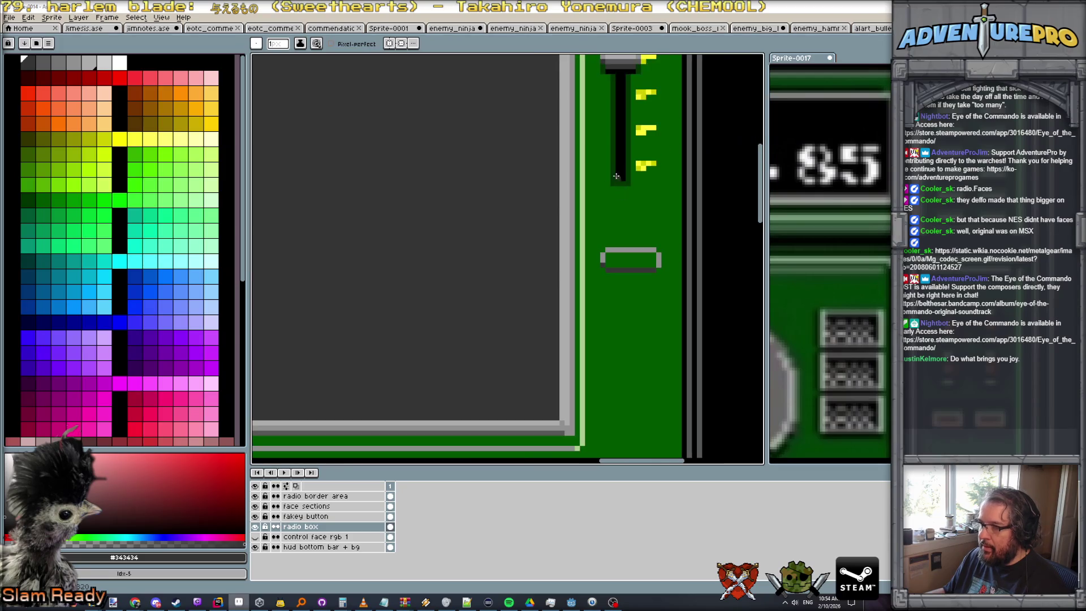
# Add mid grey #757575 to the box's left edge, corner and bottom, then ready green for the fill
pyautogui.keyDown('alt'); pyautogui.click(605, 61); pyautogui.keyUp('alt')
pyautogui.scroll(2, 635, 292)
pyautogui.click(543, 206)
pyautogui.click(557, 232)
pyautogui.moveTo(560, 233); pyautogui.dragTo(635, 238)
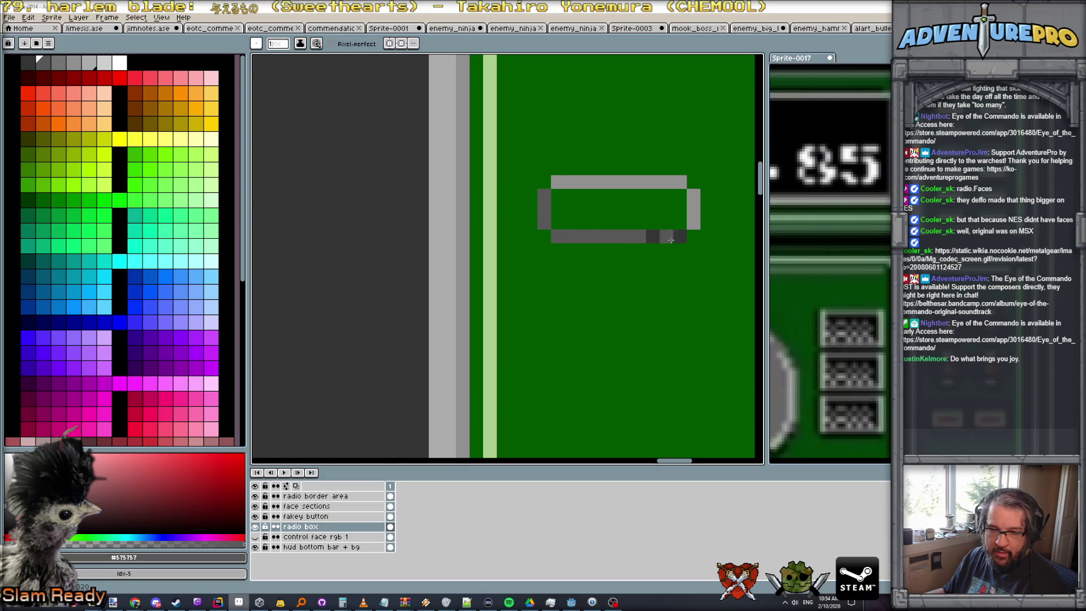
pyautogui.scroll(-4, 675, 197)
pyautogui.scroll(-1, 675, 196)
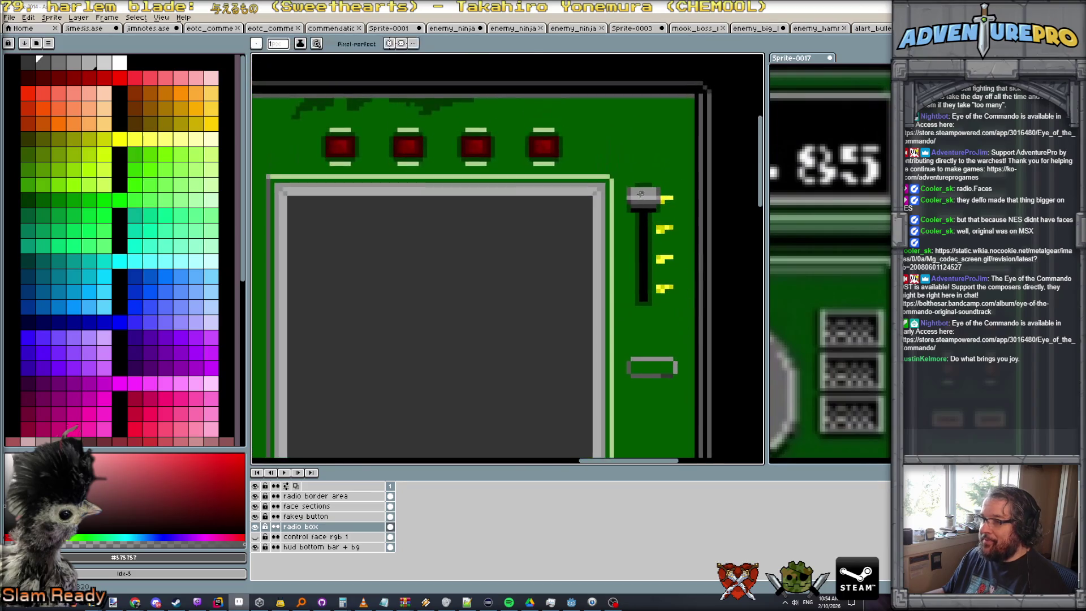
pyautogui.scroll(2, 623, 193)
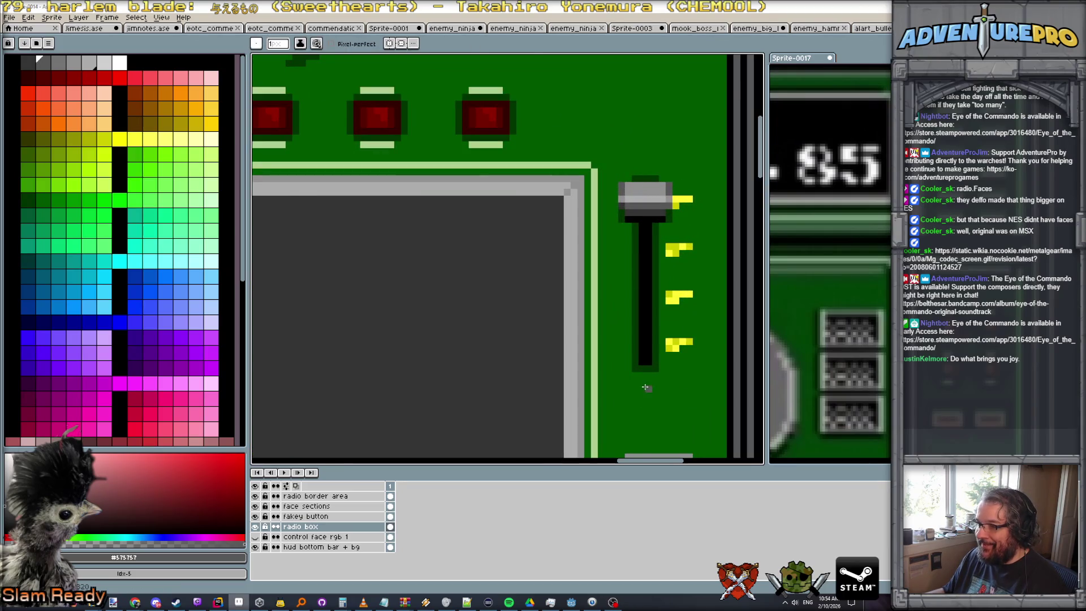
pyautogui.scroll(-1, 644, 430)
pyautogui.scroll(1, 633, 327)
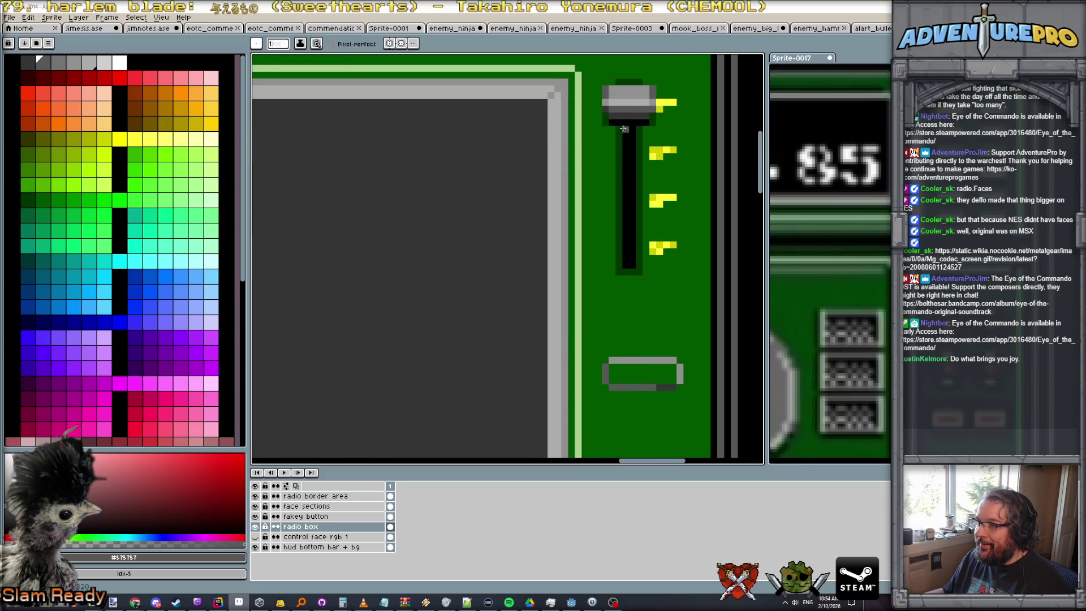
pyautogui.keyDown('alt'); pyautogui.click(619, 103); pyautogui.keyUp('alt')
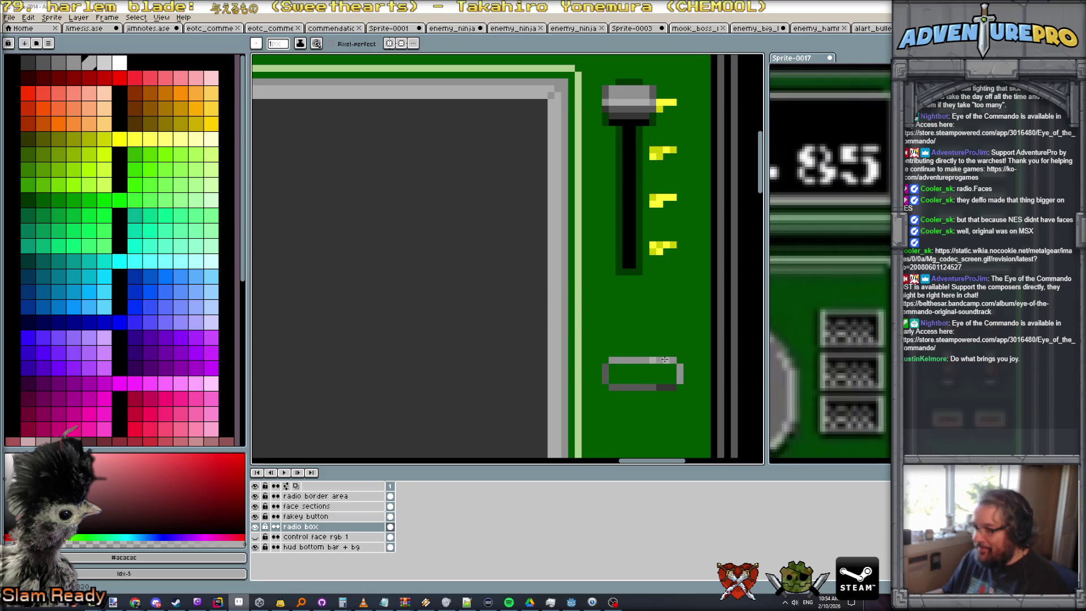
pyautogui.scroll(-1, 679, 370)
pyautogui.scroll(1, 679, 371)
pyautogui.scroll(-1, 679, 371)
pyautogui.scroll(-1, 680, 372)
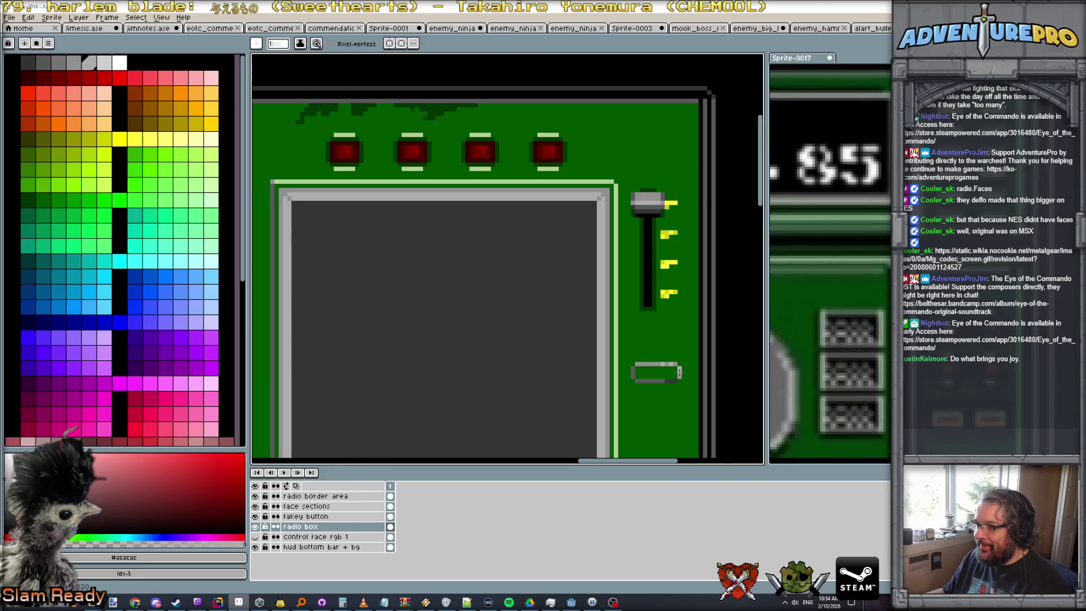
pyautogui.scroll(1, 679, 371)
pyautogui.keyDown('alt'); pyautogui.click(625, 272); pyautogui.keyUp('alt')
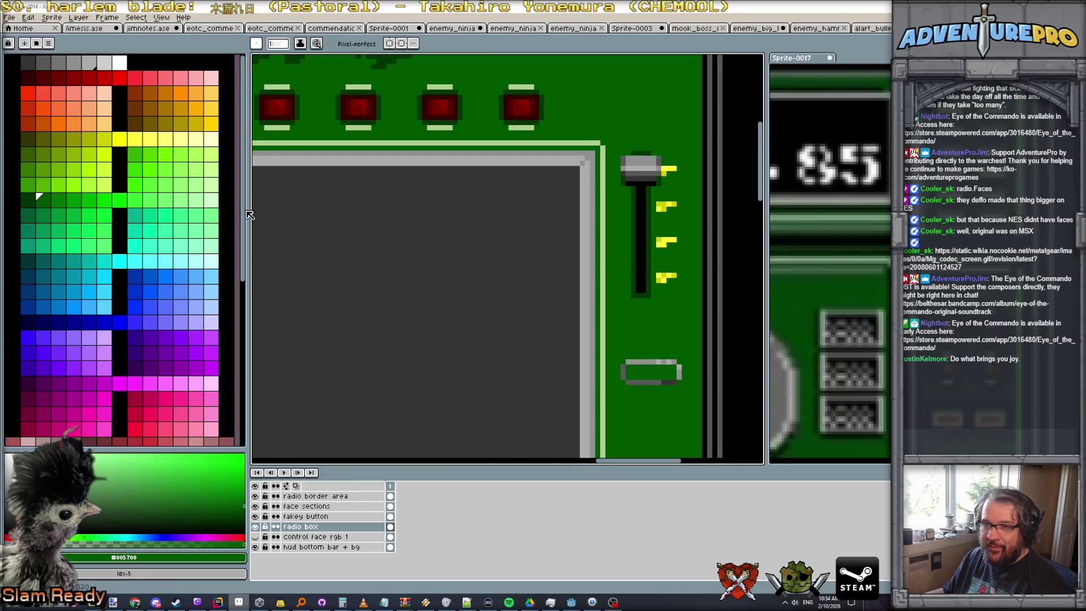
# Bucket-fill the small box green and give its top strip a light green highlight
pyautogui.press('g')
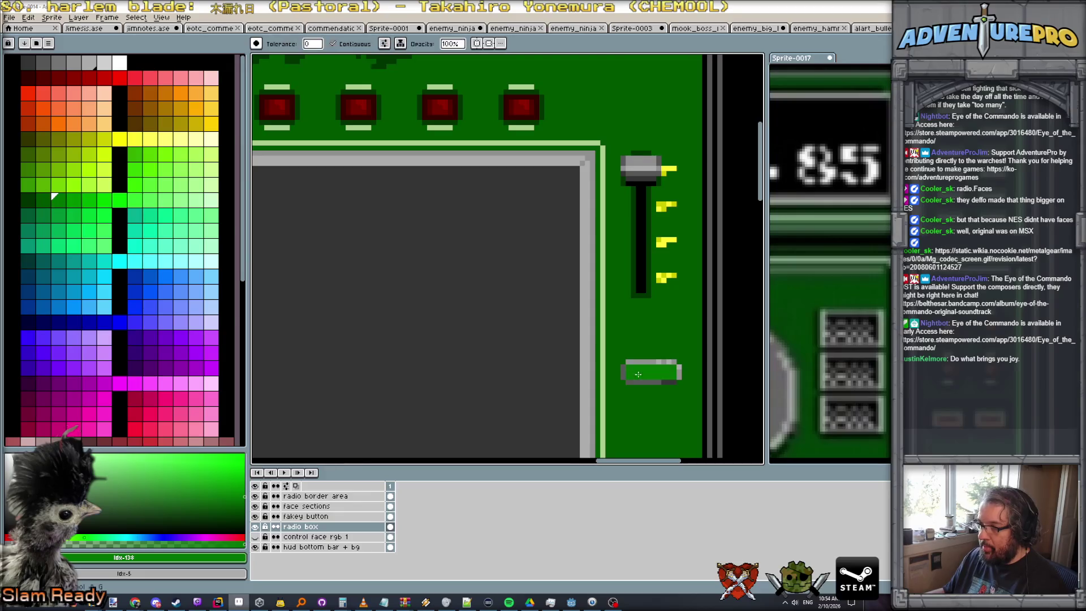
pyautogui.scroll(-2, 696, 405)
pyautogui.scroll(1, 696, 413)
pyautogui.scroll(1, 665, 384)
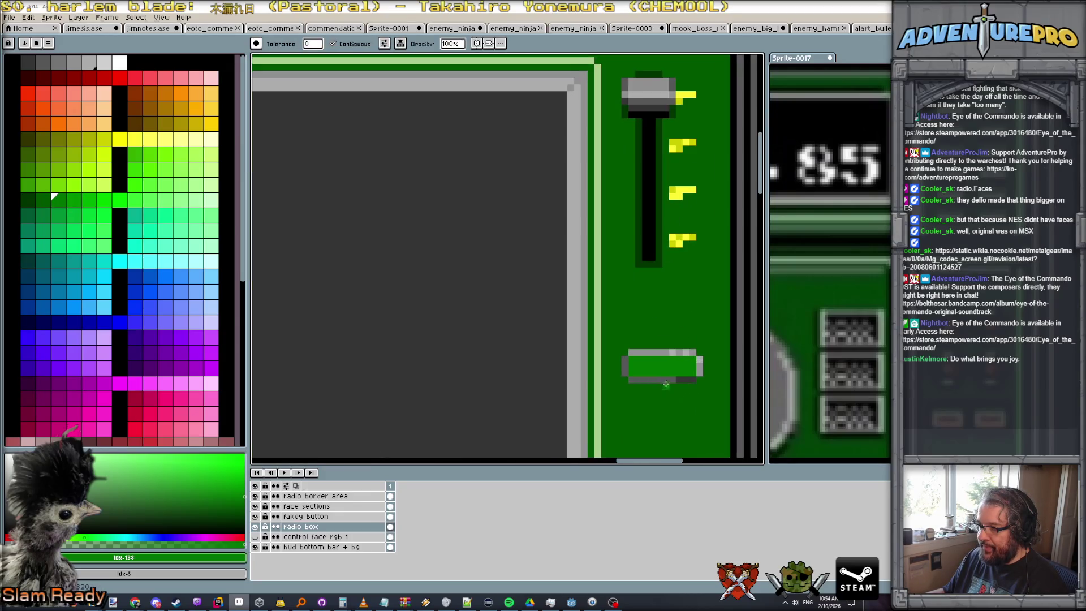
pyautogui.keyDown('alt'); pyautogui.click(677, 379); pyautogui.keyUp('alt')
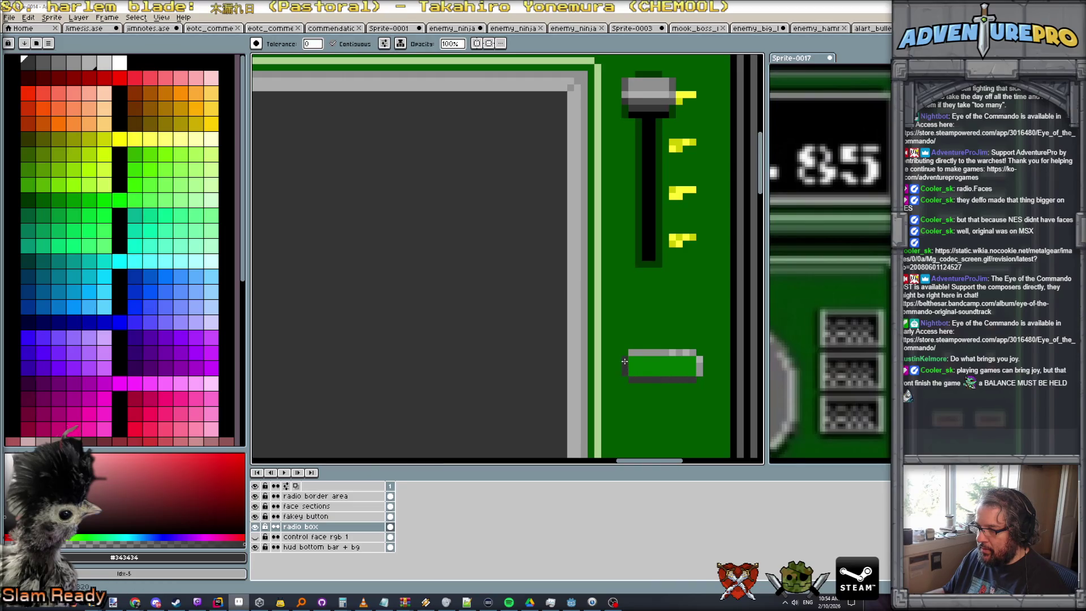
pyautogui.scroll(-2, 674, 404)
pyautogui.scroll(-1, 676, 408)
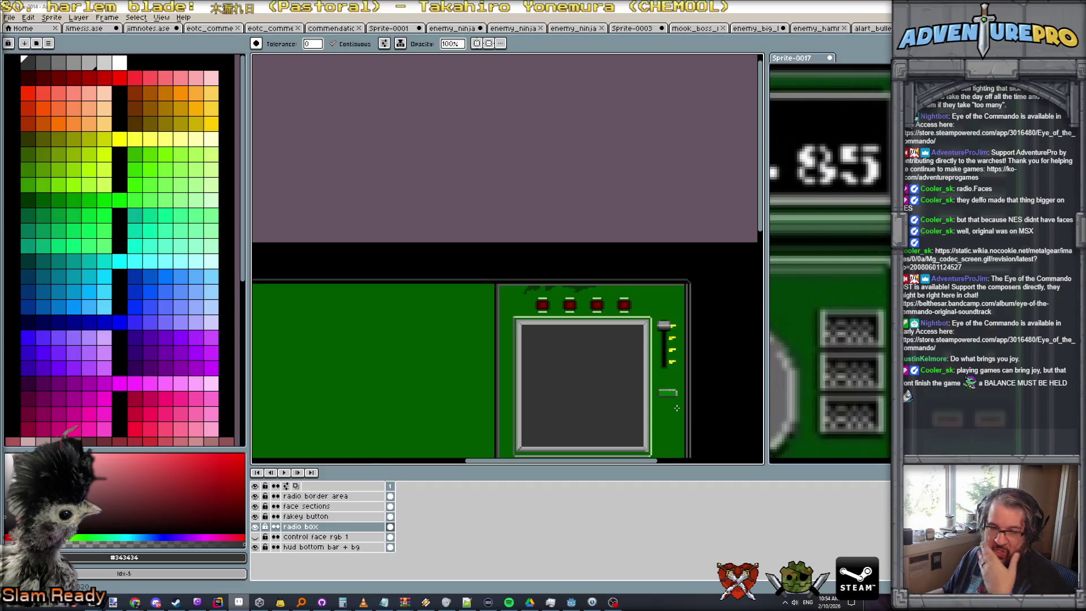
pyautogui.scroll(1, 620, 236)
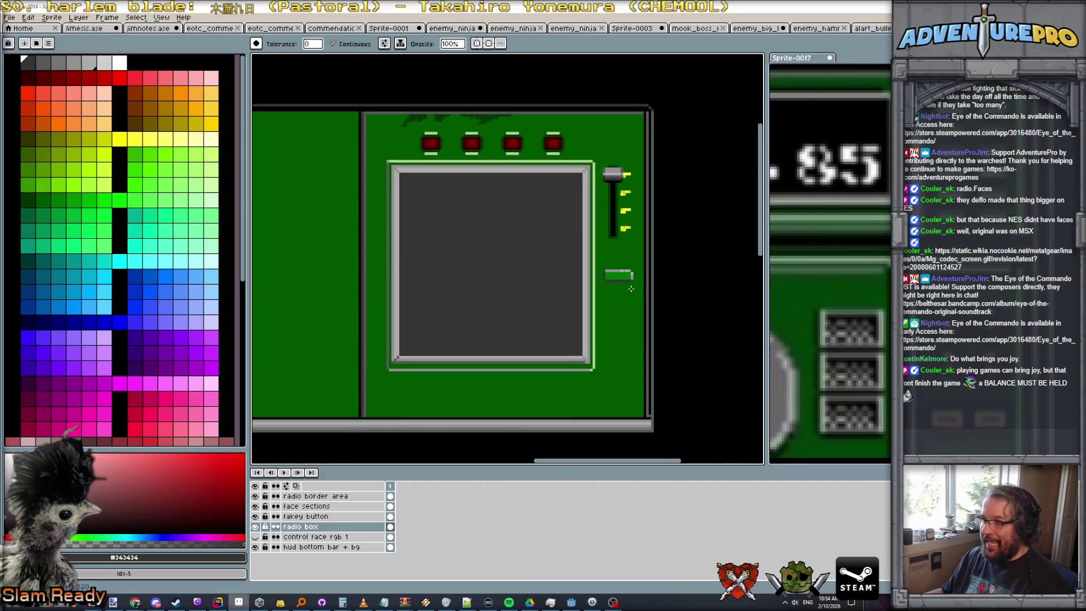
pyautogui.scroll(1, 620, 236)
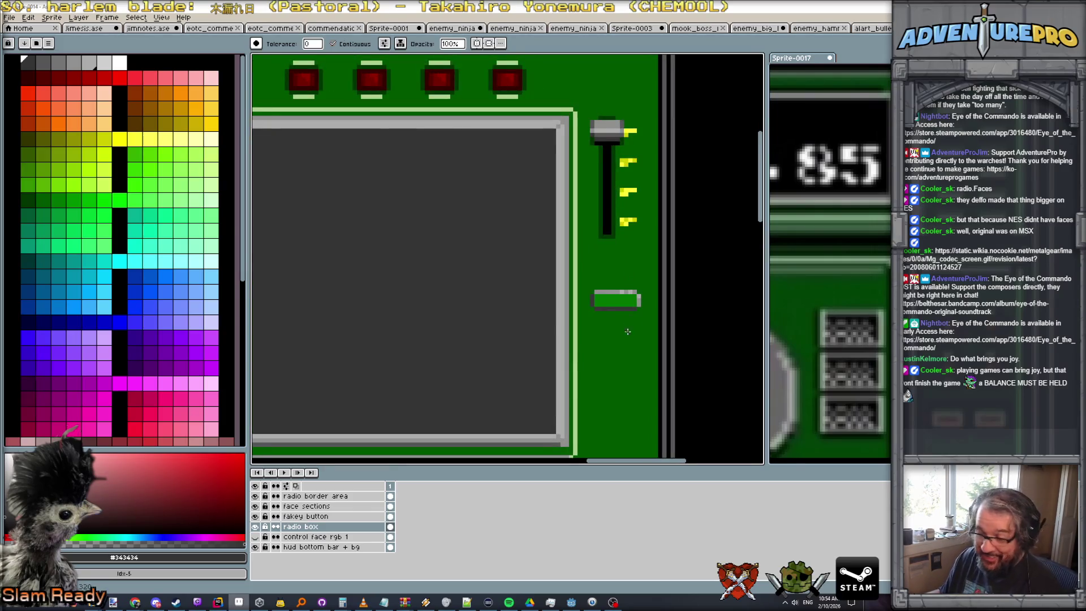
pyautogui.scroll(1, 642, 296)
pyautogui.keyDown('alt'); pyautogui.click(614, 272); pyautogui.keyUp('alt')
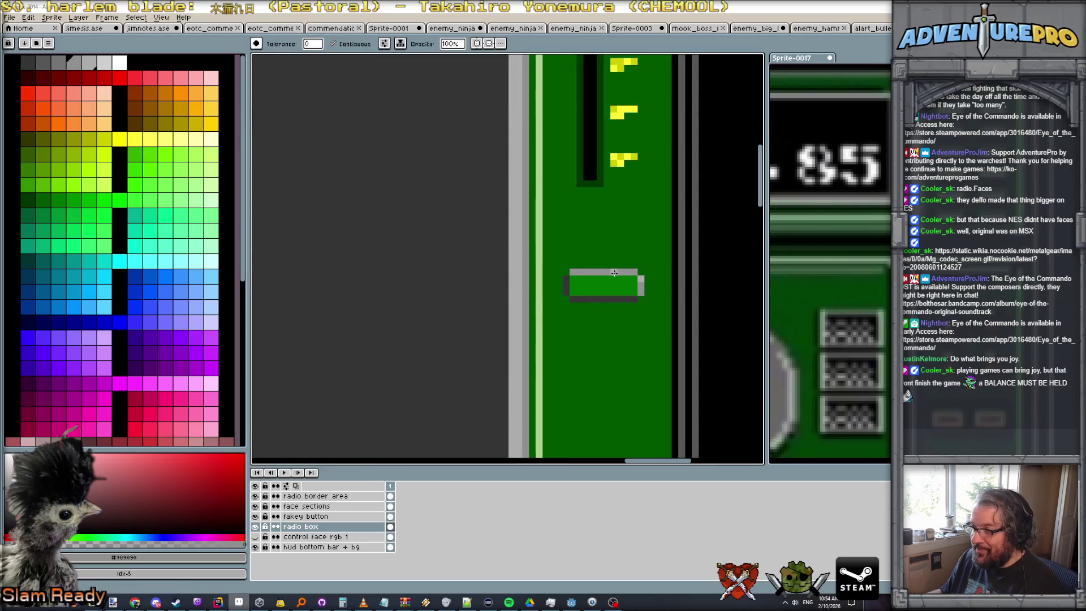
pyautogui.scroll(-2, 643, 283)
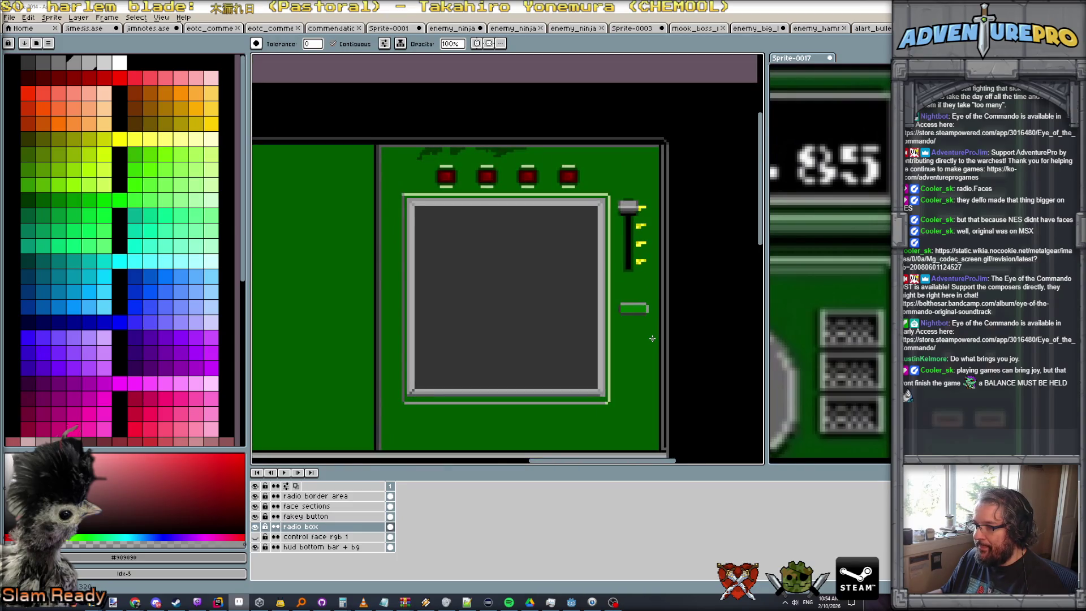
pyautogui.scroll(2, 652, 339)
pyautogui.scroll(-2, 652, 340)
pyautogui.scroll(2, 635, 305)
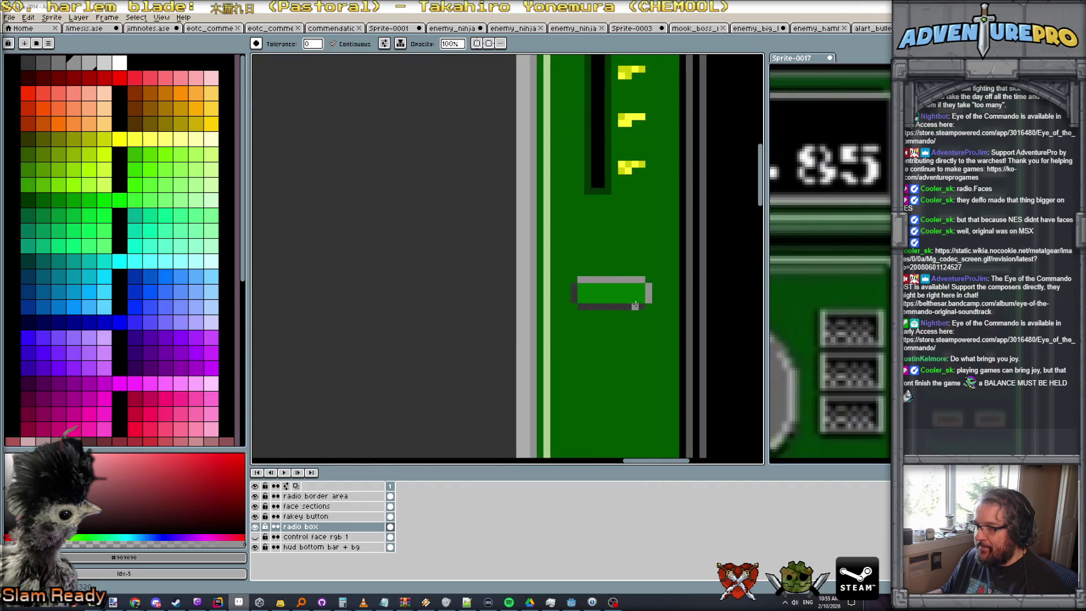
pyautogui.scroll(-2, 736, 211)
pyautogui.scroll(1, 650, 212)
pyautogui.scroll(-2, 599, 244)
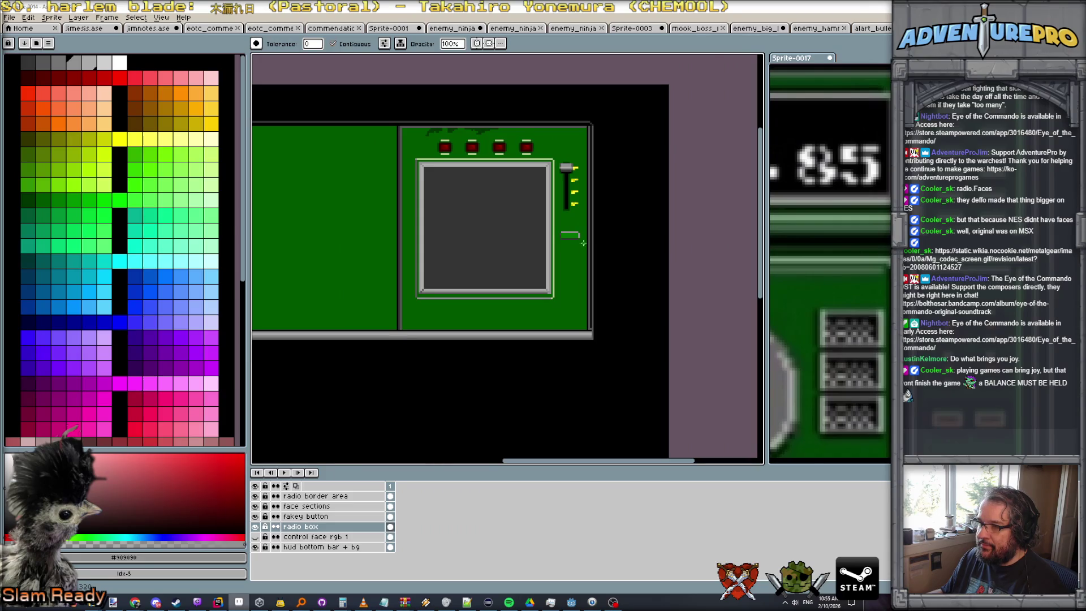
pyautogui.scroll(2, 584, 243)
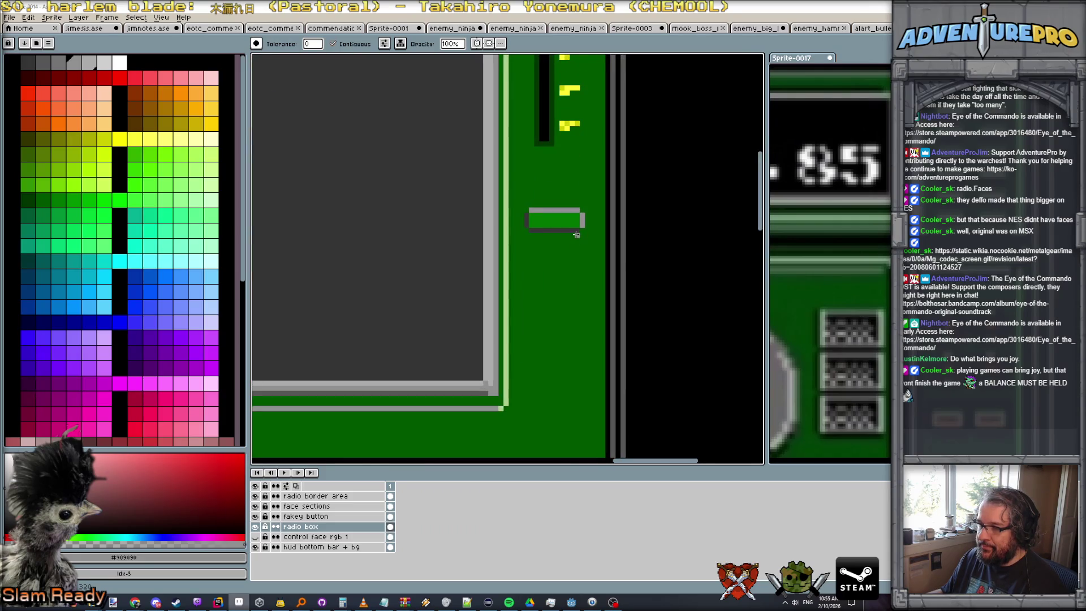
pyautogui.scroll(-1, 577, 234)
pyautogui.scroll(2, 475, 221)
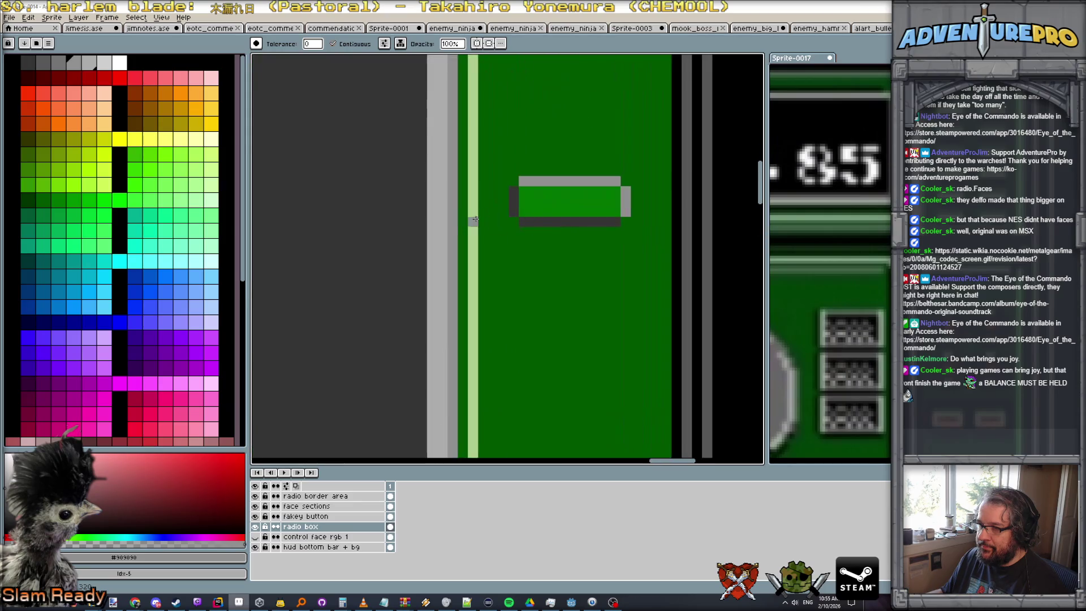
pyautogui.keyDown('alt'); pyautogui.click(481, 221); pyautogui.keyUp('alt')
pyautogui.click(536, 182)
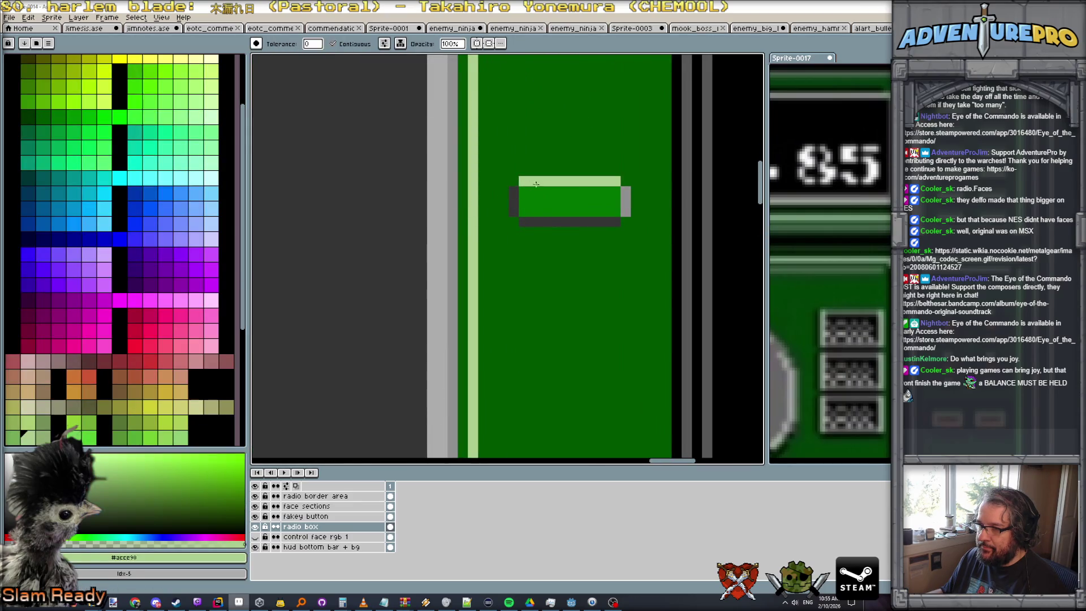
pyautogui.scroll(-1, 625, 197)
pyautogui.scroll(-2, 636, 208)
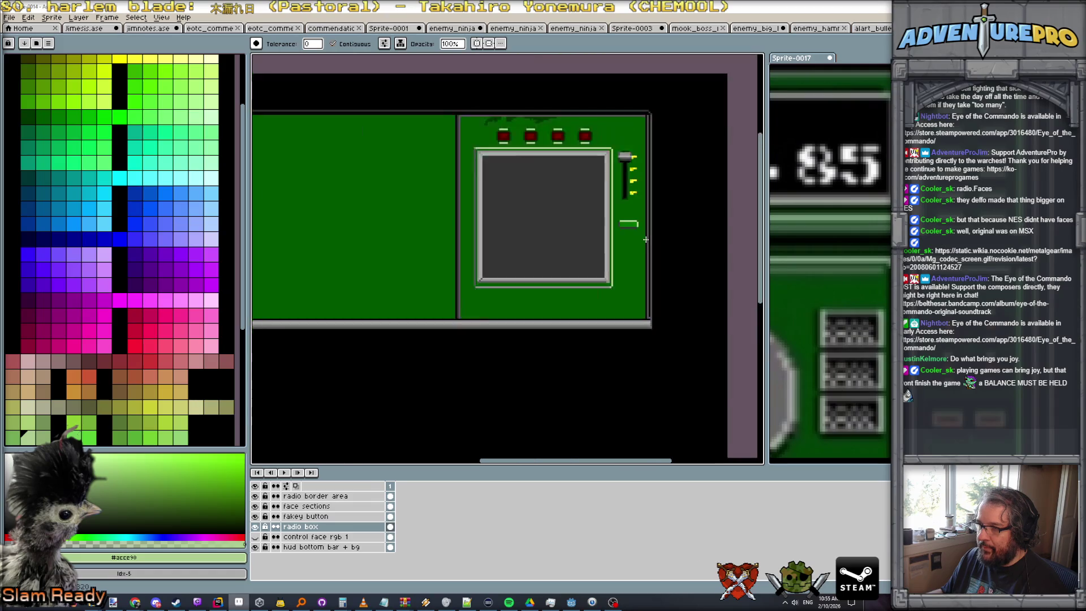
pyautogui.scroll(-1, 660, 222)
pyautogui.scroll(2, 659, 221)
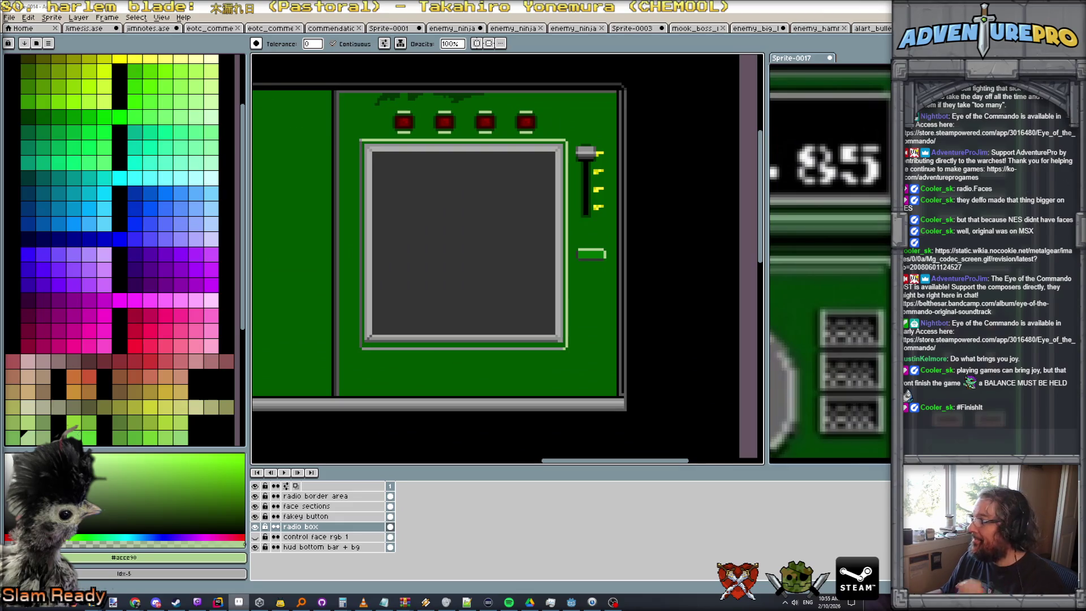
pyautogui.press('v')
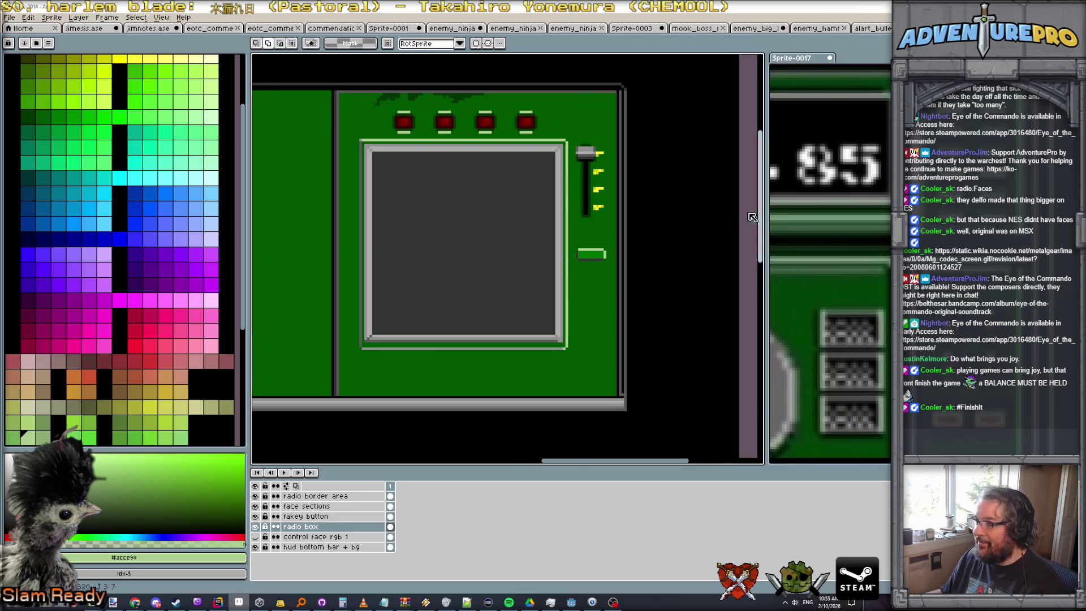
pyautogui.scroll(1, 623, 241)
pyautogui.scroll(1, 495, 257)
# Duplicate the green button downward into a stack of four, the third shifted right
pyautogui.moveTo(481, 255)
pyautogui.mouseDown()
pyautogui.moveTo(579, 311)
pyautogui.moveTo(544, 346)
pyautogui.mouseUp()
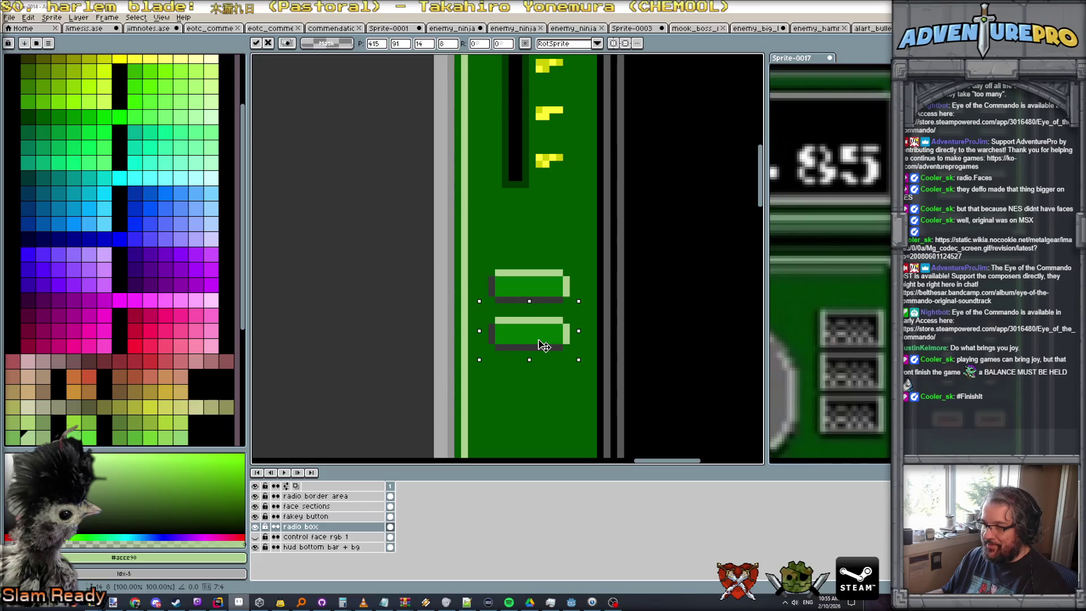
pyautogui.scroll(-1, 543, 345)
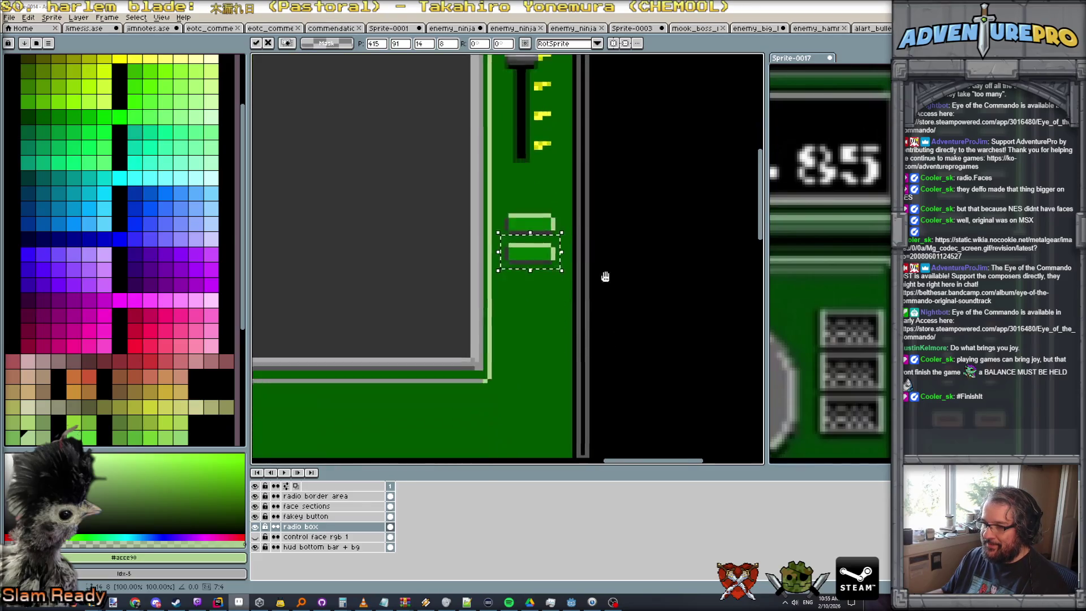
pyautogui.moveTo(610, 360); pyautogui.dragTo(603, 248)
pyautogui.moveTo(531, 210); pyautogui.dragTo(544, 269)
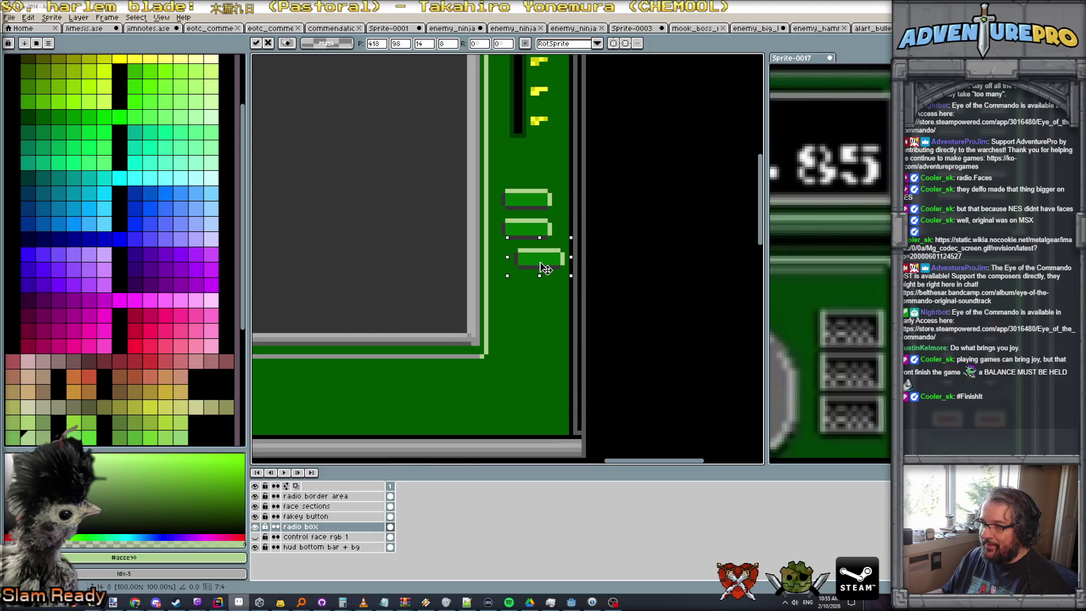
pyautogui.moveTo(498, 182)
pyautogui.mouseDown()
pyautogui.moveTo(557, 215)
pyautogui.moveTo(537, 292)
pyautogui.mouseUp()
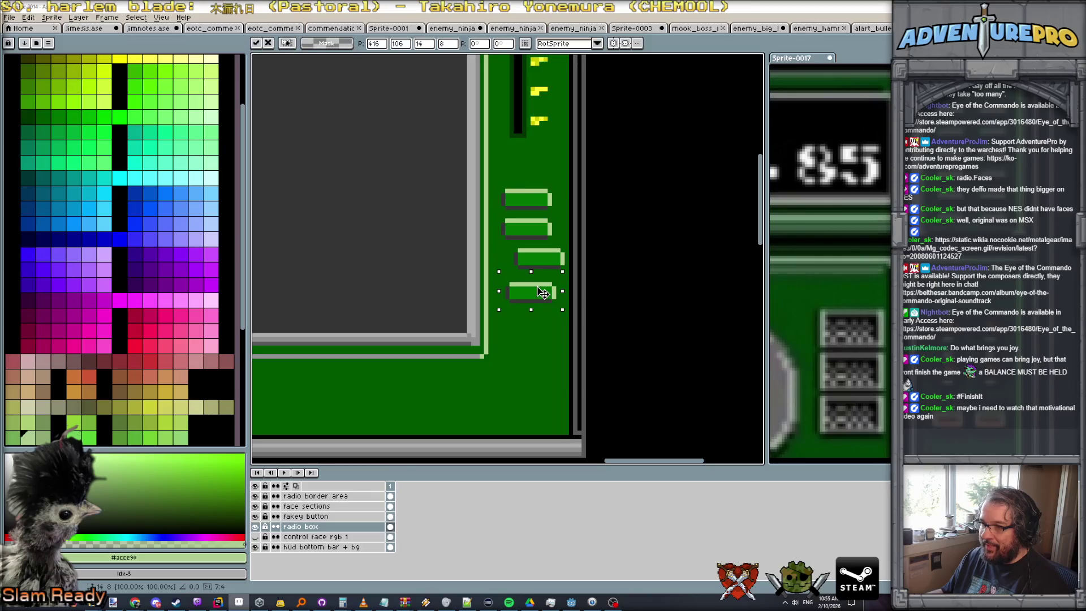
pyautogui.hotkey('ctrl', 'd')
pyautogui.scroll(1, 525, 251)
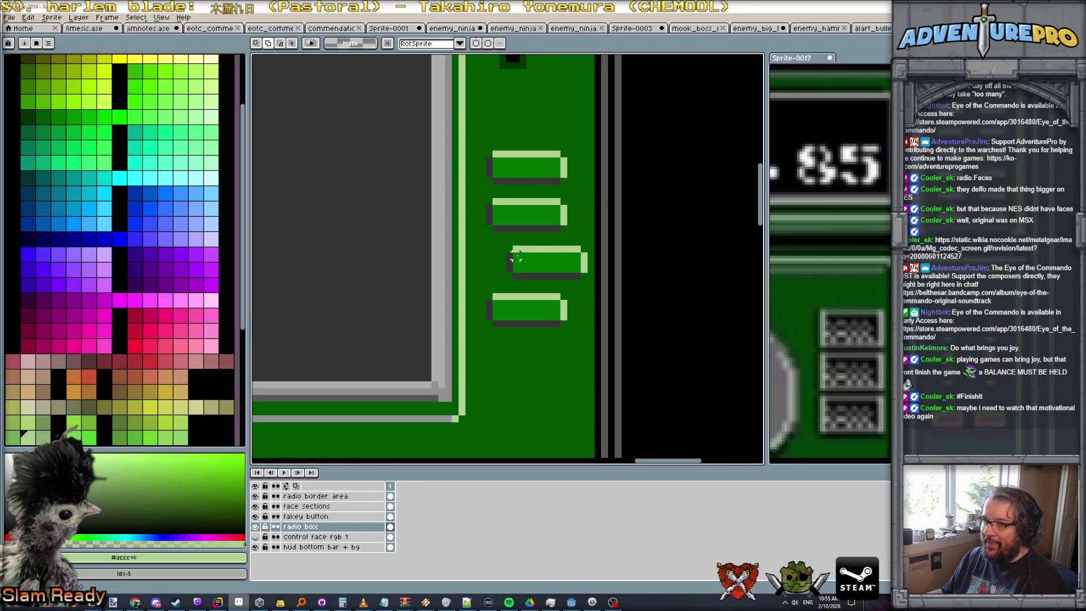
# Arm the Pencil with black for the next detail
pyautogui.press('b')
pyautogui.keyDown('alt'); pyautogui.click(514, 64); pyautogui.keyUp('alt')
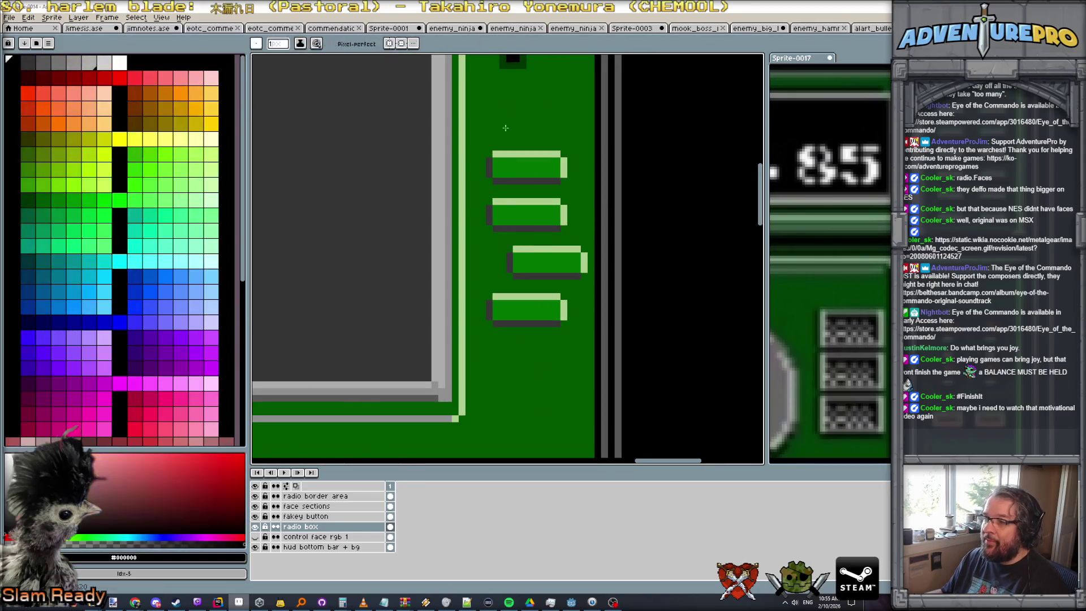
pyautogui.scroll(1, 496, 255)
# Draw a black block left of the third button and settle on dark green for its edging
pyautogui.moveTo(504, 267); pyautogui.dragTo(504, 272)
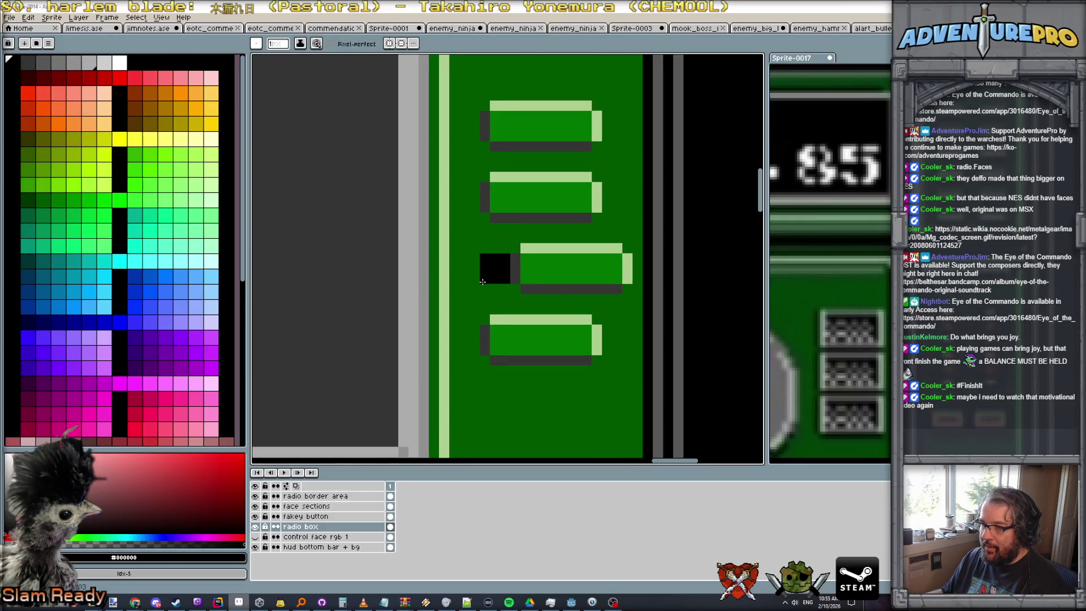
pyautogui.scroll(-4, 482, 282)
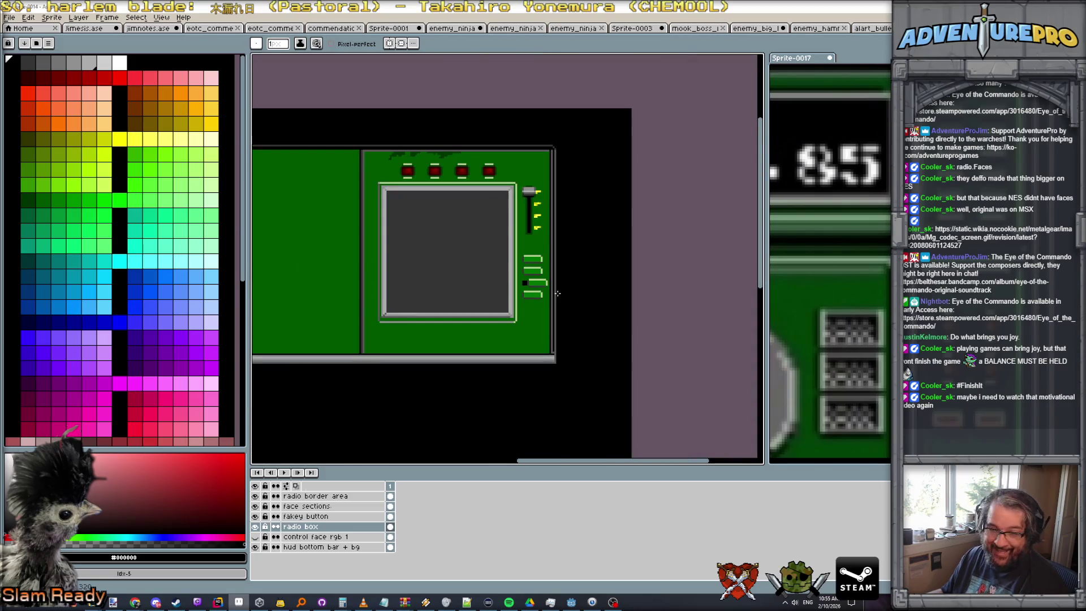
pyautogui.scroll(1, 505, 290)
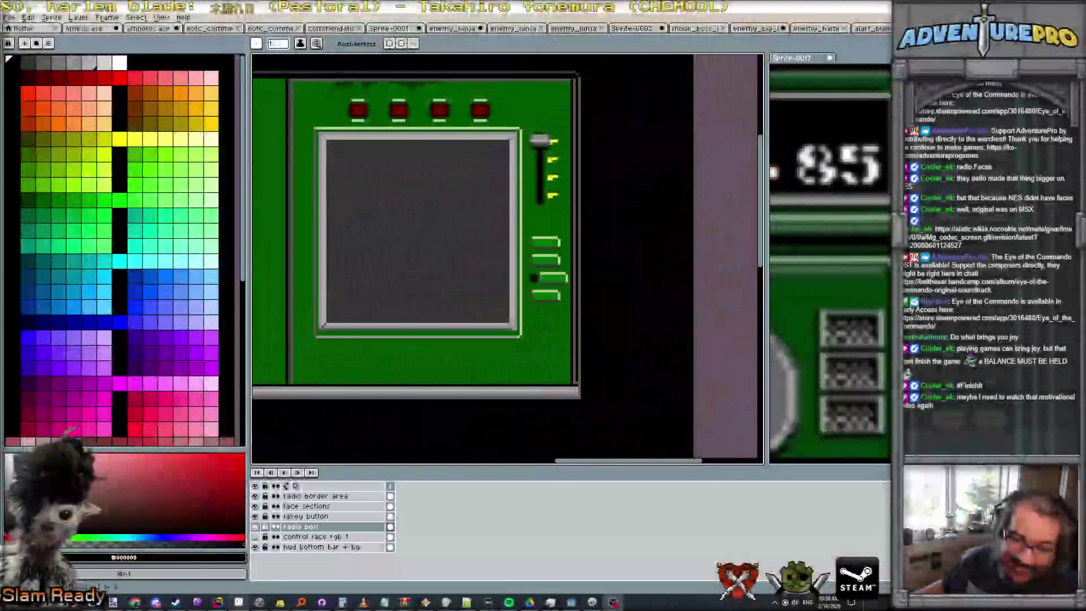
pyautogui.scroll(2, 548, 302)
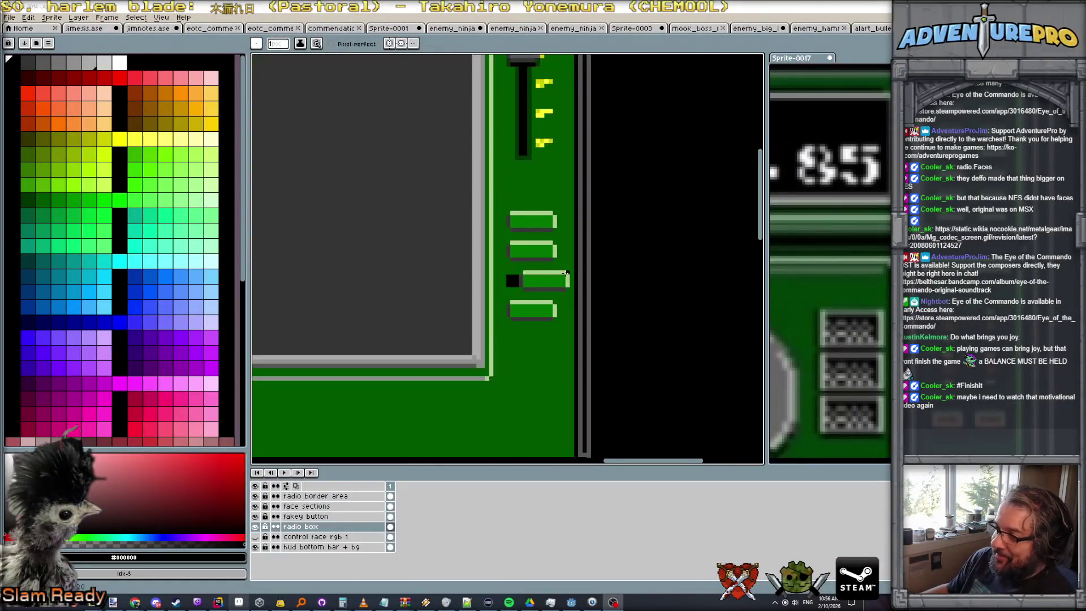
pyautogui.scroll(1, 528, 277)
pyautogui.scroll(1, 525, 273)
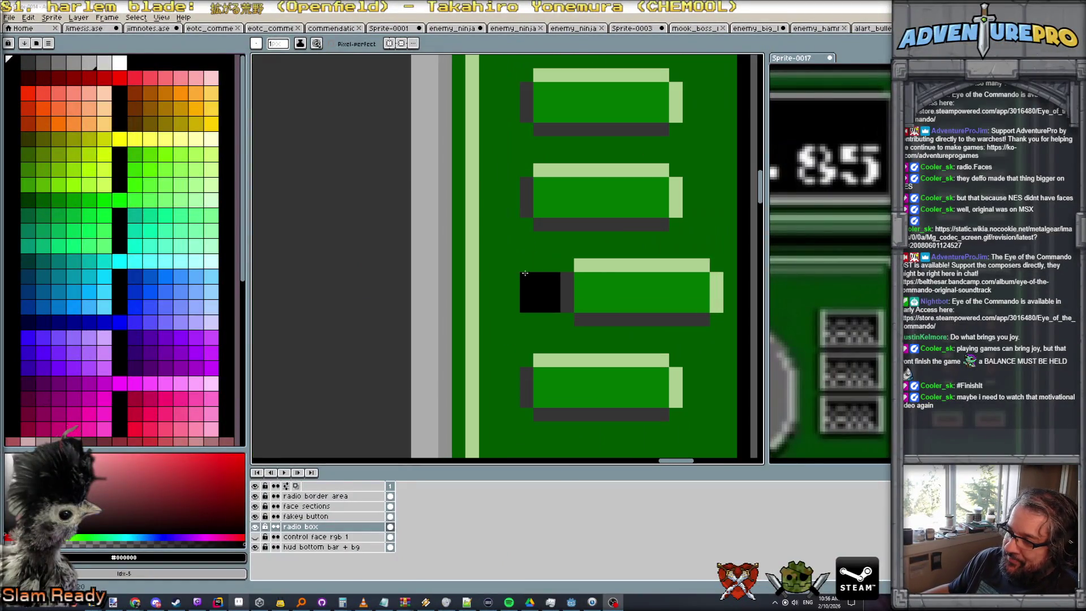
pyautogui.keyDown('alt'); pyautogui.click(562, 285); pyautogui.keyUp('alt')
pyautogui.scroll(-2, 527, 308)
pyautogui.scroll(-1, 592, 368)
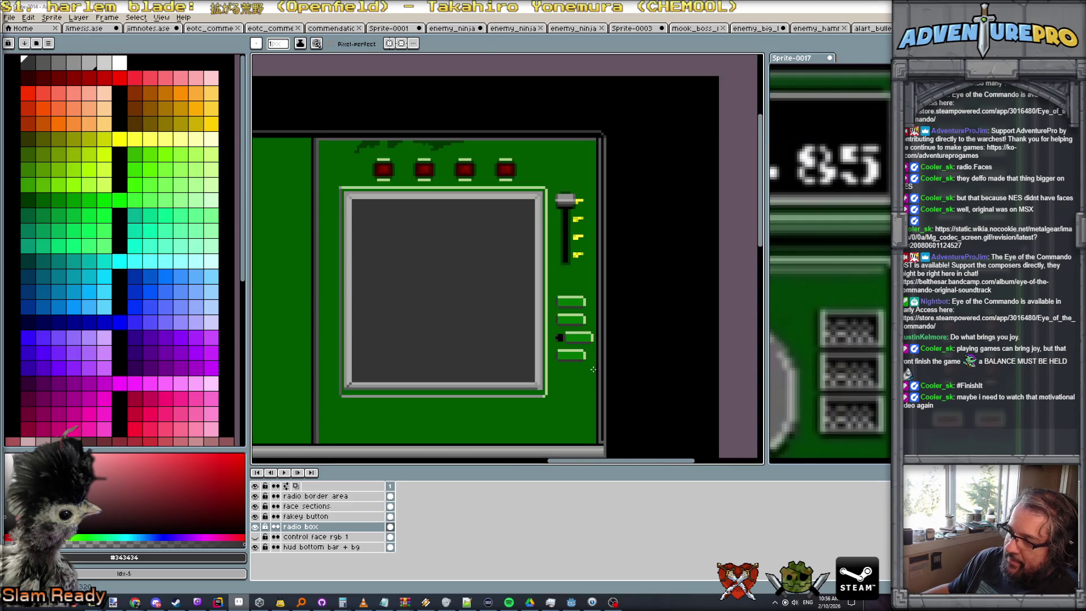
pyautogui.scroll(1, 564, 372)
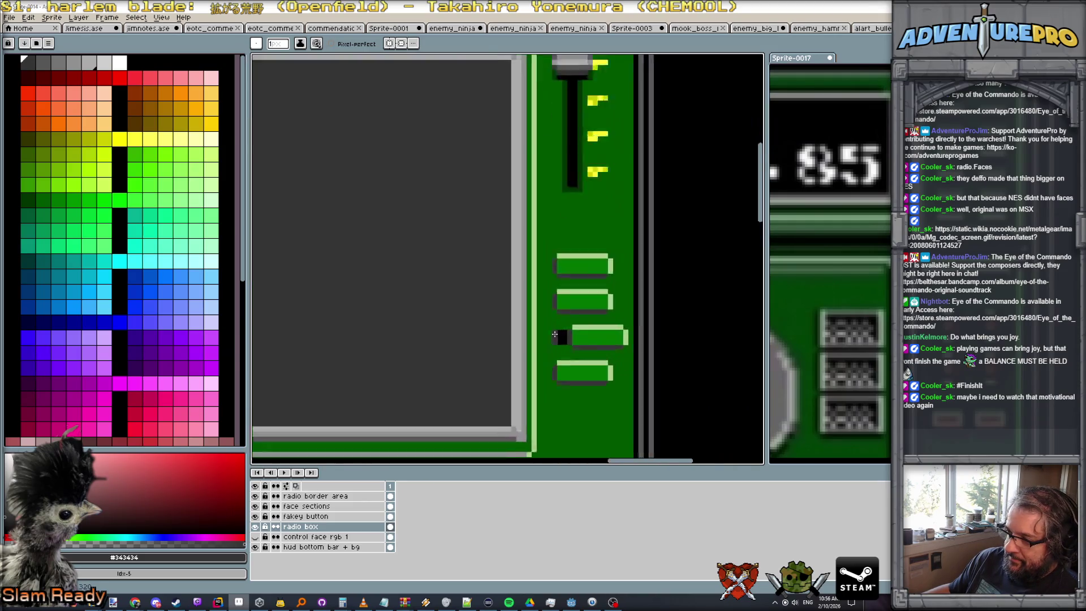
pyautogui.scroll(2, 563, 365)
pyautogui.keyDown('alt'); pyautogui.click(556, 352); pyautogui.keyUp('alt')
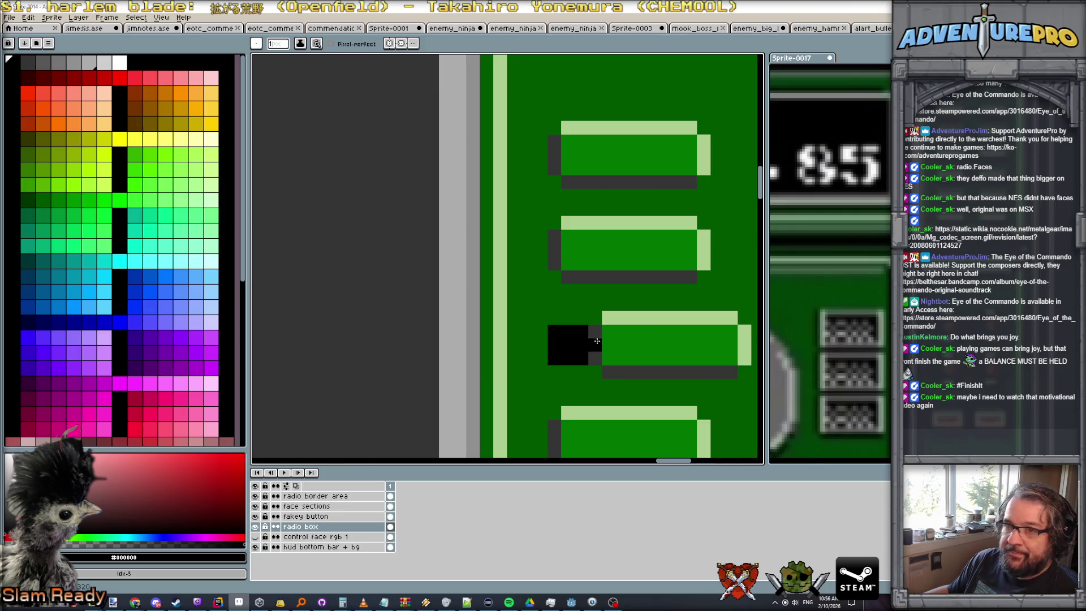
pyautogui.keyDown('alt'); pyautogui.click(489, 267); pyautogui.keyUp('alt')
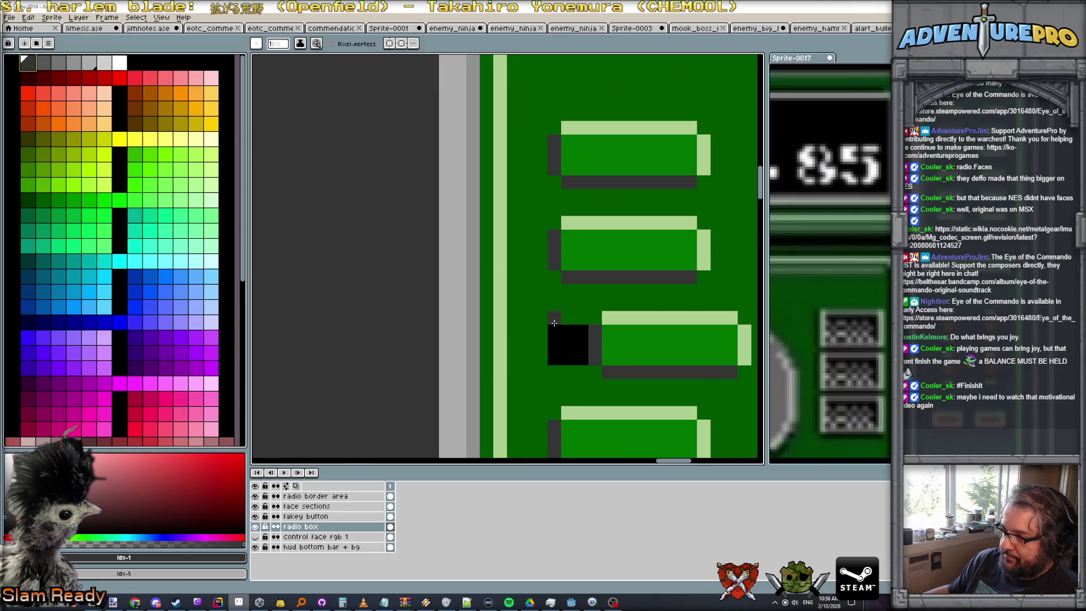
pyautogui.scroll(-3, 554, 322)
pyautogui.scroll(2, 575, 331)
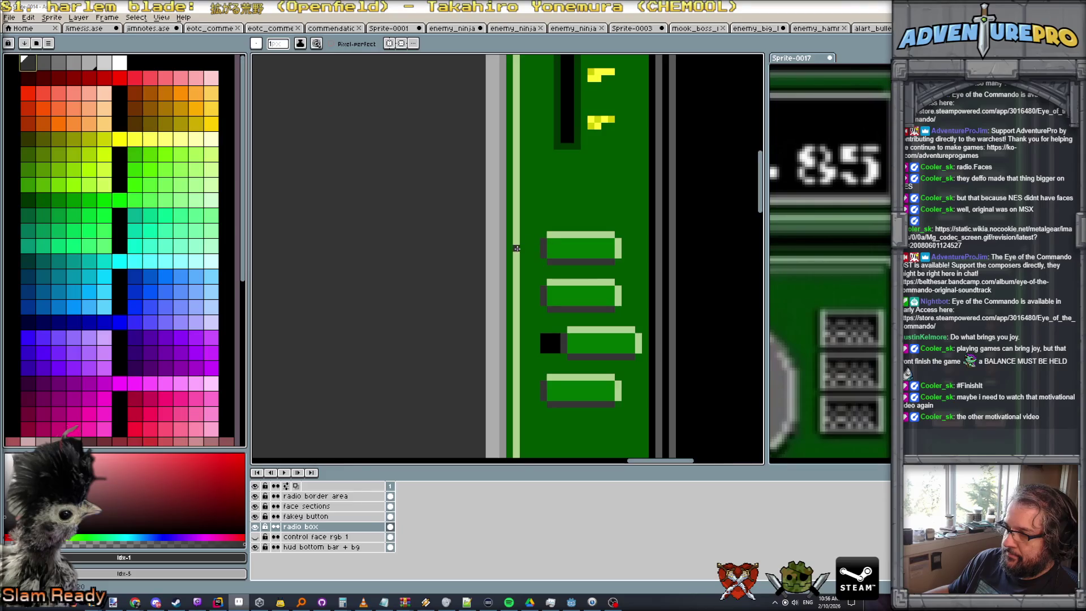
pyautogui.scroll(-2, 547, 234)
pyautogui.scroll(-1, 547, 233)
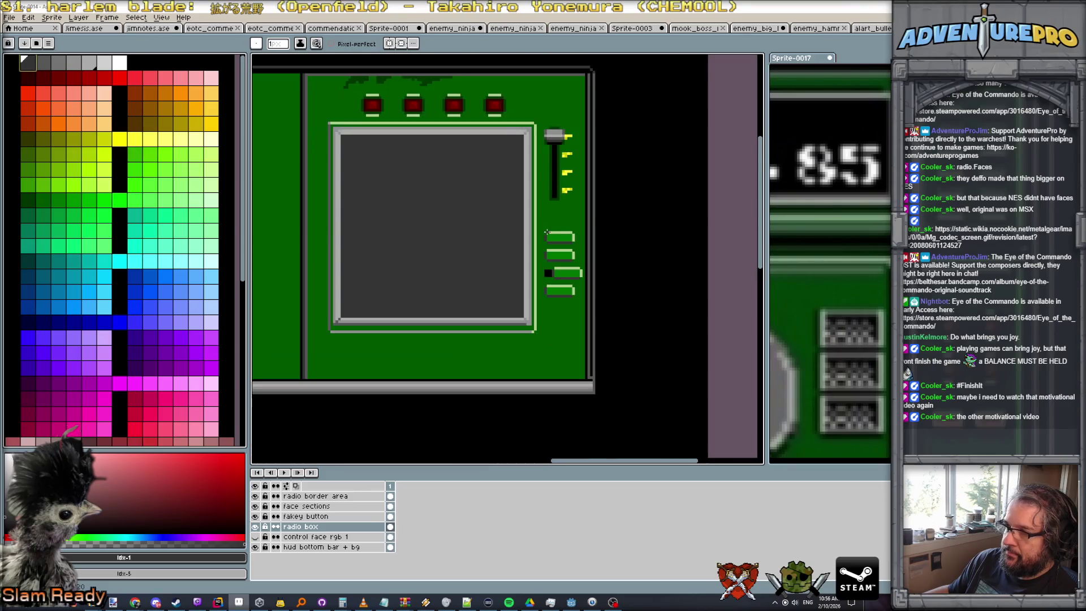
pyautogui.keyDown('alt'); pyautogui.click(425, 79); pyautogui.keyUp('alt')
pyautogui.scroll(2, 531, 237)
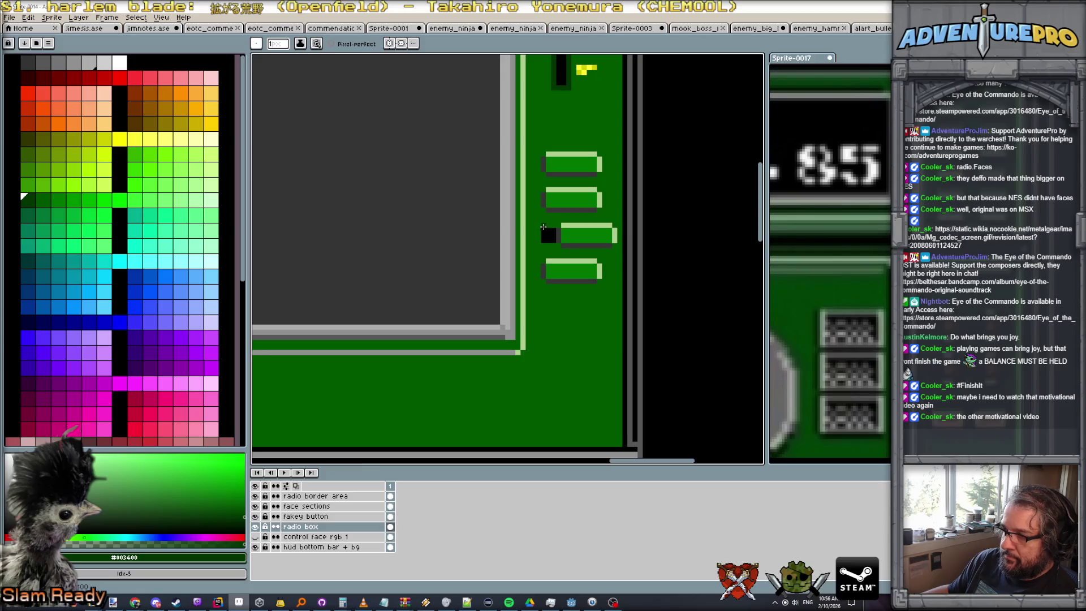
pyautogui.scroll(2, 563, 237)
# Edge the black block with dark green strokes above and below it
pyautogui.press('v')
pyautogui.press('b')
pyautogui.moveTo(563, 214); pyautogui.dragTo(530, 215)
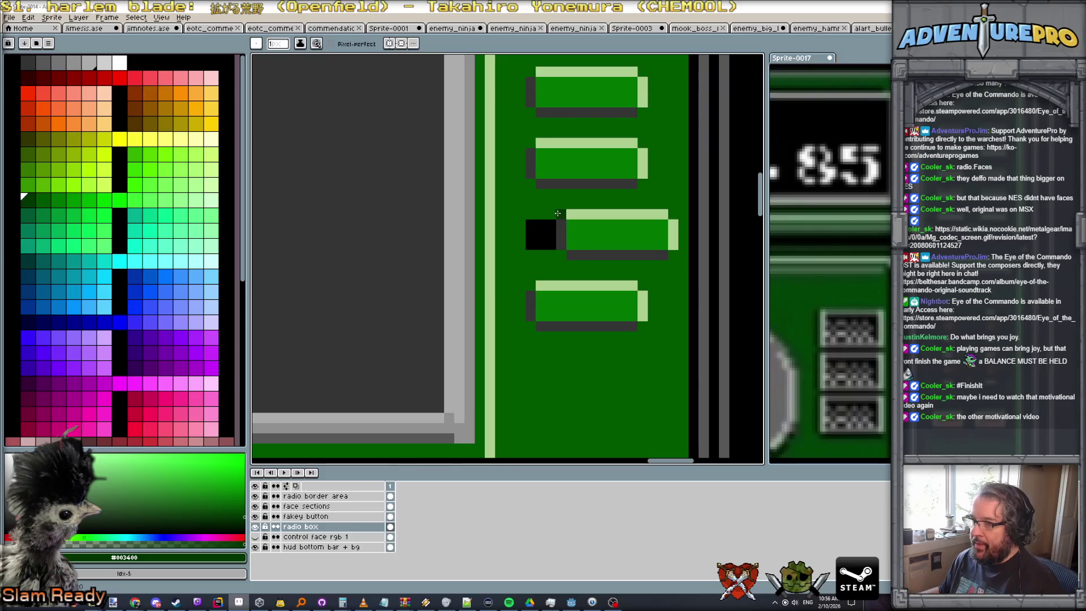
pyautogui.moveTo(549, 255); pyautogui.dragTo(535, 253)
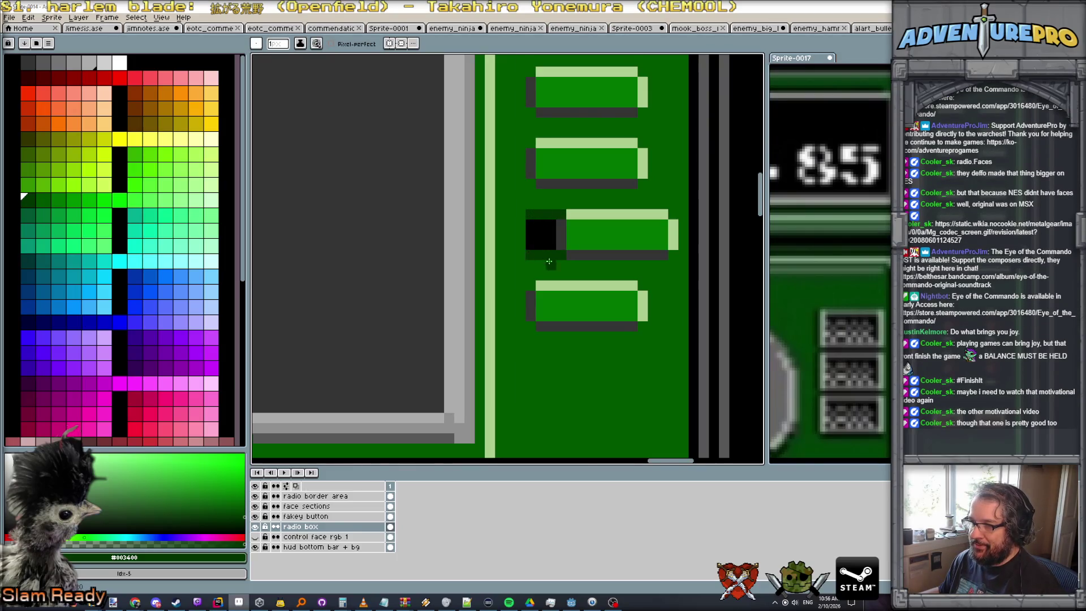
pyautogui.scroll(-3, 549, 262)
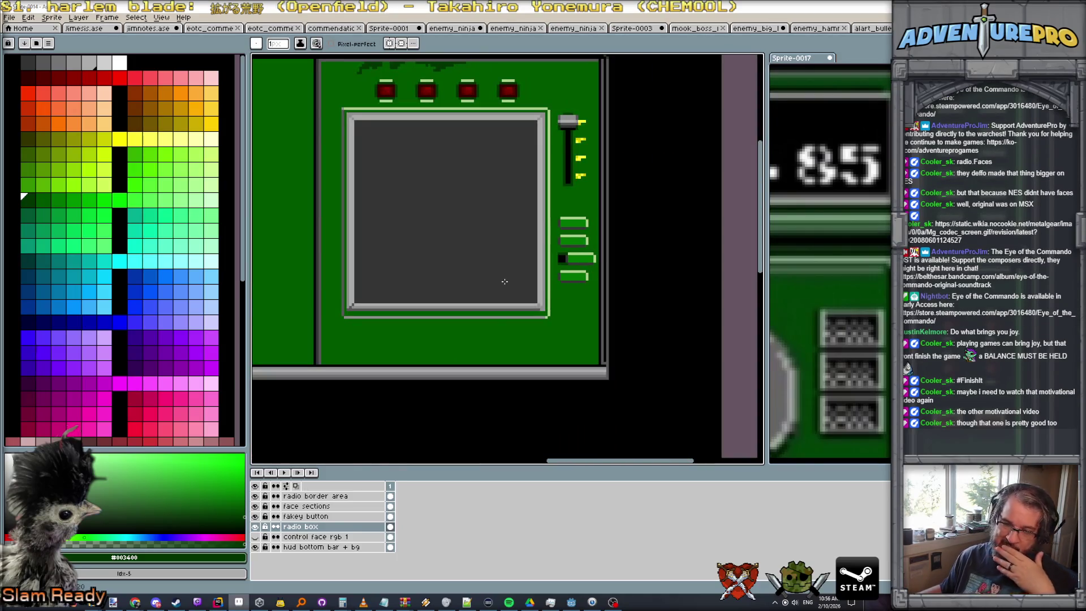
pyautogui.scroll(-1, 492, 241)
pyautogui.scroll(-1, 492, 240)
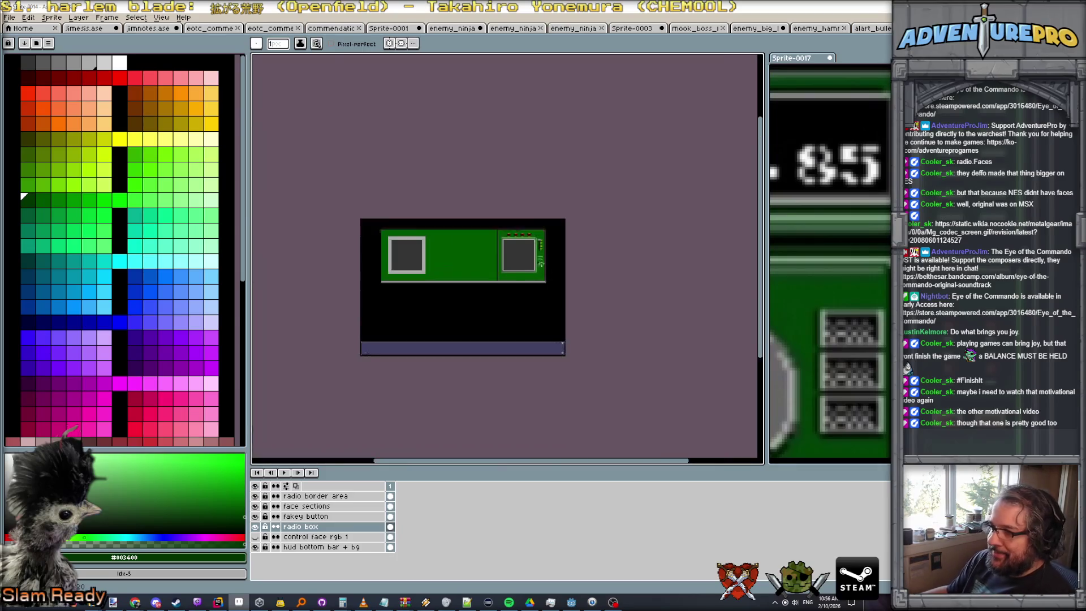
pyautogui.scroll(2, 553, 339)
pyautogui.scroll(-1, 586, 368)
pyautogui.scroll(-2, 594, 364)
pyautogui.scroll(2, 646, 361)
pyautogui.scroll(-2, 645, 361)
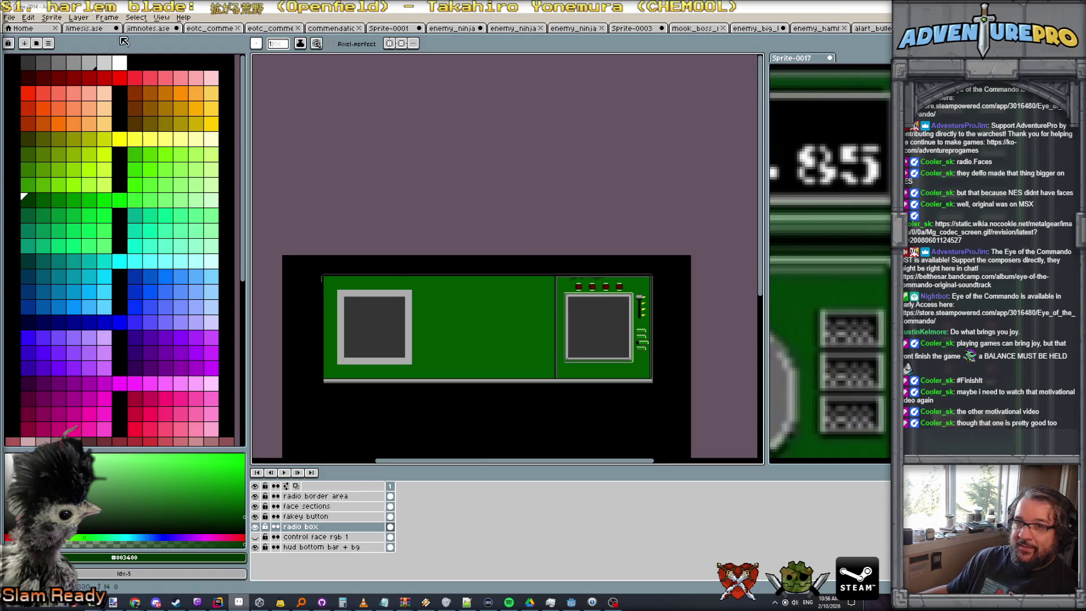
pyautogui.click(10, 18)
# Save the panel in the ui folder as hud_radio_tower_bg in Aseprite format
pyautogui.click(27, 77)
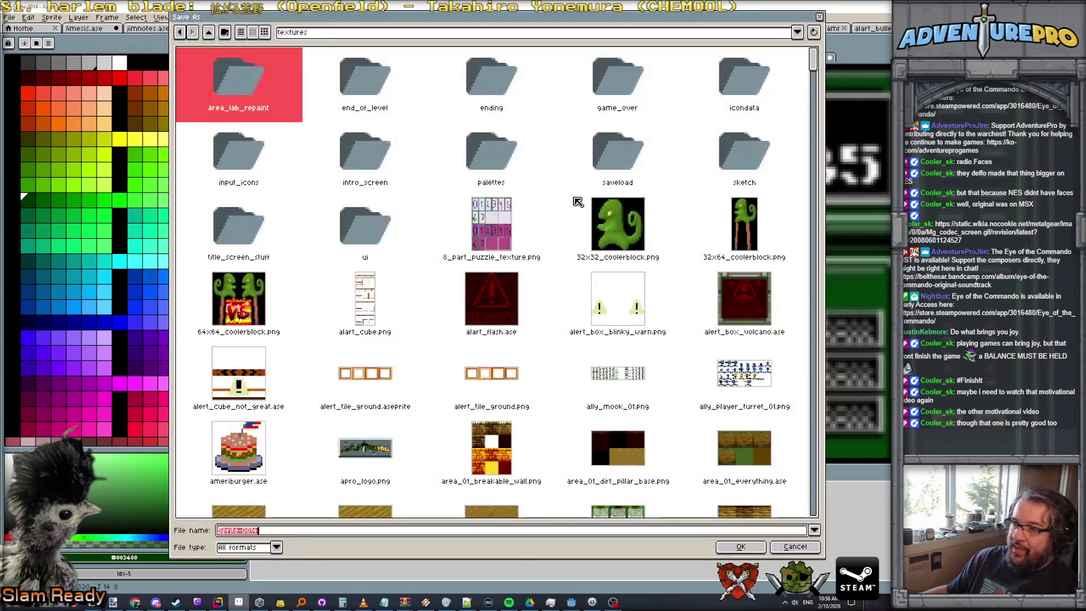
pyautogui.doubleClick(357, 229)
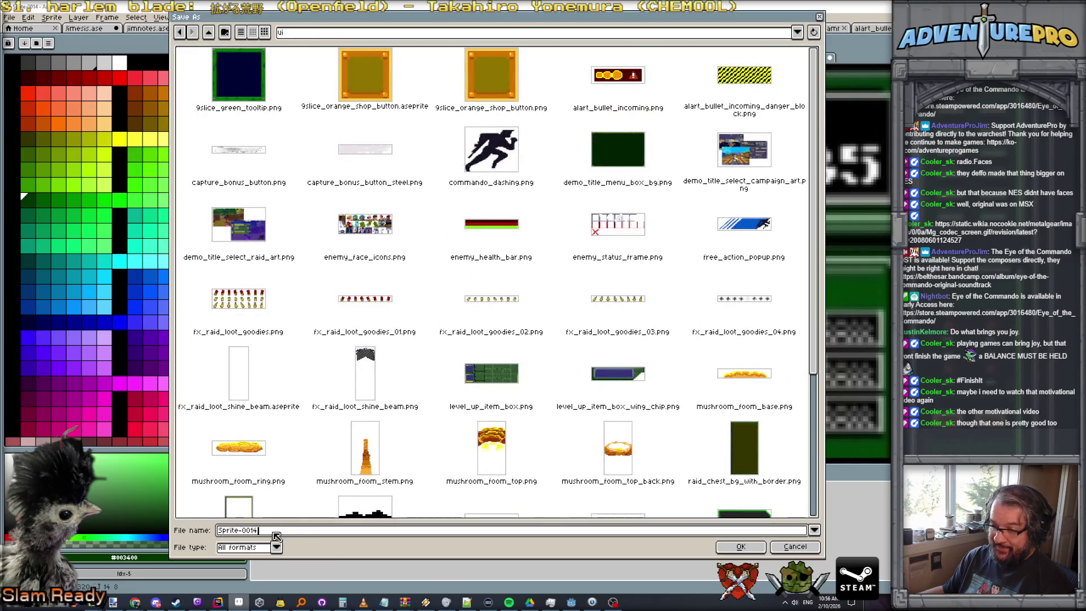
pyautogui.moveTo(278, 533); pyautogui.dragTo(199, 534)
pyautogui.write('radi')
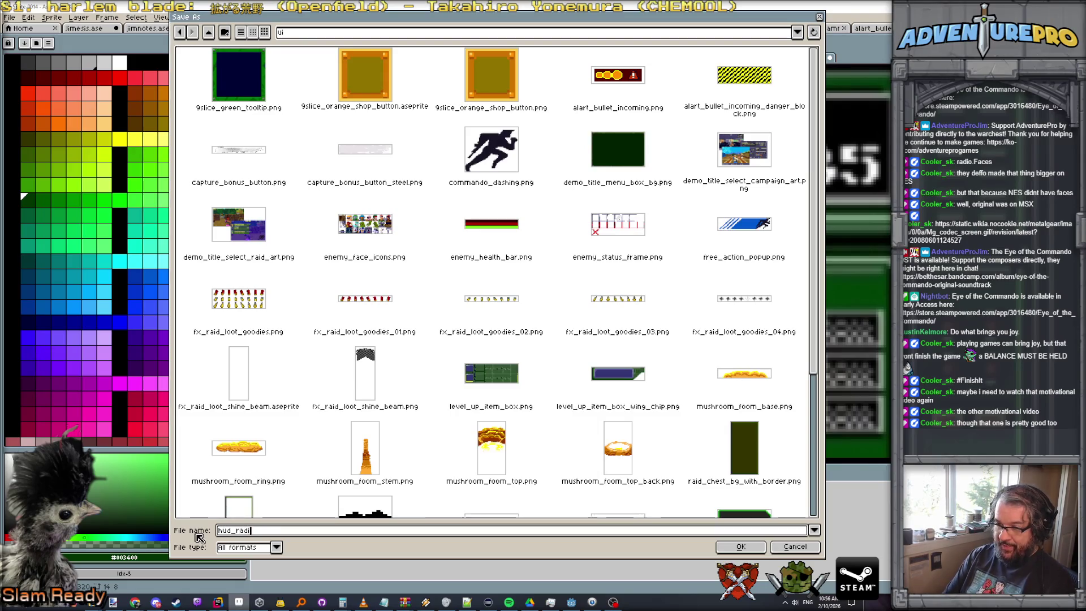
pyautogui.write('o_tower_bg')
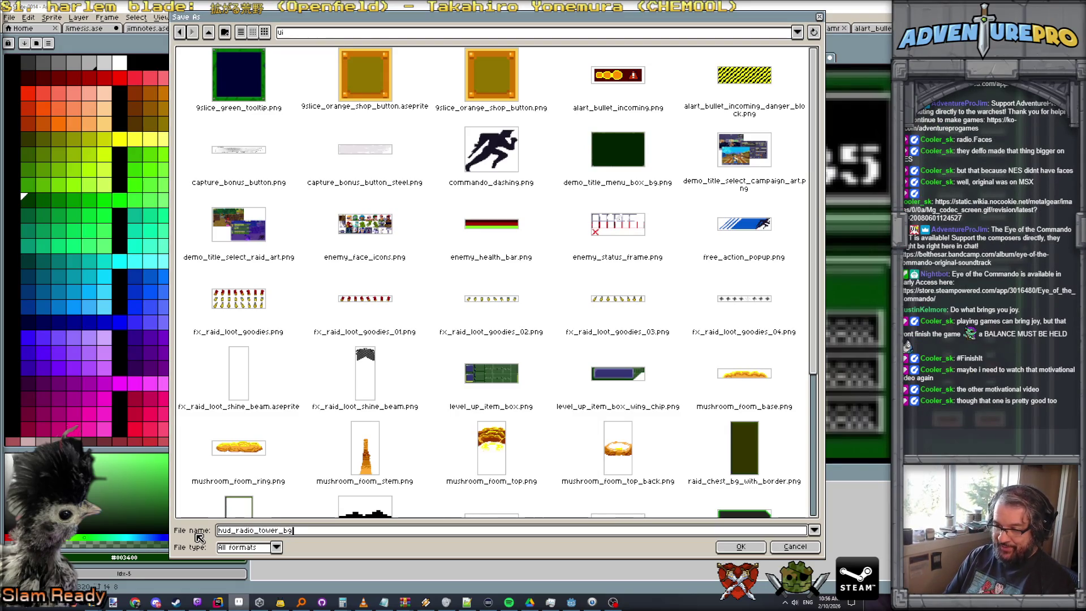
pyautogui.click(276, 549)
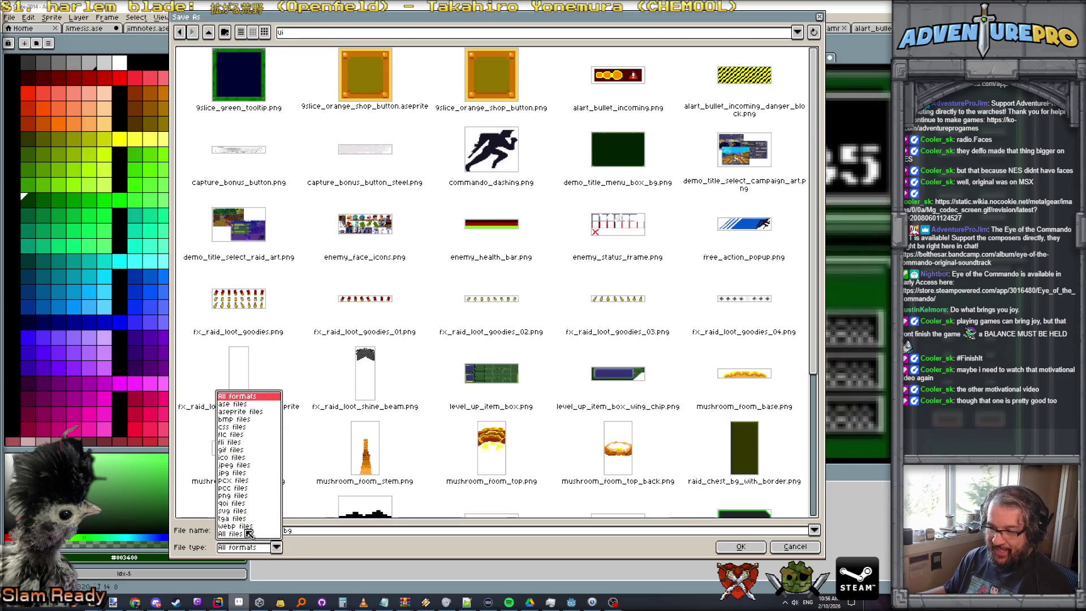
pyautogui.click(239, 405)
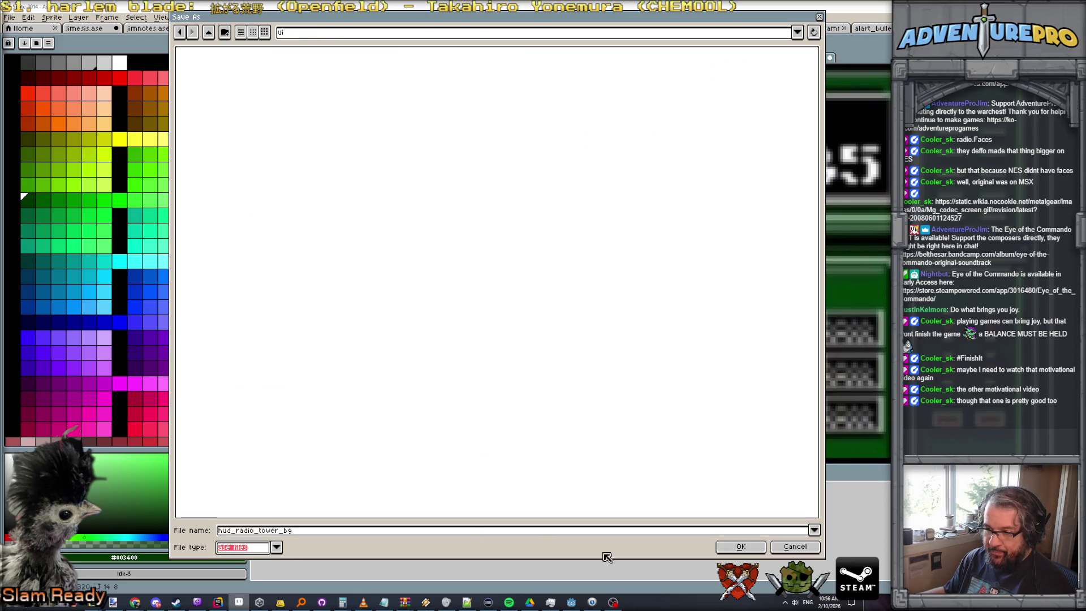
pyautogui.click(740, 548)
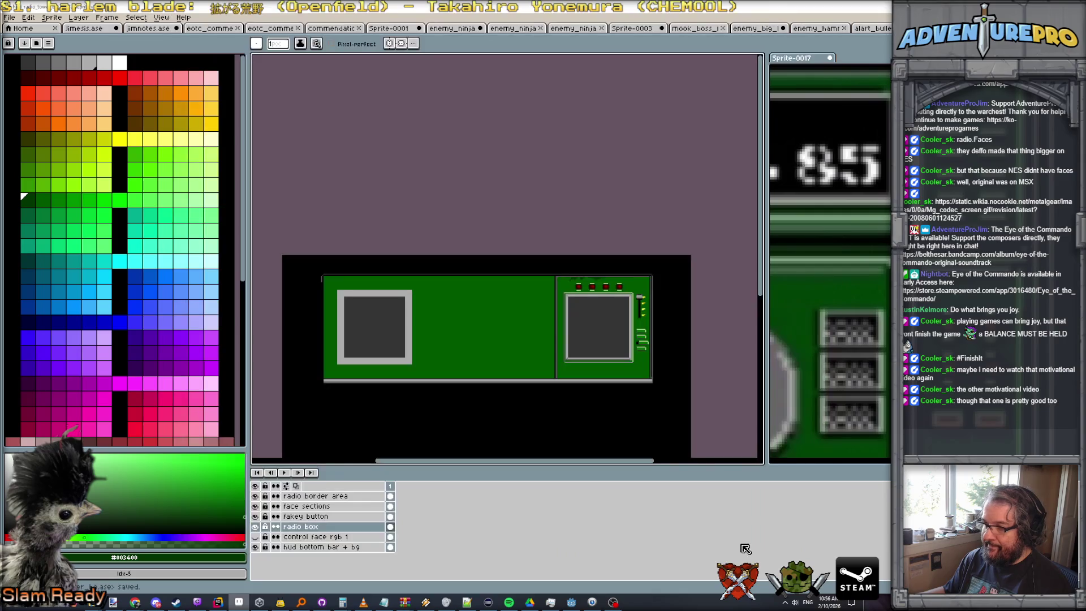
# Export hud_radio_tower_bg again as a flattened PNG without layers, then switch to Godot
pyautogui.click(9, 24)
pyautogui.click(34, 73)
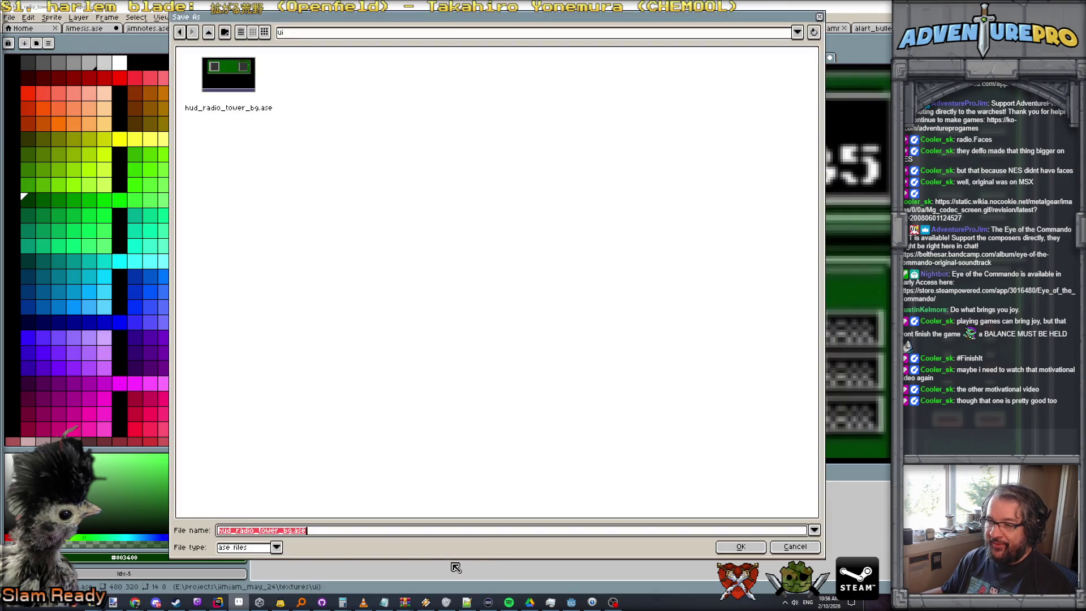
pyautogui.click(276, 548)
pyautogui.click(238, 494)
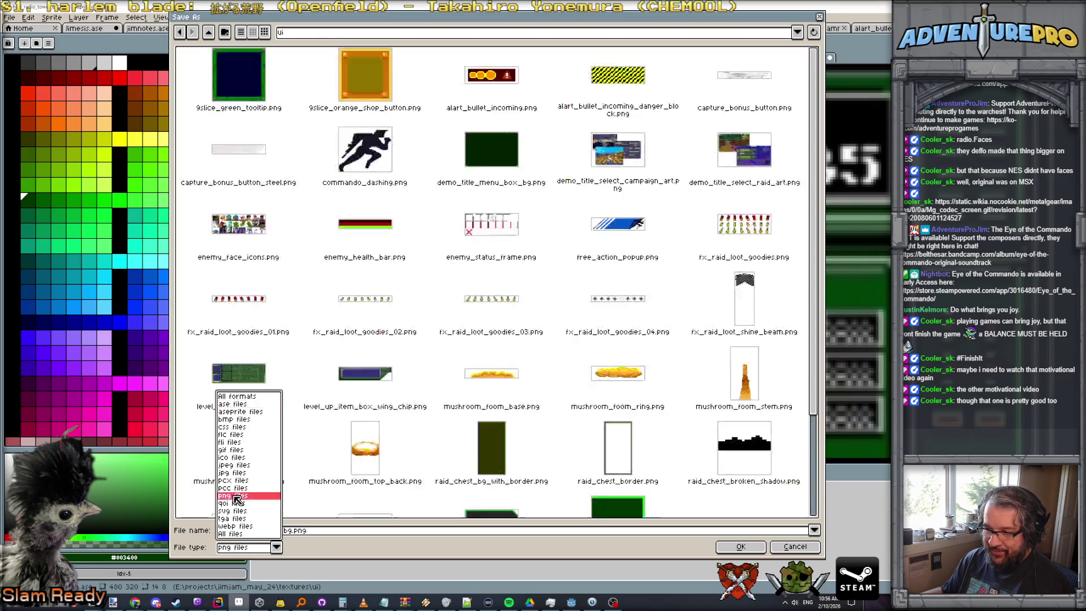
pyautogui.click(735, 547)
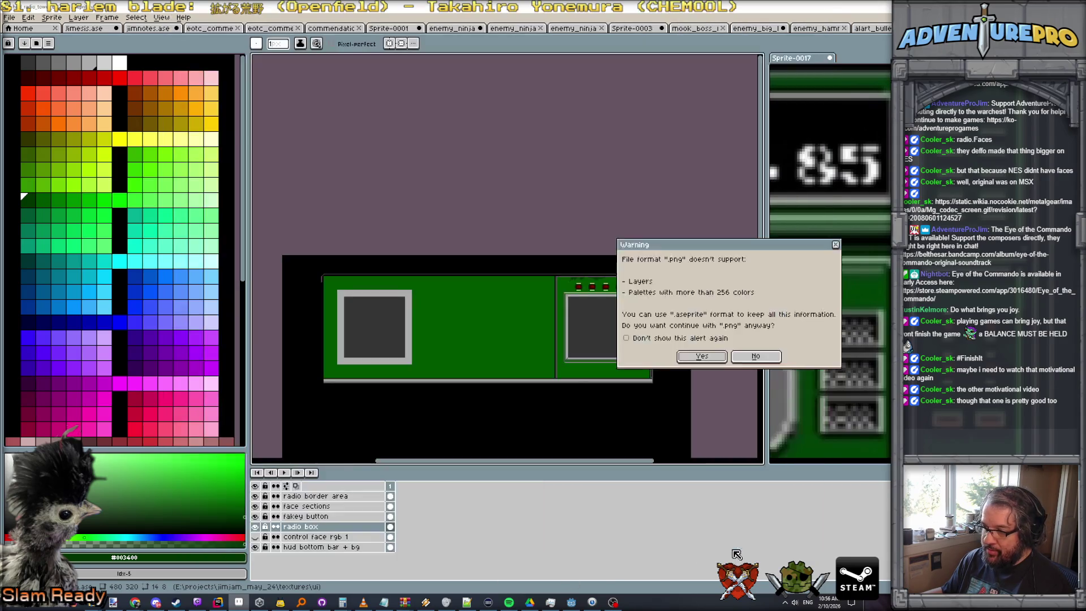
pyautogui.click(699, 358)
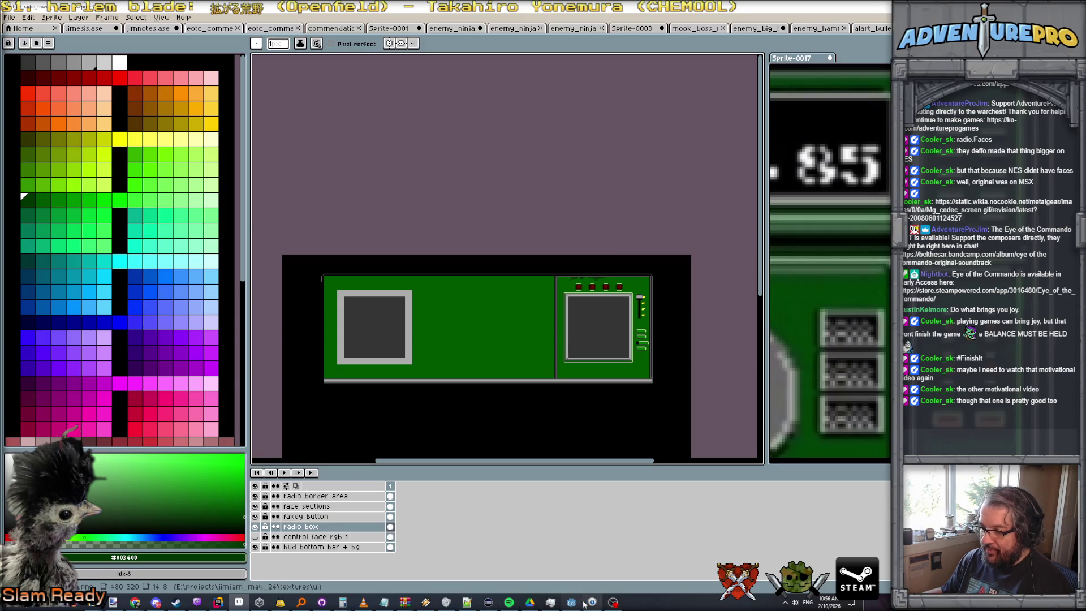
pyautogui.click(572, 603)
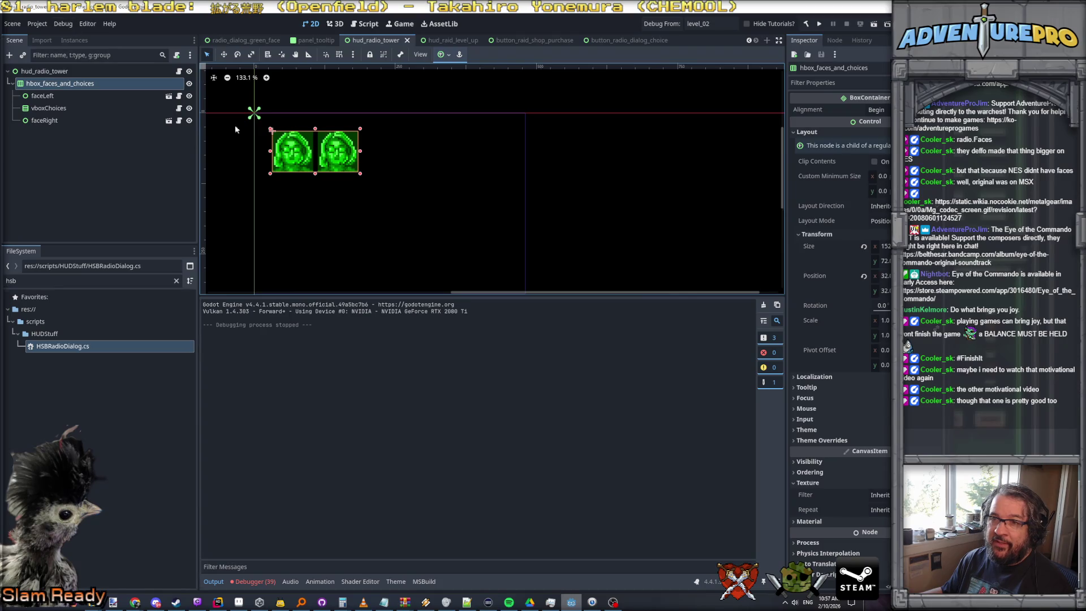
# Add a TextureRect child to hud_radio_tower placed above hbox_faces_and_choices
pyautogui.rightClick(49, 72)
pyautogui.click(75, 96)
pyautogui.write('tex')
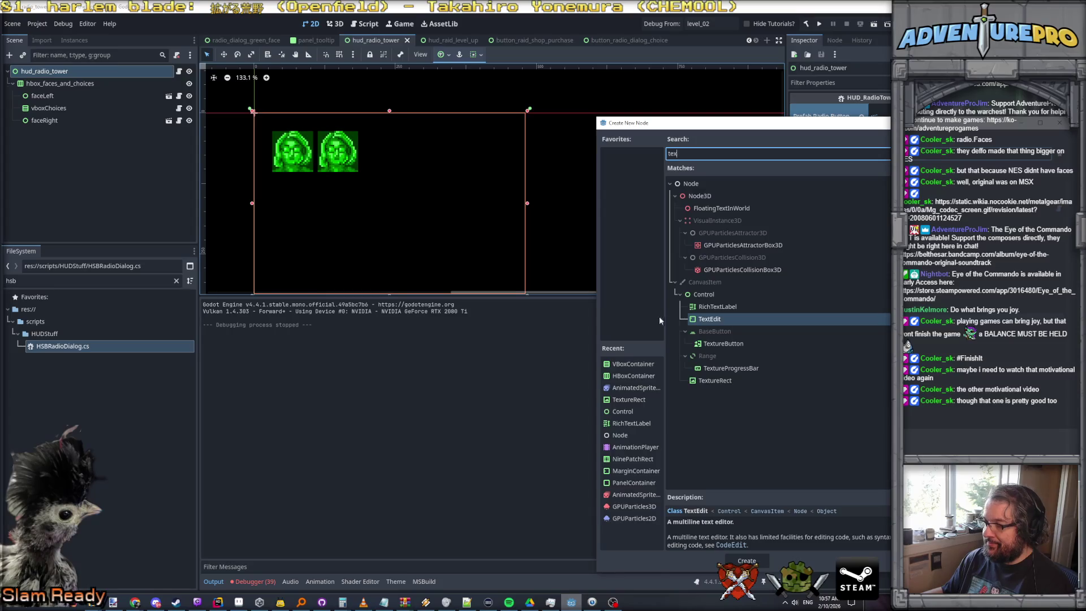
pyautogui.click(715, 382)
pyautogui.click(747, 560)
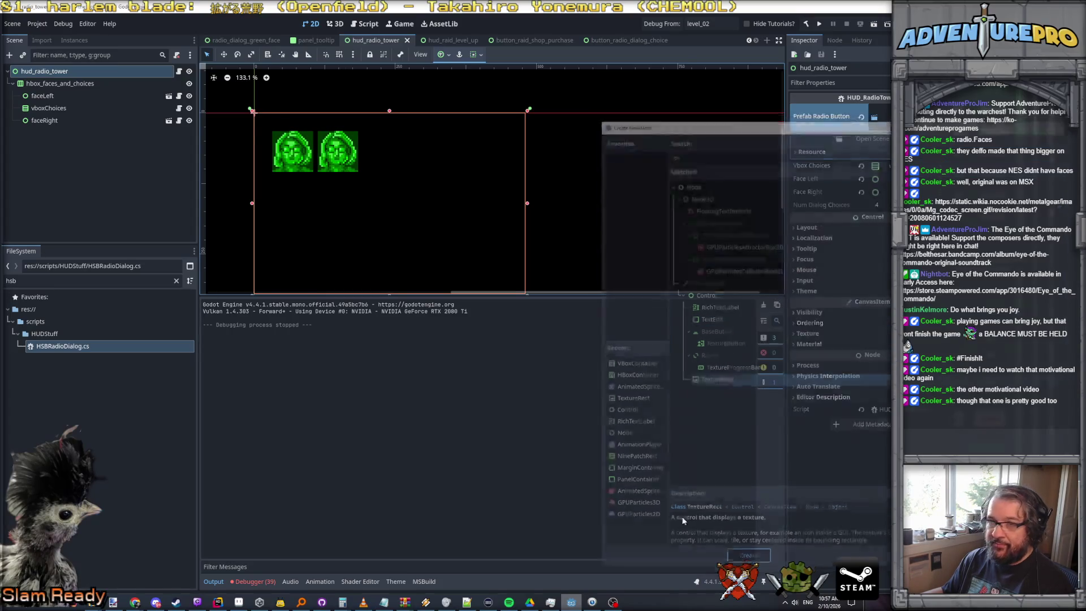
pyautogui.moveTo(41, 81); pyautogui.dragTo(41, 81)
# Name the node bg and quick-load hud_radio_tower_bg.png as its texture
pyautogui.click(40, 82)
pyautogui.write('bg\\')
pyautogui.press('Return')
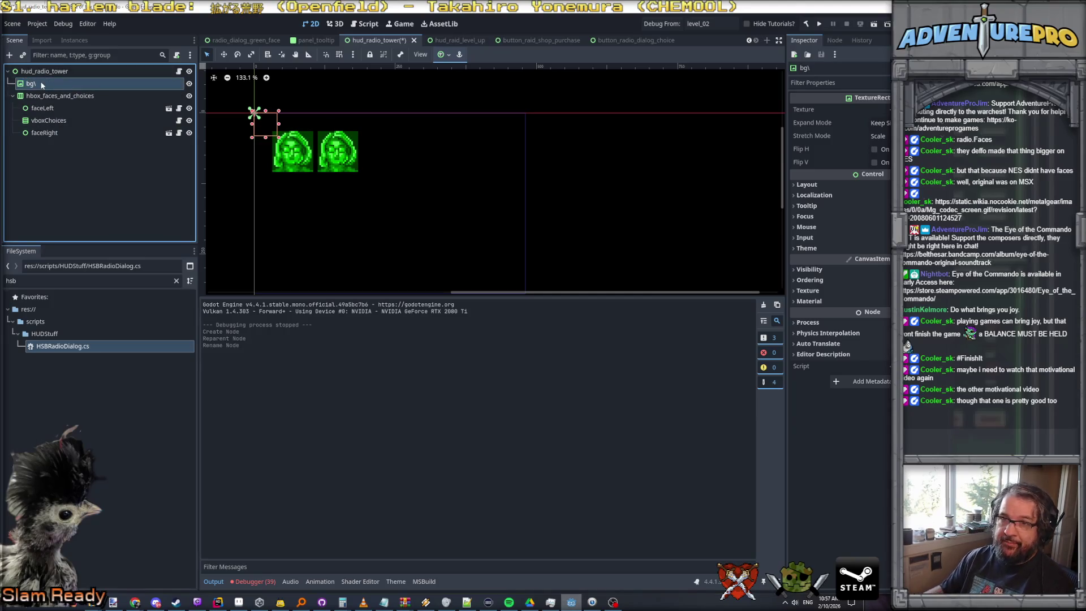
pyautogui.click(41, 82)
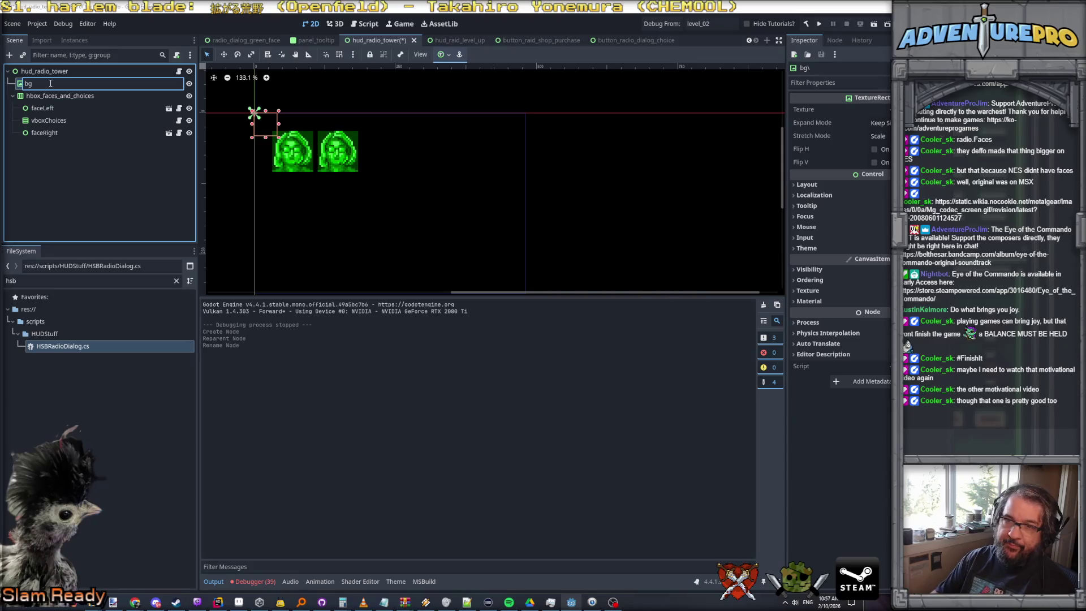
pyautogui.press('Return')
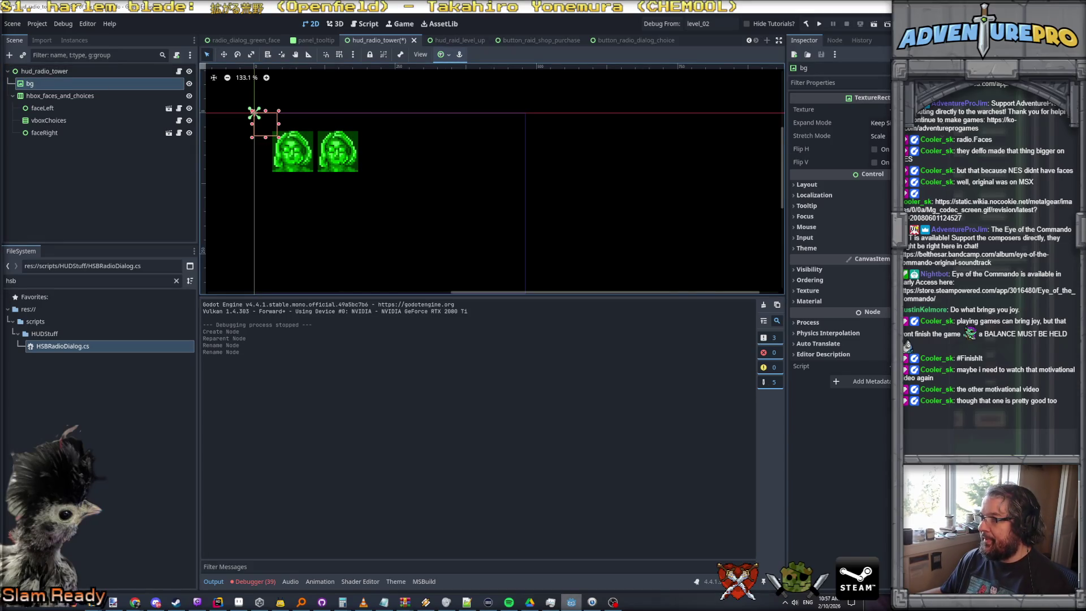
pyautogui.click(878, 109)
pyautogui.click(836, 331)
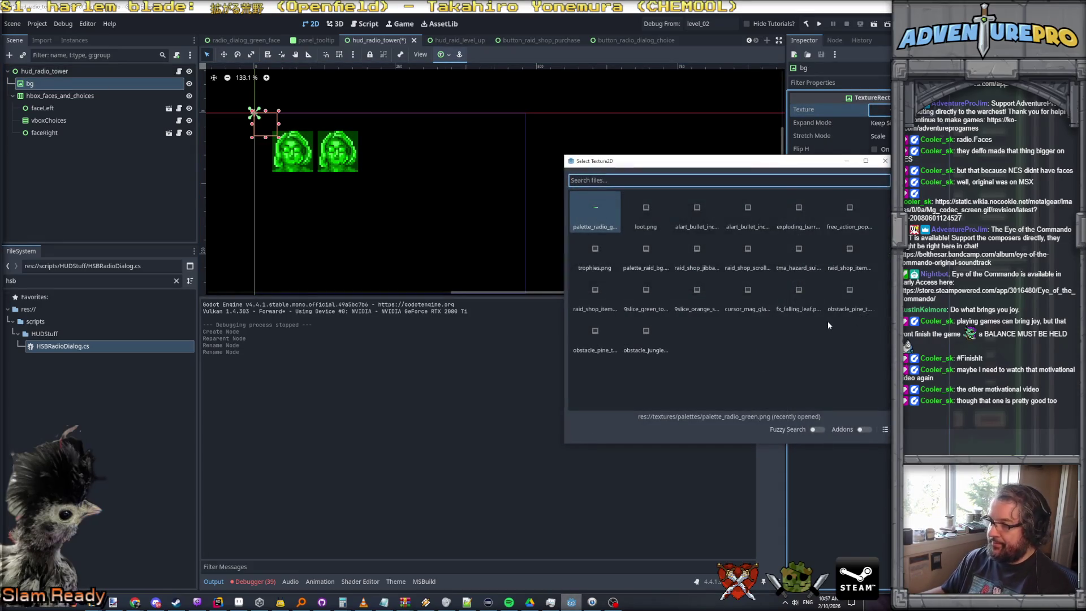
pyautogui.write('hud_ra')
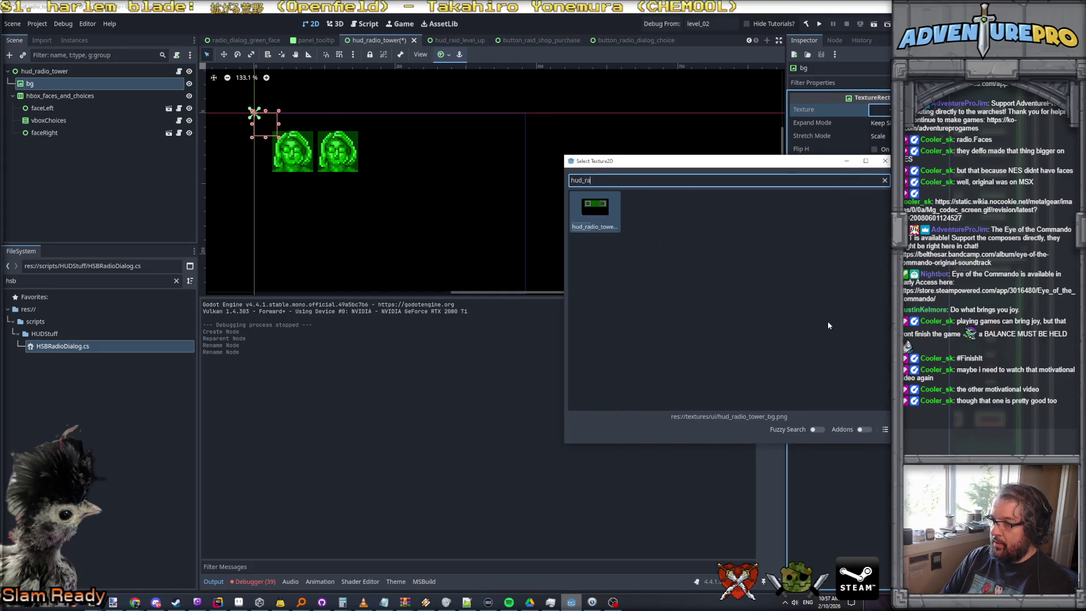
pyautogui.press('Return')
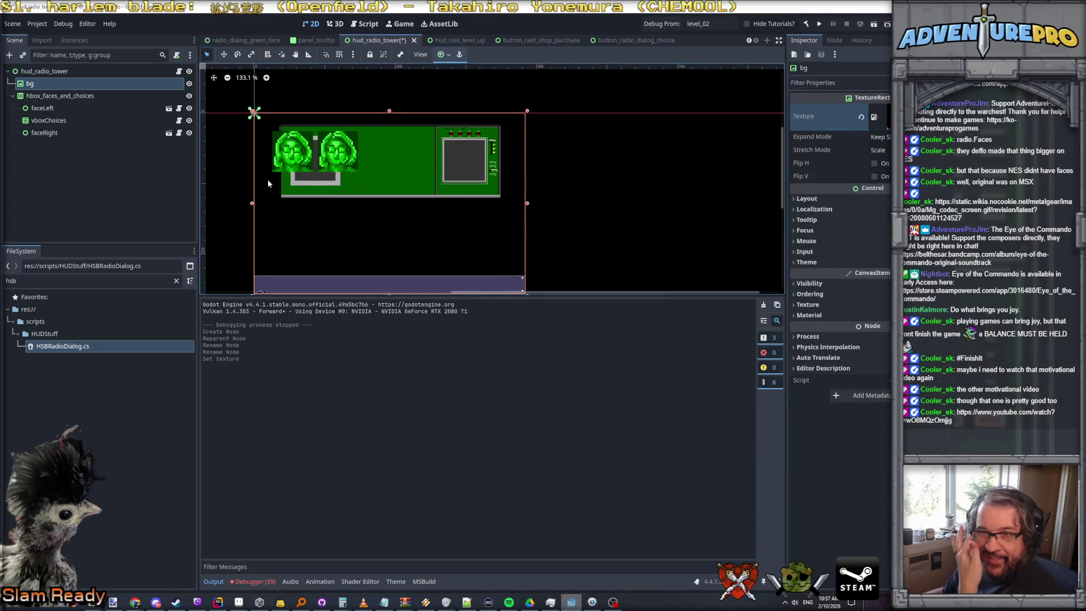
# Move faceRight out of the faces container below bg and drop it into the right-hand screen
pyautogui.click(45, 132)
pyautogui.scroll(3, 345, 174)
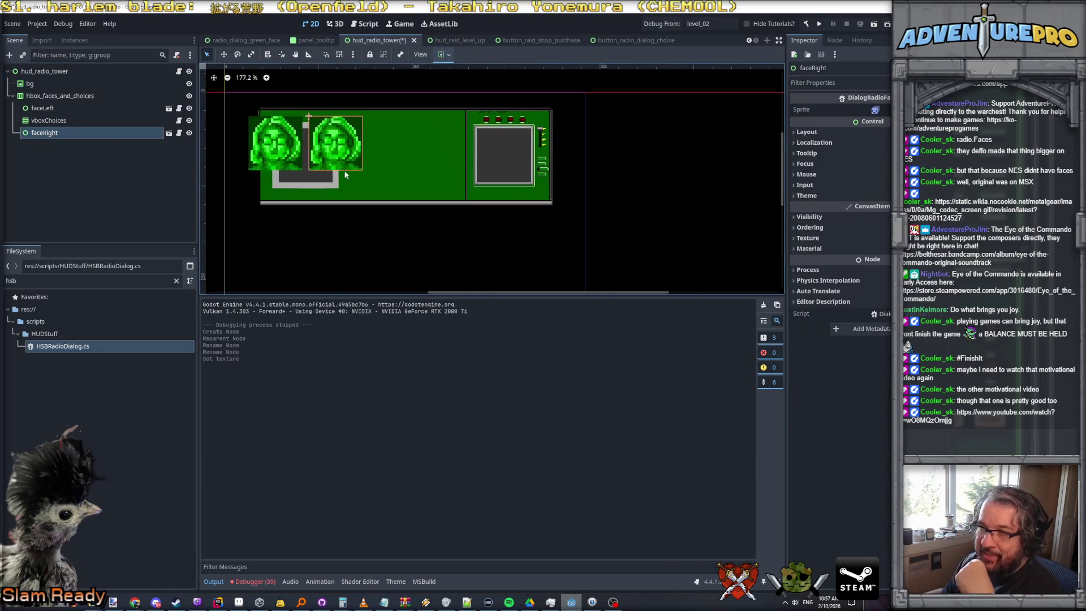
pyautogui.moveTo(39, 134); pyautogui.dragTo(47, 101)
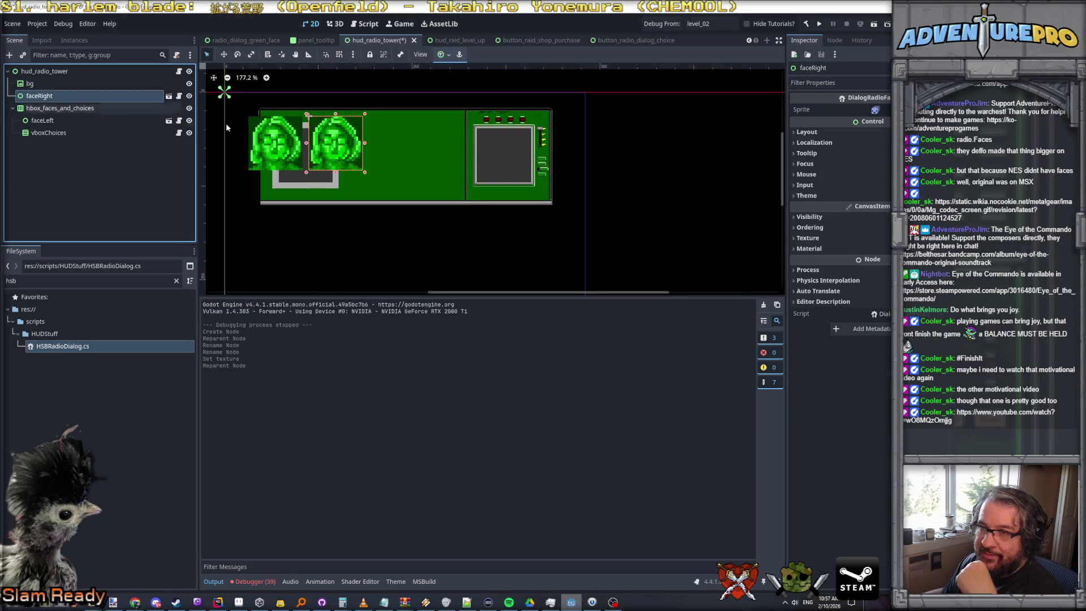
pyautogui.moveTo(352, 152); pyautogui.dragTo(373, 203)
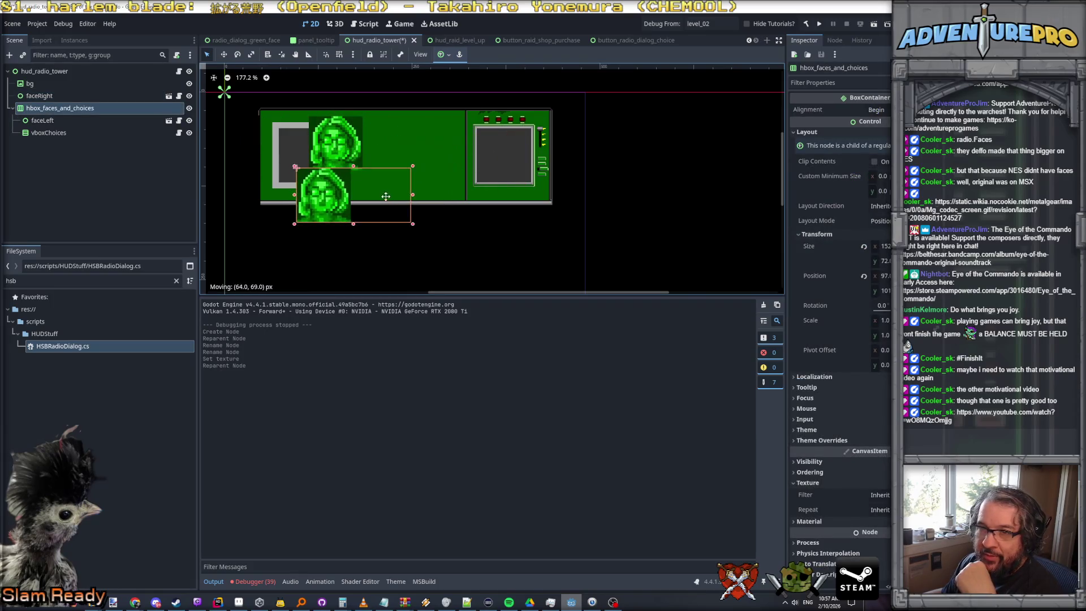
pyautogui.click(39, 96)
pyautogui.moveTo(336, 143)
pyautogui.mouseDown()
pyautogui.moveTo(503, 160)
pyautogui.moveTo(479, 161)
pyautogui.mouseUp()
pyautogui.scroll(2, 479, 151)
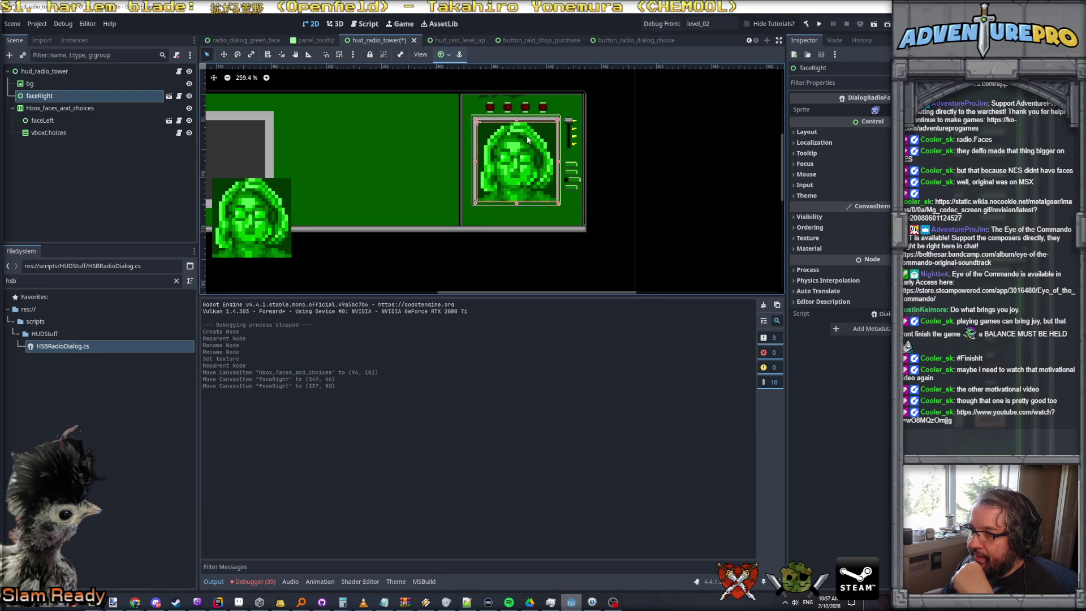
pyautogui.scroll(4, 521, 130)
# Nudge faceRight into place within the right screen frame
pyautogui.moveTo(522, 127); pyautogui.dragTo(521, 119)
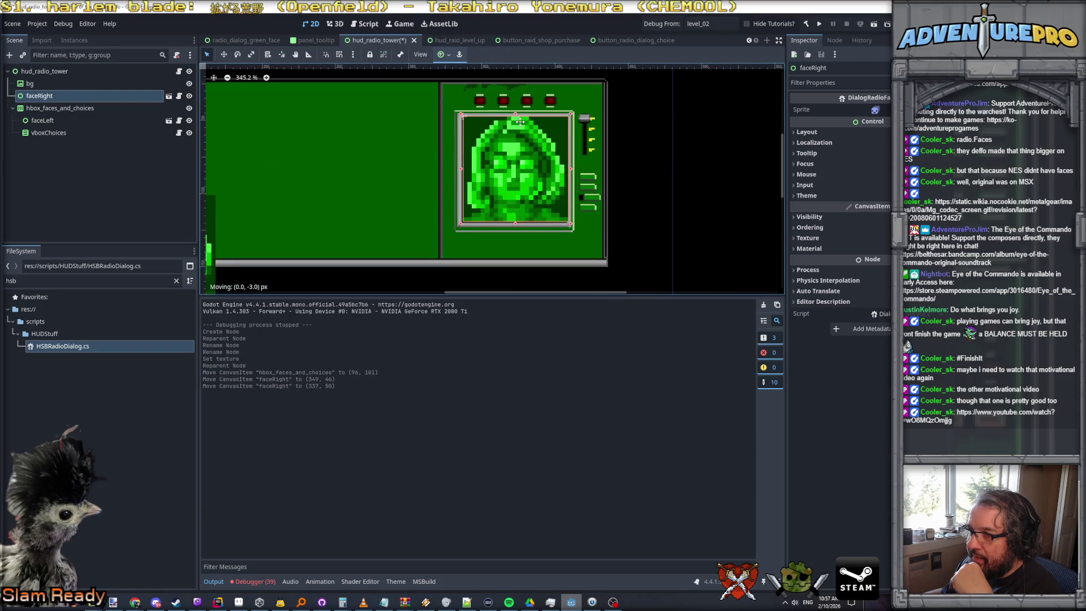
pyautogui.scroll(2, 499, 202)
pyautogui.click(701, 214)
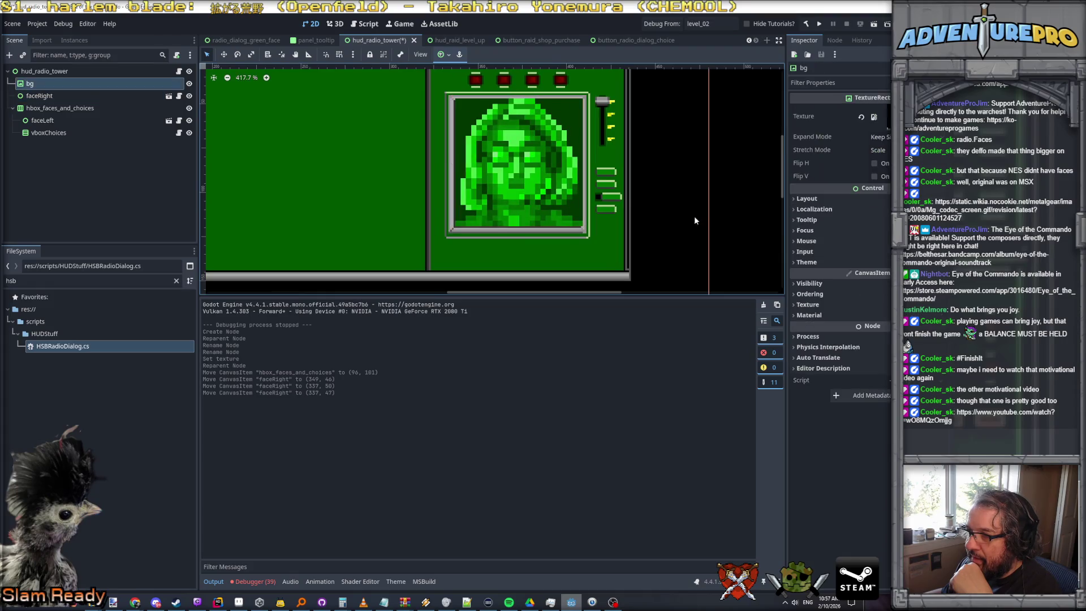
pyautogui.click(518, 200)
pyautogui.scroll(1, 512, 202)
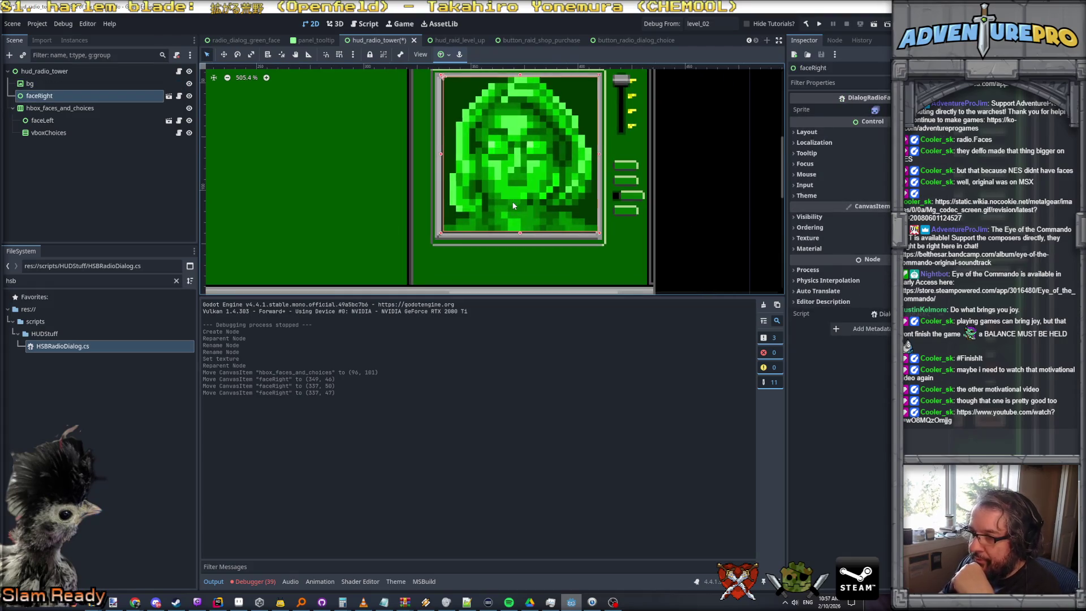
pyautogui.moveTo(513, 206); pyautogui.dragTo(508, 209)
pyautogui.scroll(-4, 508, 210)
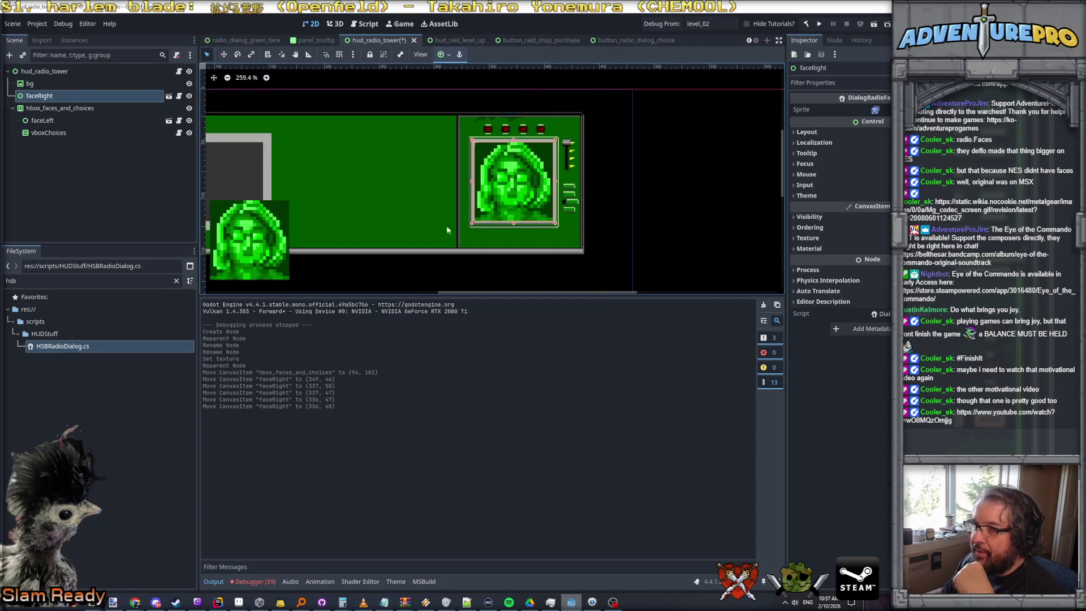
pyautogui.click(50, 118)
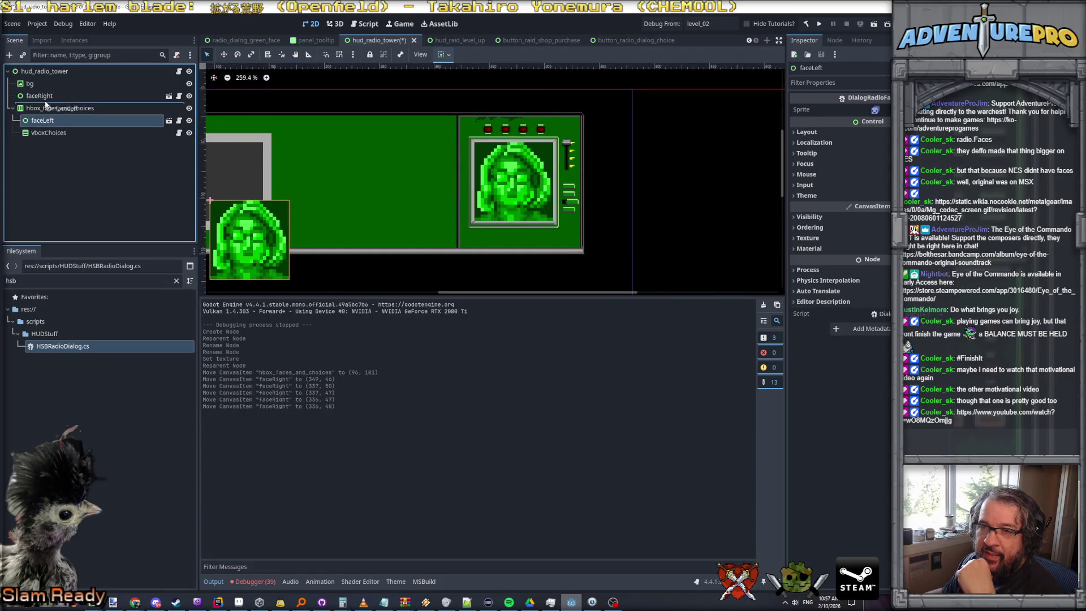
# Pull faceLeft out of the container, undo a stray hbox move, and seat it in the left grey screen
pyautogui.moveTo(47, 103); pyautogui.dragTo(47, 103)
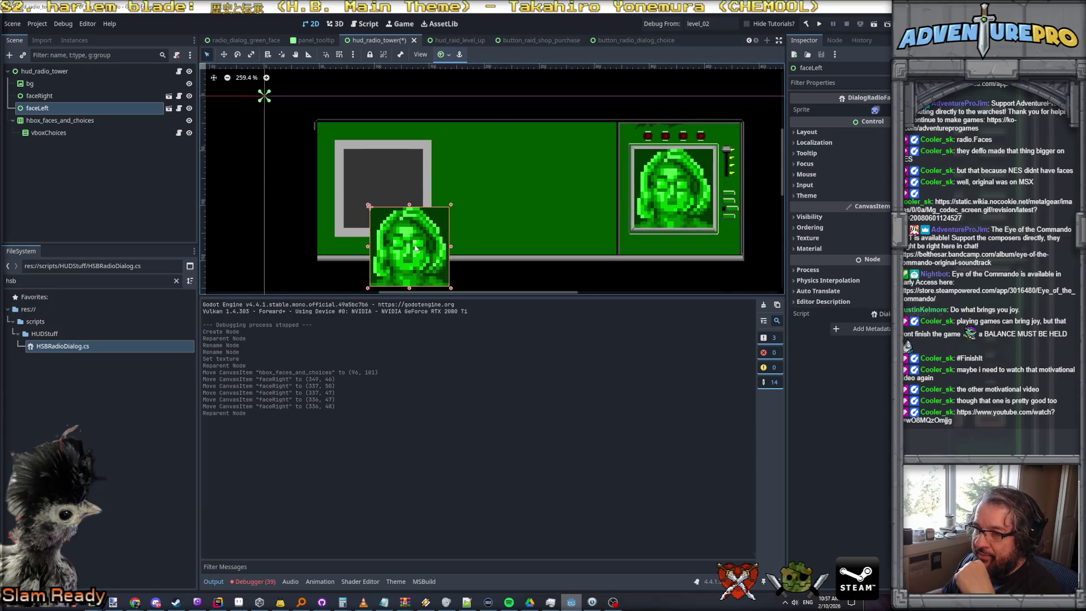
pyautogui.moveTo(400, 221); pyautogui.dragTo(396, 188)
pyautogui.hotkey('ctrl', 'z')
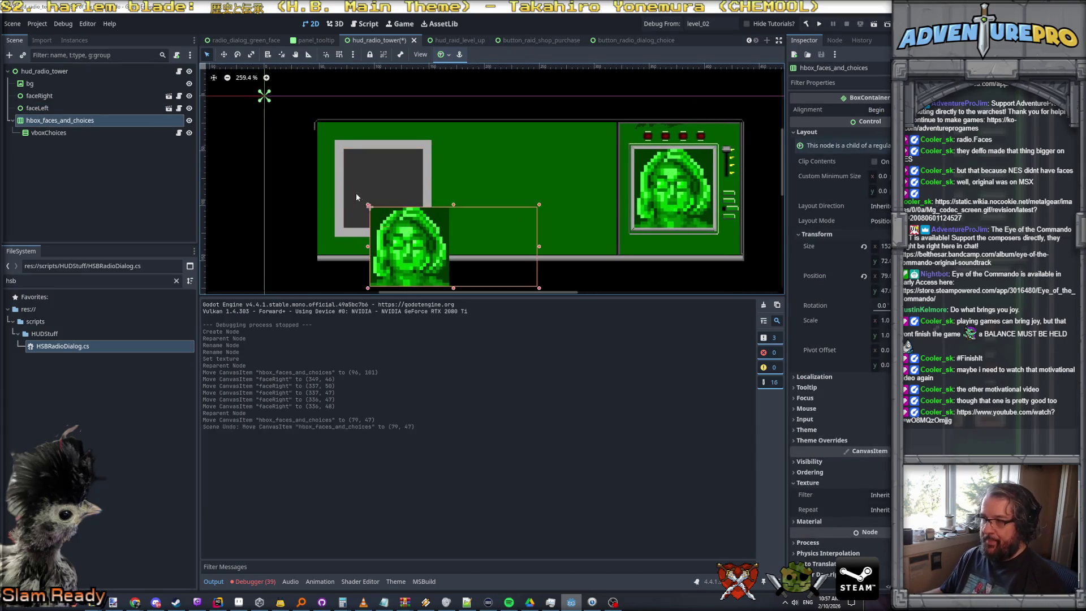
pyautogui.click(416, 253)
pyautogui.moveTo(417, 253); pyautogui.dragTo(375, 184)
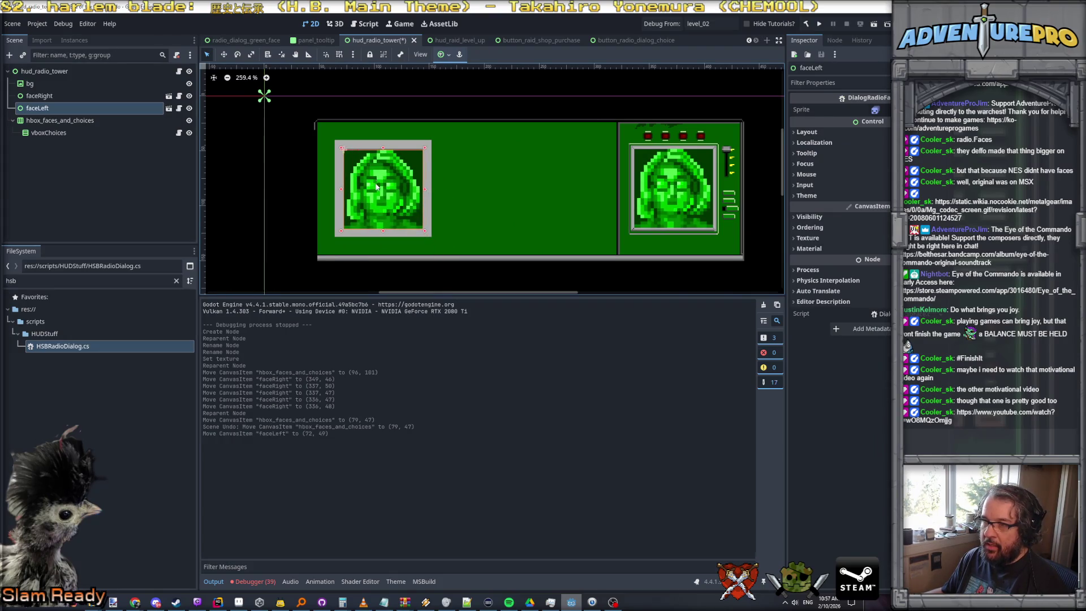
pyautogui.scroll(2, 407, 175)
pyautogui.scroll(1, 407, 174)
pyautogui.press('Up')
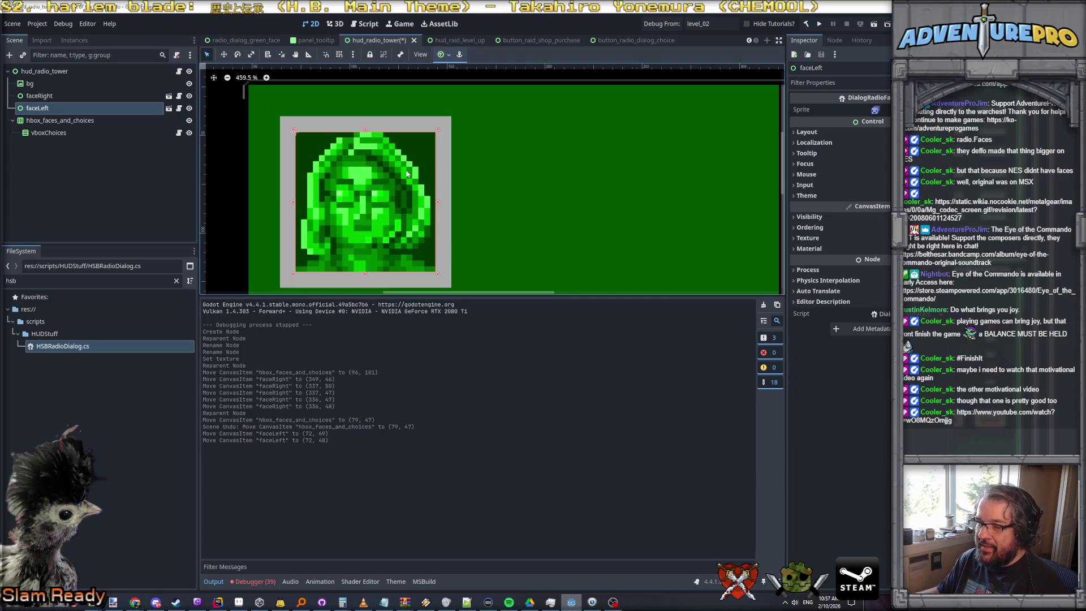
pyautogui.scroll(-2, 407, 174)
pyautogui.scroll(-1, 488, 212)
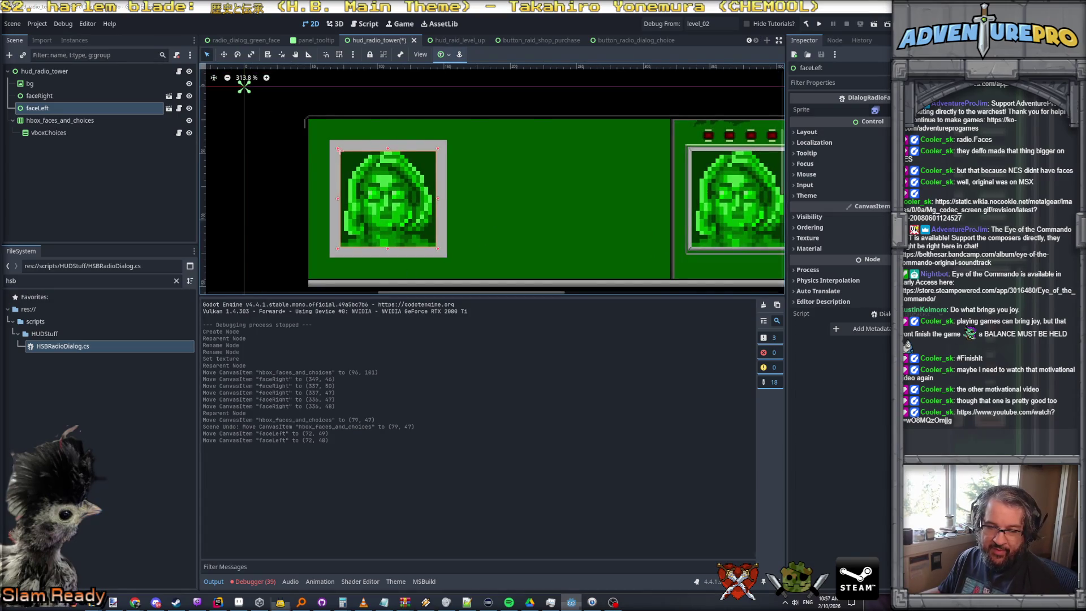
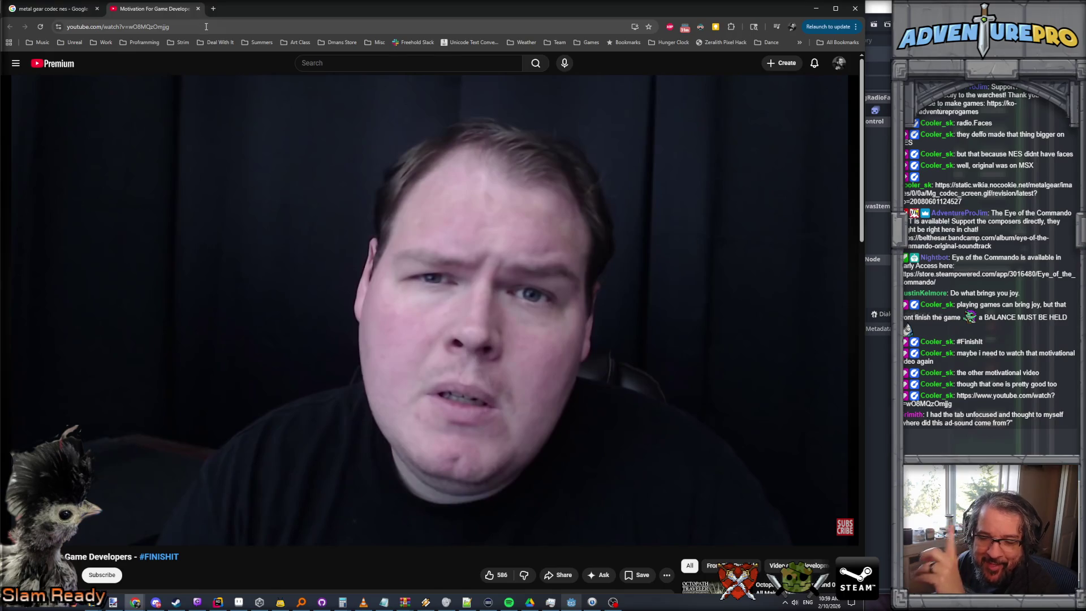
pyautogui.scroll(-2, 574, 217)
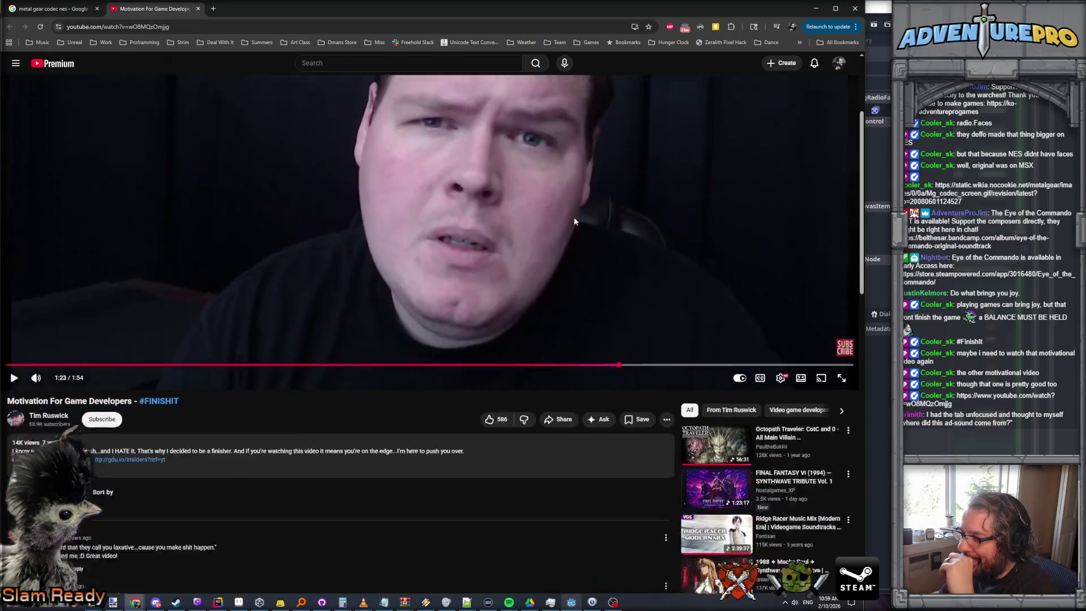
pyautogui.scroll(-2, 574, 216)
pyautogui.scroll(-1, 574, 223)
pyautogui.scroll(4, 575, 222)
pyautogui.scroll(1, 539, 211)
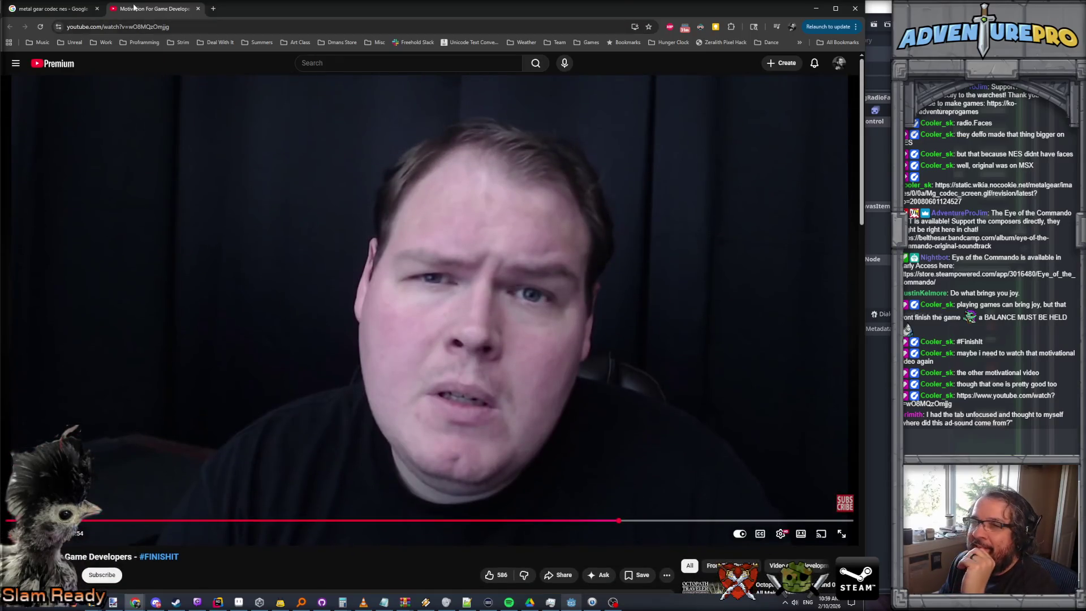
# Switch to the browser tab holding the 'metal gear codec nes' image results
pyautogui.click(66, 12)
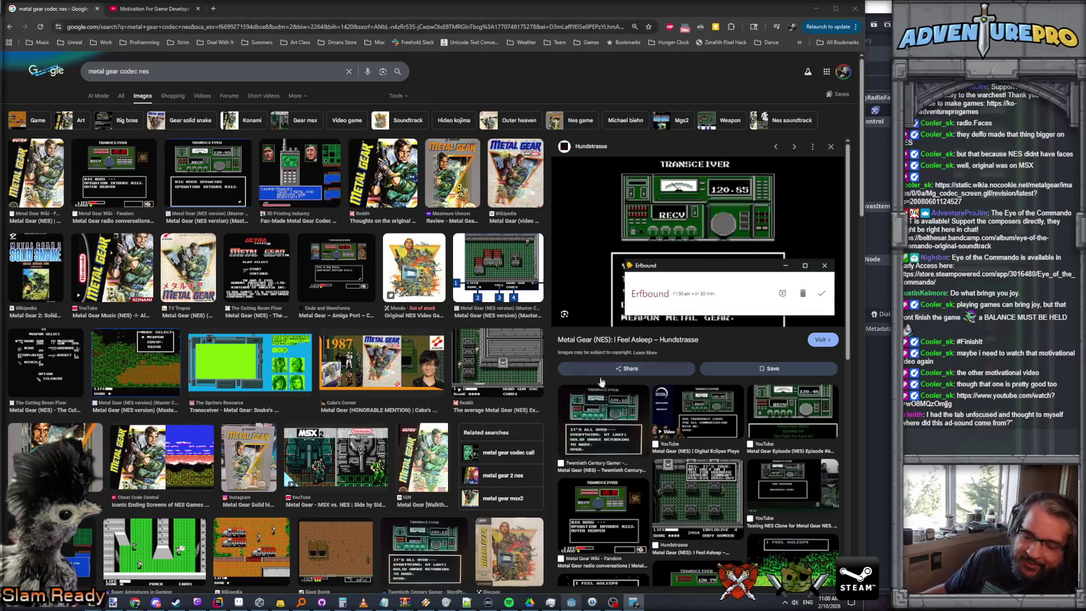
# Dismiss the Erfbound reminder over the transceiver image and minimize the browser
pyautogui.click(822, 294)
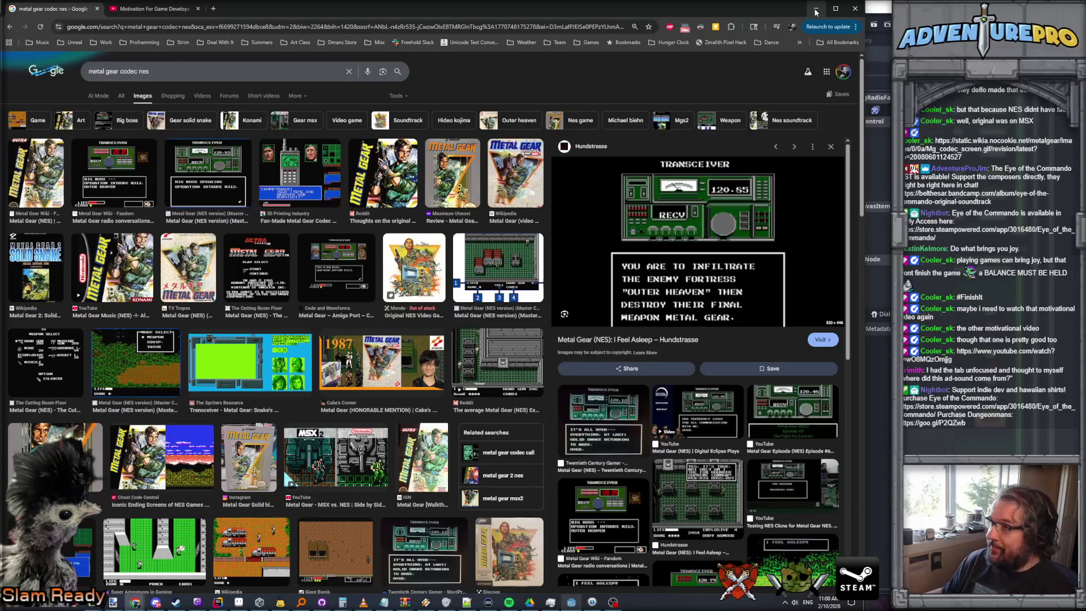
pyautogui.click(815, 10)
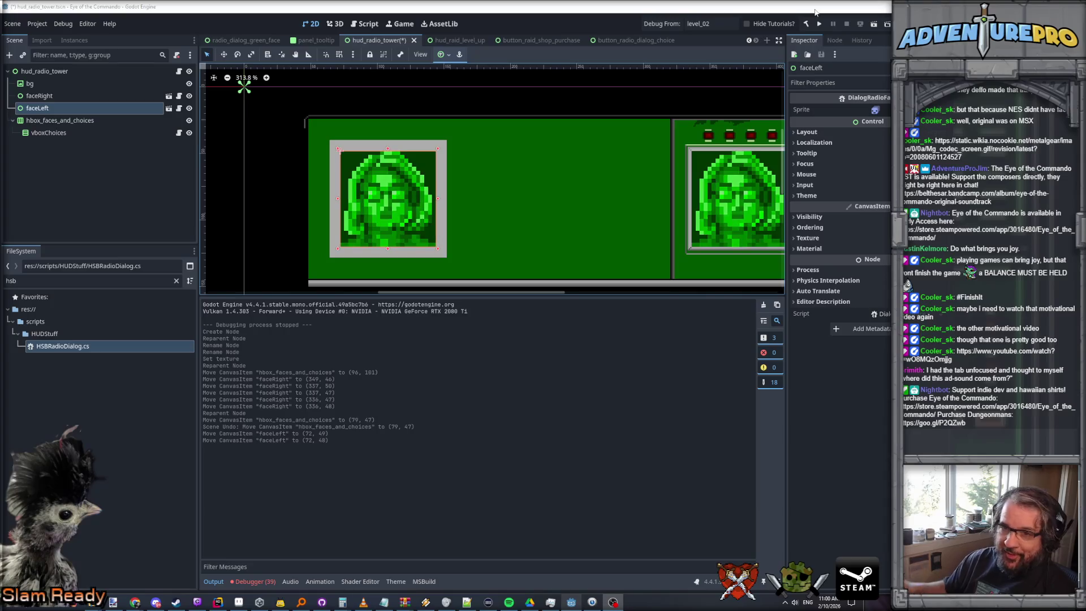
pyautogui.scroll(-1, 547, 224)
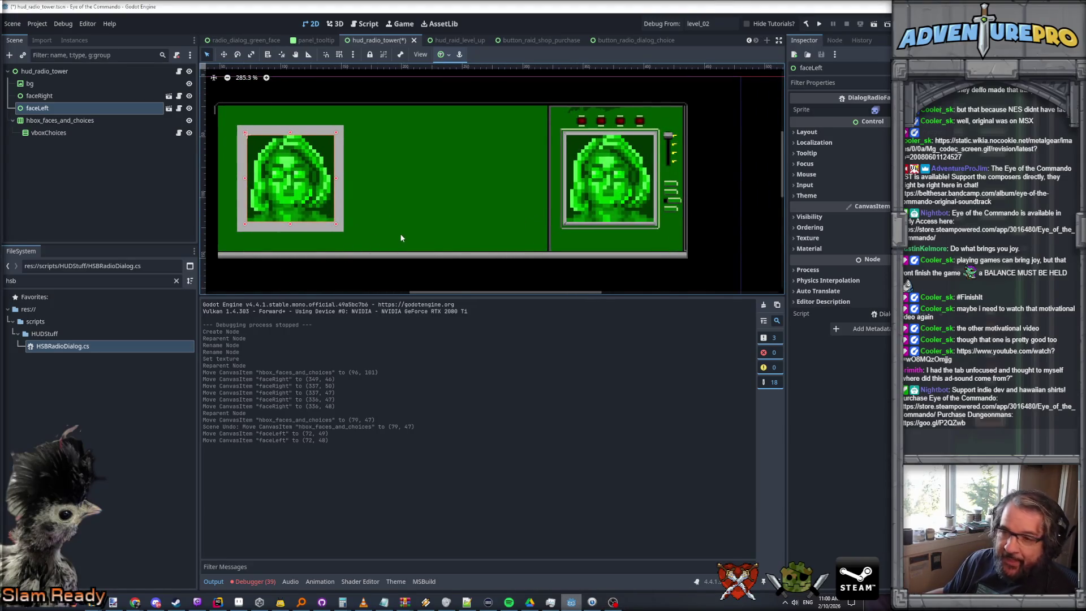
# Move the hbox_faces_and_choices container up into the gap between the two face portraits
pyautogui.click(427, 218)
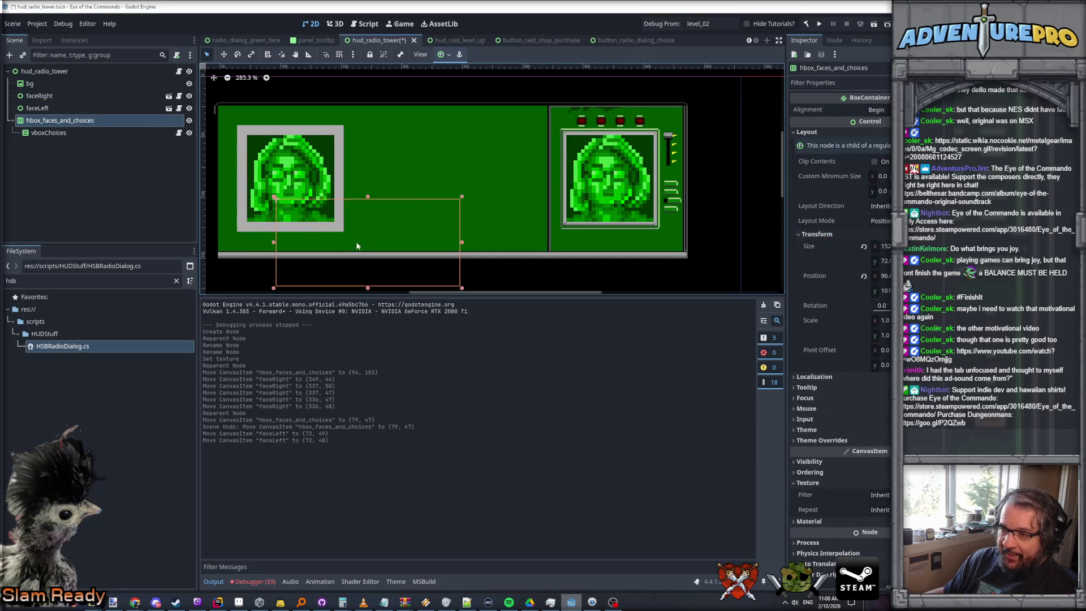
pyautogui.click(37, 134)
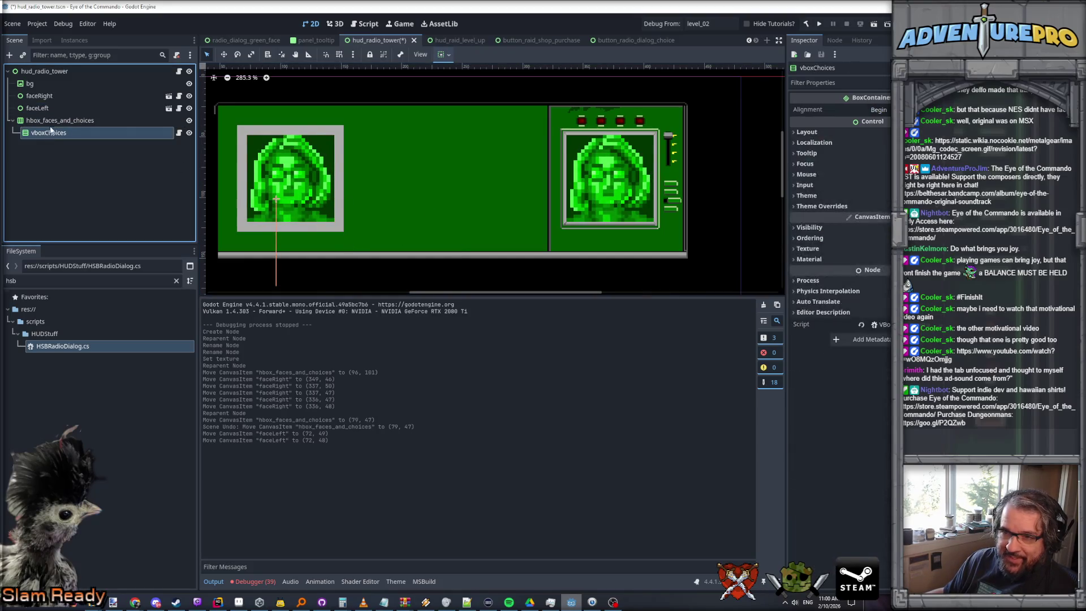
pyautogui.click(51, 120)
pyautogui.moveTo(367, 223); pyautogui.dragTo(437, 156)
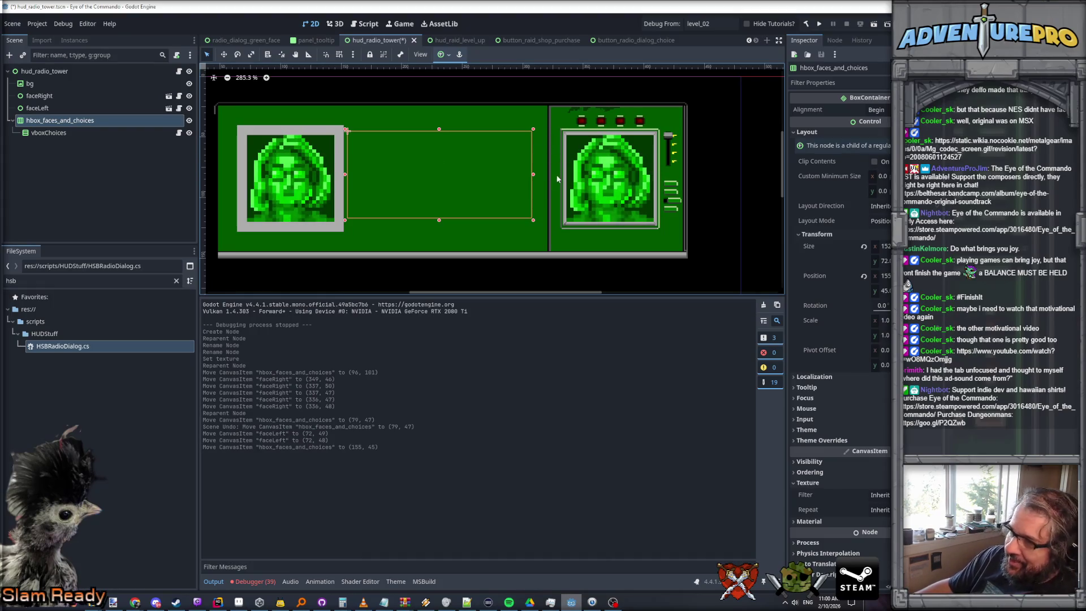
pyautogui.scroll(-1, 458, 200)
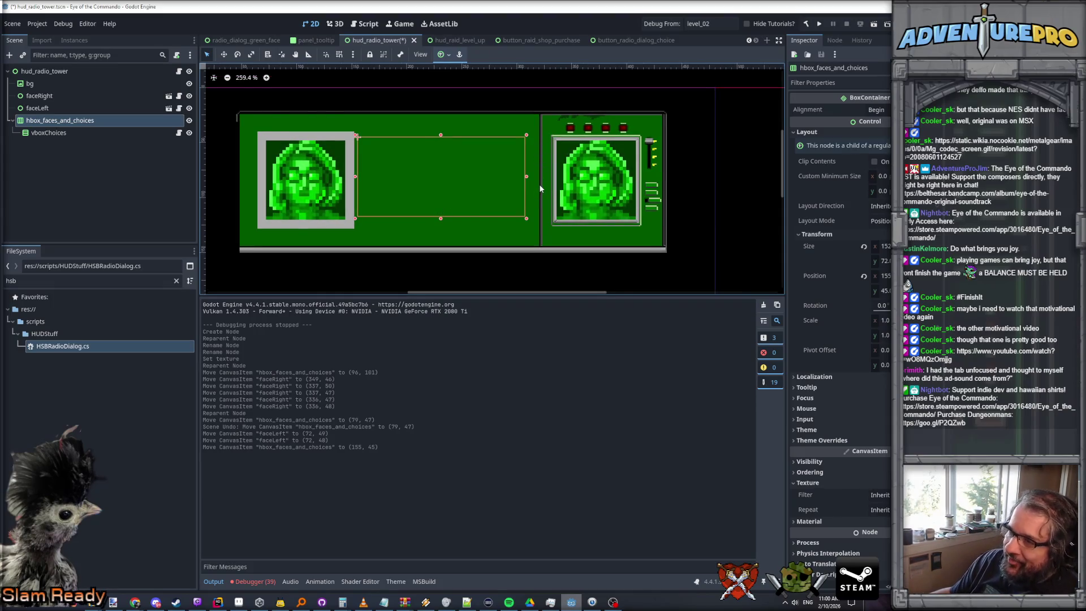
pyautogui.scroll(-3, 539, 184)
pyautogui.scroll(-1, 509, 152)
pyautogui.scroll(3, 458, 99)
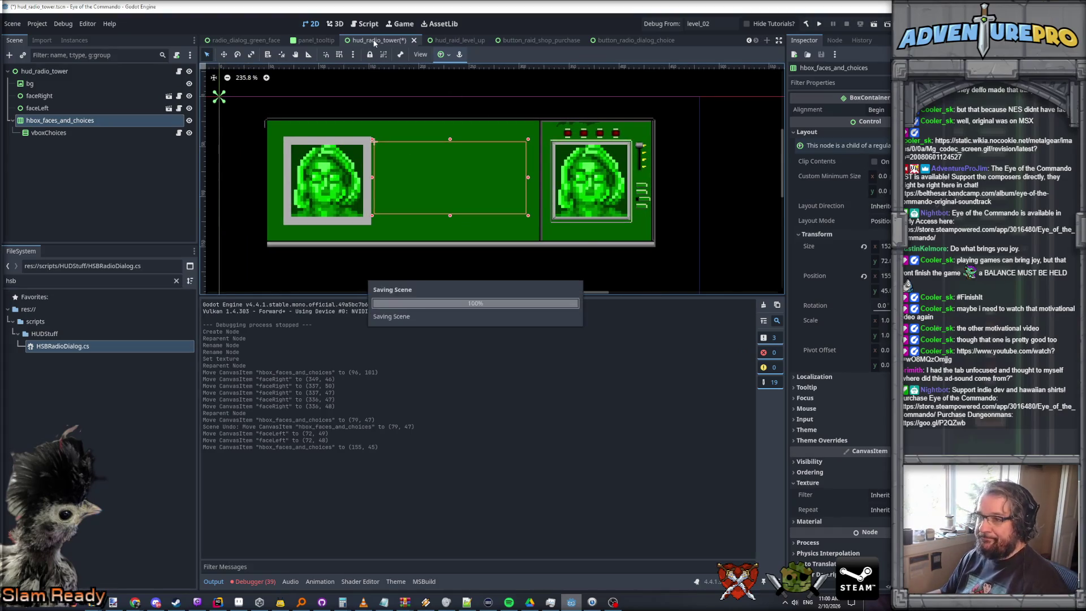
# Run the hud_radio_tower scene on its own from its tab's context menu
pyautogui.rightClick(374, 42)
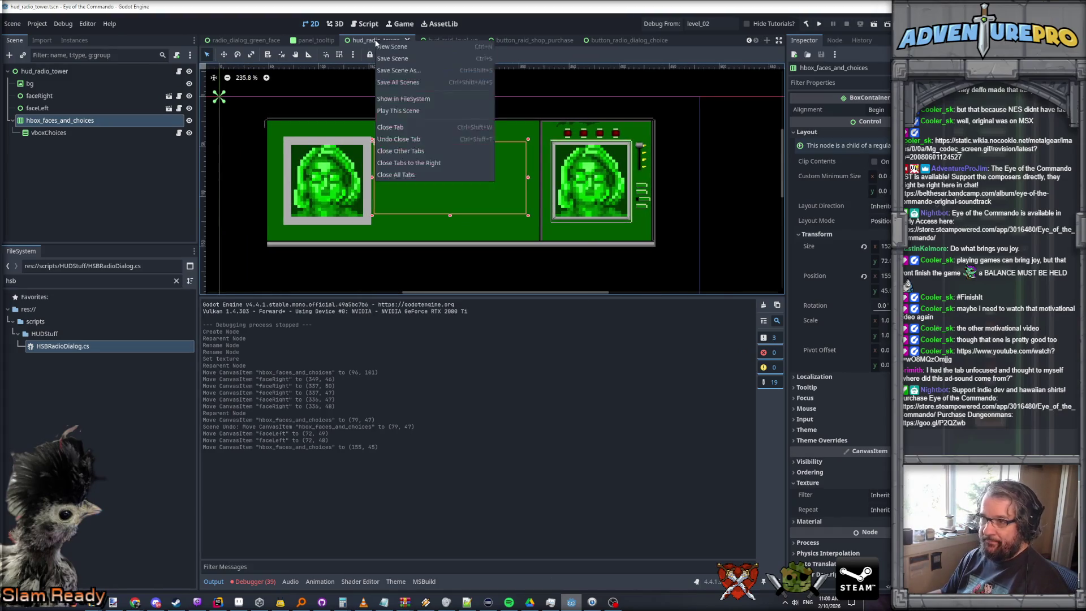
pyautogui.click(402, 111)
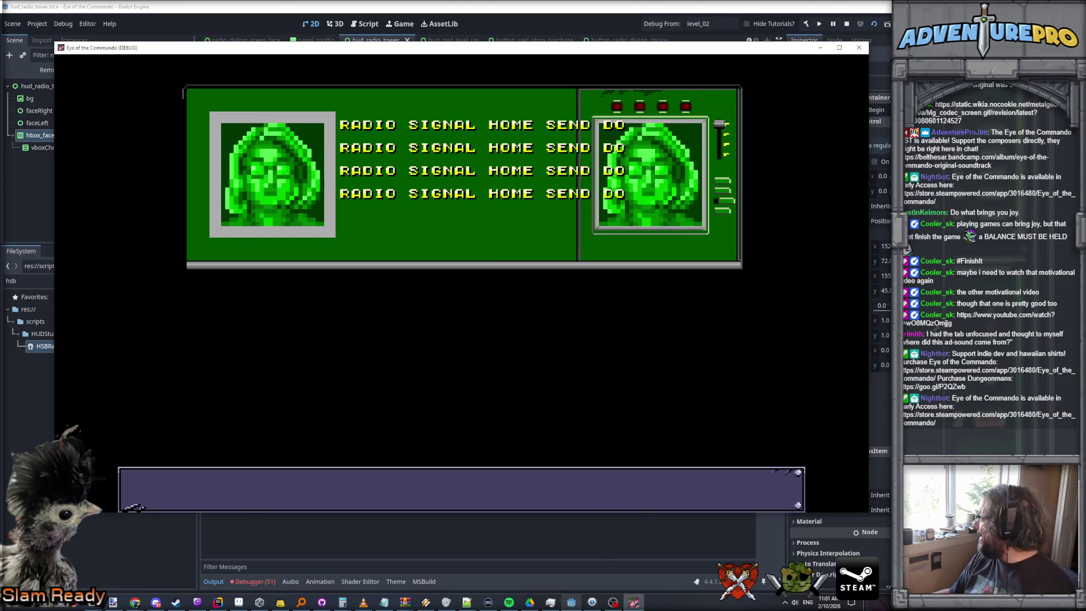
# Switch away from the running game window with Alt+Tab
pyautogui.hotkey('alt', 'Tab')
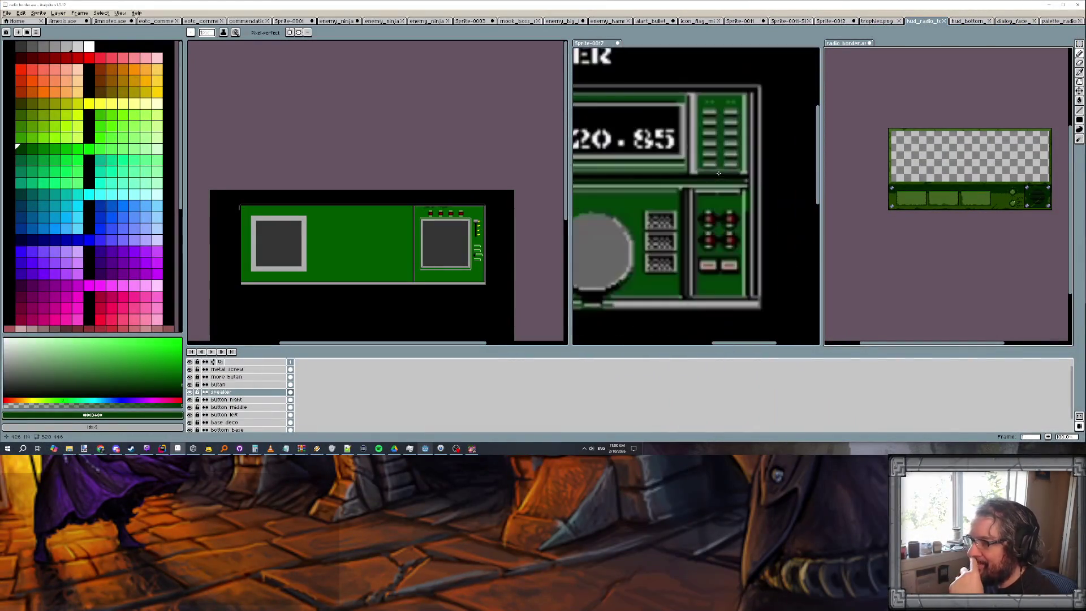
# Pan the NES transceiver reference into view and make the HUD radio mockup sprite active
pyautogui.moveTo(656, 188); pyautogui.dragTo(728, 165)
pyautogui.scroll(1, 735, 172)
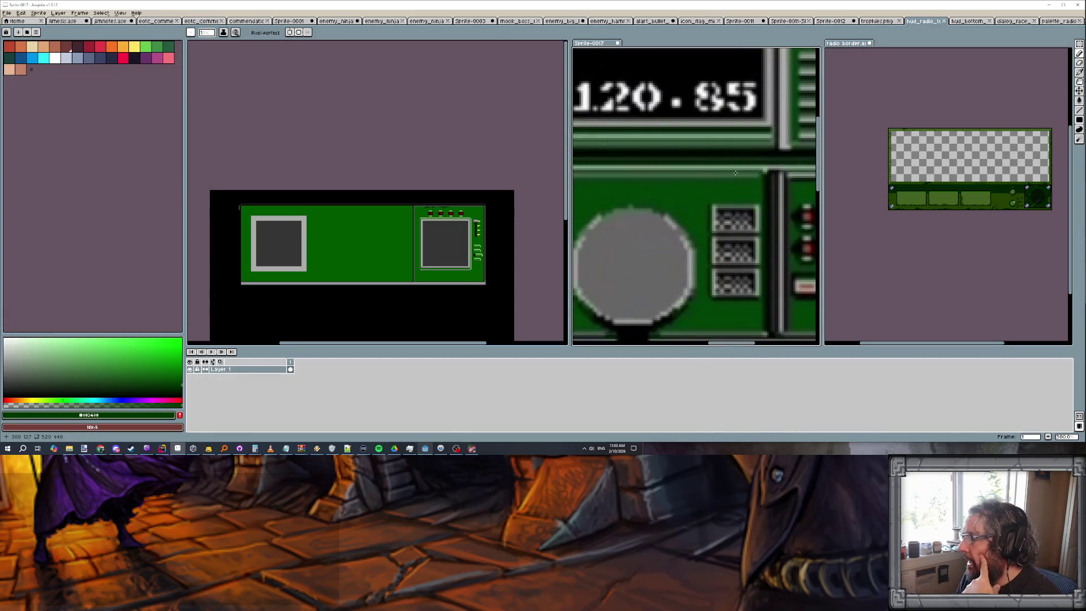
pyautogui.scroll(-1, 704, 174)
pyautogui.scroll(-1, 642, 188)
pyautogui.moveTo(631, 217); pyautogui.dragTo(690, 198)
pyautogui.scroll(2, 637, 194)
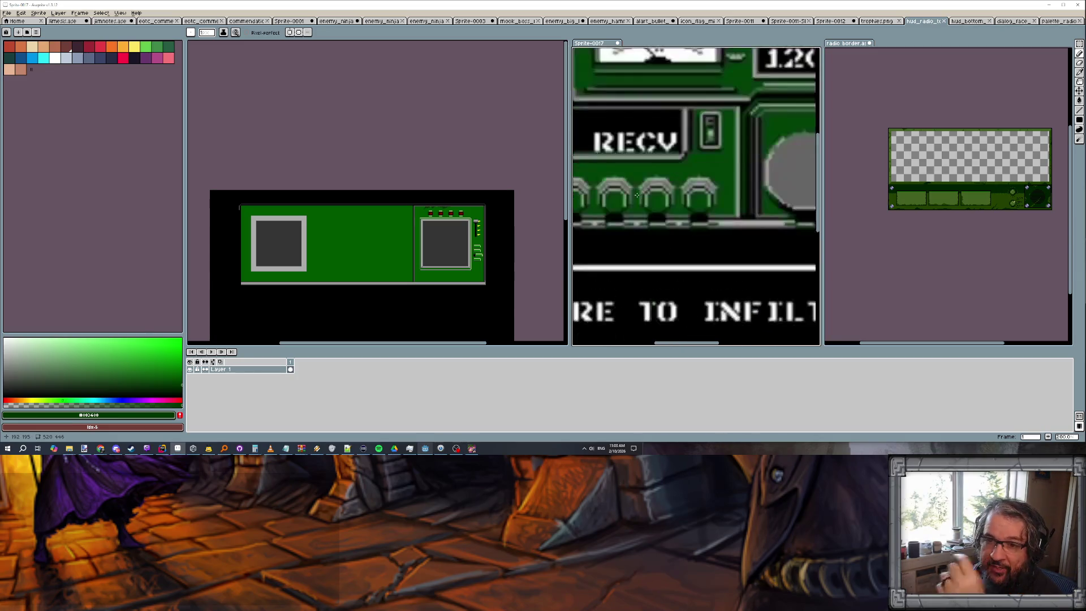
pyautogui.scroll(-1, 637, 196)
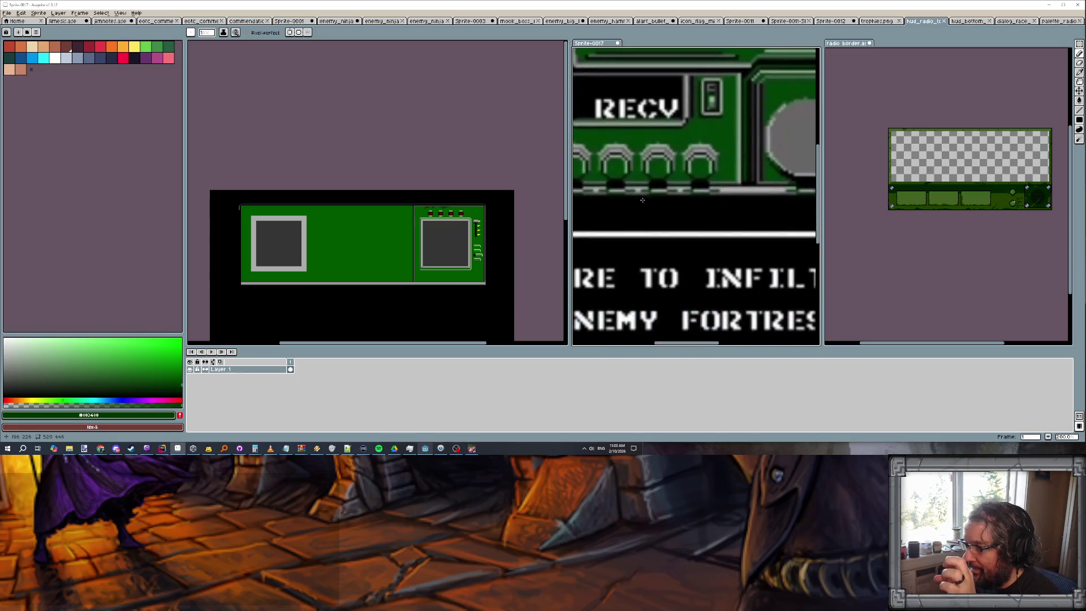
pyautogui.scroll(2, 641, 194)
pyautogui.scroll(-1, 640, 194)
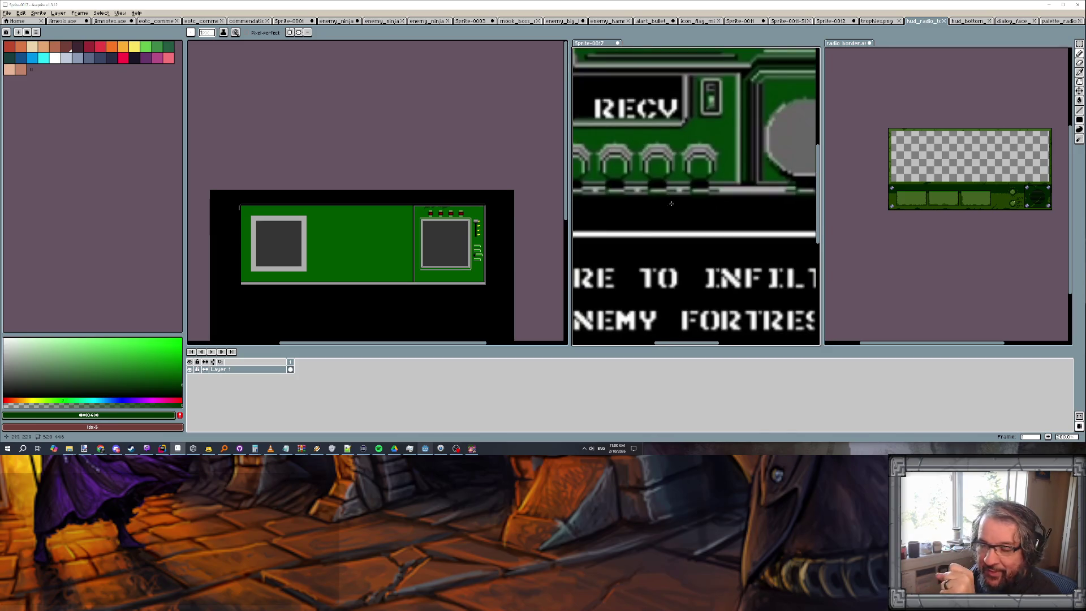
pyautogui.scroll(-2, 711, 209)
pyautogui.scroll(2, 696, 204)
pyautogui.scroll(1, 745, 241)
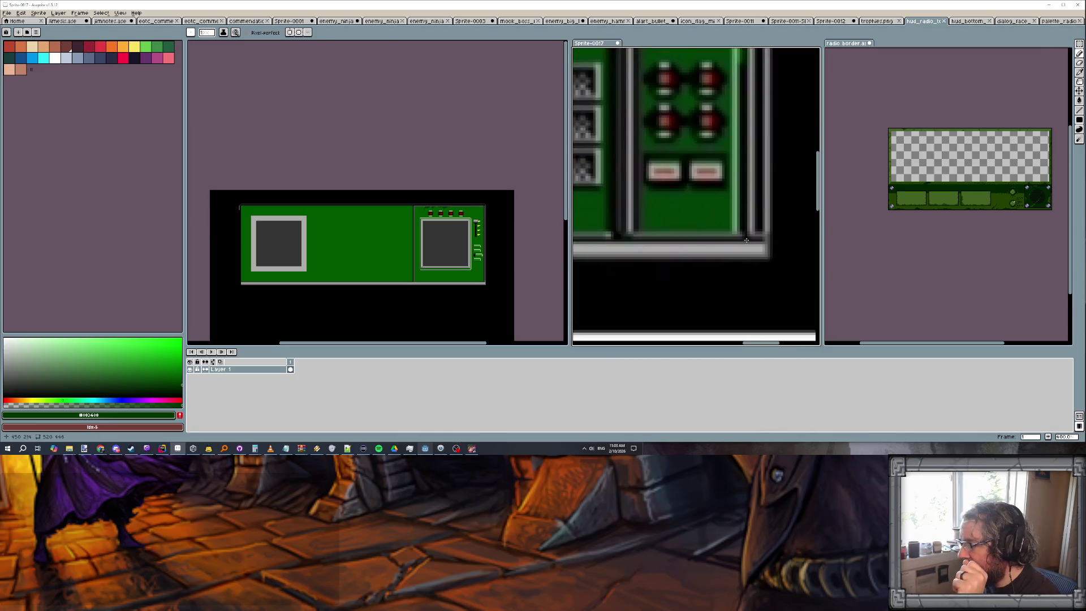
pyautogui.scroll(1, 742, 244)
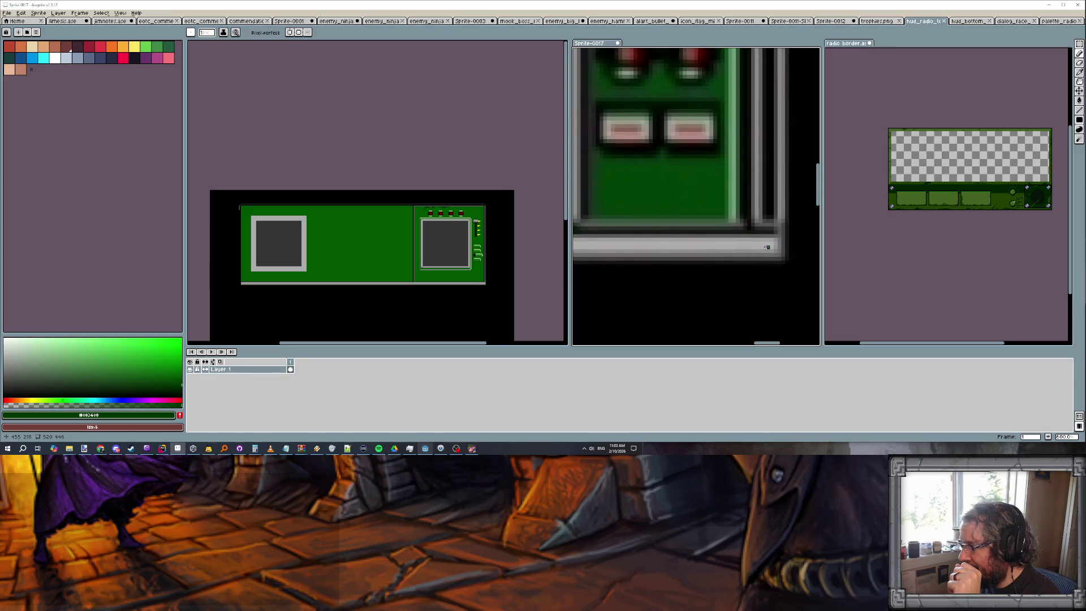
pyautogui.scroll(-1, 767, 247)
pyautogui.scroll(2, 477, 281)
pyautogui.click(476, 256)
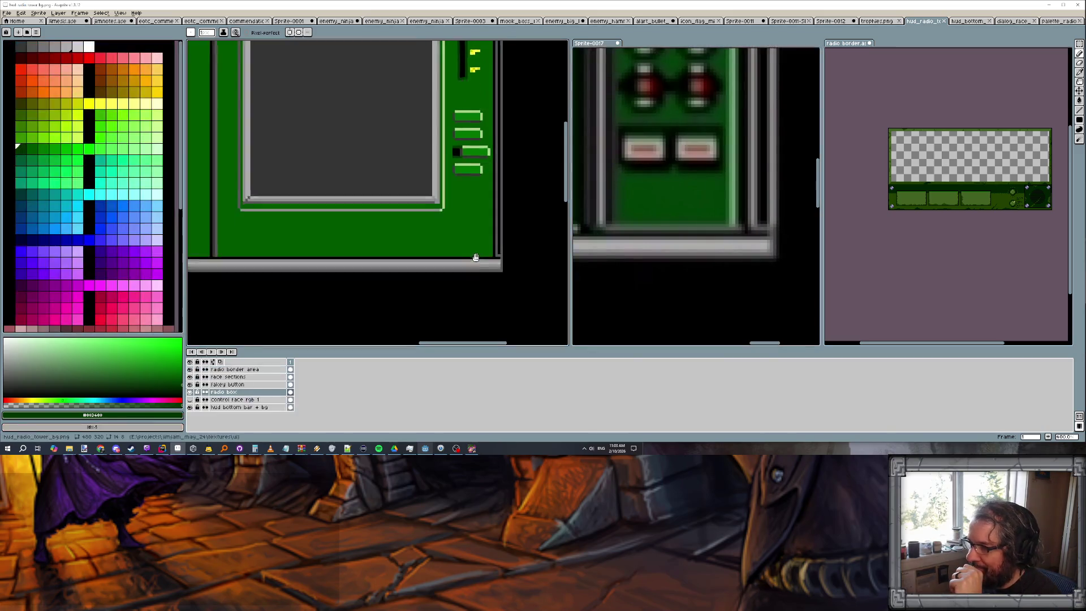
pyautogui.moveTo(475, 257); pyautogui.dragTo(480, 228)
pyautogui.scroll(-2, 480, 229)
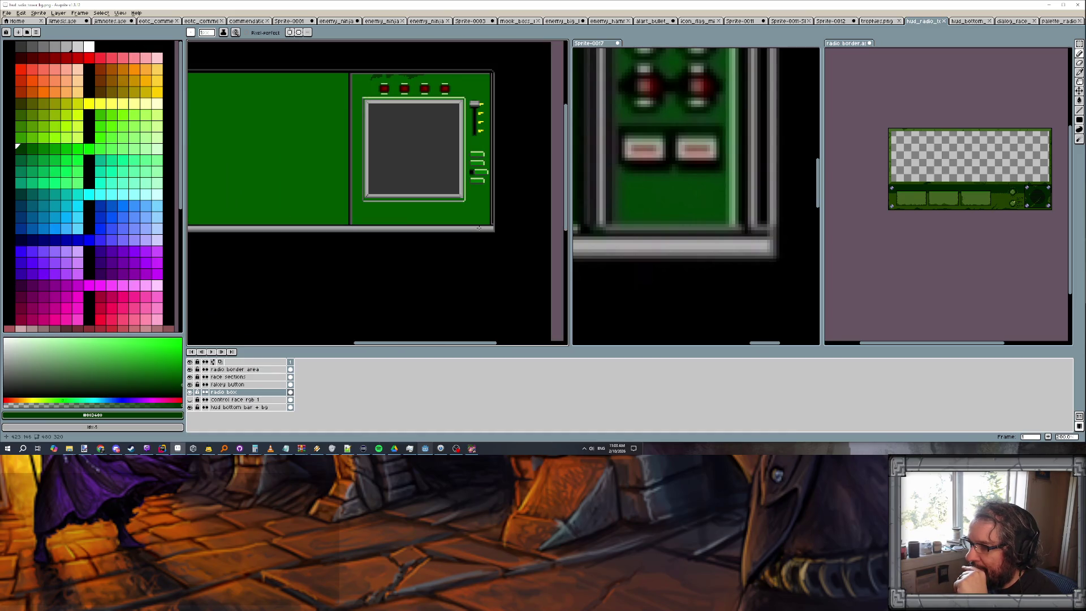
pyautogui.scroll(-2, 478, 228)
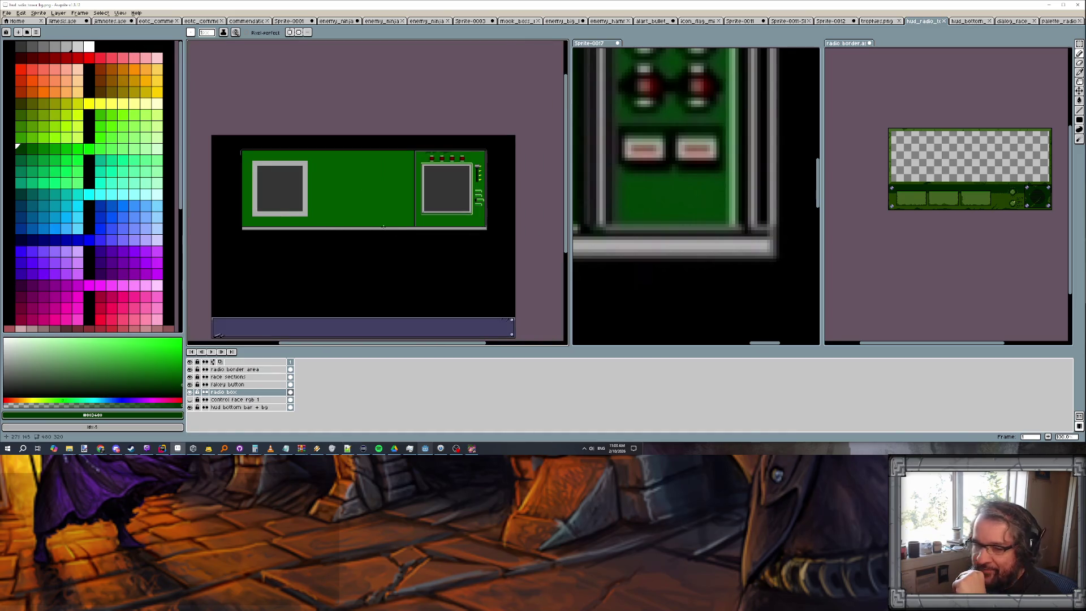
pyautogui.scroll(2, 384, 227)
pyautogui.scroll(2, 969, 215)
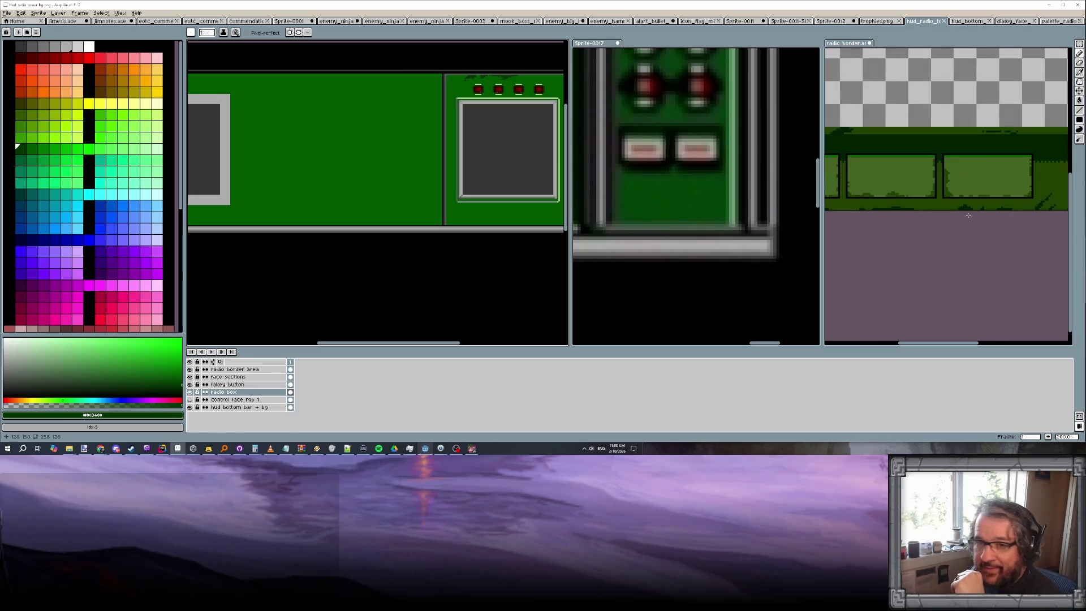
# Cycle through radio_border back to the HUD radio background sprite and pick the Pencil
pyautogui.hotkey('ctrl', 'Tab')
pyautogui.hotkey('ctrl', 'Tab')
pyautogui.hotkey('ctrl', 'Tab')
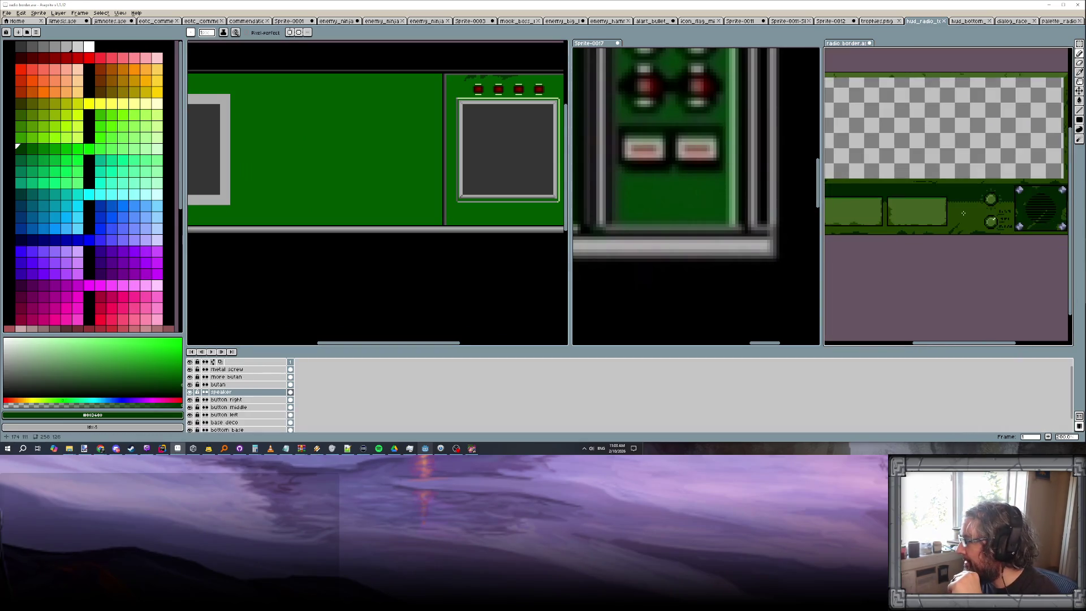
pyautogui.scroll(1, 978, 202)
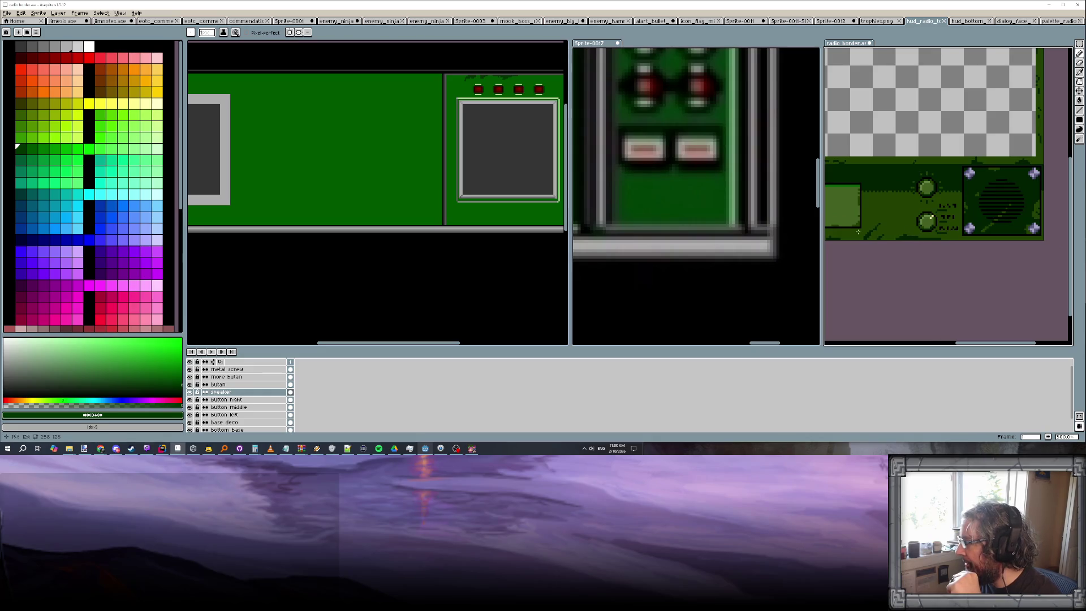
pyautogui.scroll(-1, 403, 200)
pyautogui.scroll(-2, 403, 201)
pyautogui.scroll(2, 402, 201)
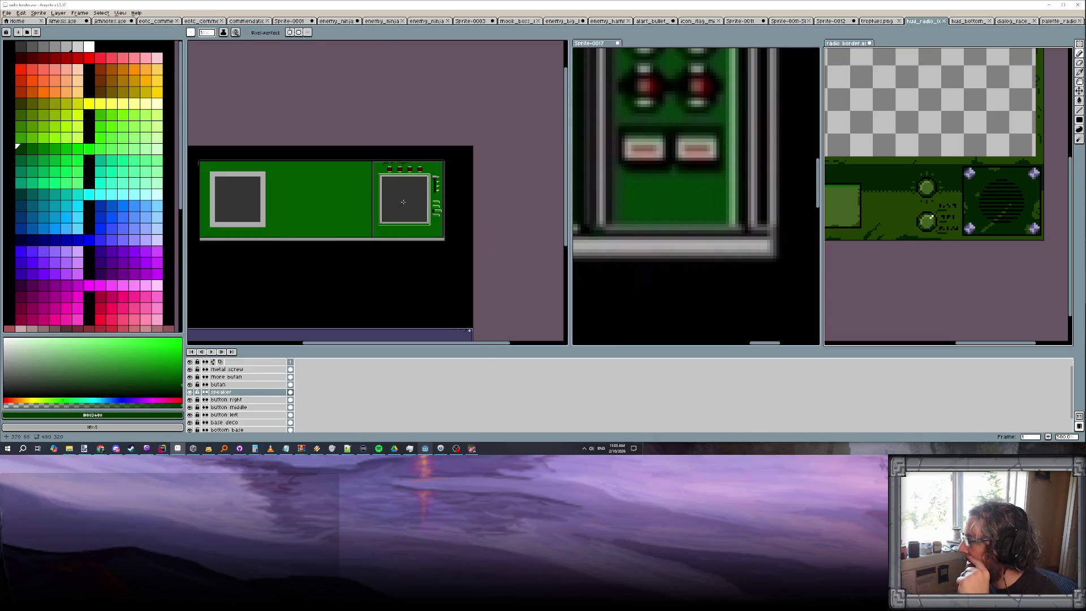
pyautogui.scroll(1, 404, 202)
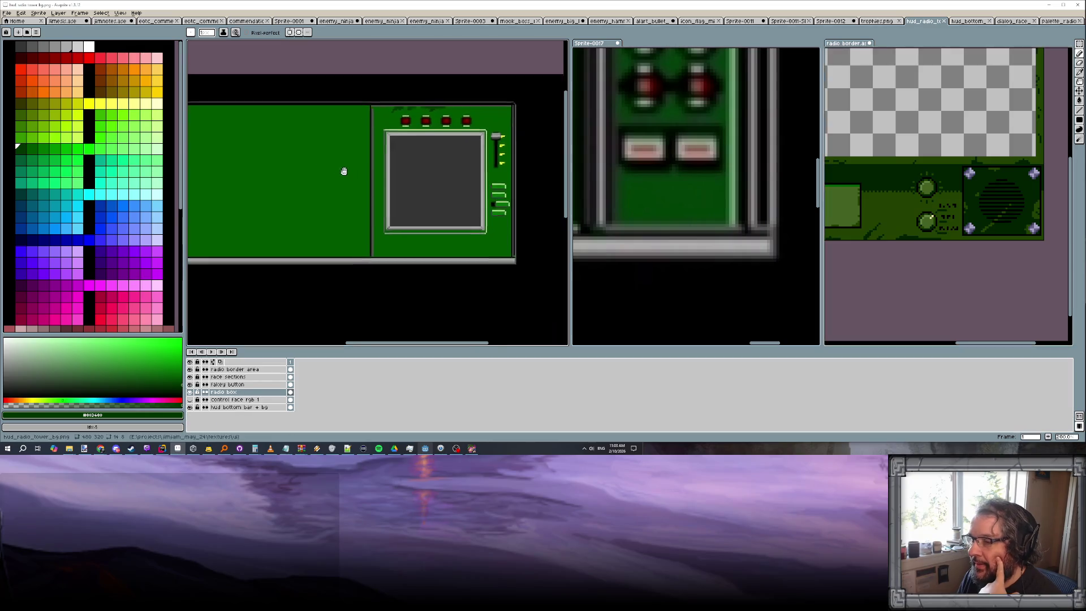
pyautogui.hotkey('ctrl', 'Tab')
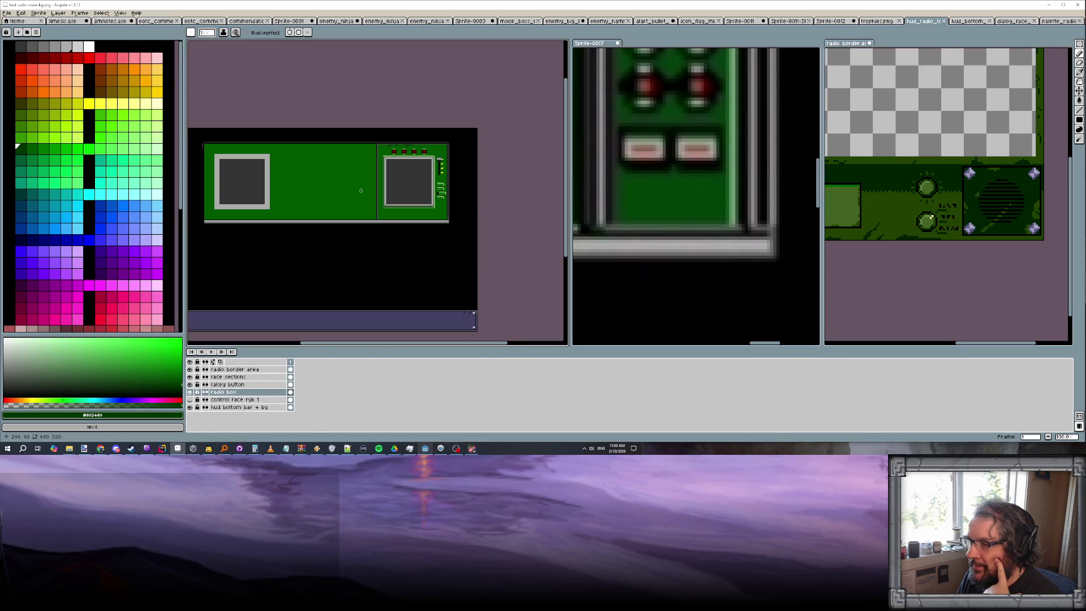
pyautogui.scroll(1, 361, 190)
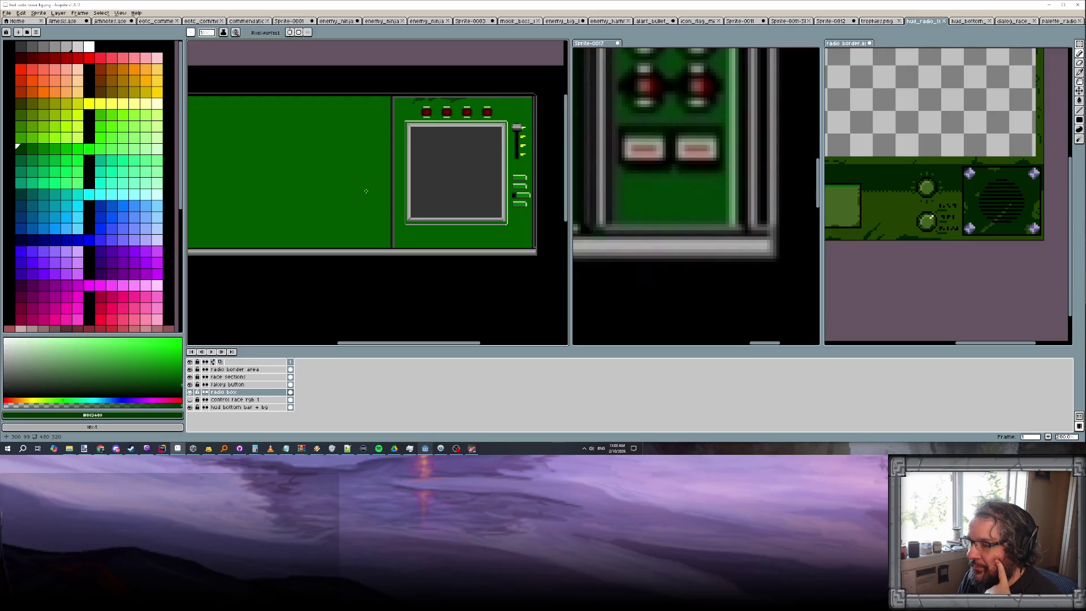
pyautogui.scroll(1, 519, 197)
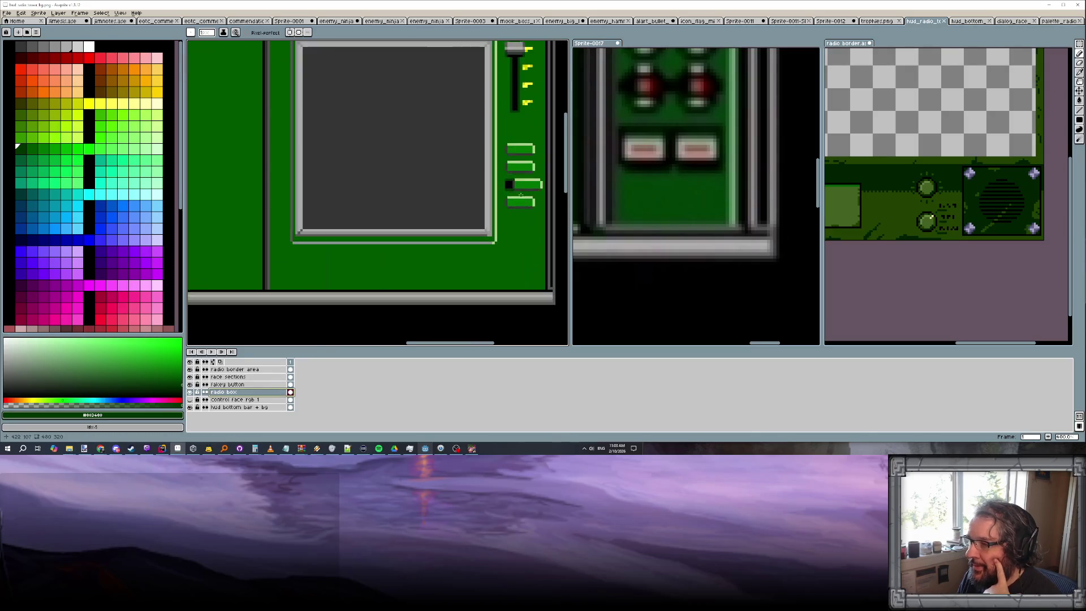
pyautogui.press('b')
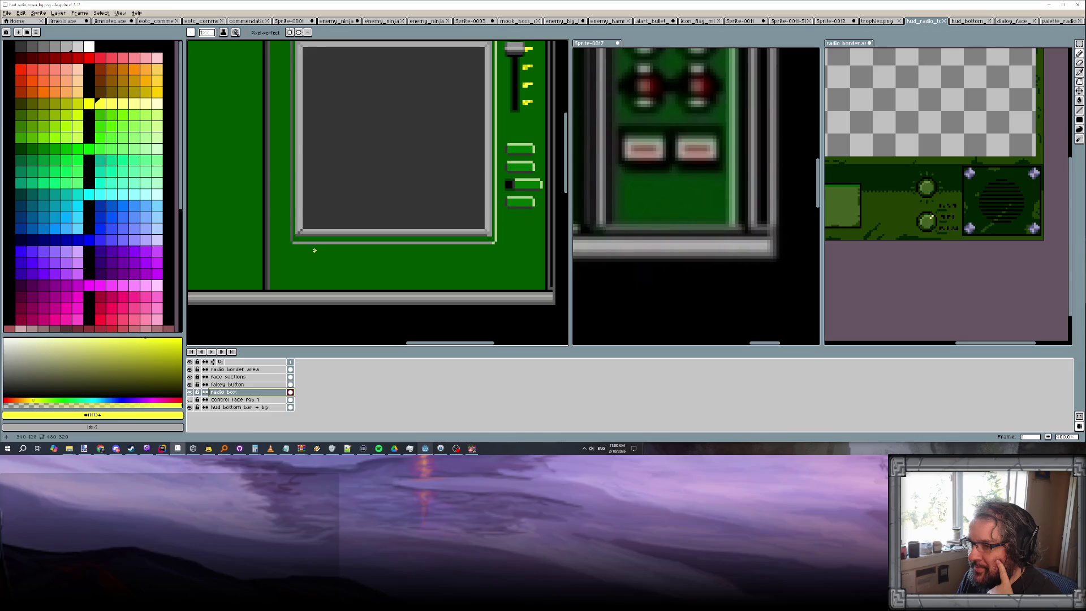
# Draw a short yellow text stroke below the radio screen, undoing misplaced attempts
pyautogui.moveTo(309, 251); pyautogui.dragTo(307, 257)
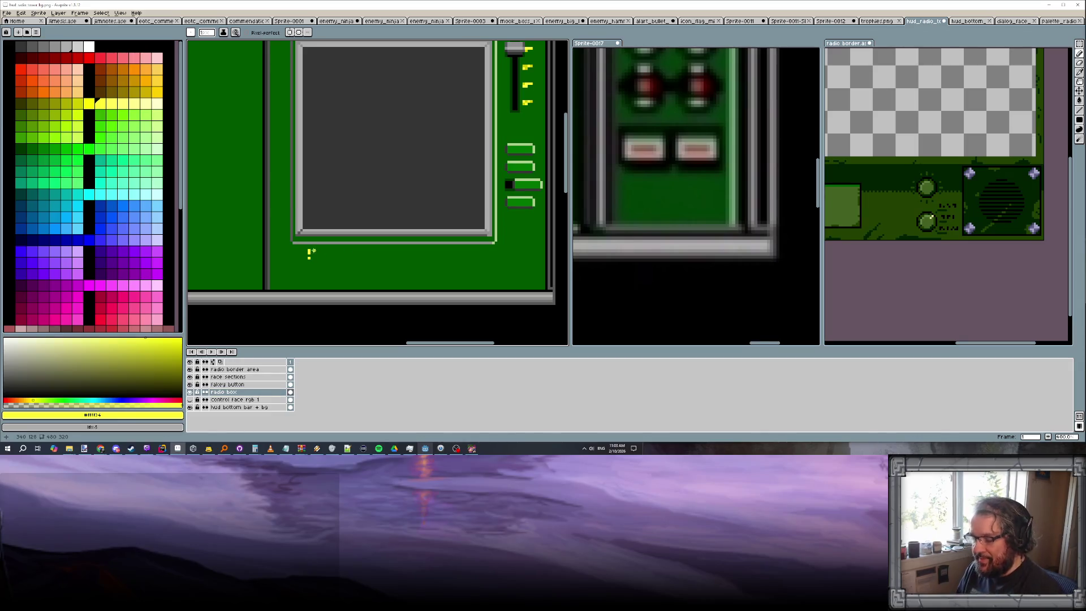
pyautogui.hotkey('ctrl', 'z')
pyautogui.press('b')
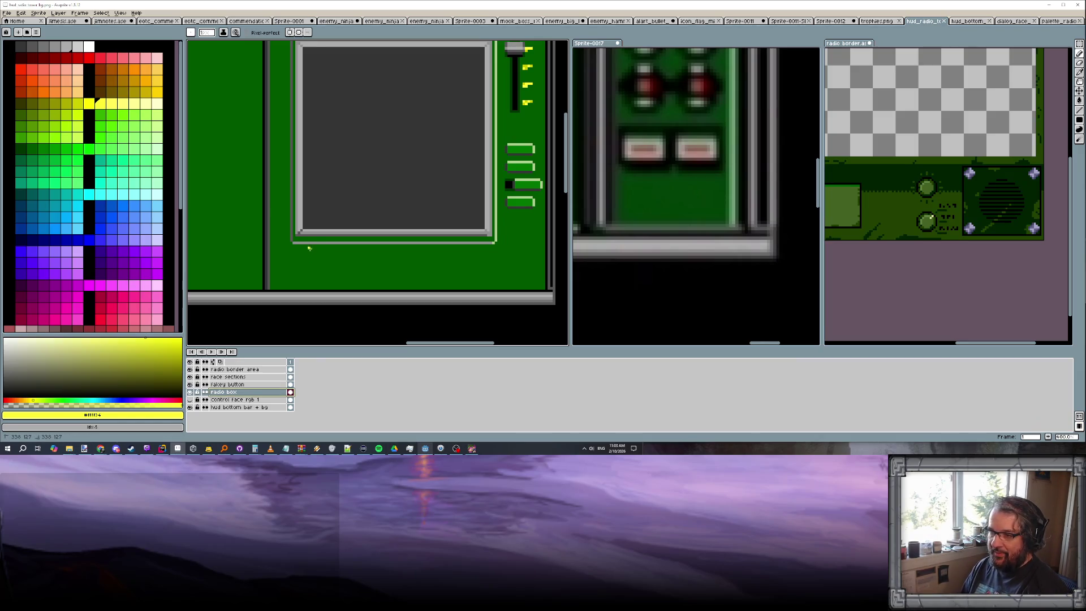
pyautogui.moveTo(309, 251); pyautogui.dragTo(316, 250)
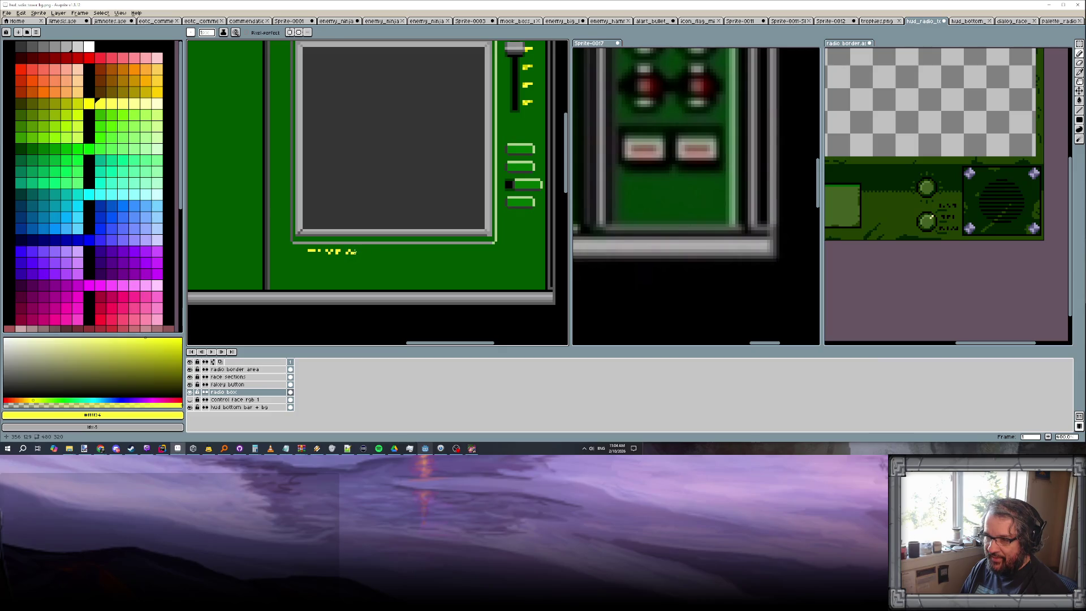
pyautogui.hotkey('ctrl', 'z')
pyautogui.moveTo(356, 251); pyautogui.dragTo(364, 252)
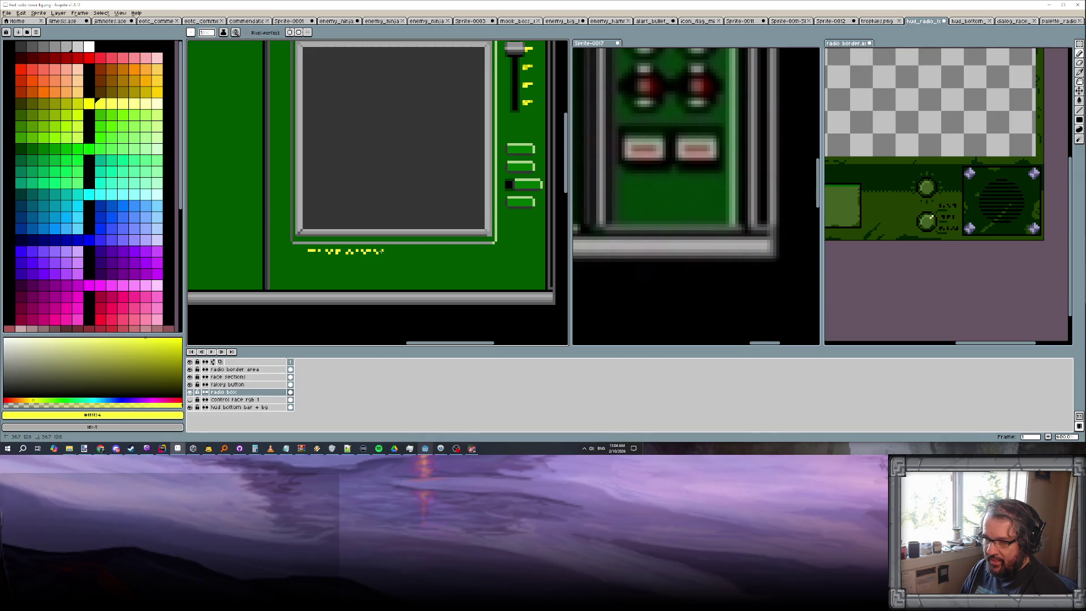
pyautogui.scroll(-3, 378, 253)
pyautogui.scroll(1, 398, 272)
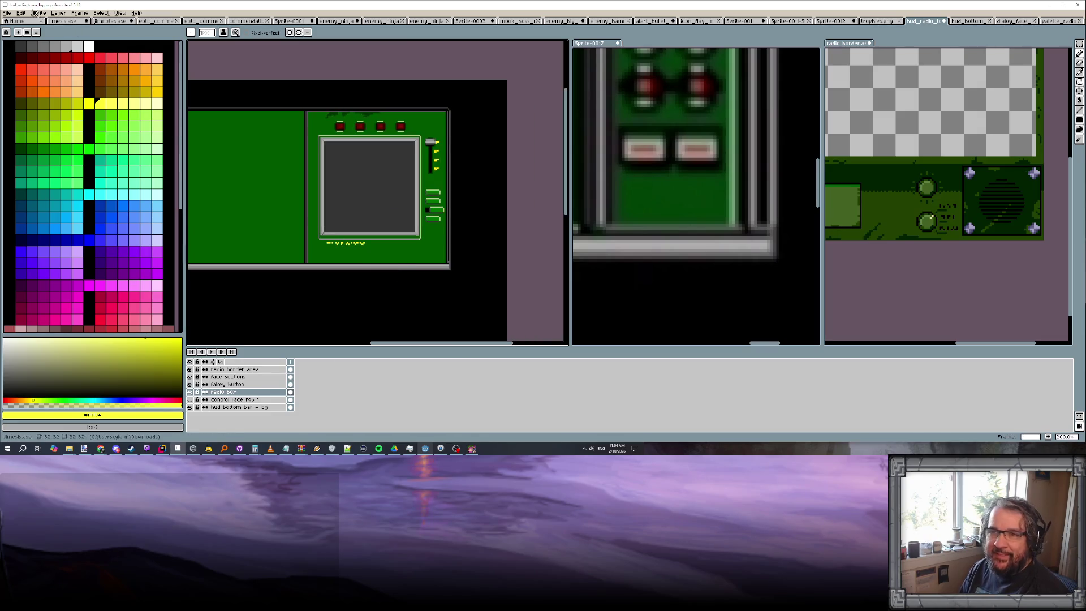
# Open the level_up_item_box.png sprite via File > Open
pyautogui.click(9, 15)
pyautogui.click(25, 32)
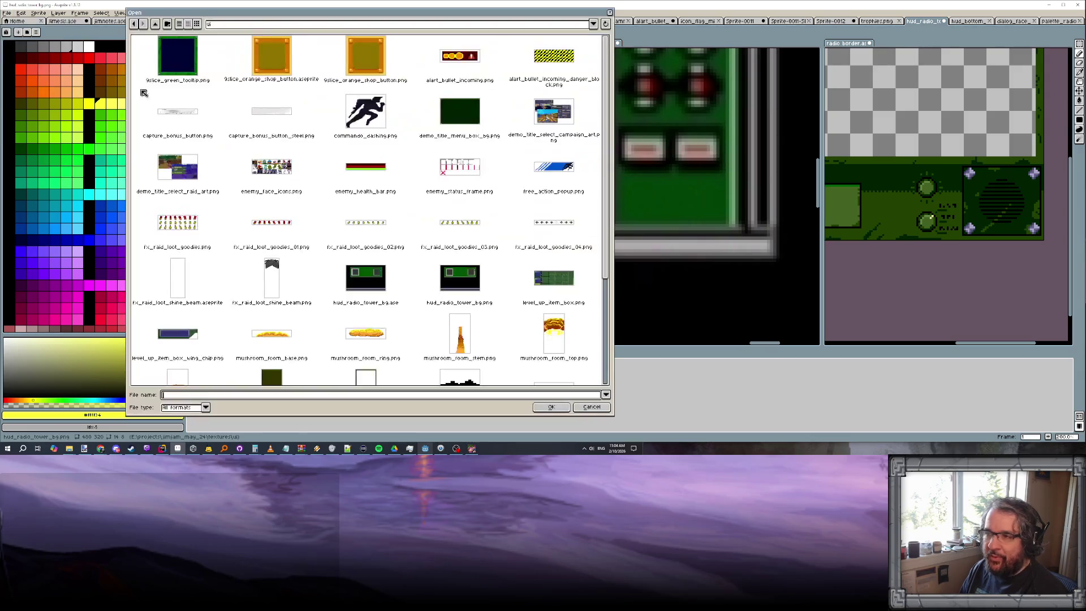
pyautogui.scroll(-1, 307, 142)
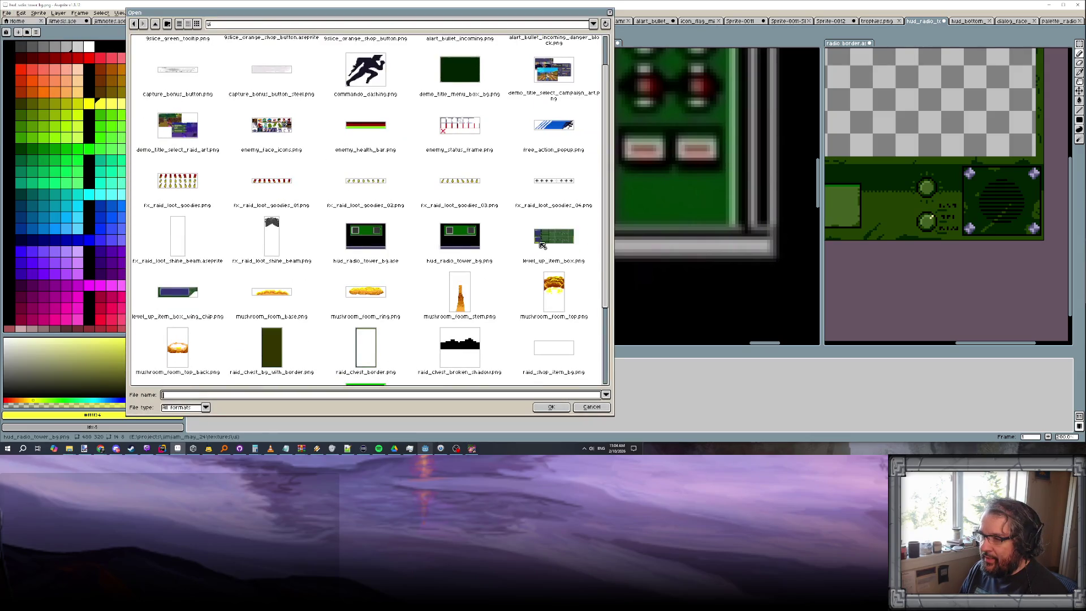
pyautogui.doubleClick(543, 241)
pyautogui.scroll(2, 308, 213)
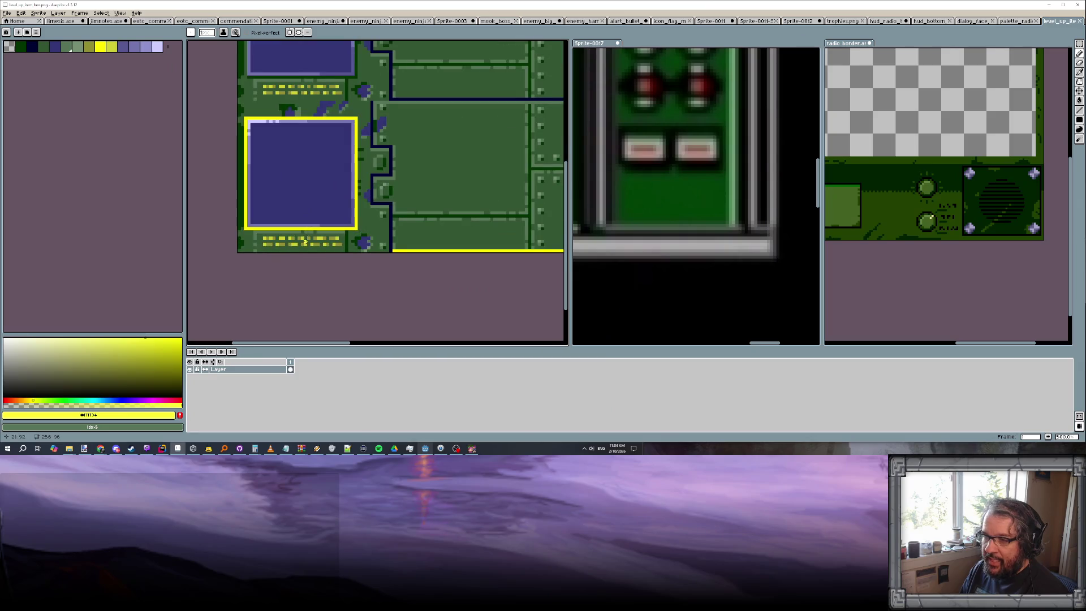
pyautogui.scroll(1, 282, 240)
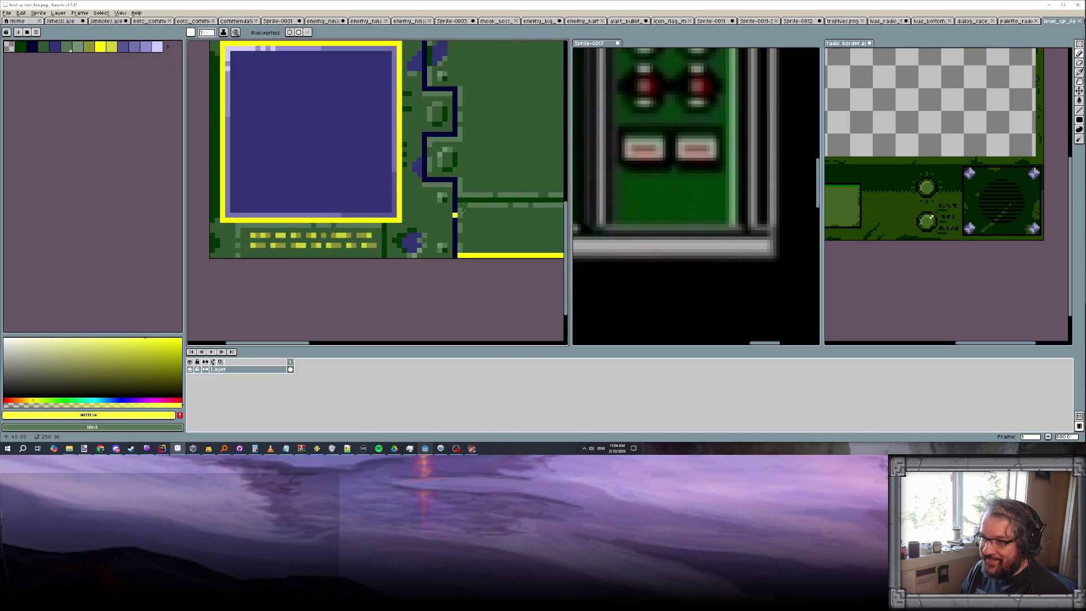
pyautogui.scroll(-1, 456, 215)
pyautogui.scroll(-1, 448, 217)
pyautogui.scroll(-1, 440, 220)
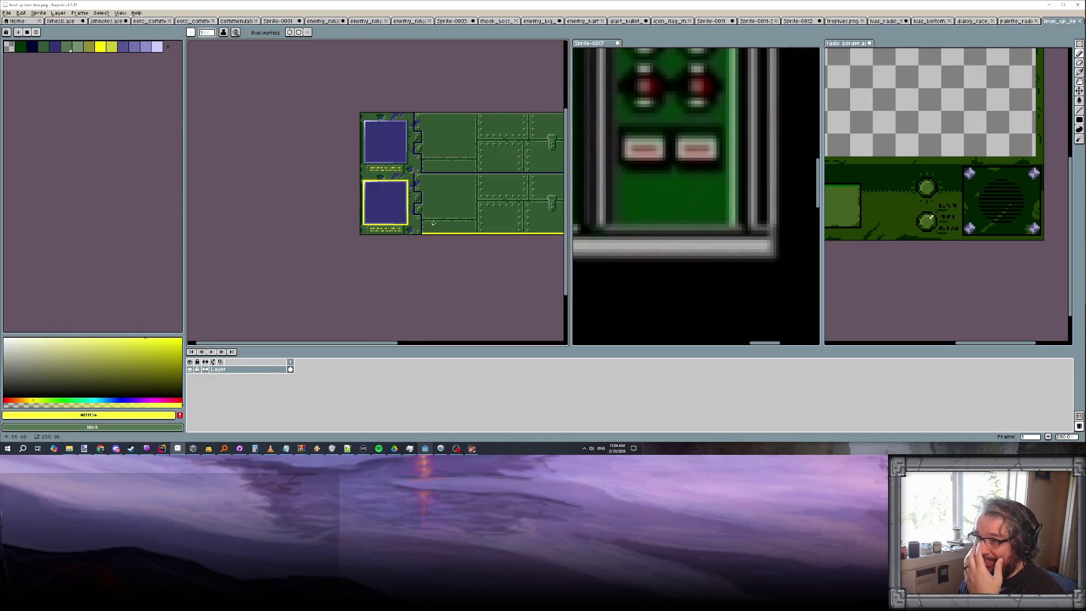
pyautogui.scroll(1, 433, 223)
pyautogui.scroll(1, 440, 214)
pyautogui.scroll(-1, 408, 216)
pyautogui.scroll(-1, 368, 215)
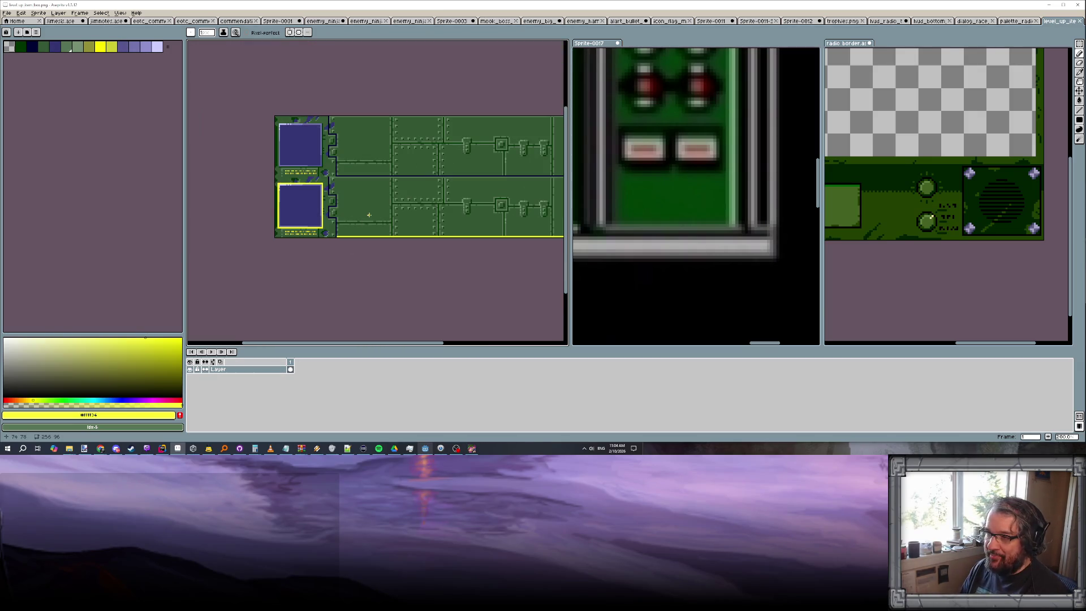
pyautogui.scroll(-1, 382, 216)
pyautogui.scroll(2, 407, 217)
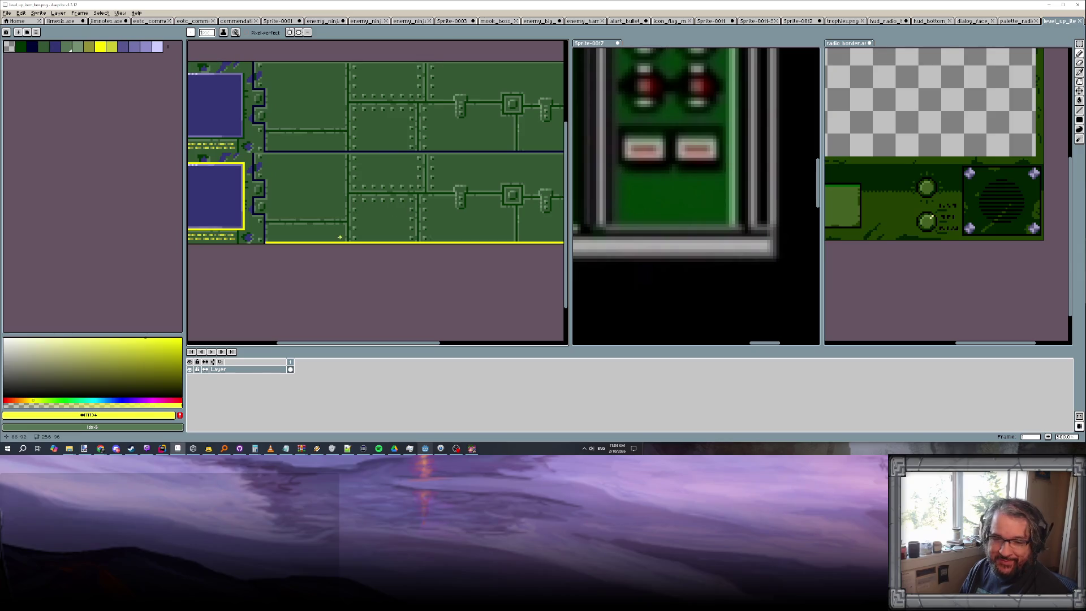
pyautogui.hscroll(-1, 365, 225)
pyautogui.scroll(2, 373, 221)
pyautogui.scroll(1, 360, 229)
pyautogui.scroll(-2, 360, 232)
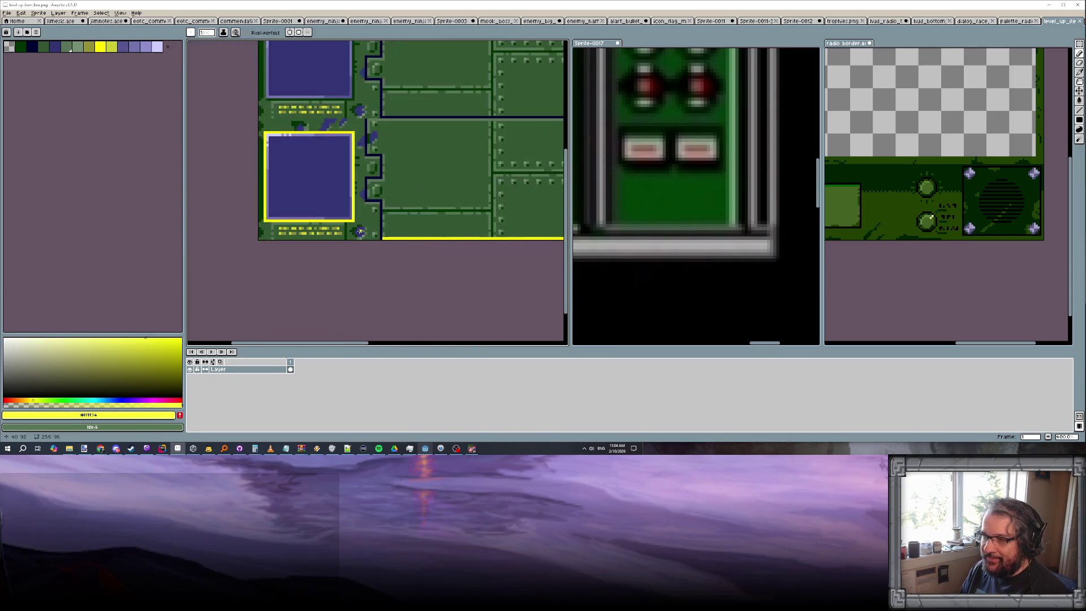
pyautogui.scroll(-3, 359, 231)
pyautogui.scroll(2, 433, 225)
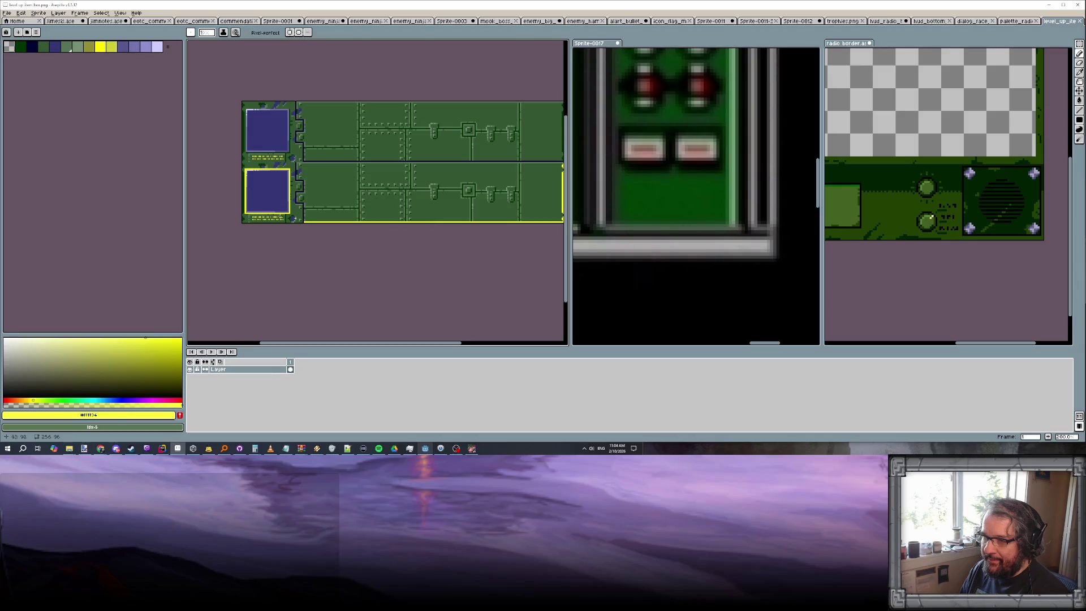
pyautogui.scroll(3, 264, 222)
pyautogui.scroll(2, 263, 232)
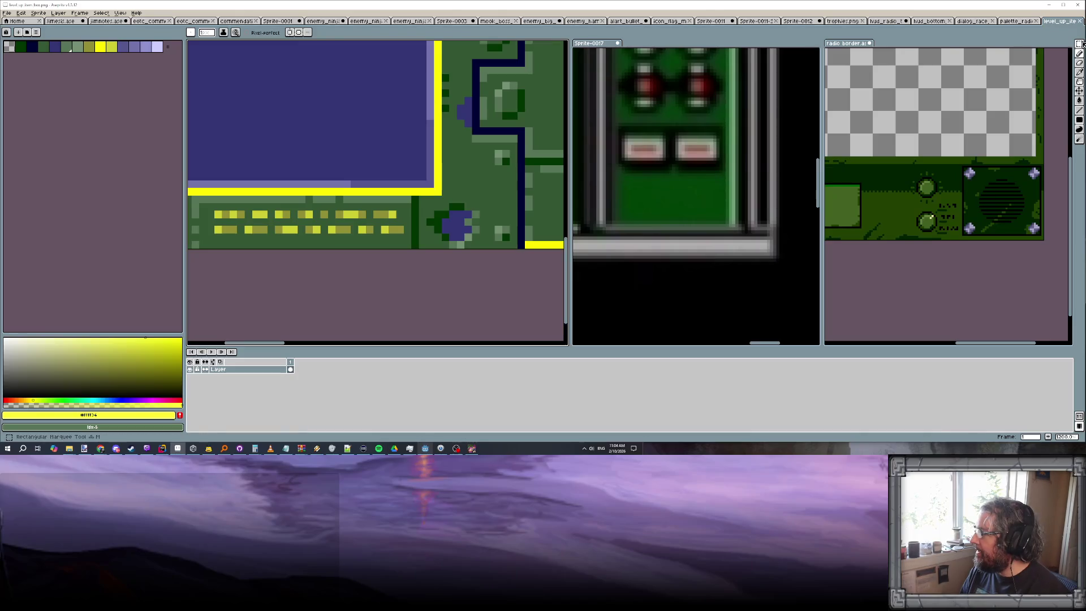
# Select the level-up box's yellow text block with the Magic Wand
pyautogui.press('w')
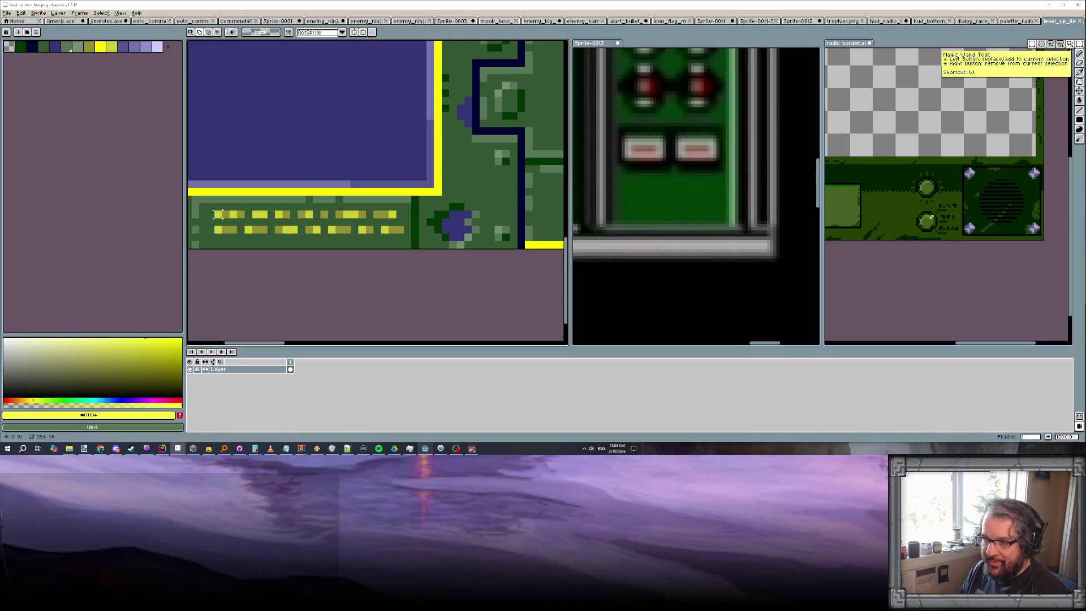
pyautogui.click(217, 215)
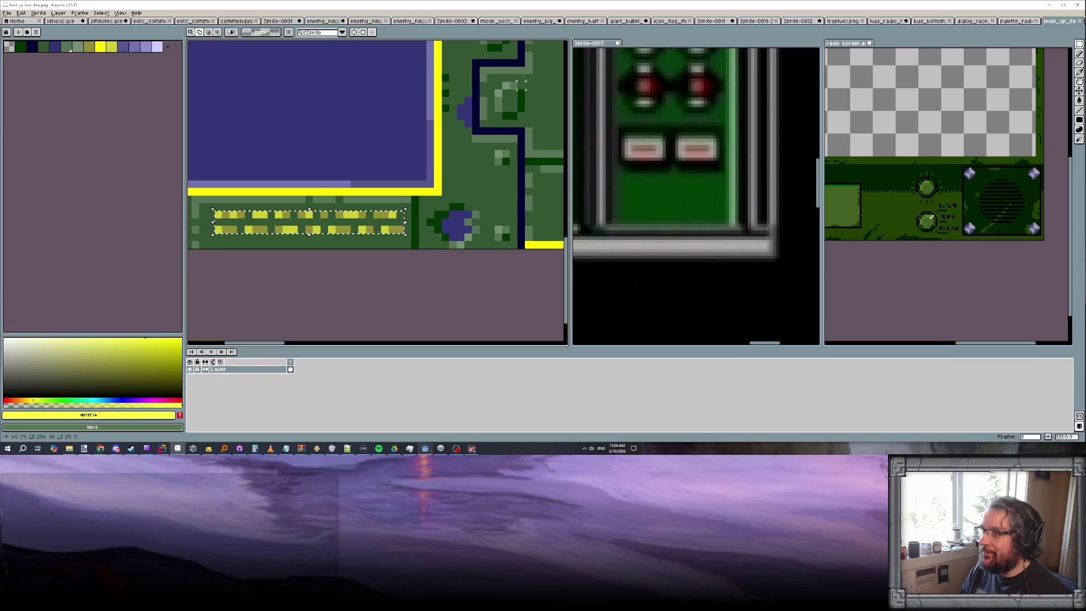
# Step back through the sprite tabs to the radio HUD sprite
pyautogui.click(1018, 21)
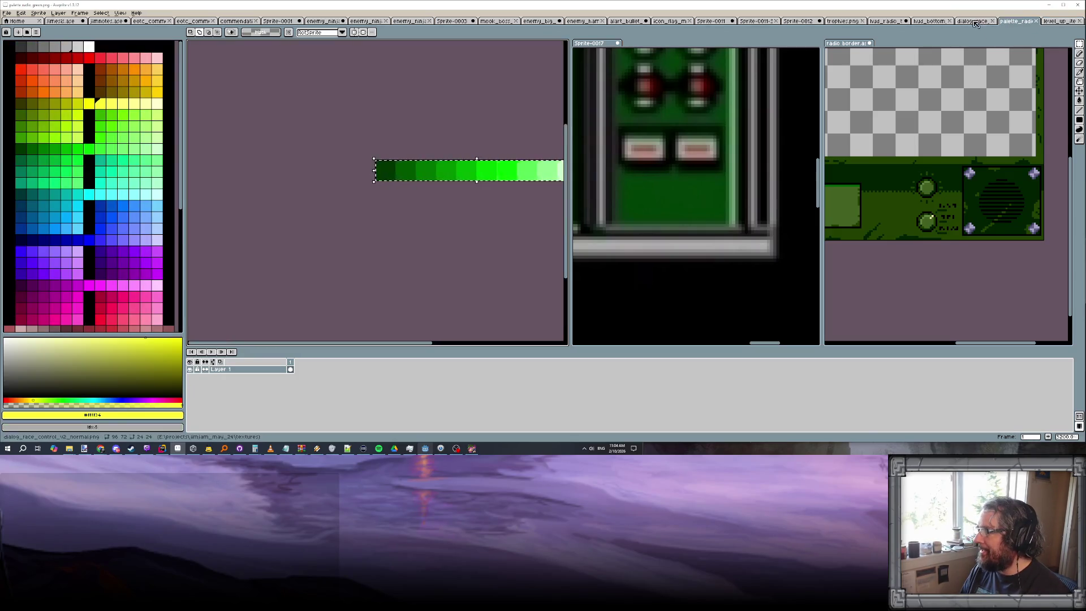
pyautogui.click(976, 21)
pyautogui.click(931, 20)
pyautogui.click(888, 21)
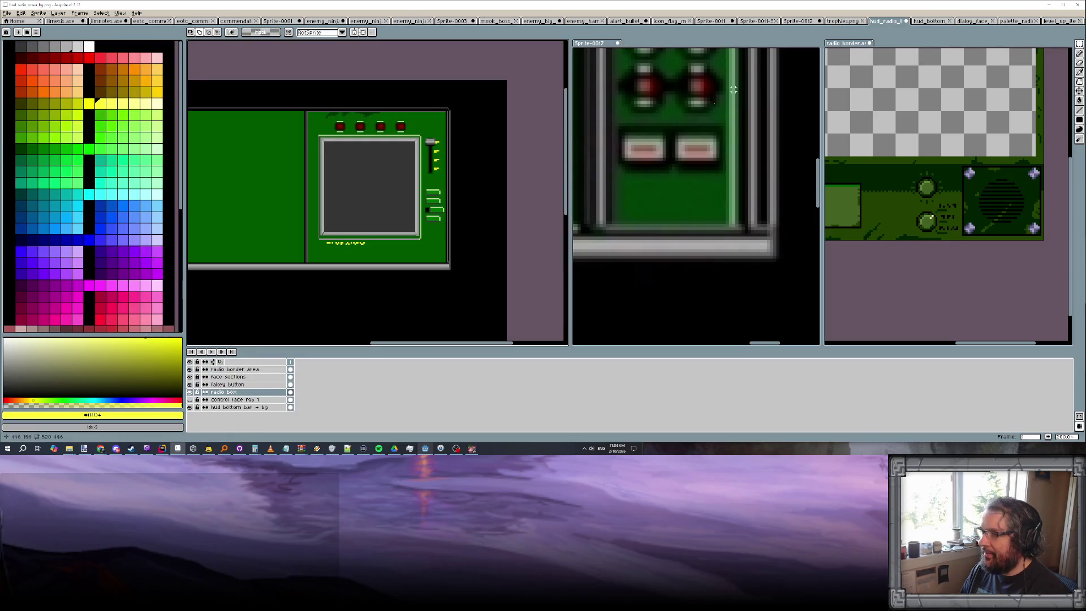
pyautogui.scroll(2, 390, 243)
# Paste the yellow text block and commit it just below the radio screen
pyautogui.hotkey('ctrl', 'v')
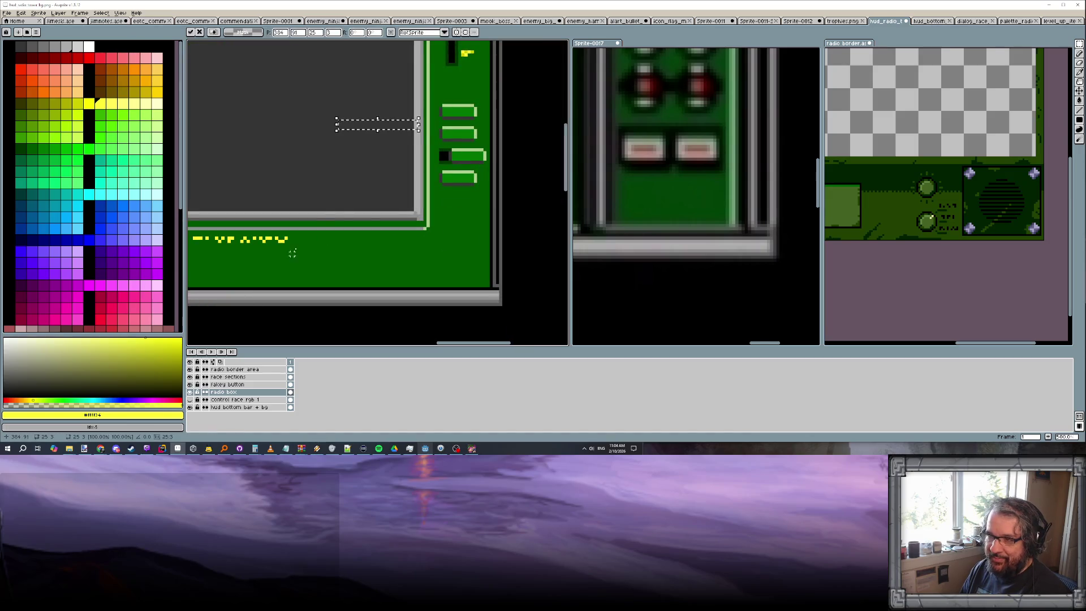
pyautogui.moveTo(373, 128); pyautogui.dragTo(225, 246)
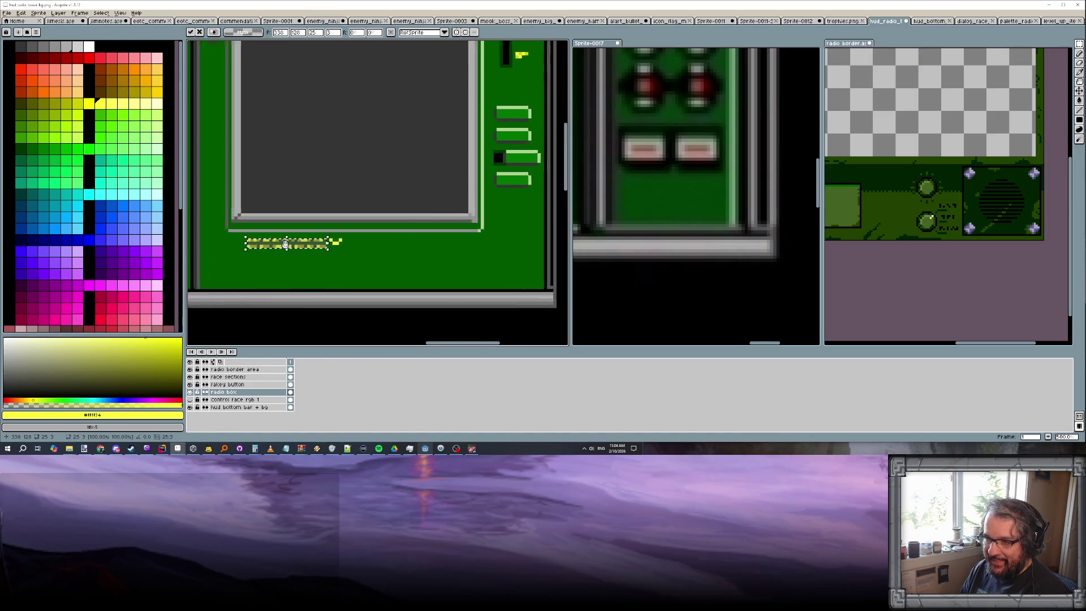
pyautogui.scroll(2, 225, 246)
pyautogui.moveTo(310, 246); pyautogui.dragTo(331, 247)
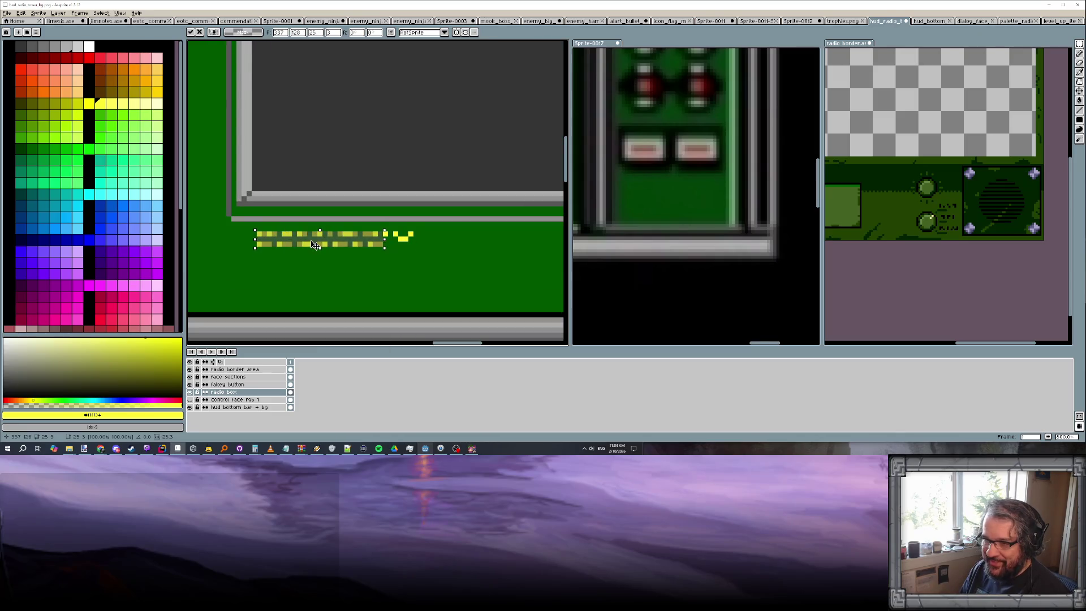
pyautogui.press('Return')
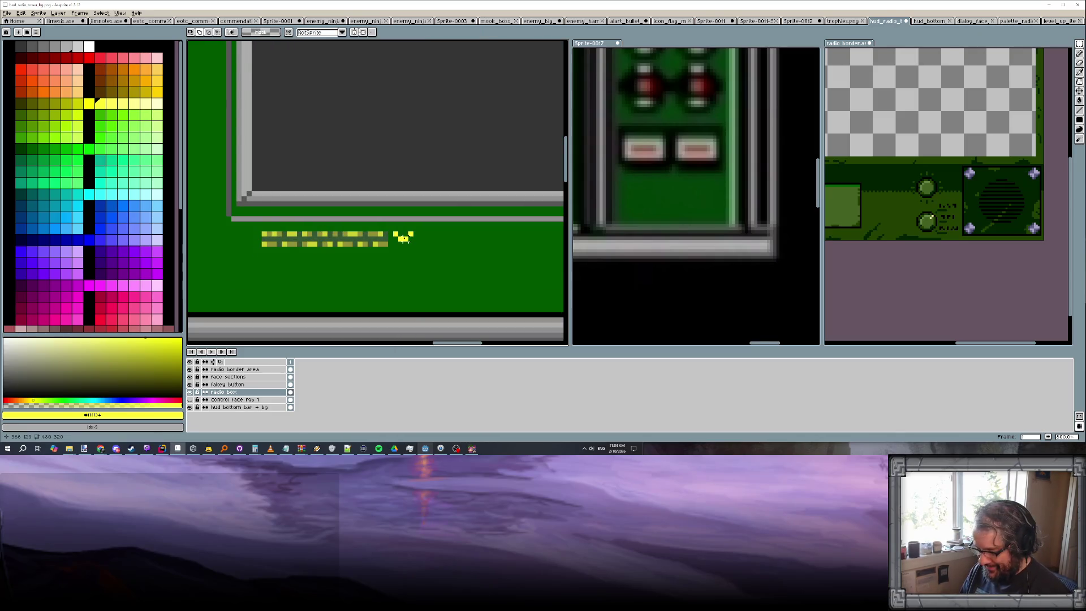
# Bucket-fill the text block's shadow pixels dark green
pyautogui.press('b')
pyautogui.click(27, 146)
pyautogui.press('g')
pyautogui.click(360, 242)
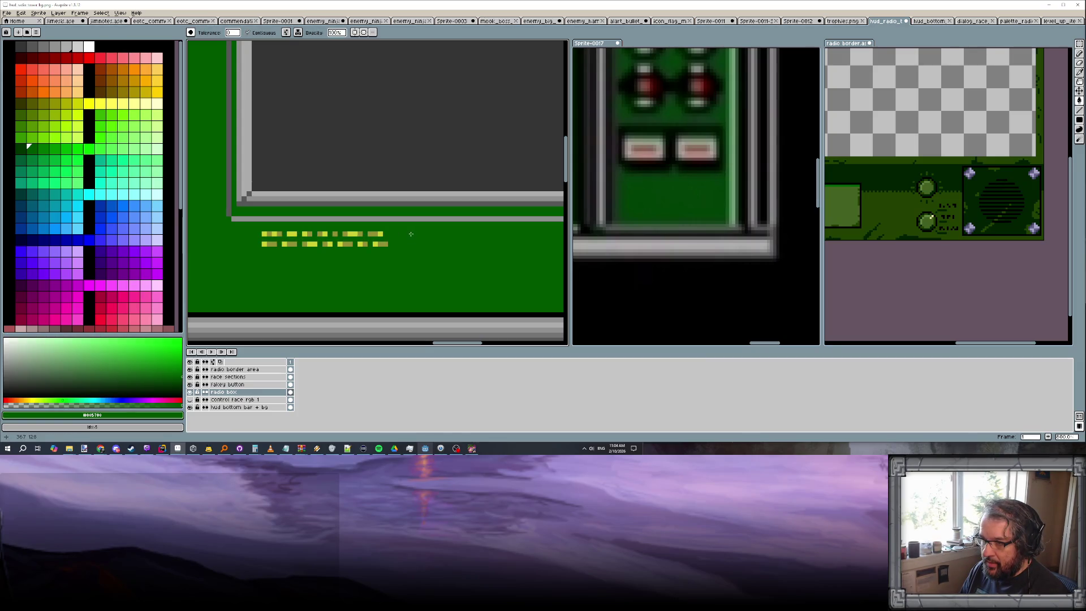
pyautogui.scroll(-3, 435, 258)
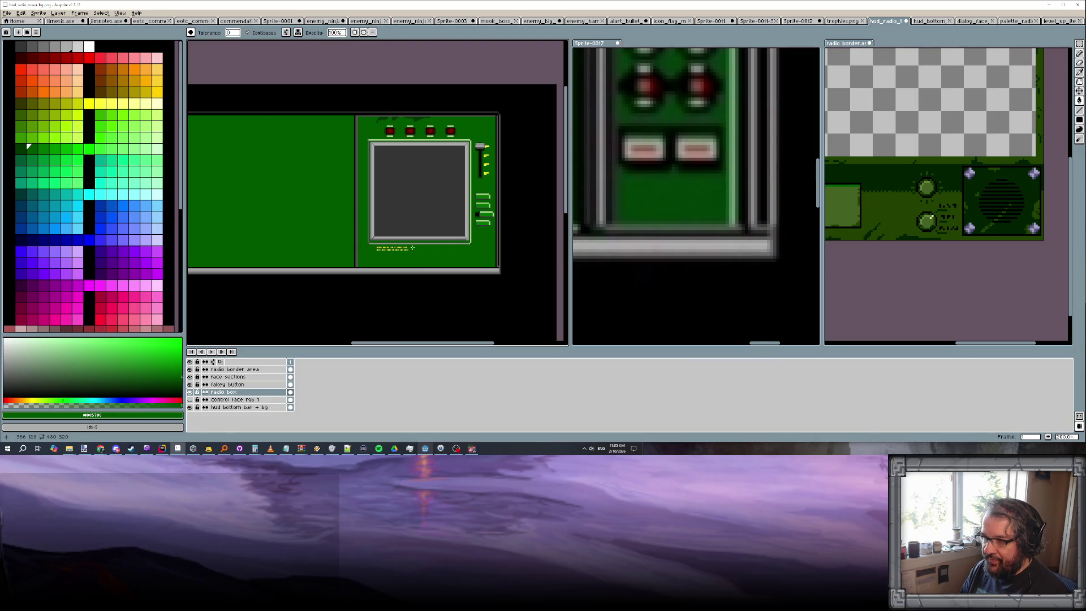
pyautogui.scroll(1, 410, 251)
pyautogui.scroll(1, 408, 252)
pyautogui.scroll(1, 393, 254)
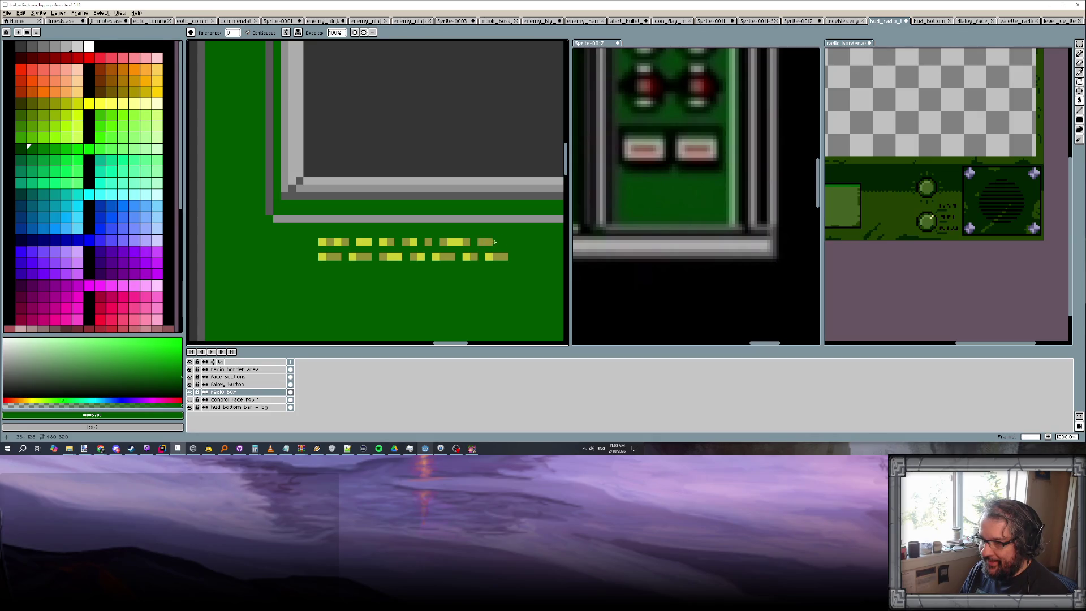
# Undo an accidental yellow fill, then pencil a third row of yellow text pixels
pyautogui.keyDown('alt'); pyautogui.click(493, 242); pyautogui.keyUp('alt')
pyautogui.click(322, 272)
pyautogui.hotkey('ctrl', 'z')
pyautogui.press('b')
pyautogui.moveTo(323, 272); pyautogui.dragTo(355, 272)
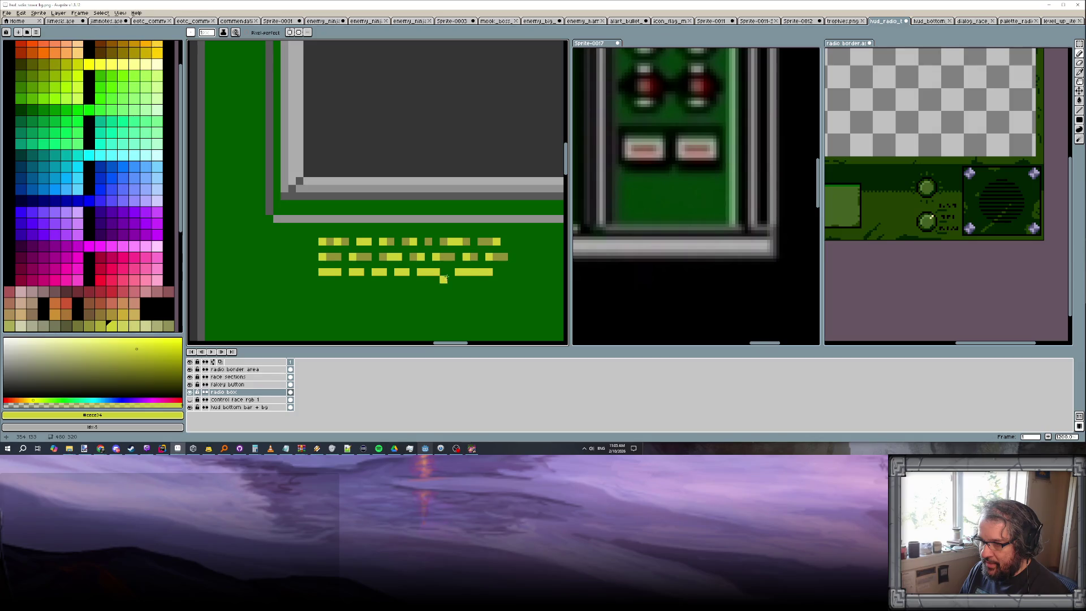
pyautogui.keyDown('alt'); pyautogui.click(497, 257); pyautogui.keyUp('alt')
pyautogui.moveTo(469, 272); pyautogui.dragTo(451, 272)
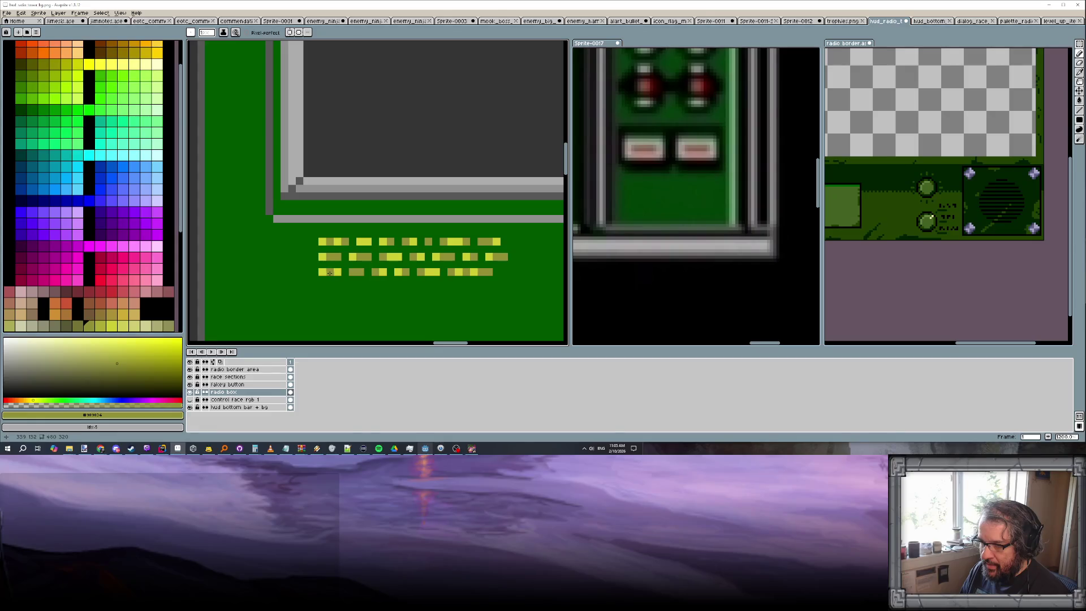
pyautogui.scroll(-2, 338, 274)
pyautogui.scroll(-2, 373, 305)
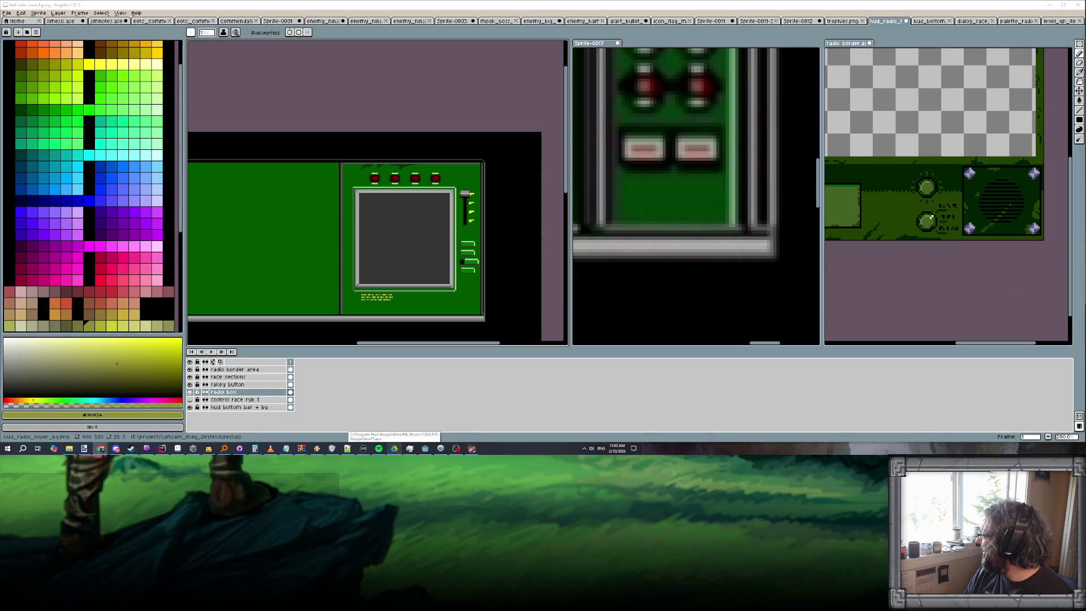
pyautogui.moveTo(1081, 170); pyautogui.dragTo(407, 80)
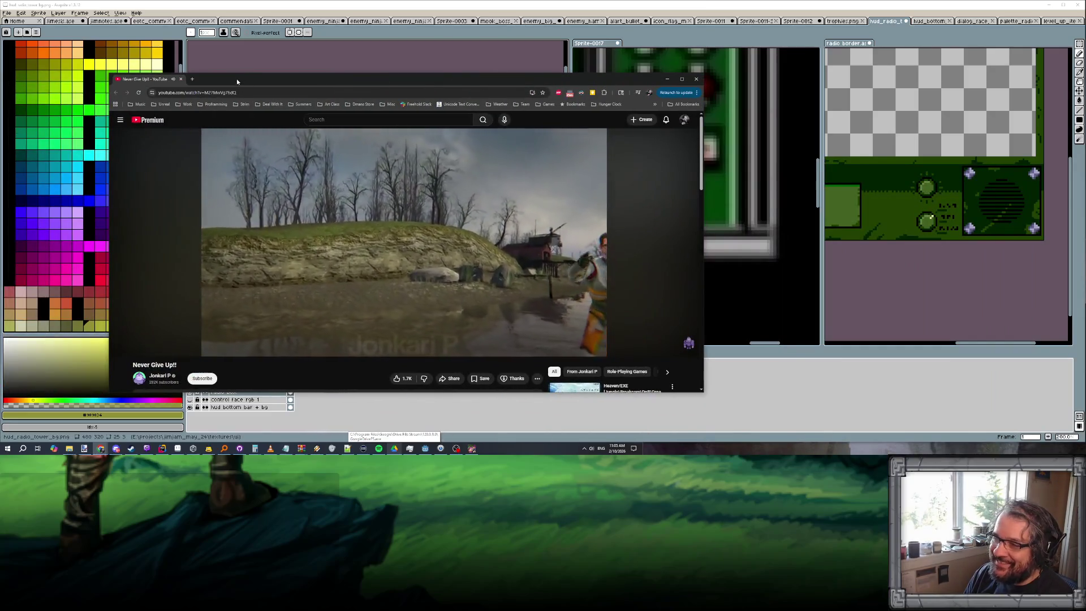
# Maximize the 'Never Give Up!!' YouTube window over the editor
pyautogui.doubleClick(237, 78)
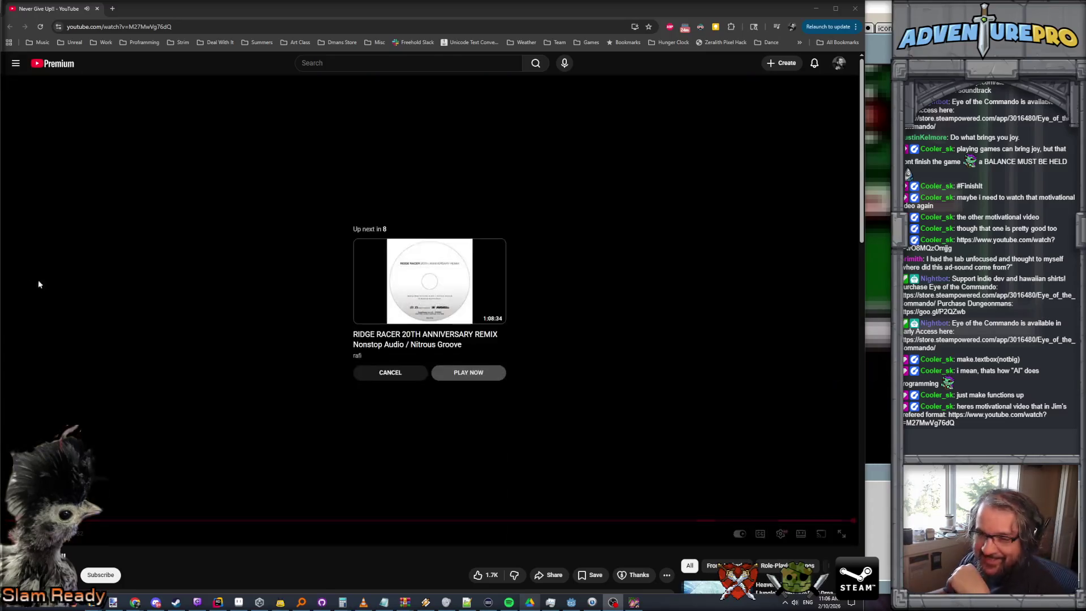
# Return from the video, pick the panel's dark green, ready the Paint Bucket and focus the Sprite-0017 reference
pyautogui.click(97, 9)
pyautogui.scroll(1, 582, 316)
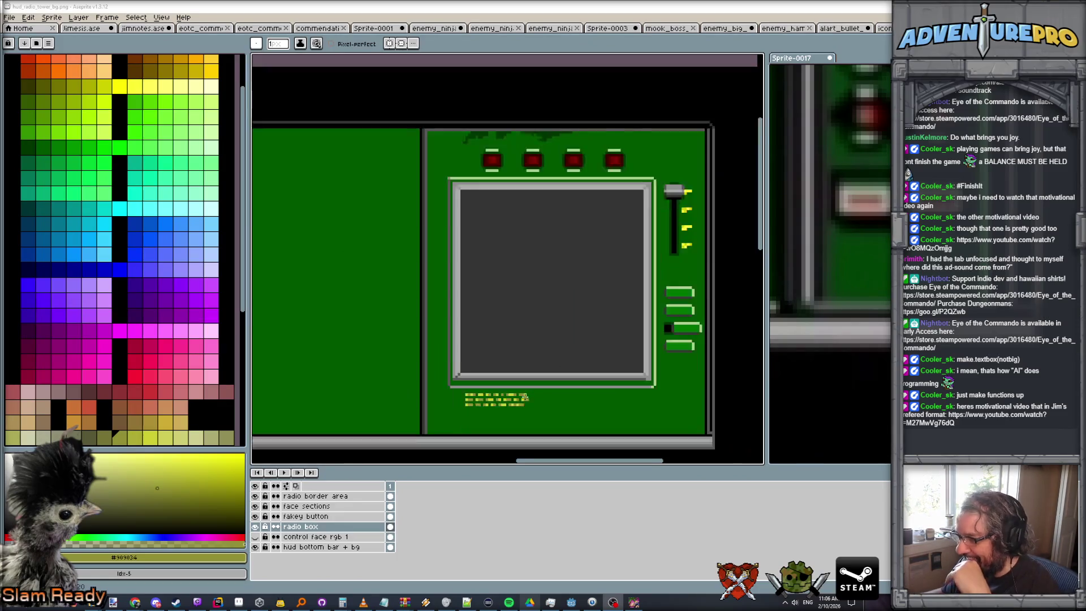
pyautogui.scroll(1, 582, 315)
pyautogui.scroll(1, 571, 382)
pyautogui.moveTo(571, 382); pyautogui.dragTo(547, 356)
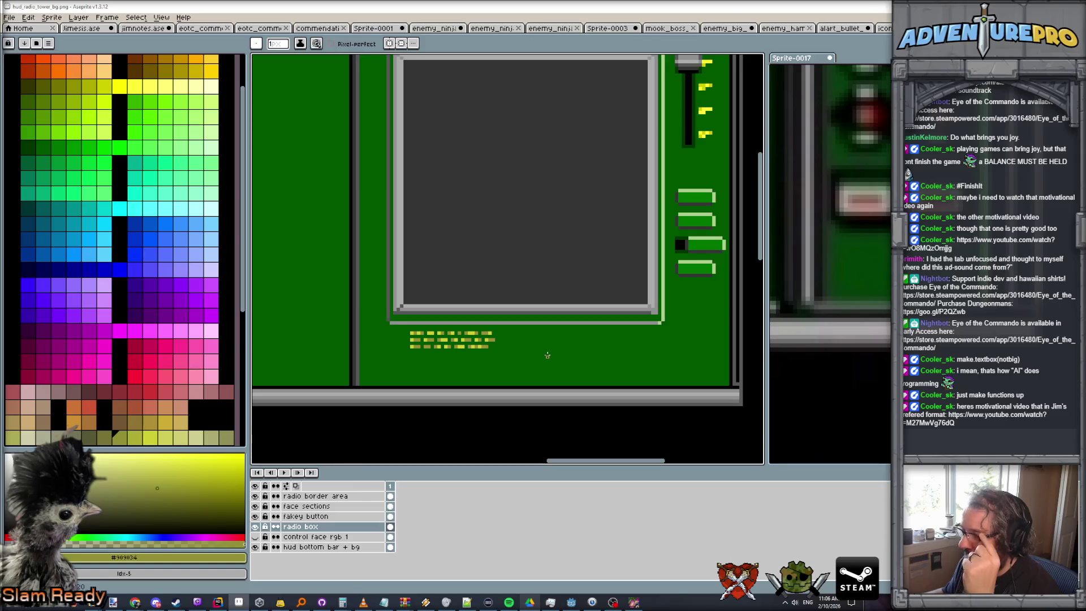
pyautogui.scroll(-1, 591, 349)
pyautogui.scroll(-1, 592, 349)
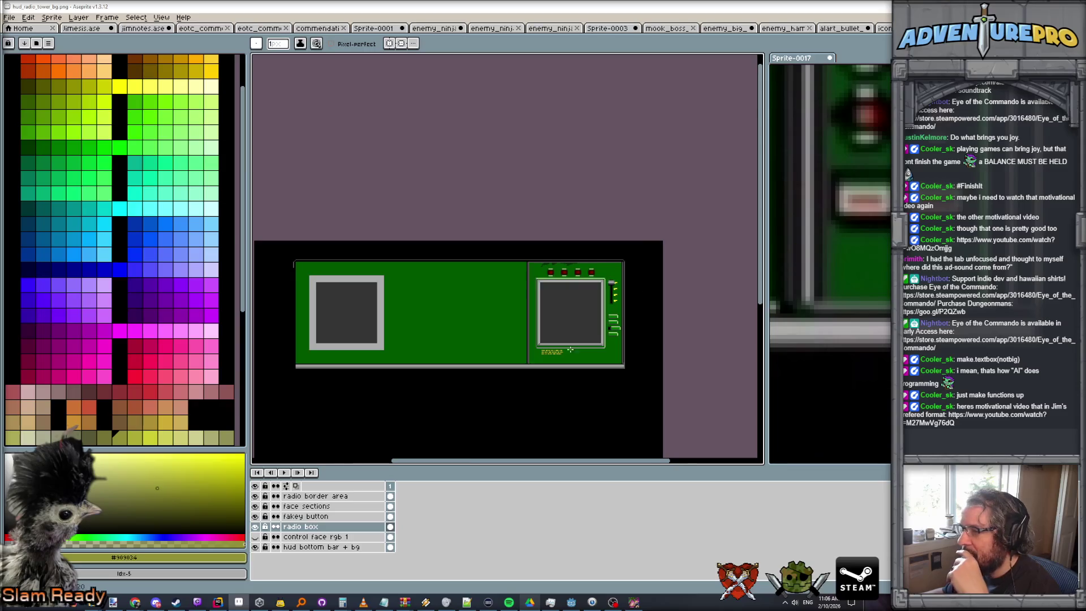
pyautogui.scroll(3, 570, 350)
pyautogui.scroll(-1, 577, 244)
pyautogui.scroll(1, 585, 128)
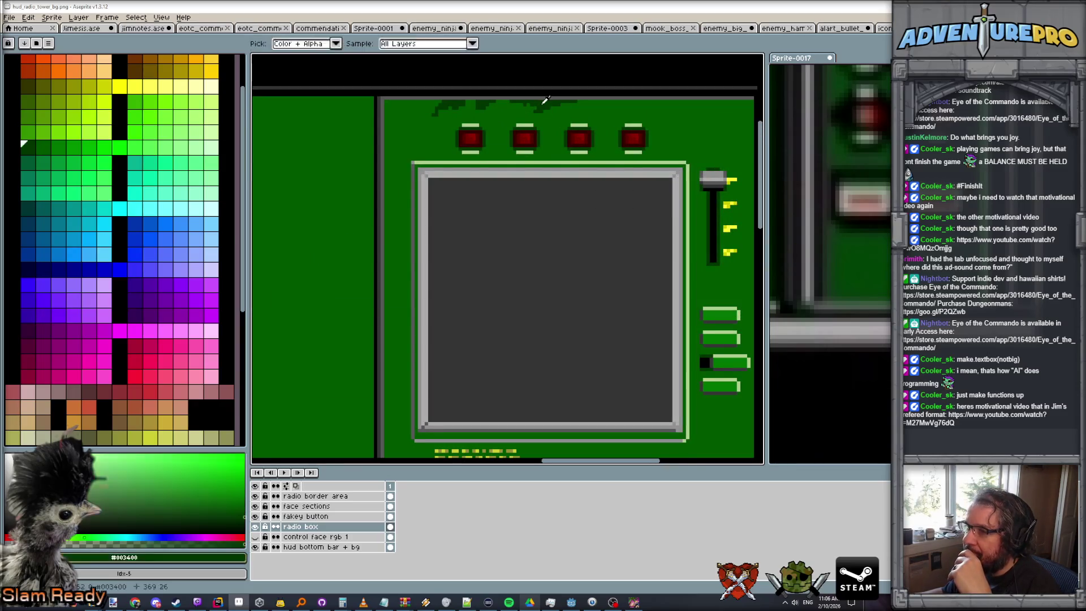
pyautogui.moveTo(603, 424); pyautogui.dragTo(600, 422)
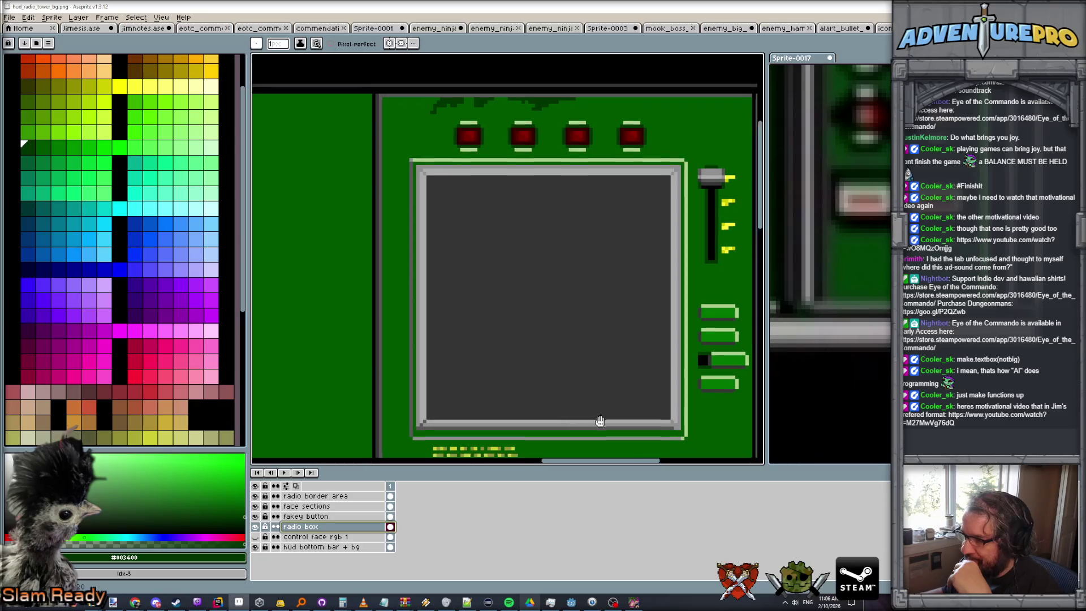
pyautogui.scroll(-1, 521, 334)
pyautogui.scroll(2, 411, 374)
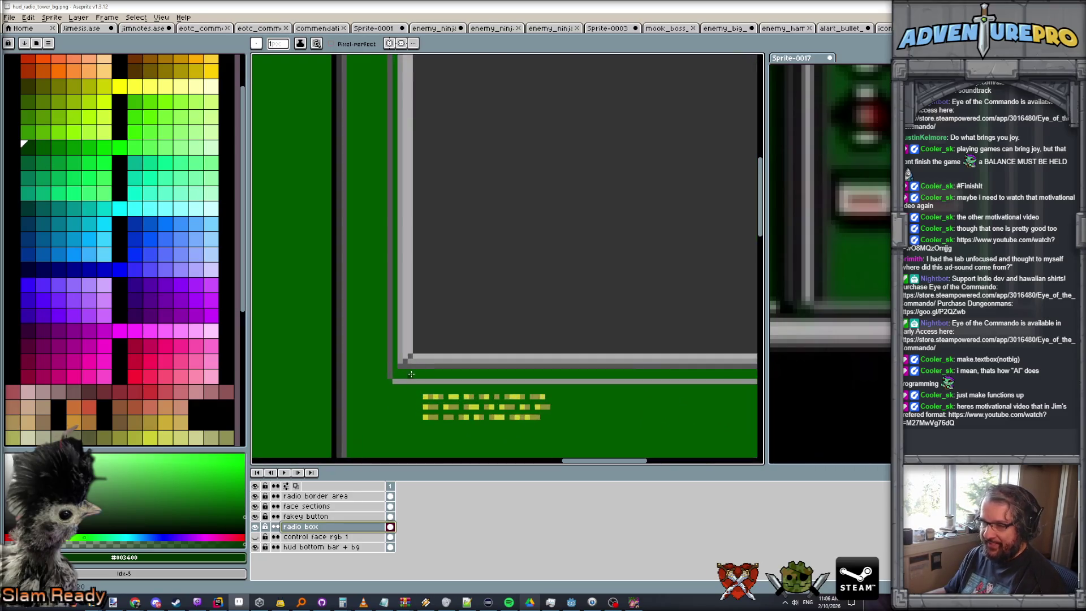
pyautogui.press('g')
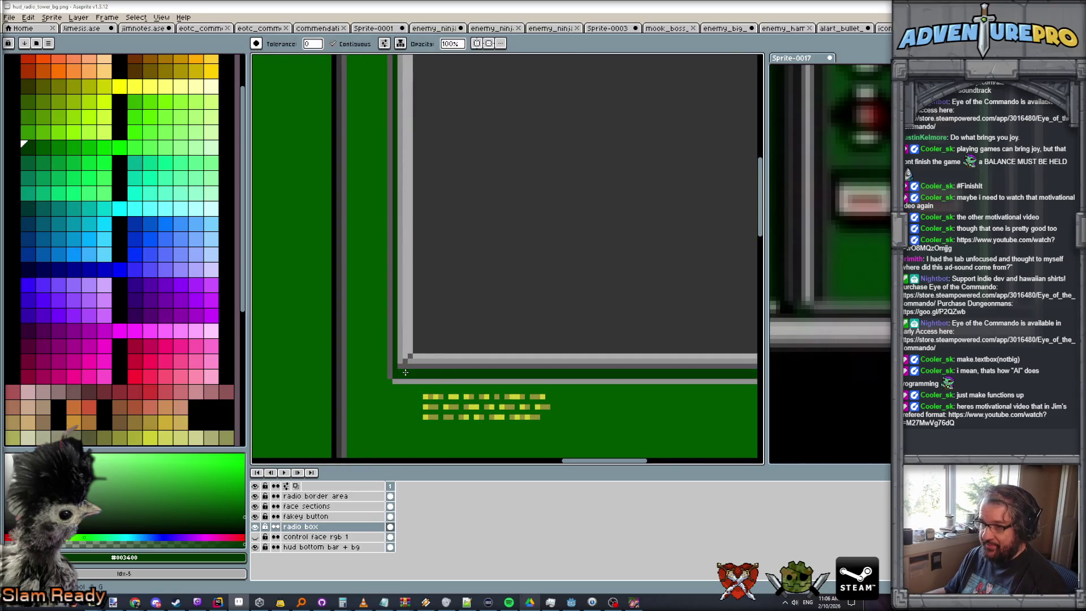
pyautogui.scroll(-3, 505, 378)
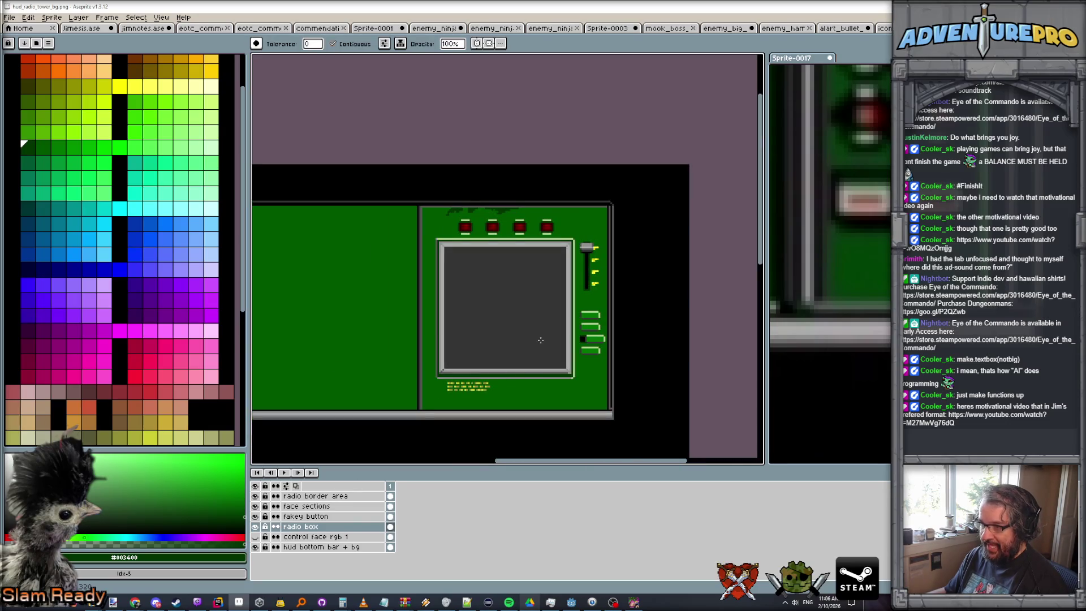
pyautogui.scroll(1, 541, 339)
pyautogui.scroll(1, 530, 377)
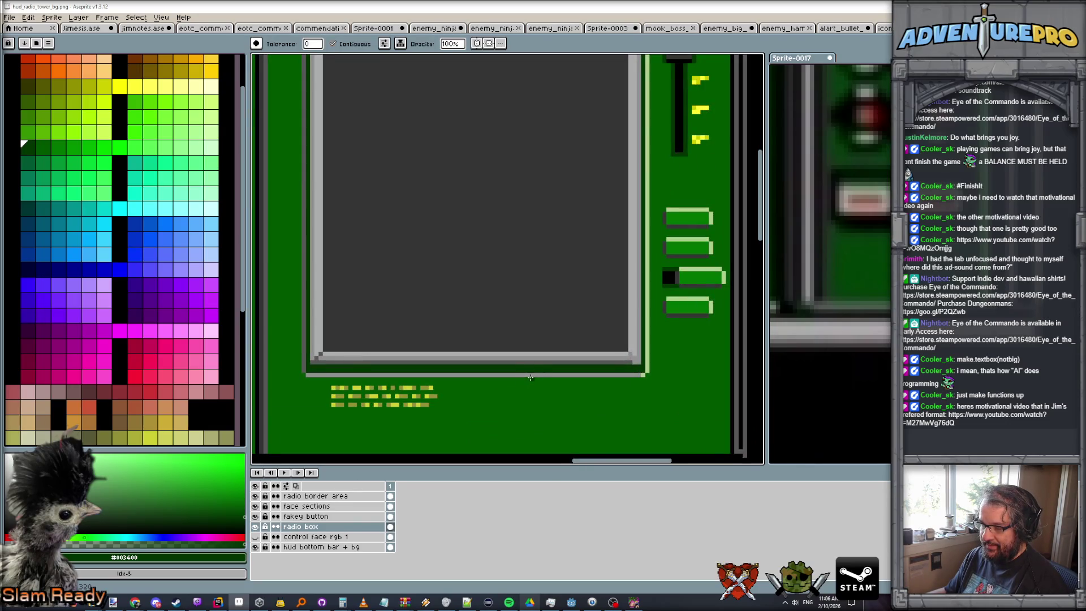
pyautogui.scroll(-2, 512, 369)
pyautogui.scroll(-1, 511, 369)
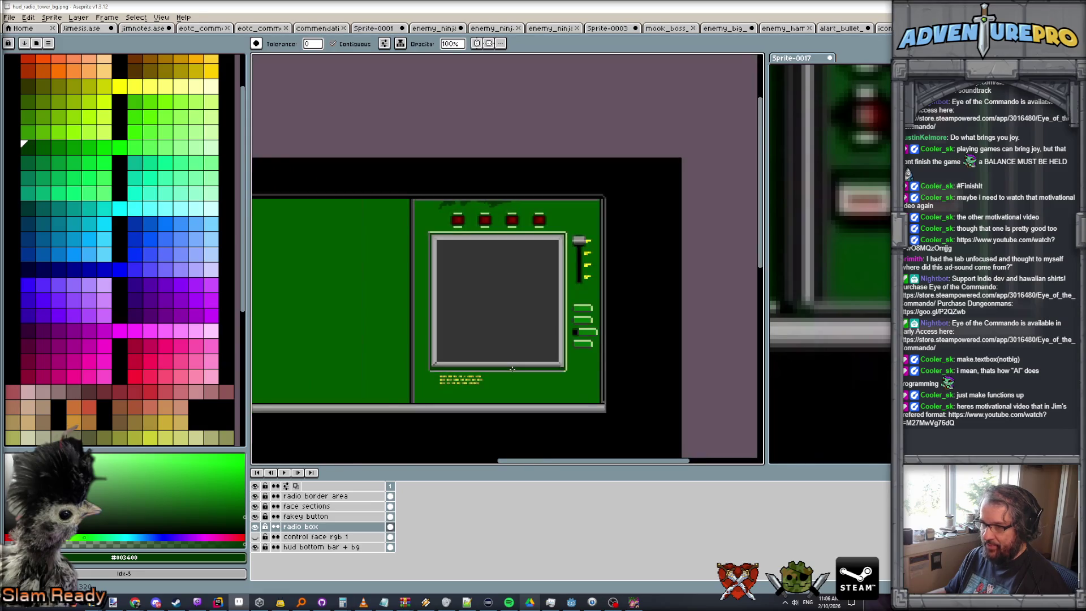
pyautogui.scroll(-1, 414, 334)
pyautogui.scroll(-1, 570, 317)
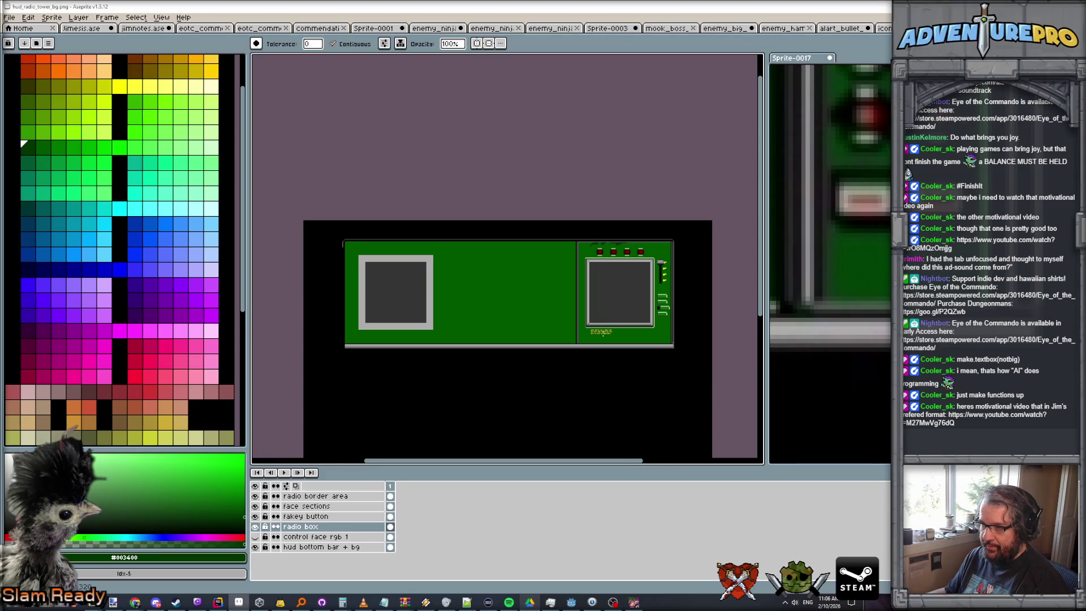
pyautogui.scroll(2, 577, 333)
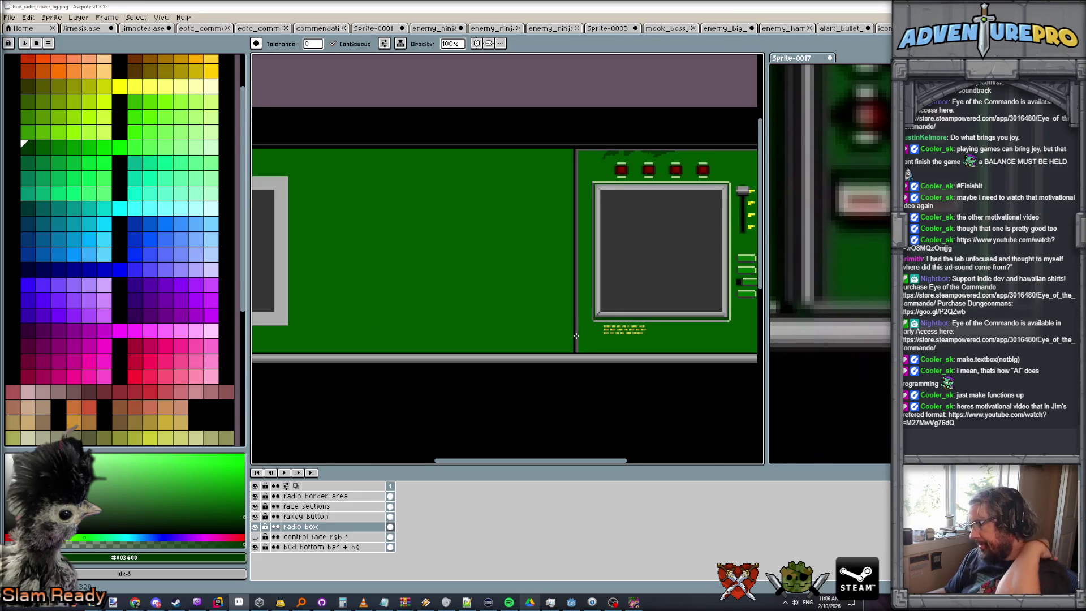
pyautogui.scroll(-2, 830, 255)
pyautogui.click(830, 255)
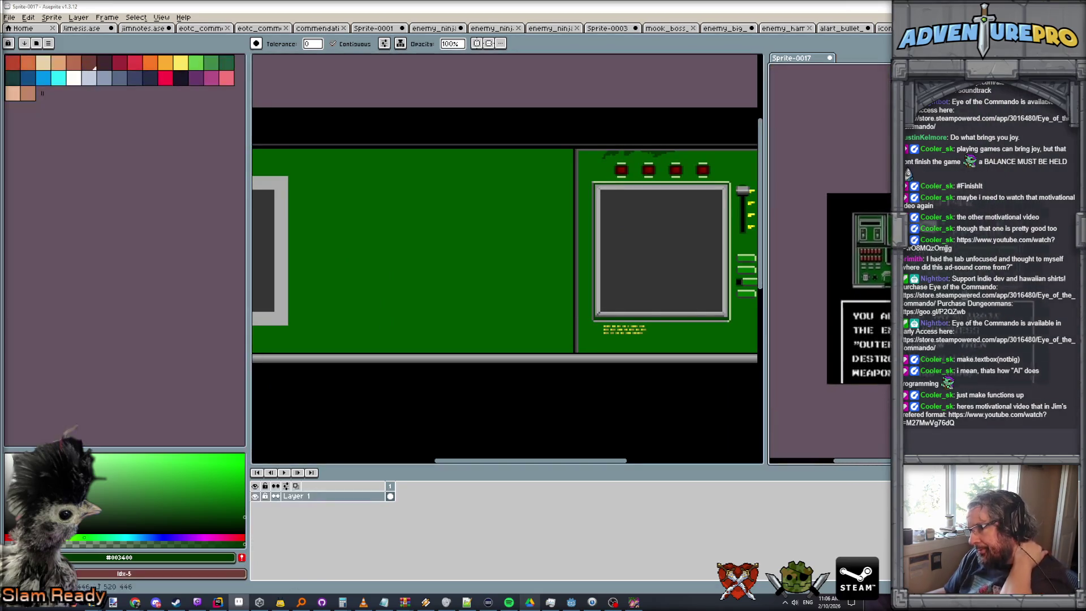
# Add a new layer above radio box and name it 'choice button'
pyautogui.moveTo(547, 334); pyautogui.dragTo(599, 315)
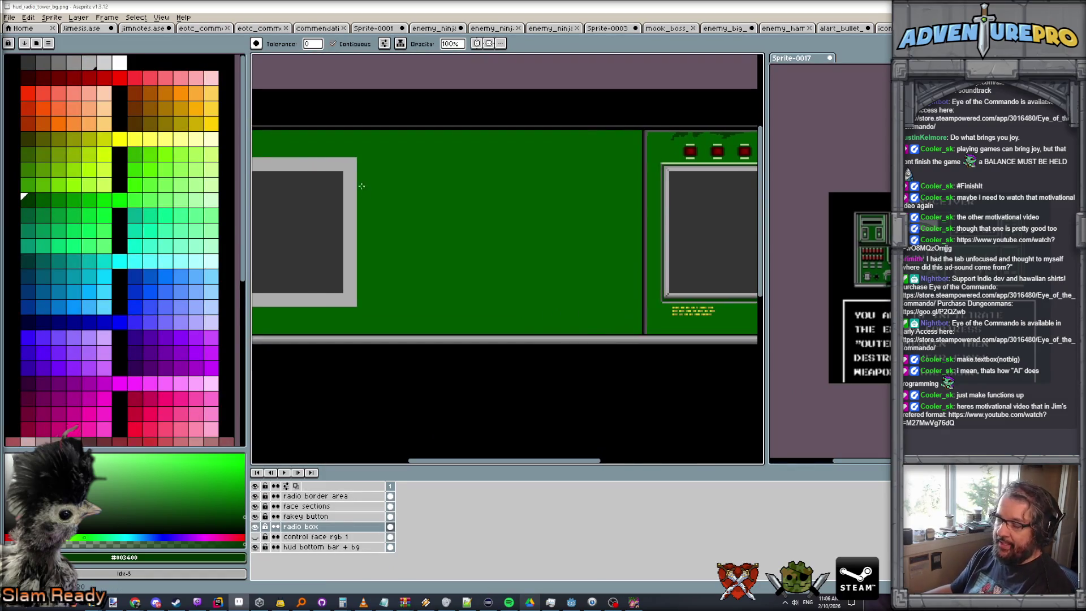
pyautogui.scroll(1, 366, 169)
pyautogui.click(78, 17)
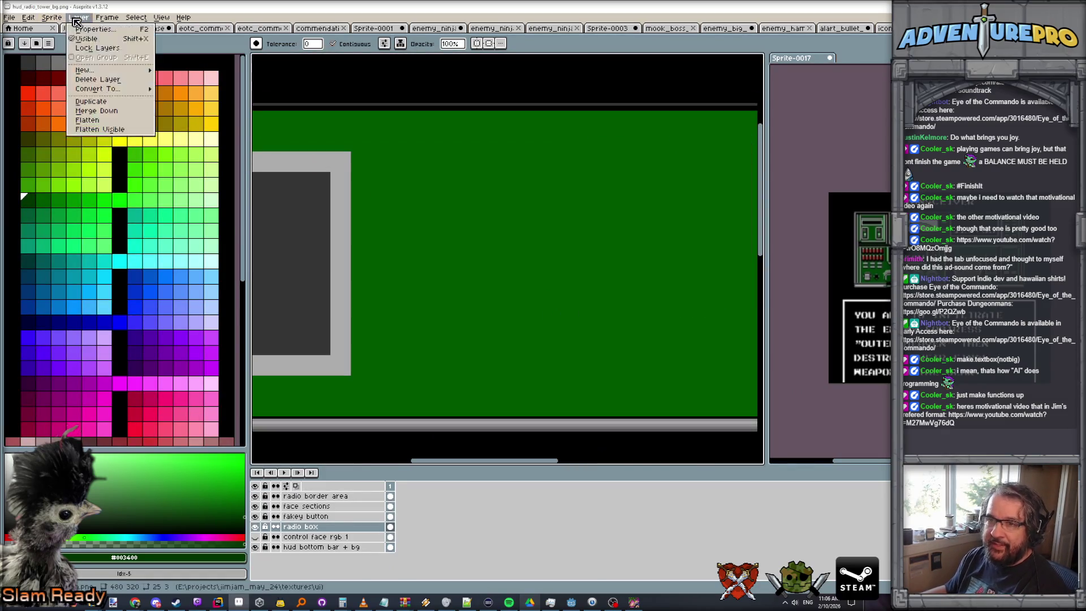
pyautogui.click(178, 71)
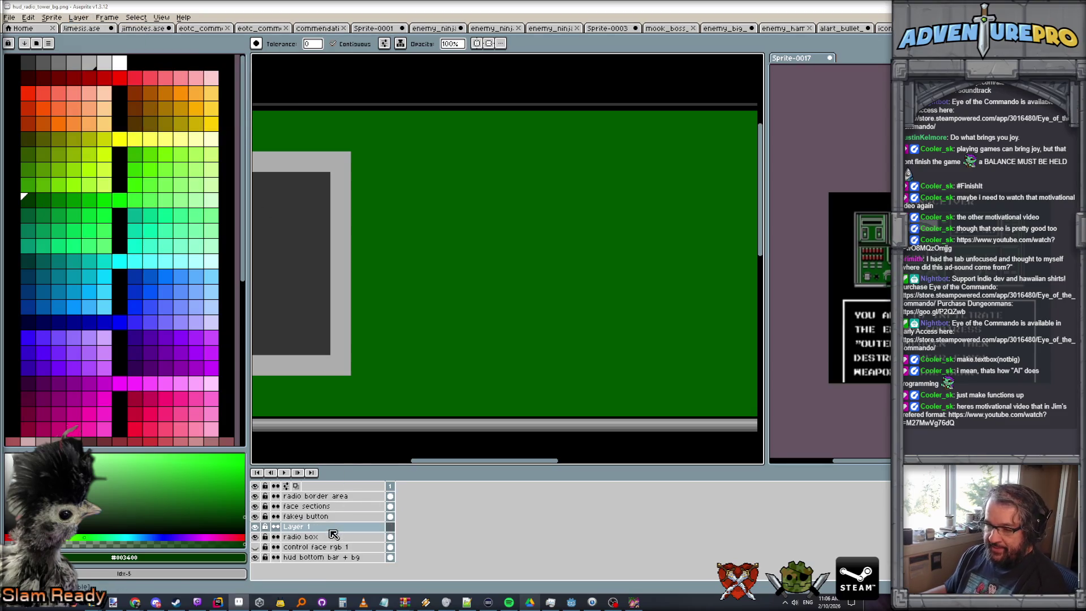
pyautogui.doubleClick(332, 528)
pyautogui.write('choice button')
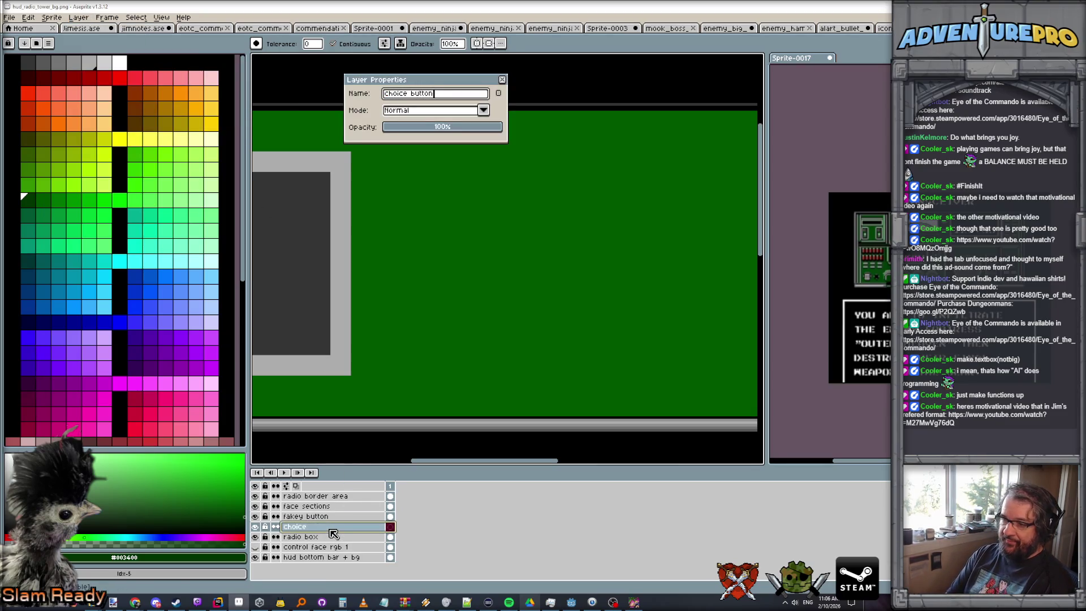
pyautogui.press('Return')
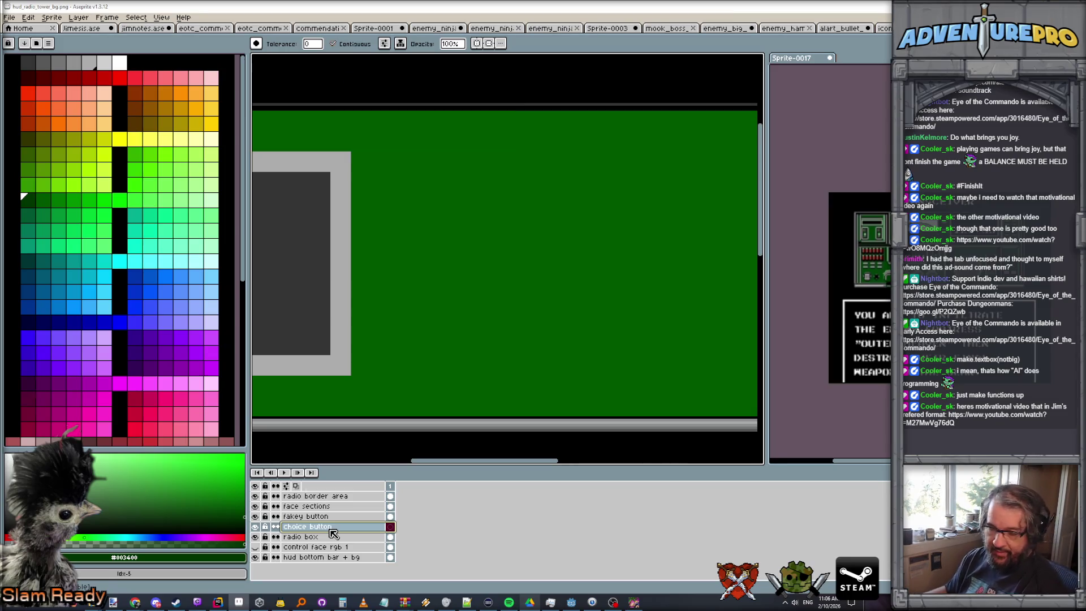
pyautogui.doubleClick(332, 529)
# Save the sprite as hud_radio_tower_bg.ase instead of a flattened PNG
pyautogui.hotkey('ctrl', 's')
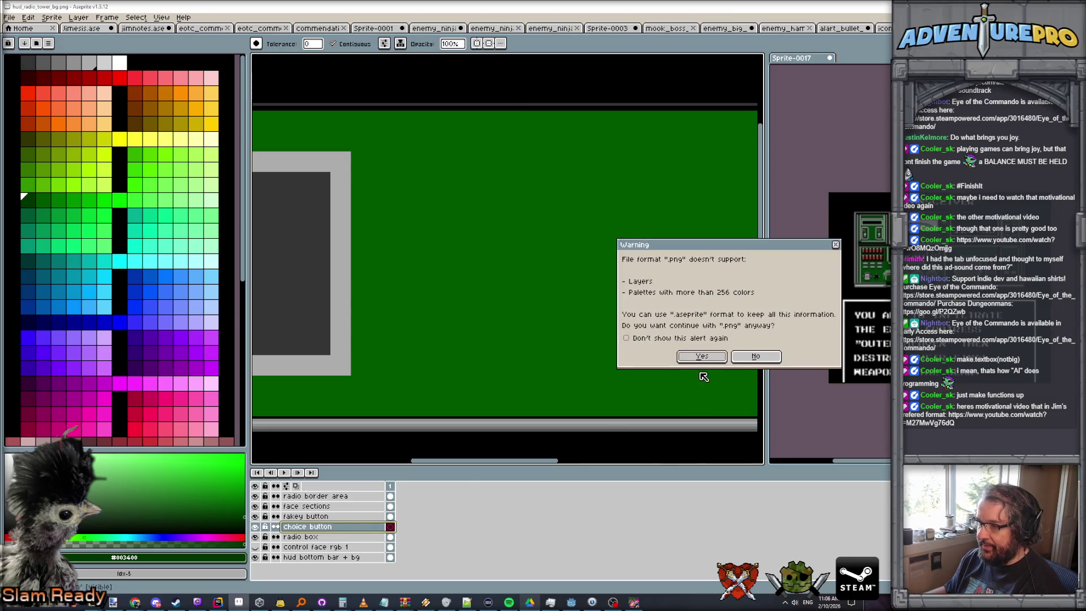
pyautogui.click(740, 362)
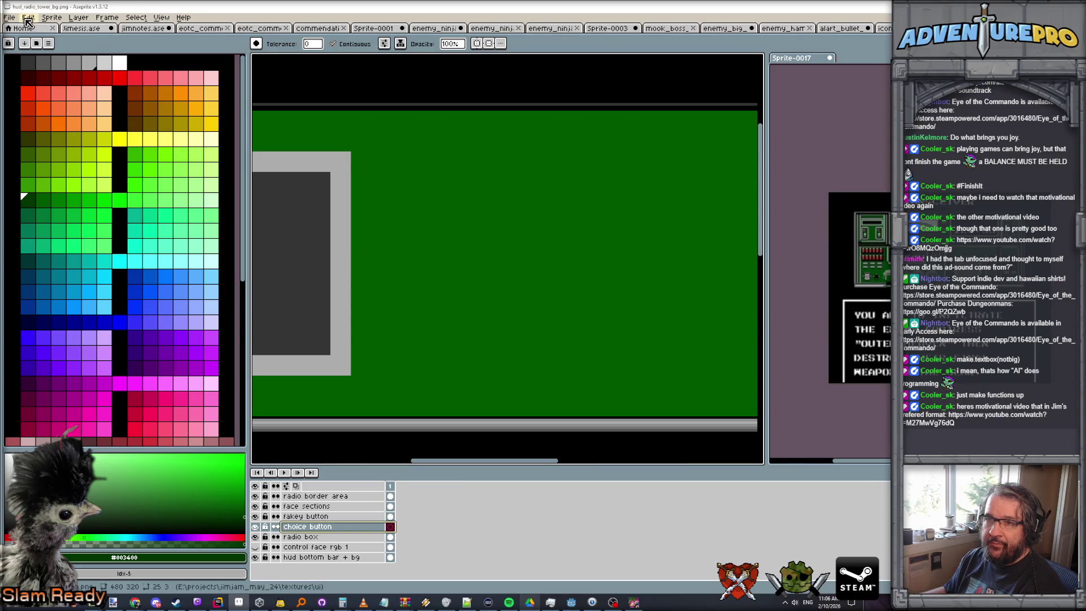
pyautogui.click(12, 18)
pyautogui.click(34, 72)
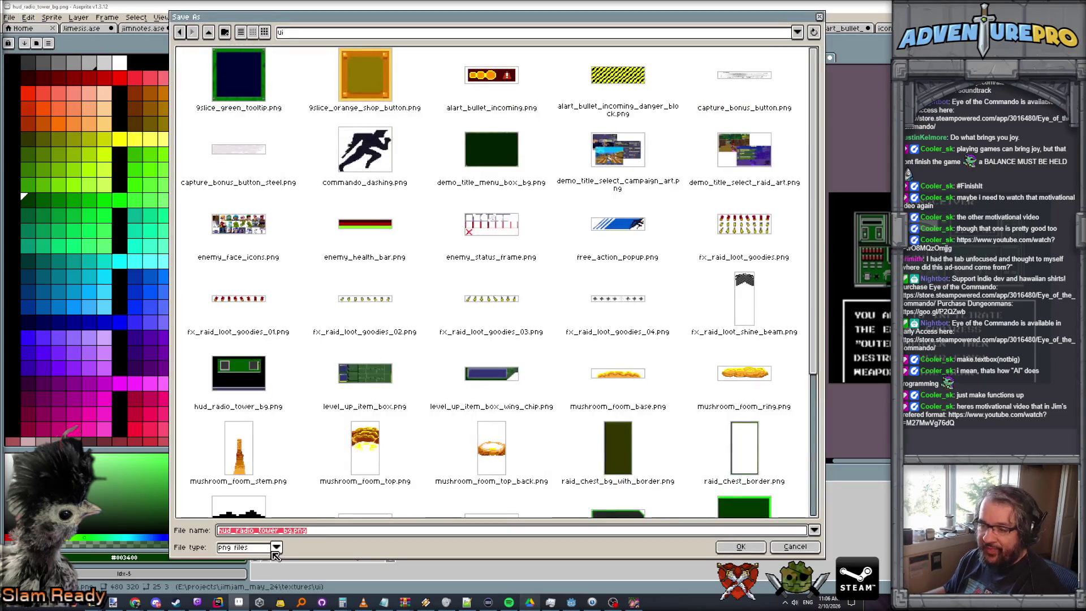
pyautogui.click(281, 549)
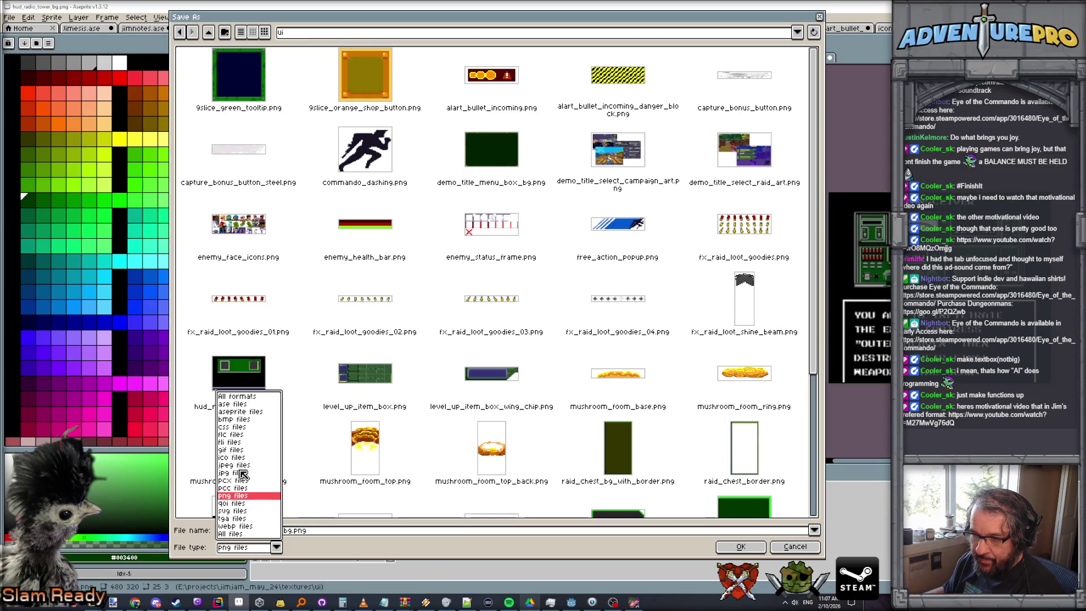
pyautogui.click(240, 407)
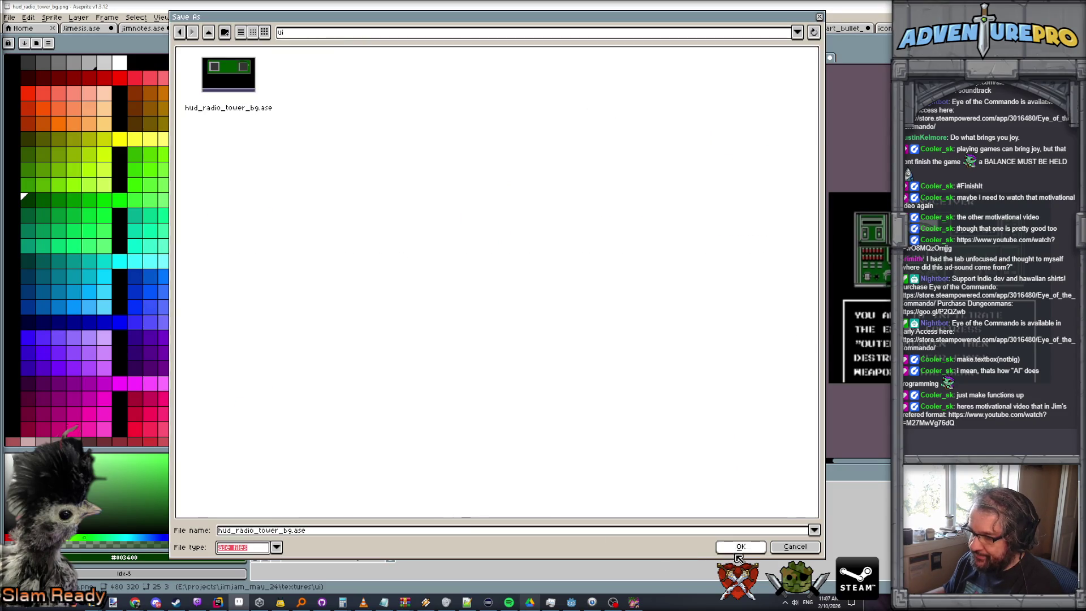
pyautogui.click(740, 547)
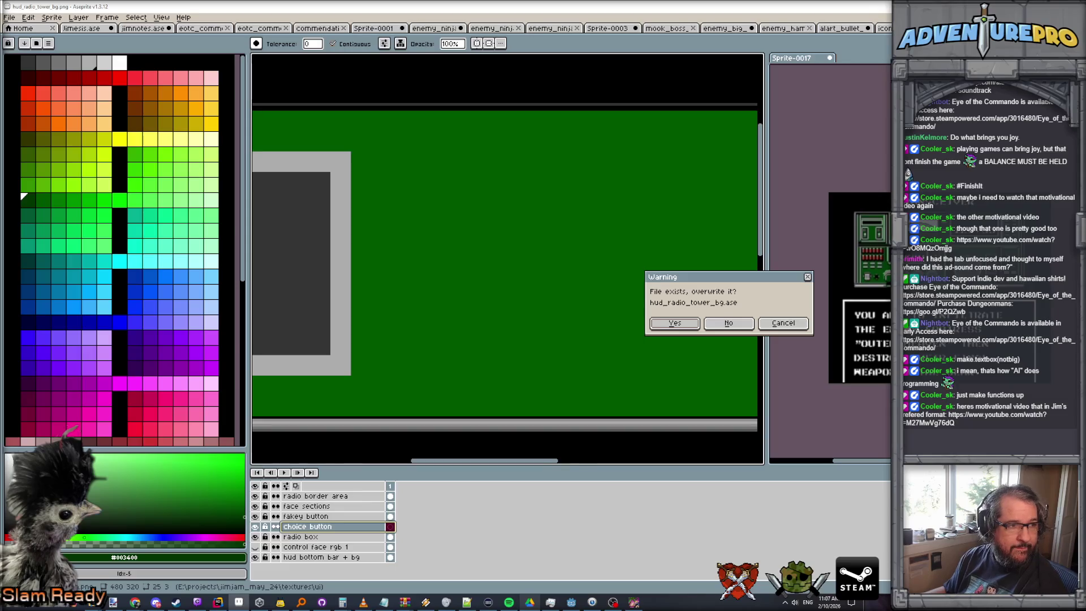